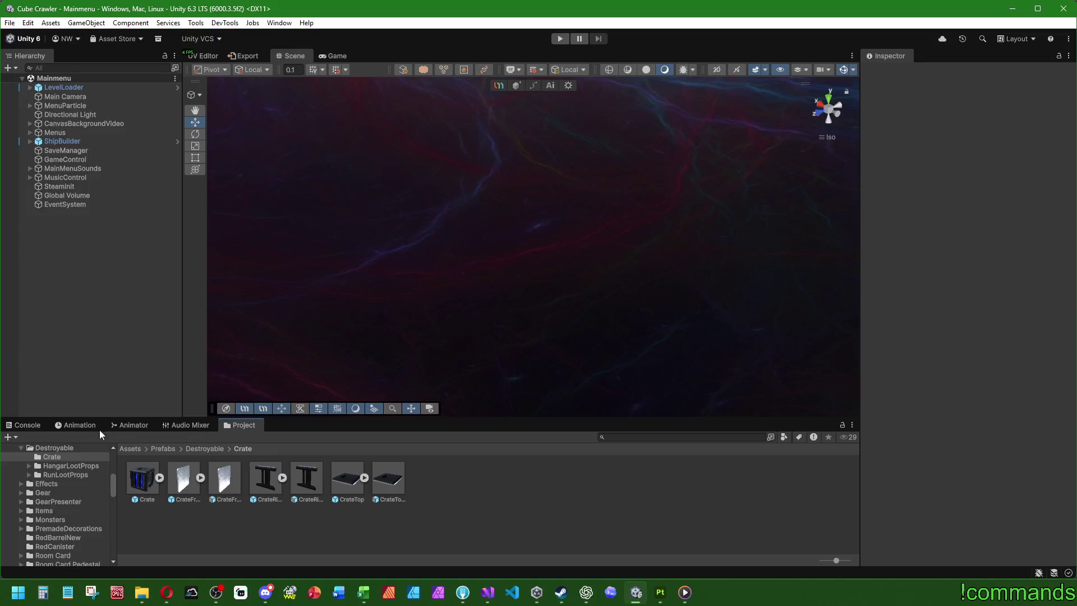
Browse the Project window to Prefabs/Destroyable/RunLootProps/Entrance/SupplyCrate.
click(170, 210)
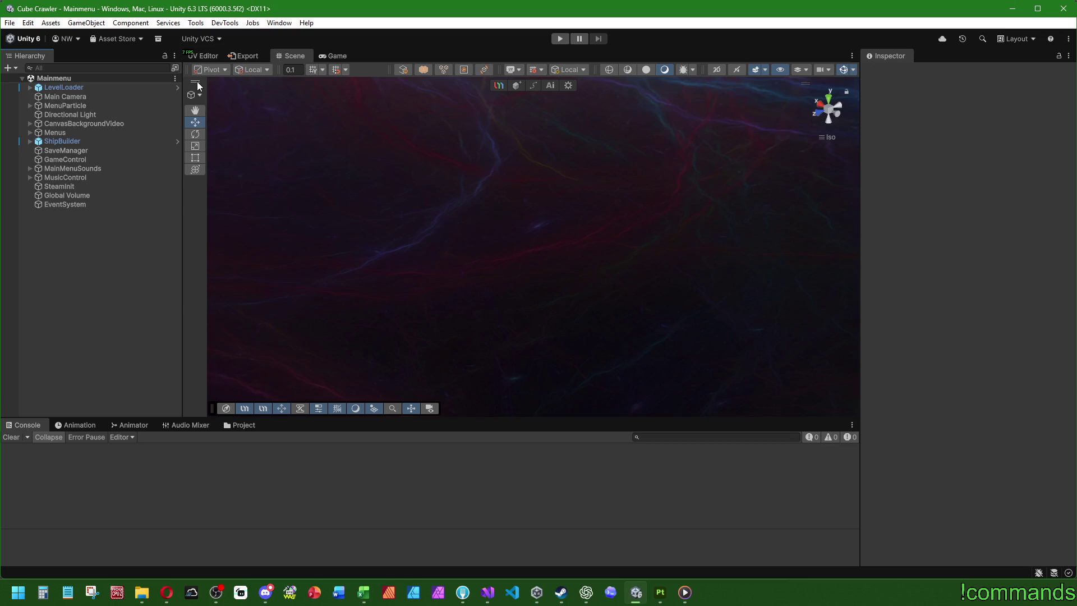
click(232, 426)
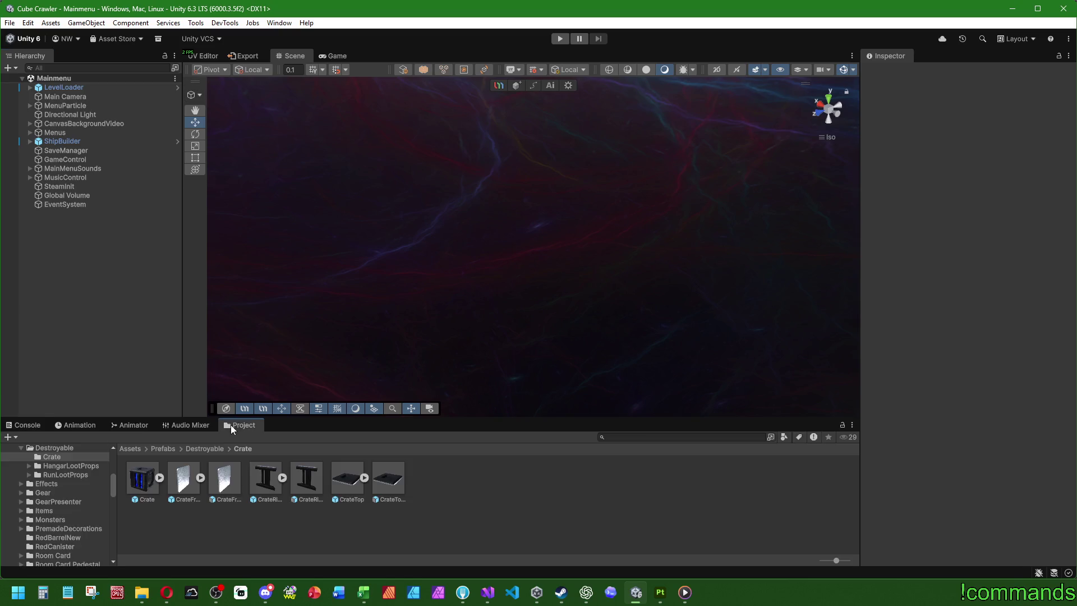
click(194, 450)
double_click(231, 476)
double_click(260, 481)
double_click(143, 484)
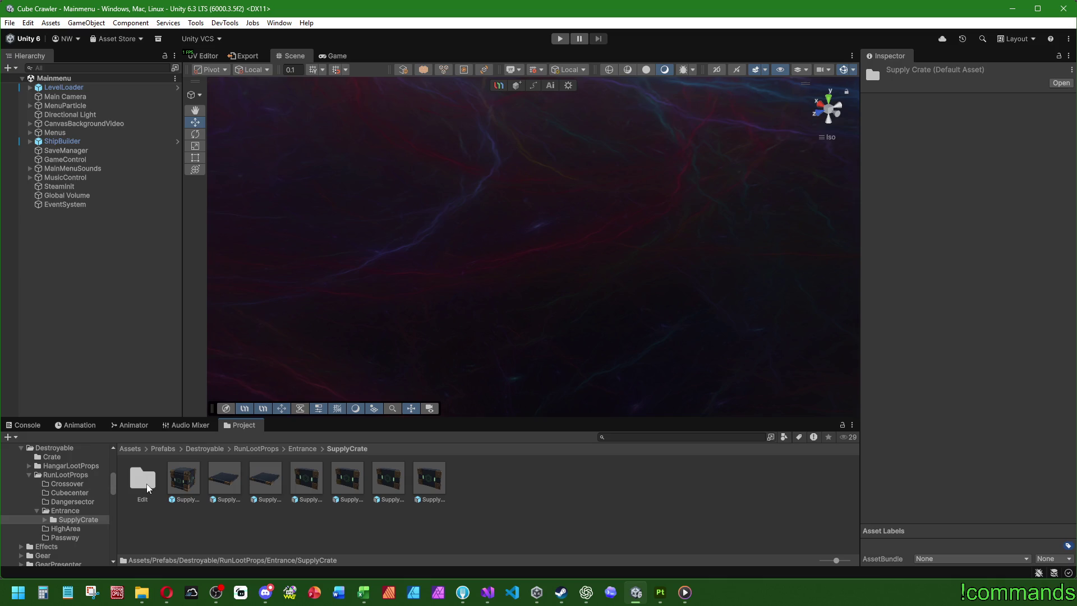
Select all seven Entrance supply crate prefabs, then open the RunLootProps HighArea folder.
click(149, 489)
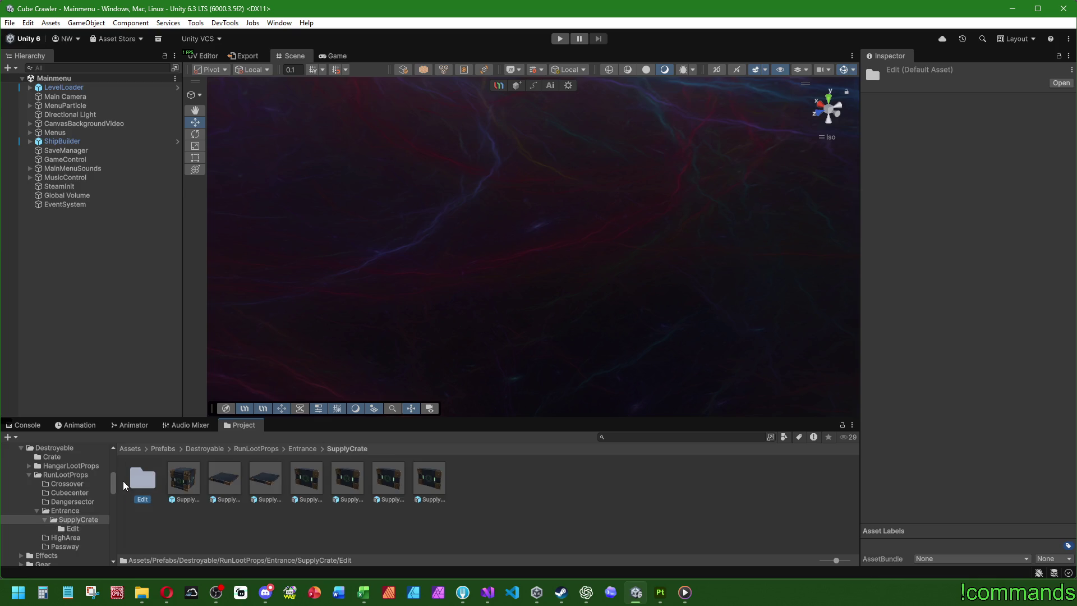
click(183, 478)
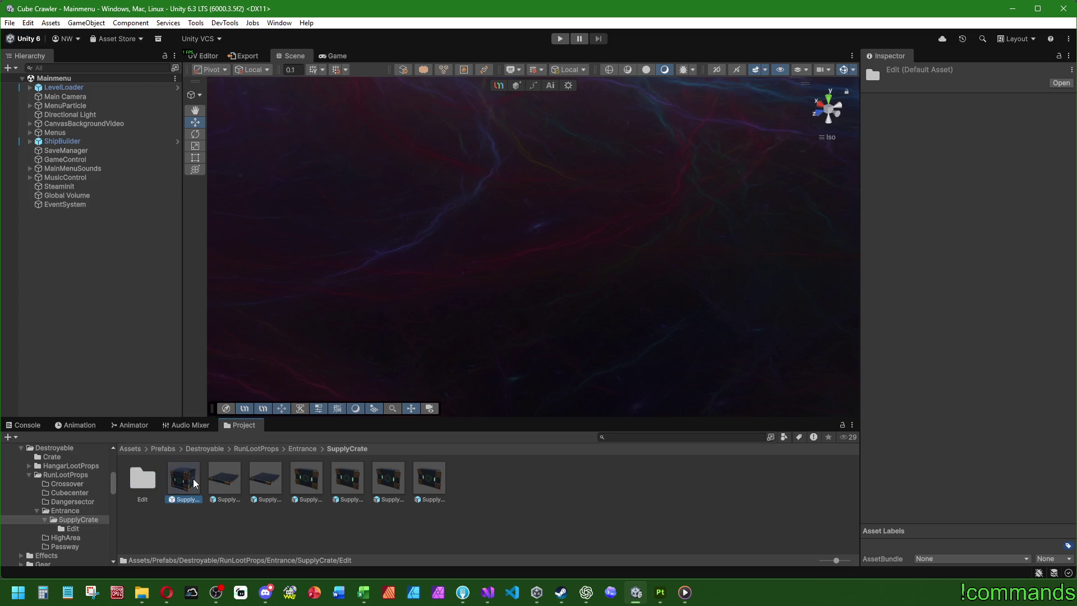
shift+click(429, 481)
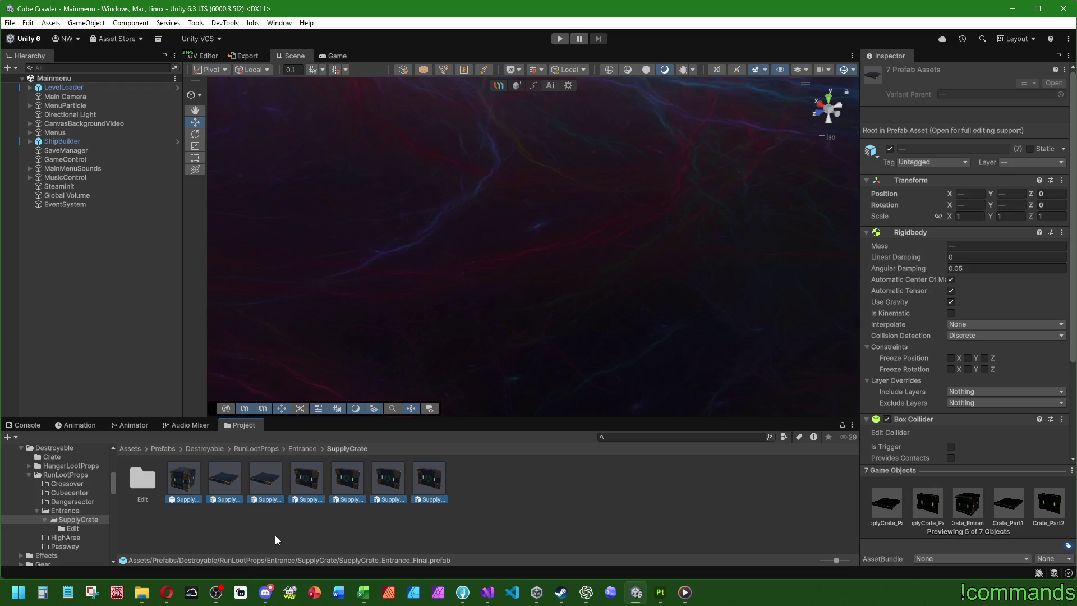
click(266, 449)
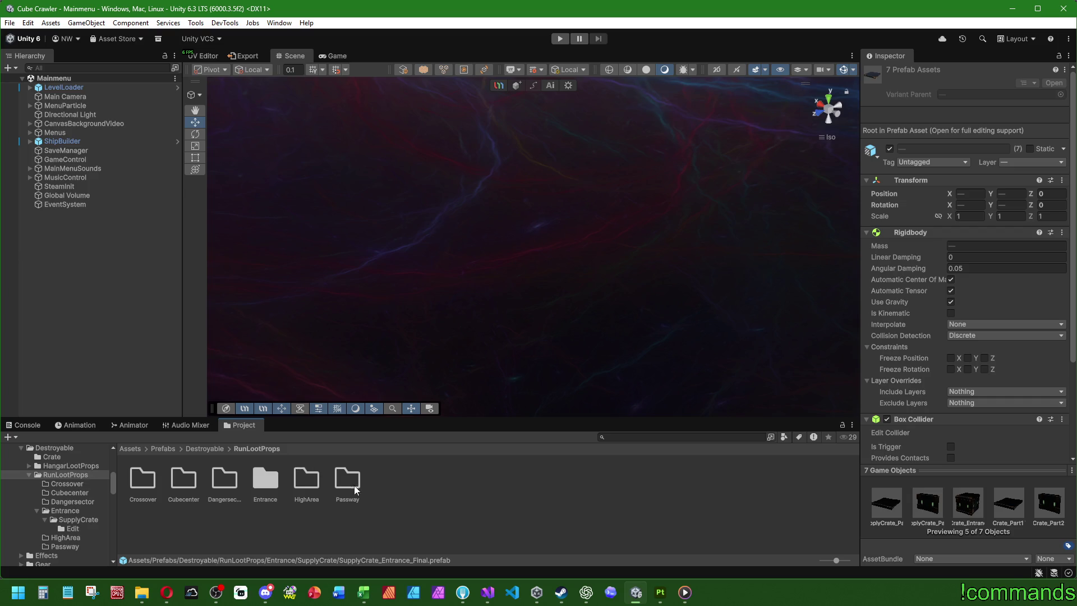
double_click(317, 485)
Create a new folder named SupplyCrate inside HighArea.
right_click(279, 492)
mouse_move(309, 174)
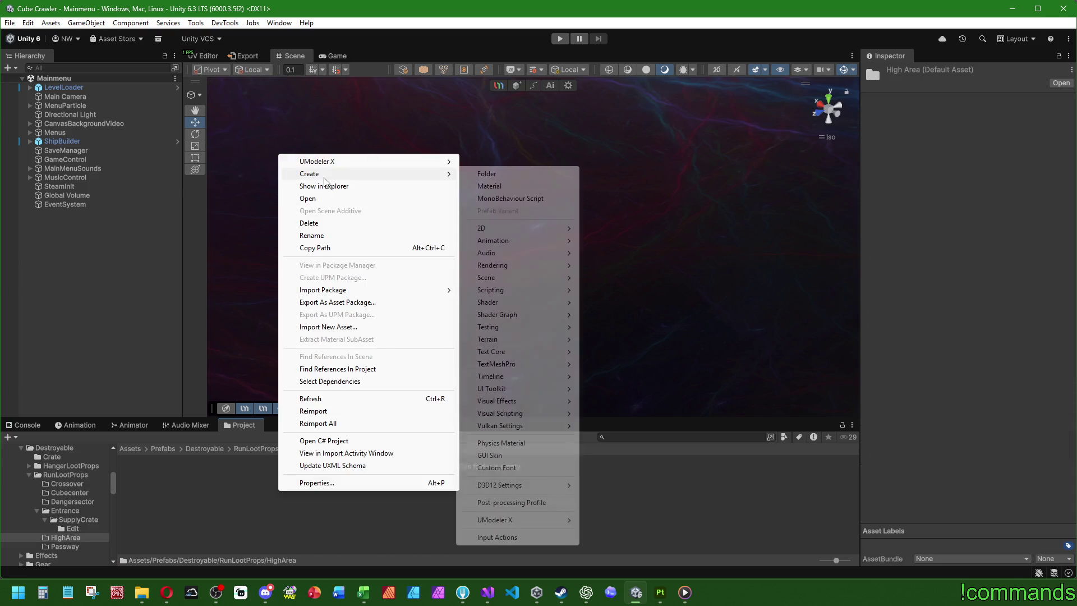
click(477, 173)
text(Suzo)
key(BackSpace)
key(BackSpace)
key(BackSpace)
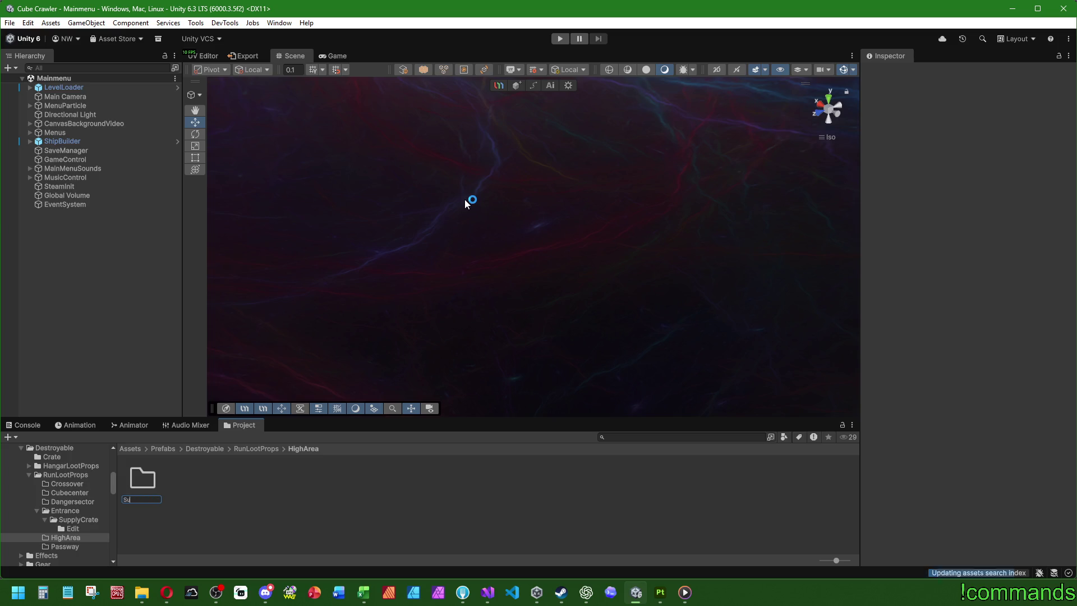
text(pplyC)
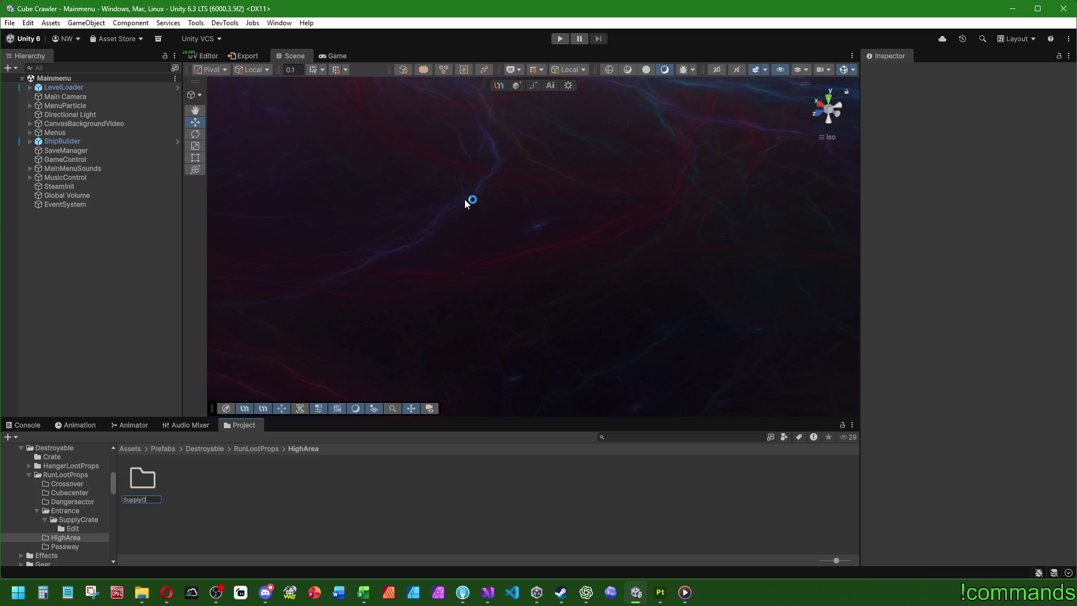
key(Return)
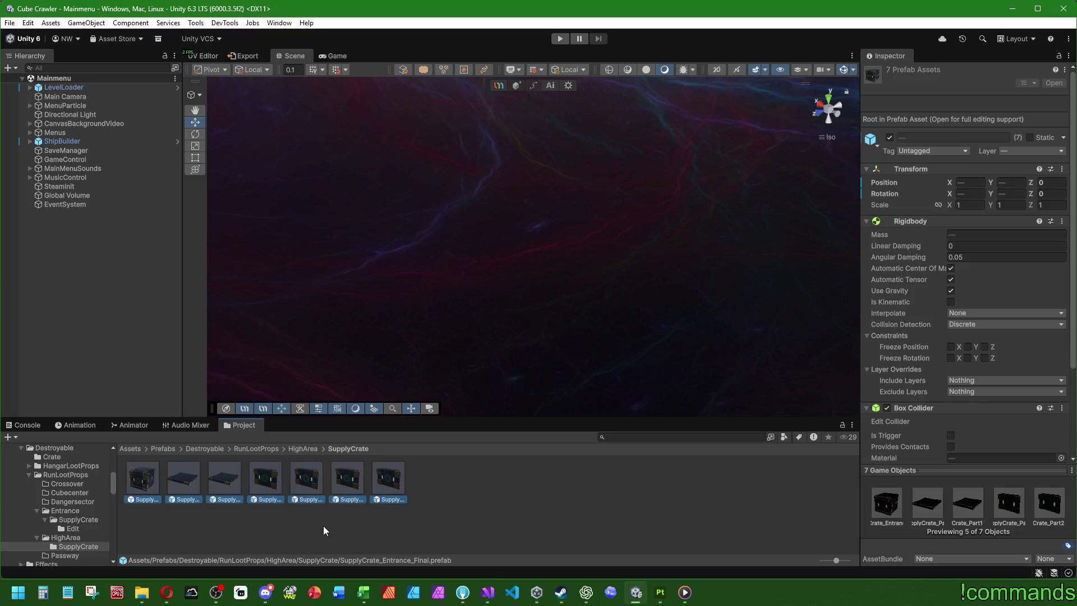
Check SupplyCrate_Entrance_Final's Broken Parts Element 0 and 1 references, then enter HighArea/SupplyCrate.
click(323, 526)
click(143, 477)
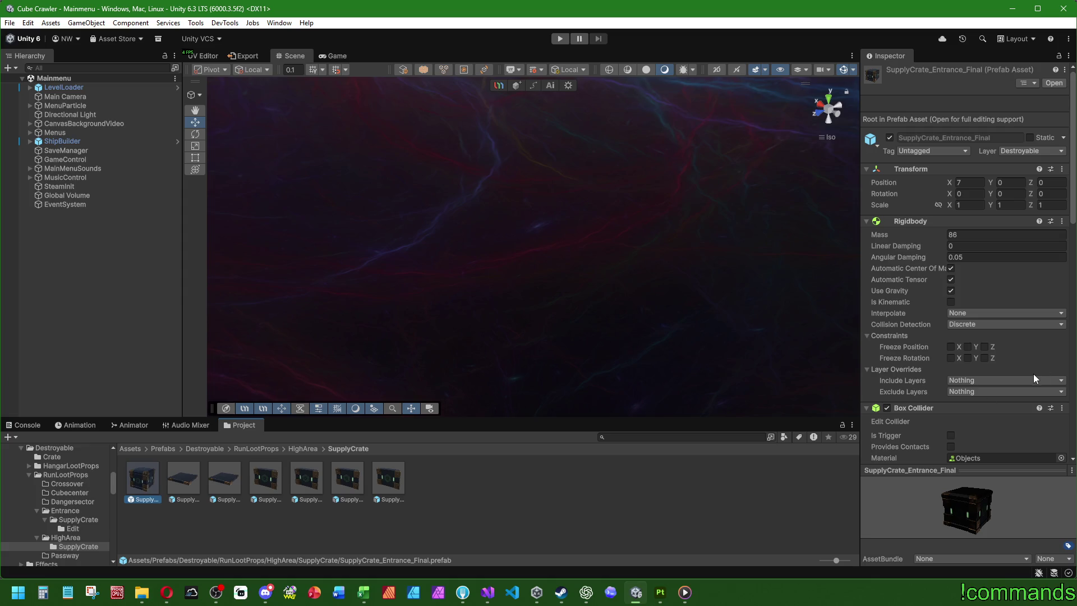
scroll(1033, 374, down, 5)
click(962, 365)
scroll(922, 377, down, 1)
click(877, 387)
scroll(960, 369, down, 1)
click(968, 373)
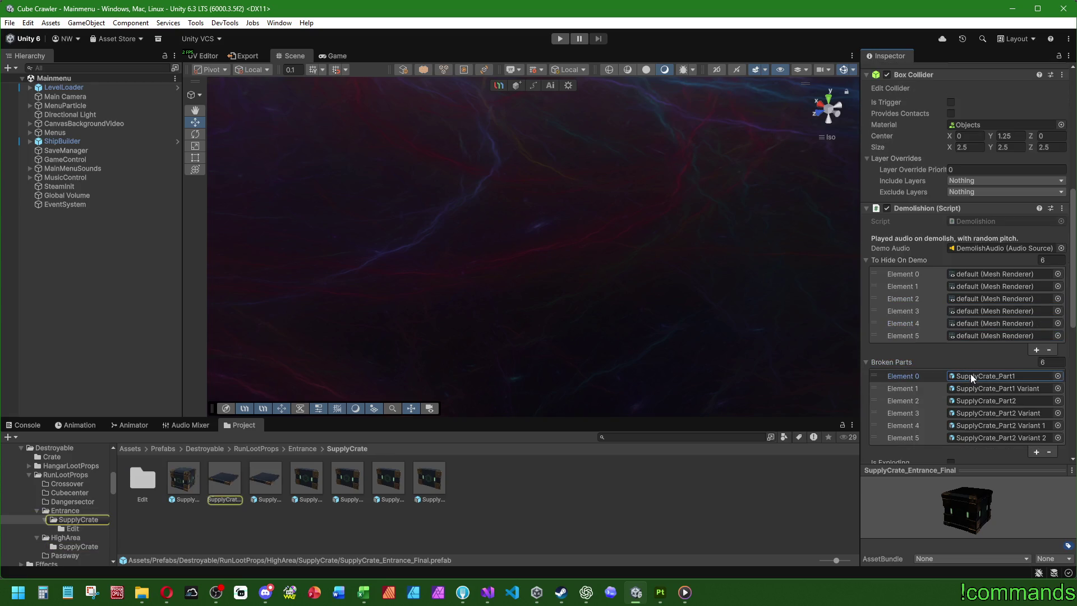
click(972, 388)
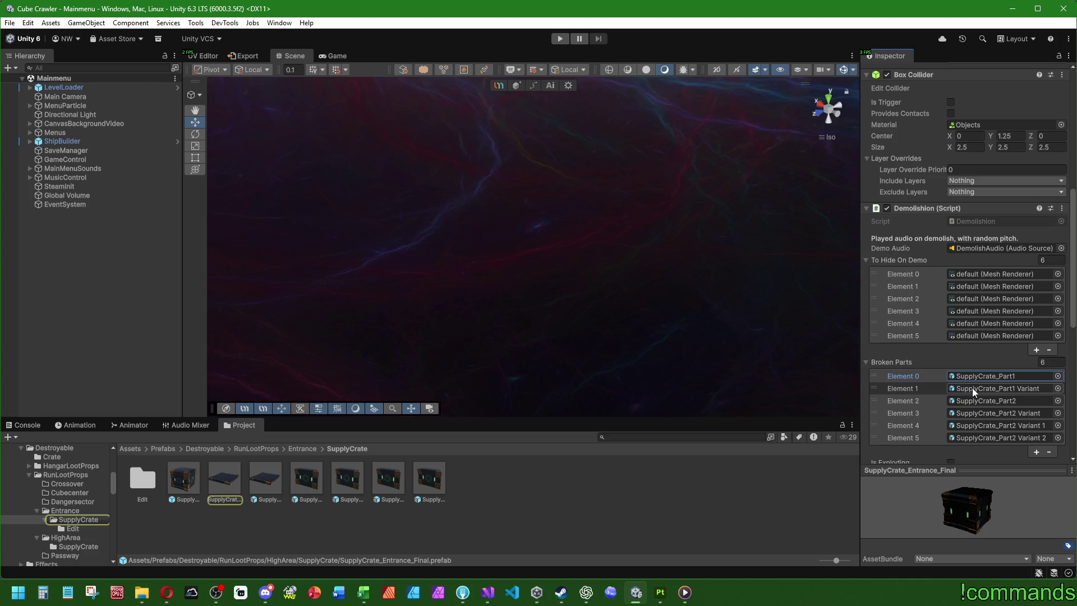
click(258, 449)
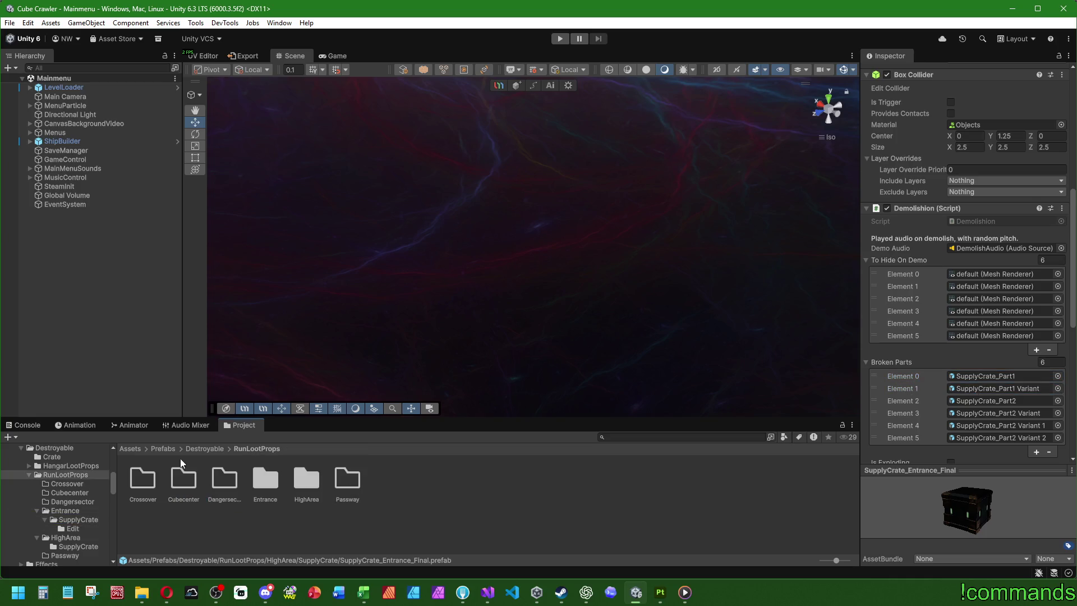
double_click(312, 476)
double_click(141, 475)
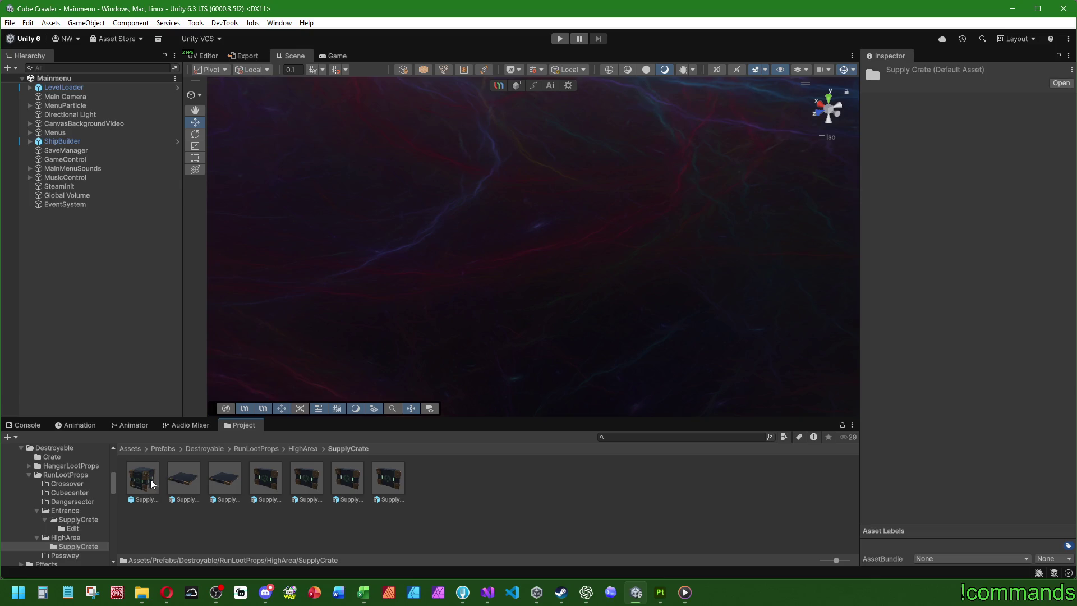
Set SupplyCrate_Entrance_Final's Broken Parts list size to 0.
click(147, 478)
scroll(938, 334, down, 10)
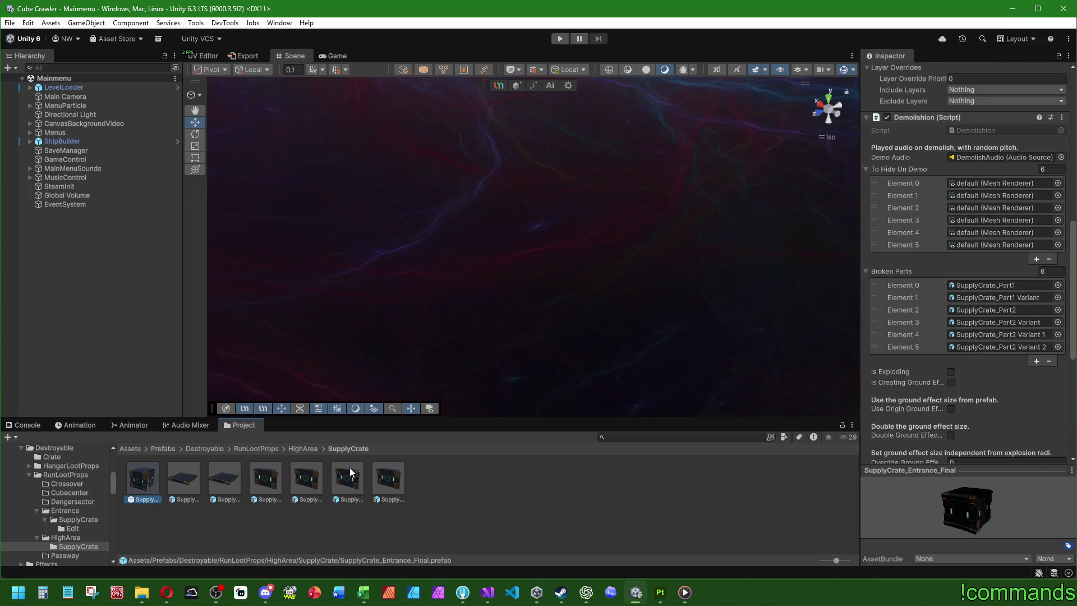
click(1046, 271)
text(0)
key(Return)
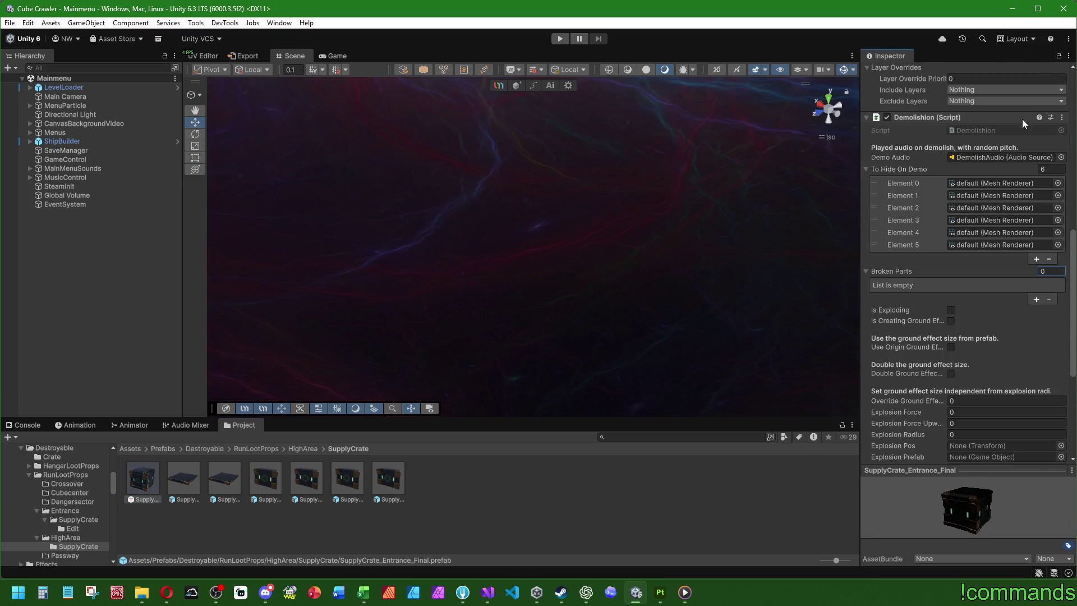
Change the crate's Can Item Drop Drop Chance from 40 to 25.
mouse_move(388, 478)
mouse_down()
mouse_move(386, 488)
mouse_move(796, 358)
mouse_move(908, 271)
mouse_up()
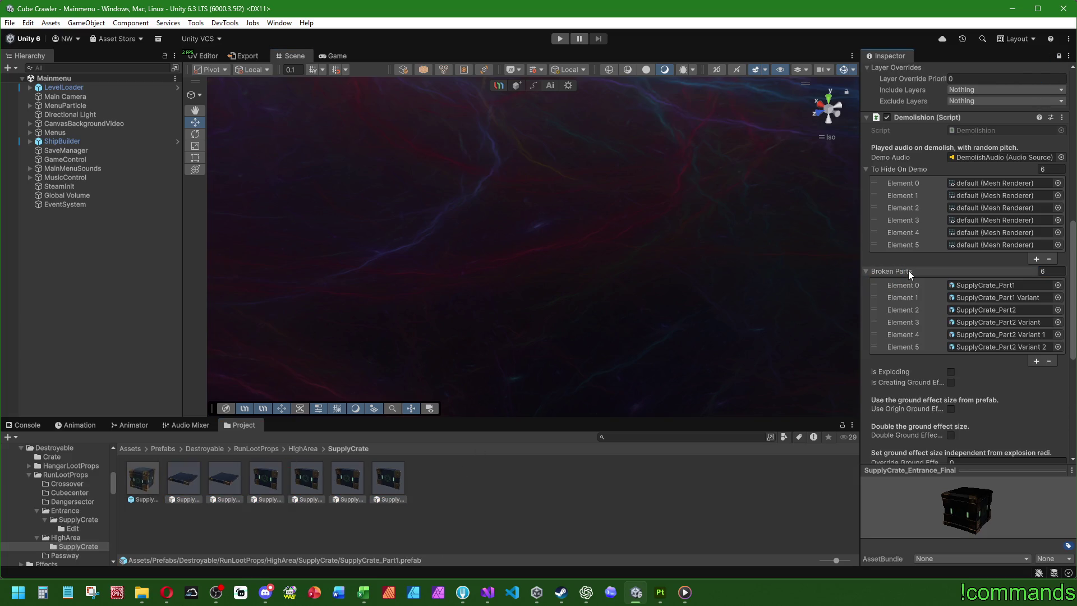
scroll(942, 345, down, 10)
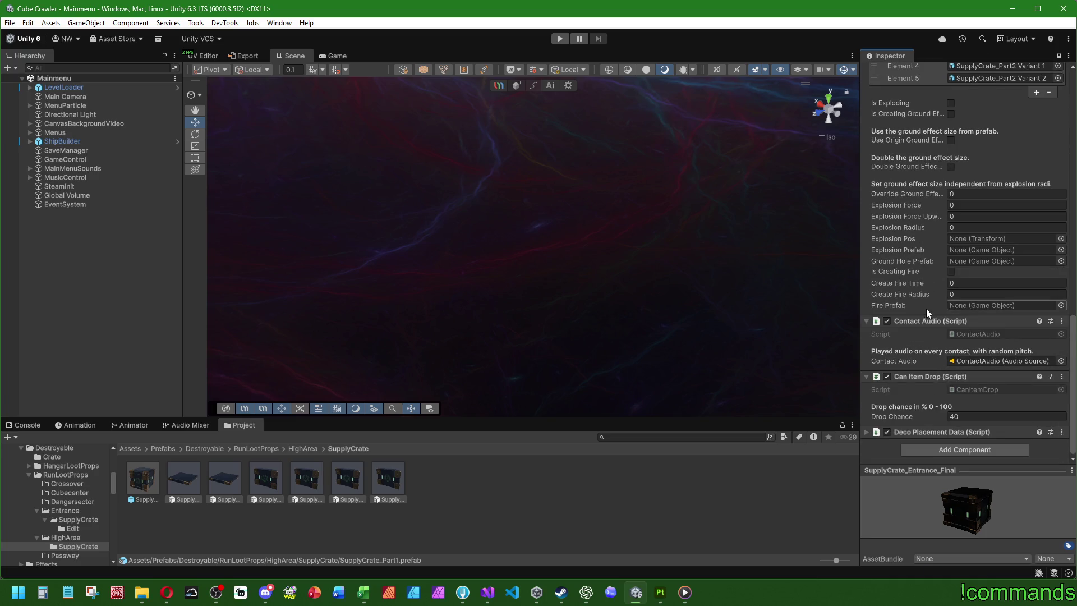
click(978, 414)
text(20)
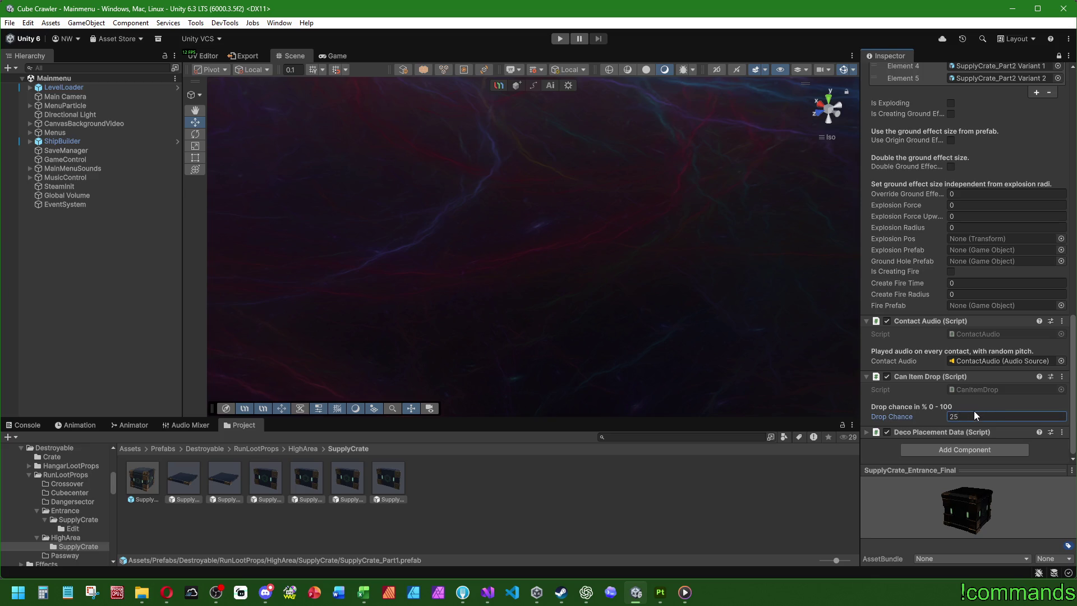
click(594, 530)
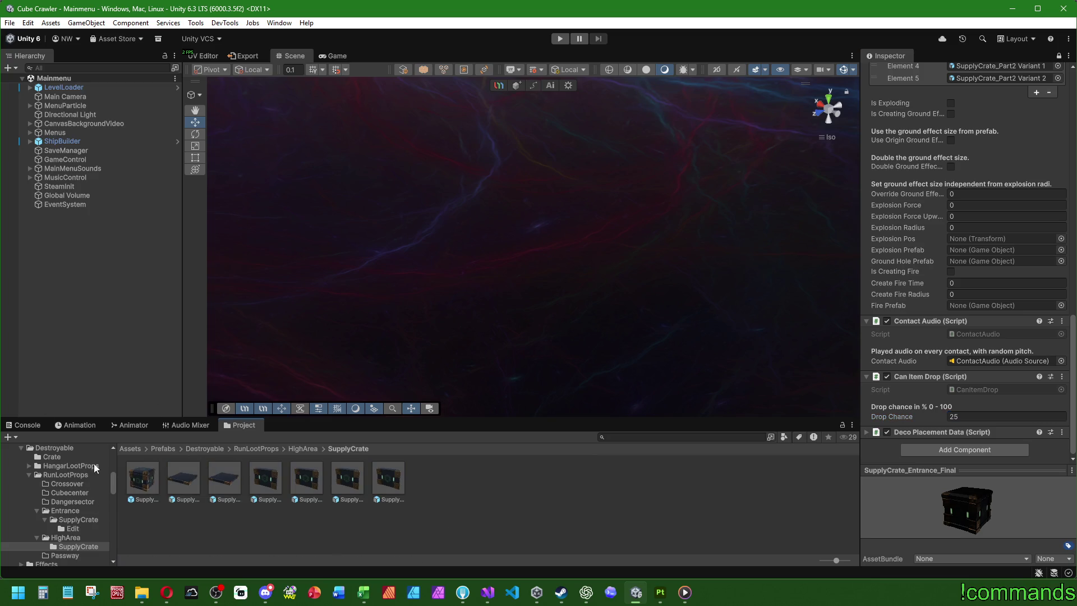
Open the SupplyCrate_Entrance_Final prefab in Prefab Mode and look around the crate.
double_click(143, 485)
mouse_move(516, 285)
alt+mouse_down()
mouse_move(472, 295)
mouse_move(461, 280)
alt+mouse_up()
scroll(942, 216, up, 5)
scroll(943, 215, up, 15)
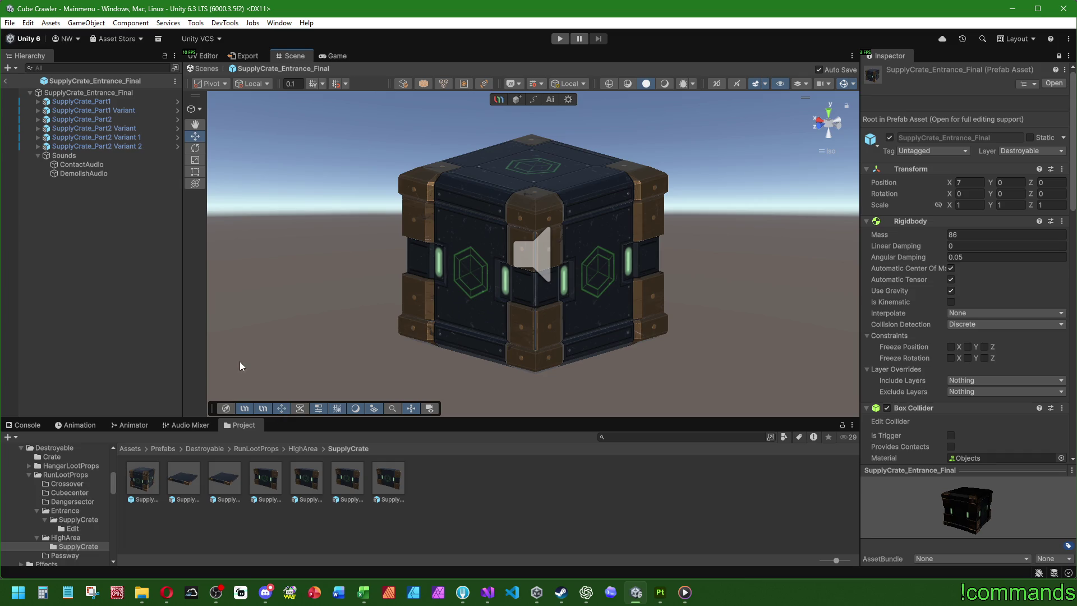
Browse to Art/Materials/Destroyable/RunLootProps/HighArea/SupplyCrate.
click(8, 68)
click(129, 371)
click(130, 449)
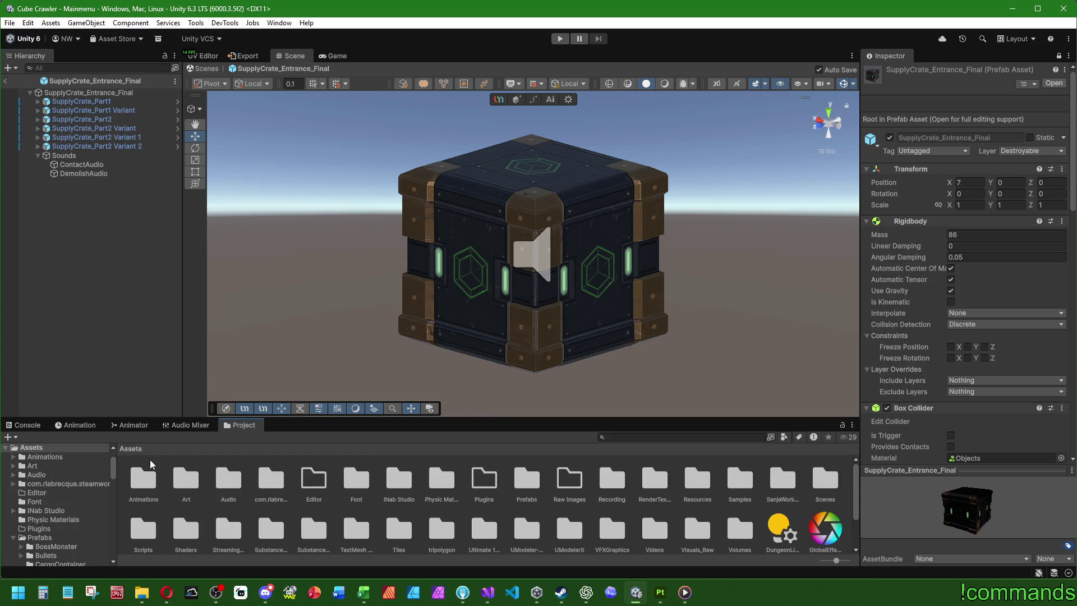
double_click(182, 466)
double_click(143, 479)
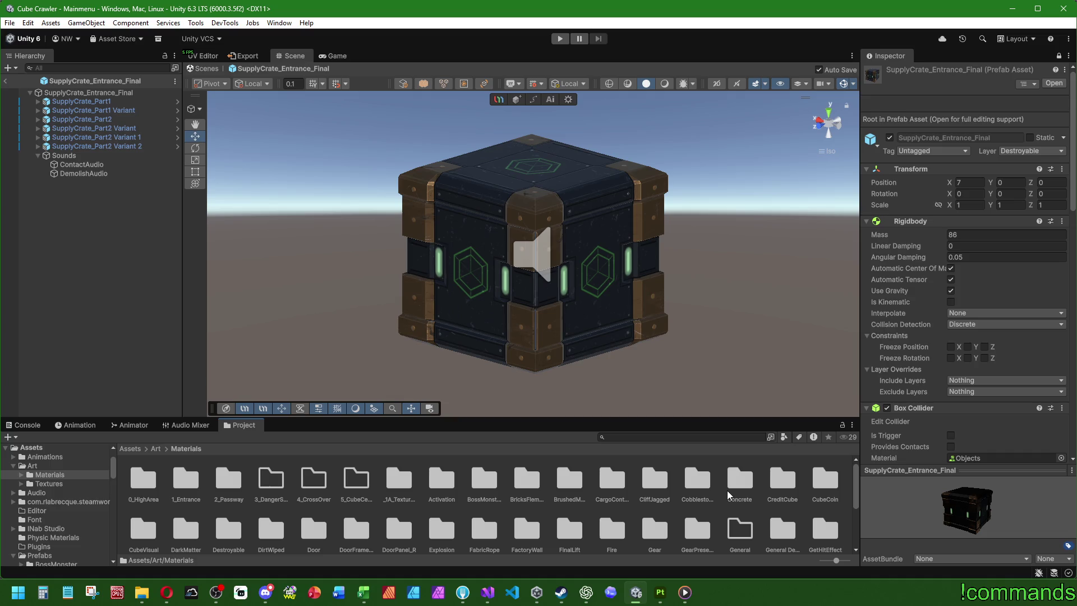
double_click(228, 530)
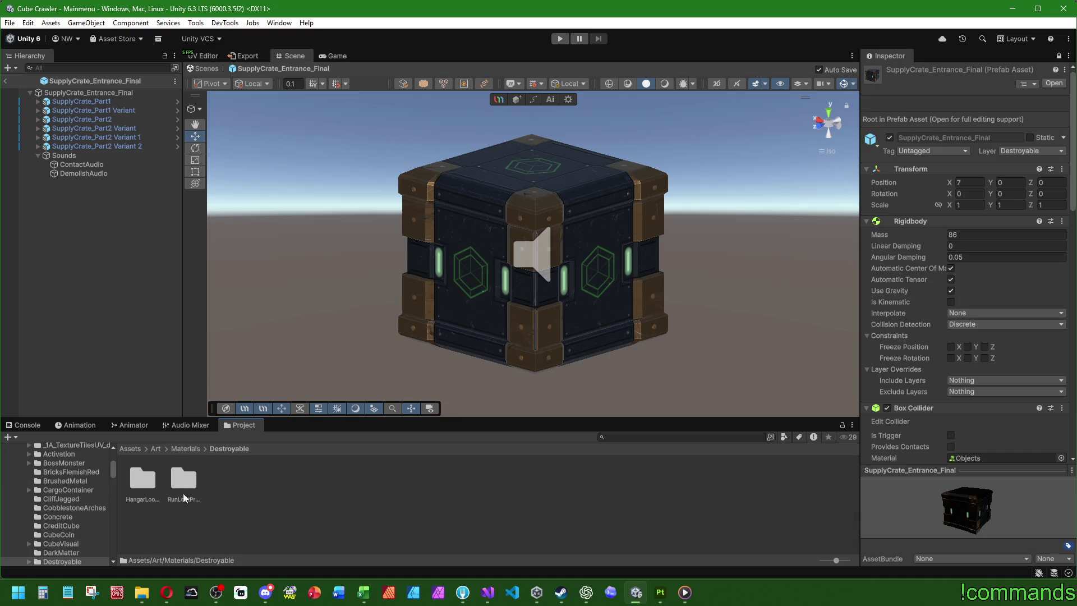
double_click(184, 483)
double_click(264, 479)
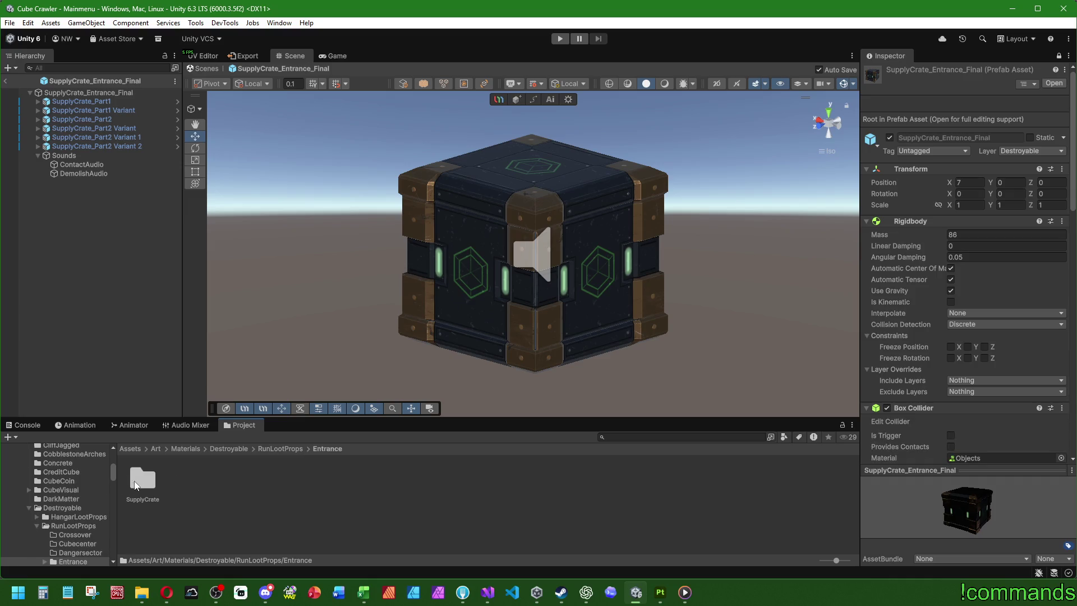
double_click(144, 480)
click(323, 451)
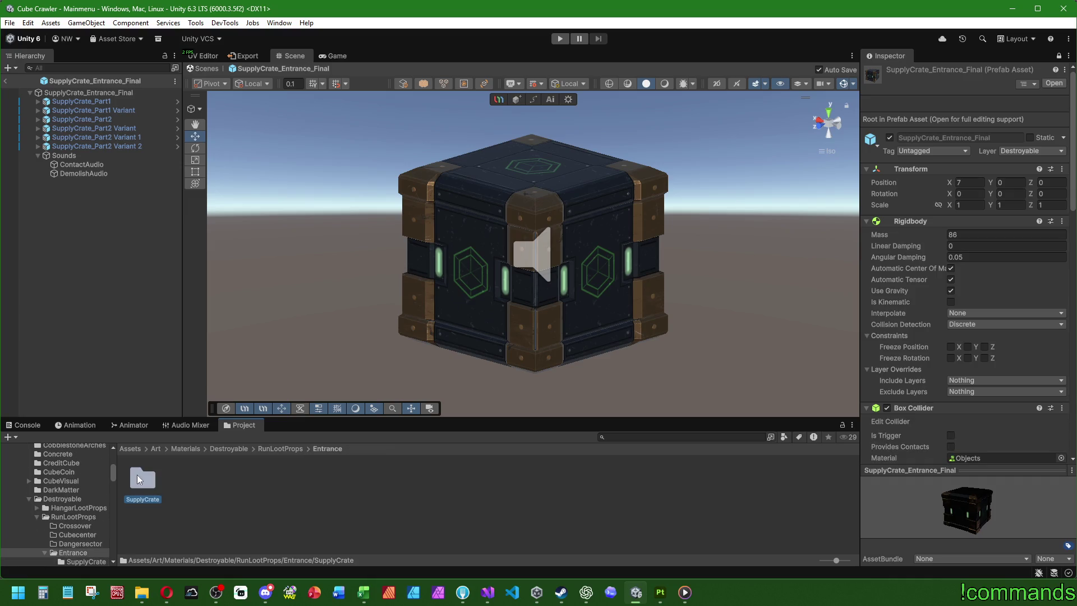
click(262, 449)
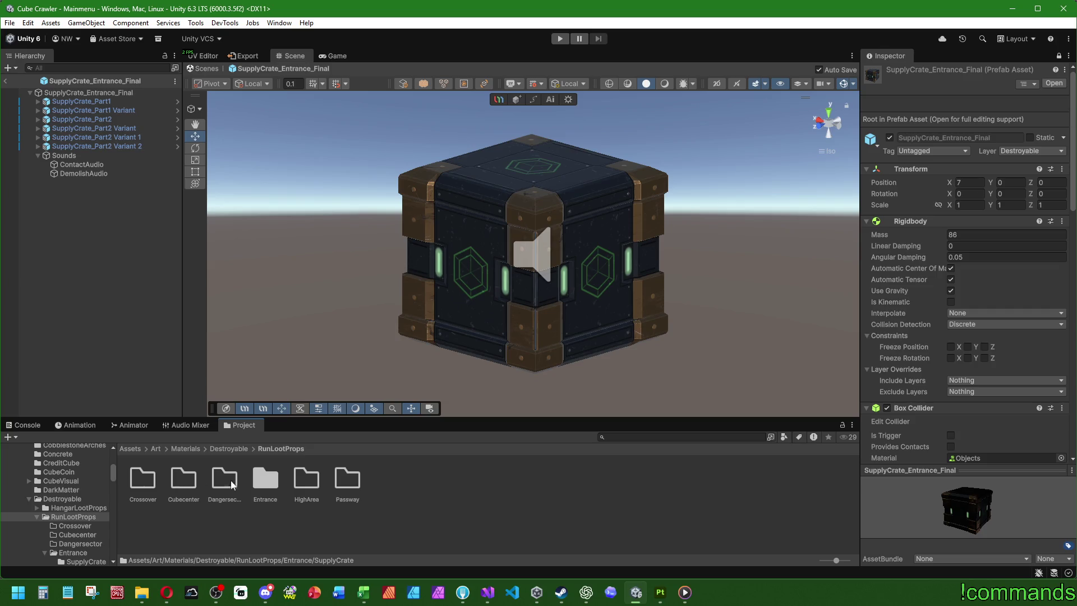
double_click(307, 480)
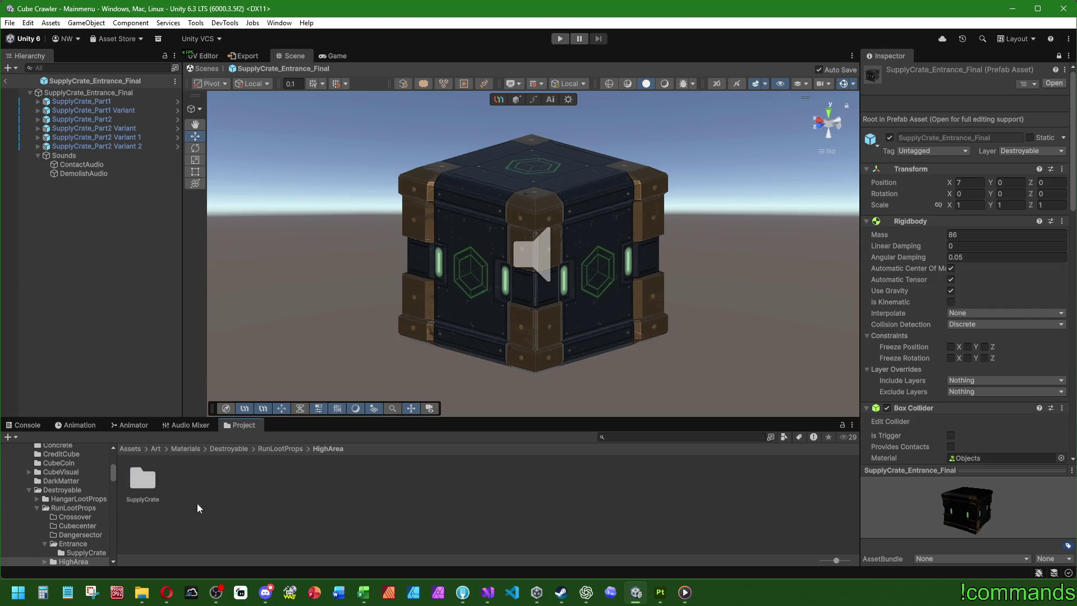
double_click(142, 478)
Rename the first material to SupplyCrateHighareaPart1.
key(F2)
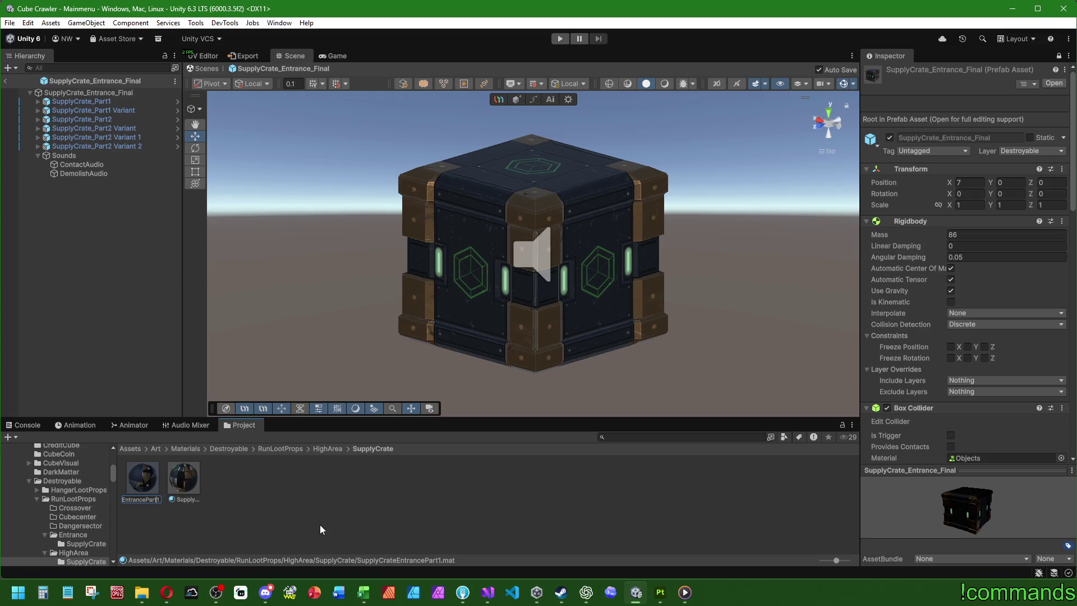
key(BackSpace)
key(BackSpace)
key(BackSpace)
text(Higharea)
key(Return)
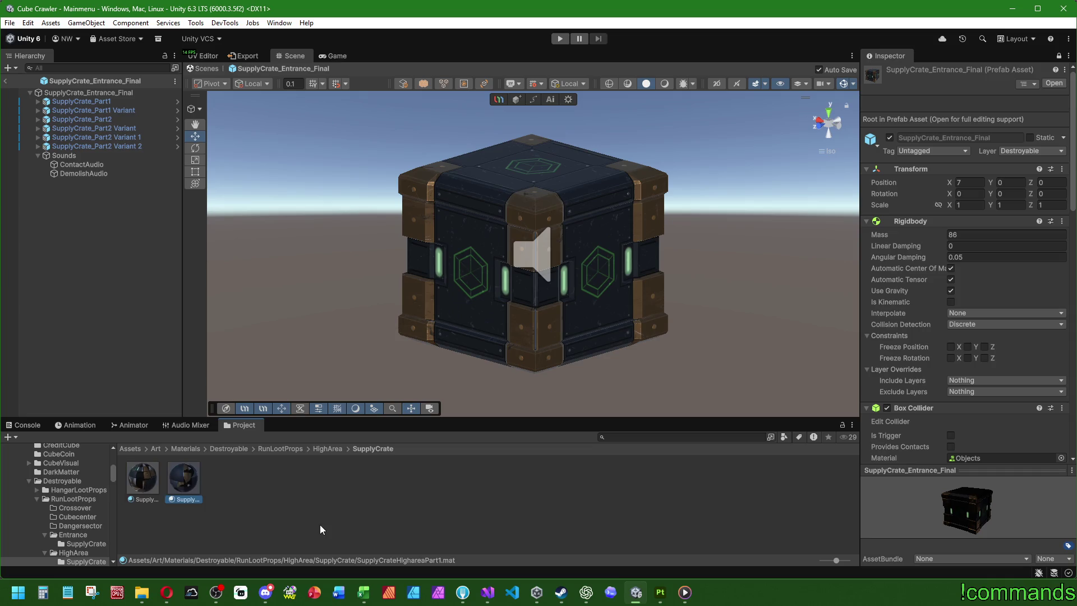
Rename the Part2 material to SupplyCrateHighareaPart2.
key(Left)
key(F2)
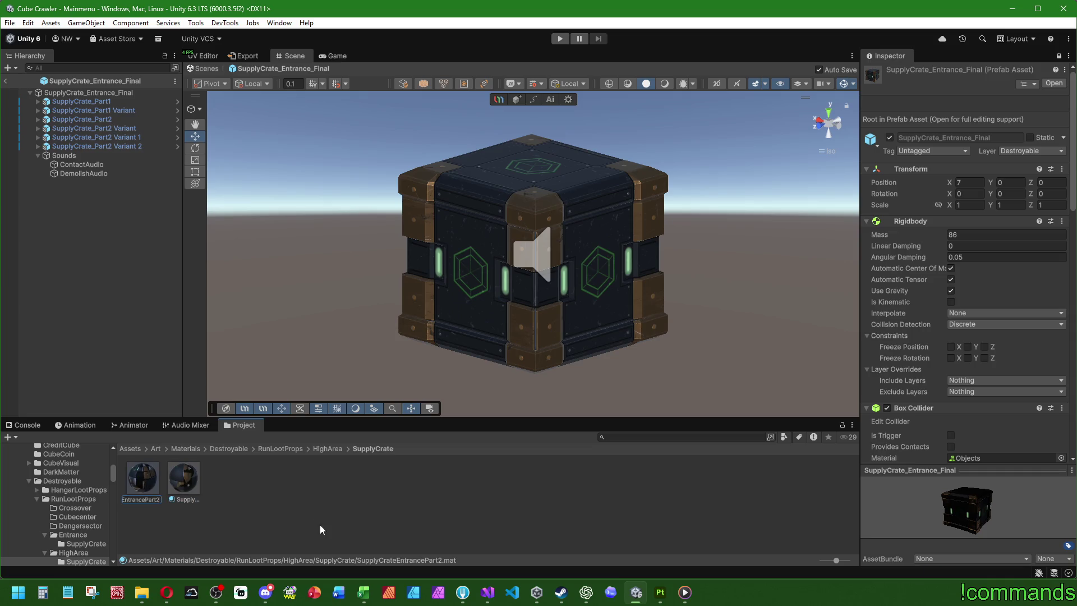
key(BackSpace)
key(BackSpace)
key(BackSpace)
text(Higharea)
key(Return)
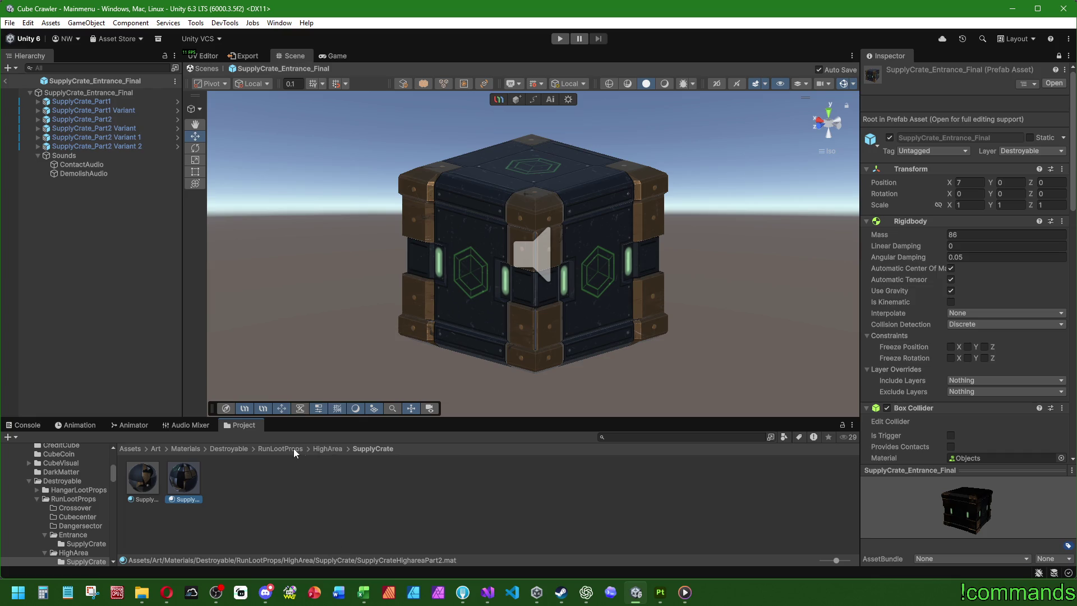
click(156, 449)
Browse Art/Textures/Destroyable/RunLootProps, checking the existing Entrance SupplyCrate textures folder.
double_click(187, 480)
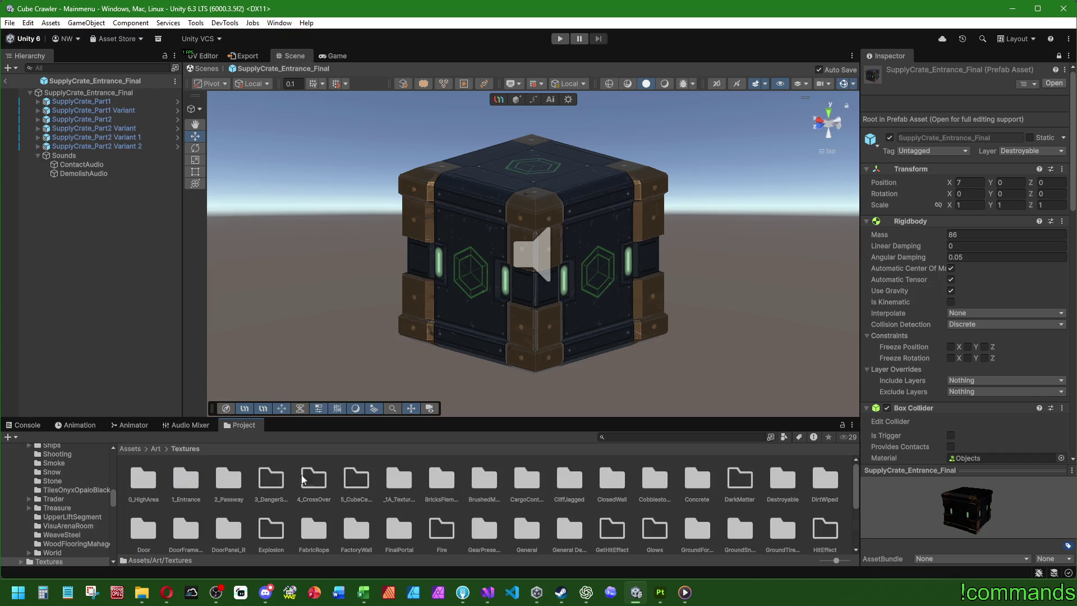
double_click(783, 480)
double_click(186, 482)
double_click(267, 480)
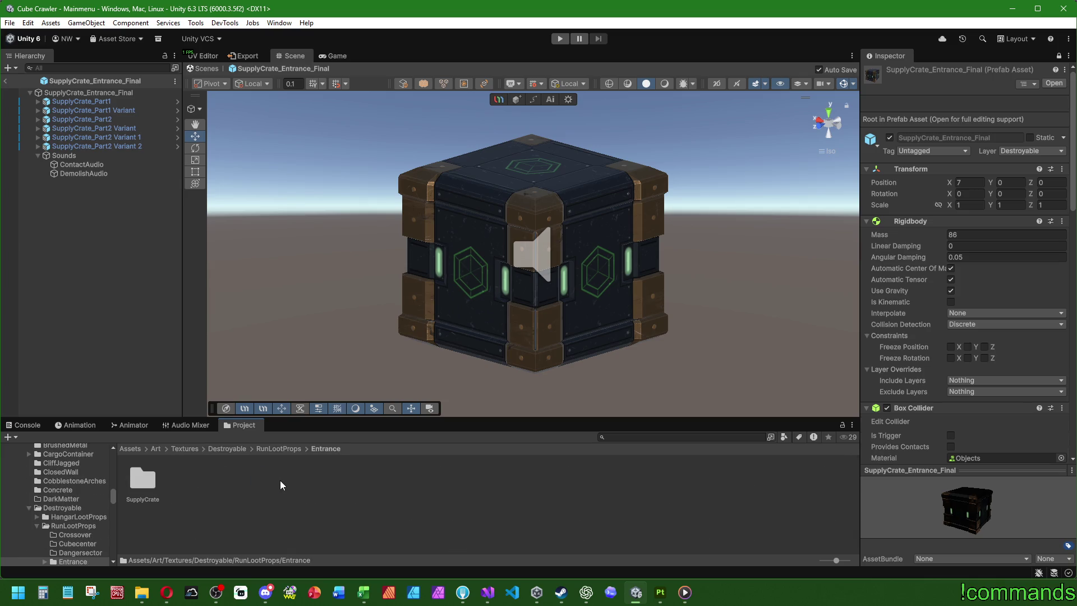
double_click(153, 483)
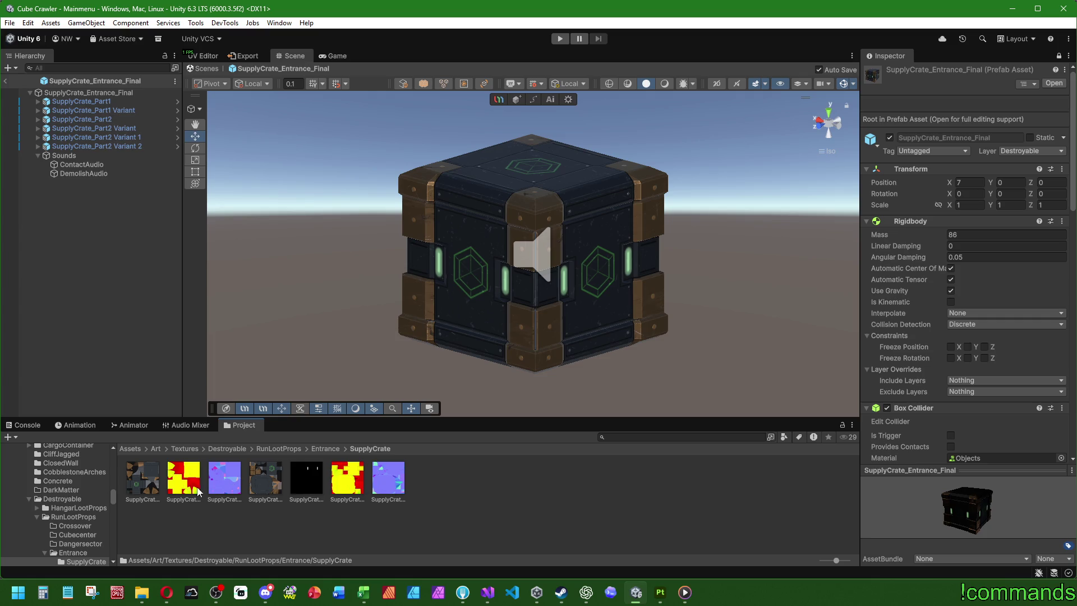
click(279, 449)
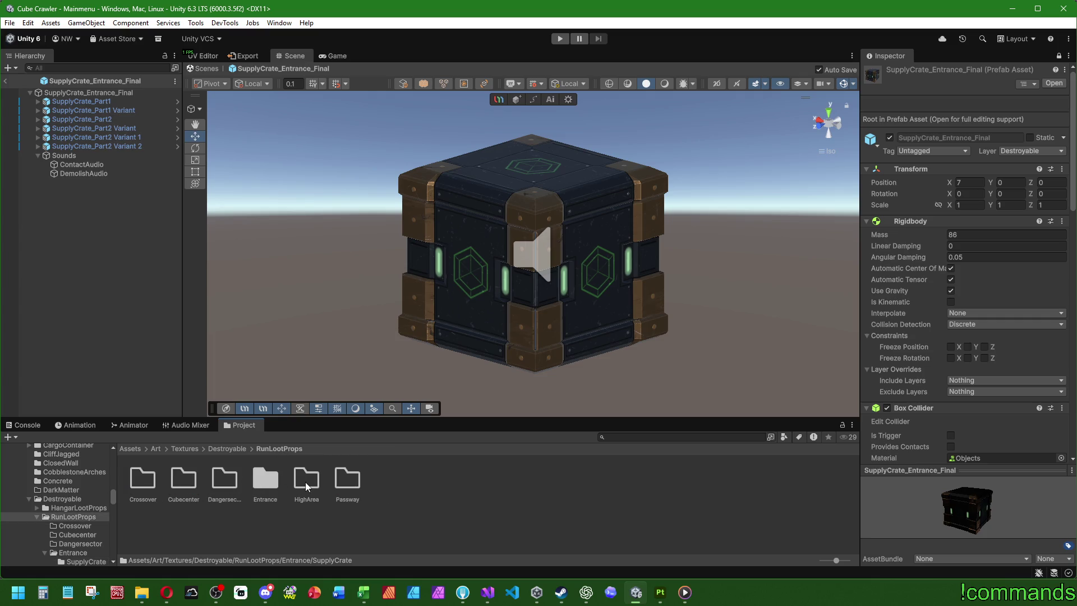
double_click(266, 480)
click(287, 450)
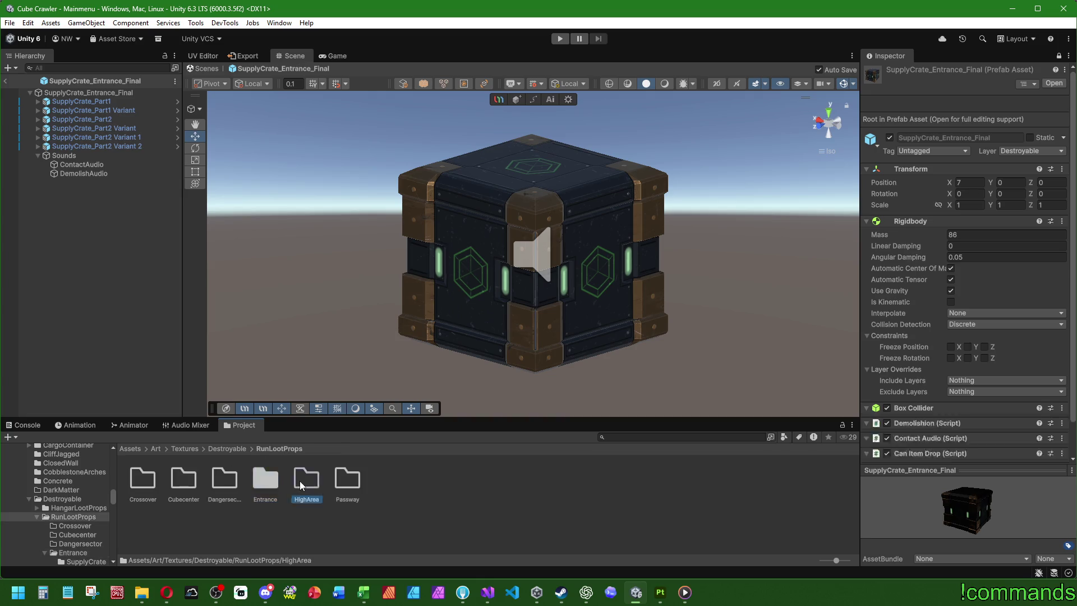
Create a SupplyCrate folder inside the HighArea textures folder.
right_click(303, 482)
mouse_move(336, 176)
click(497, 176)
text(SupplyCrate)
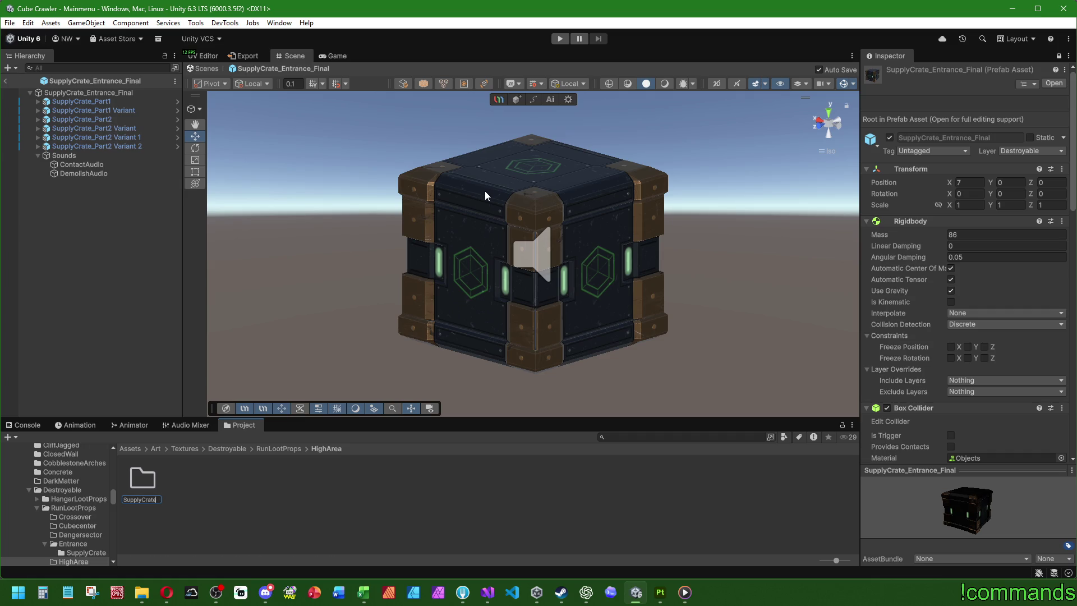
key(Return)
Exit prefab mode to return to the Mainmenu scene.
click(138, 449)
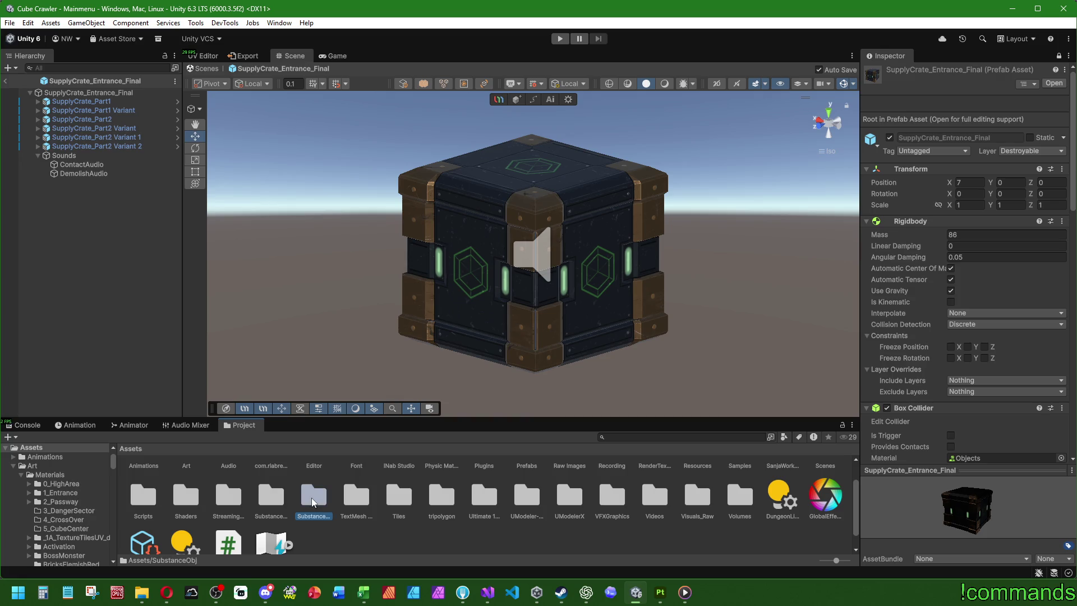
click(25, 425)
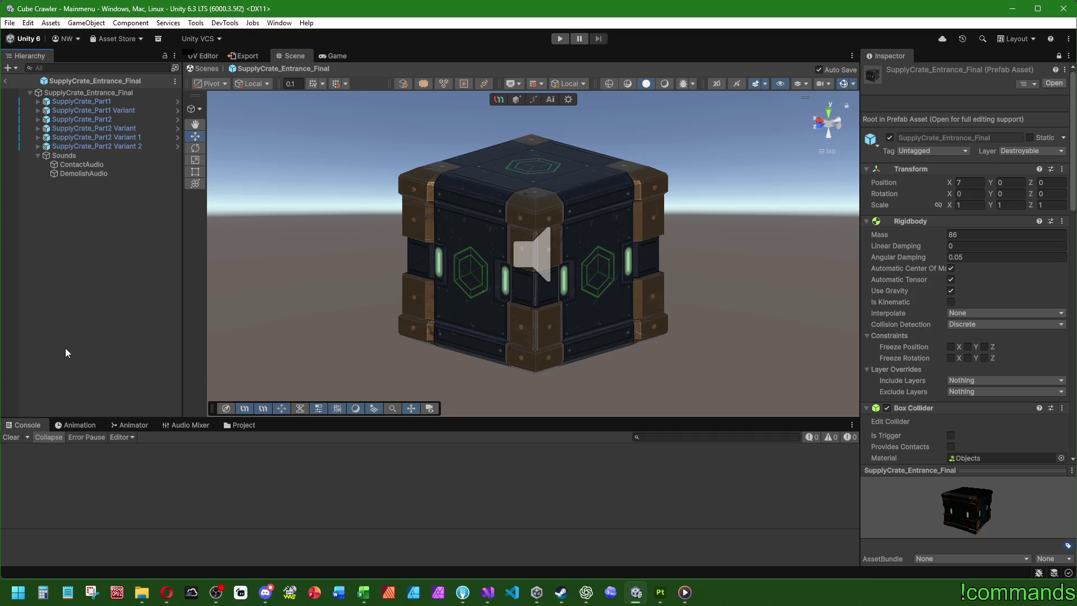
click(5, 82)
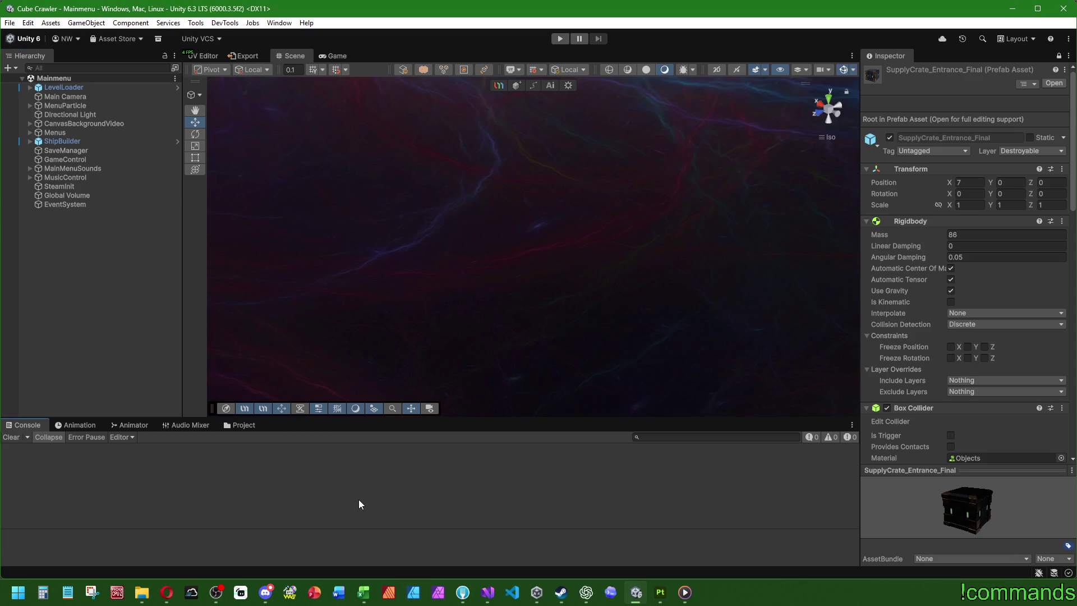
In Substance Painter, open recent project SupplyCrate_Part1 and choose Speichern unter.
click(661, 592)
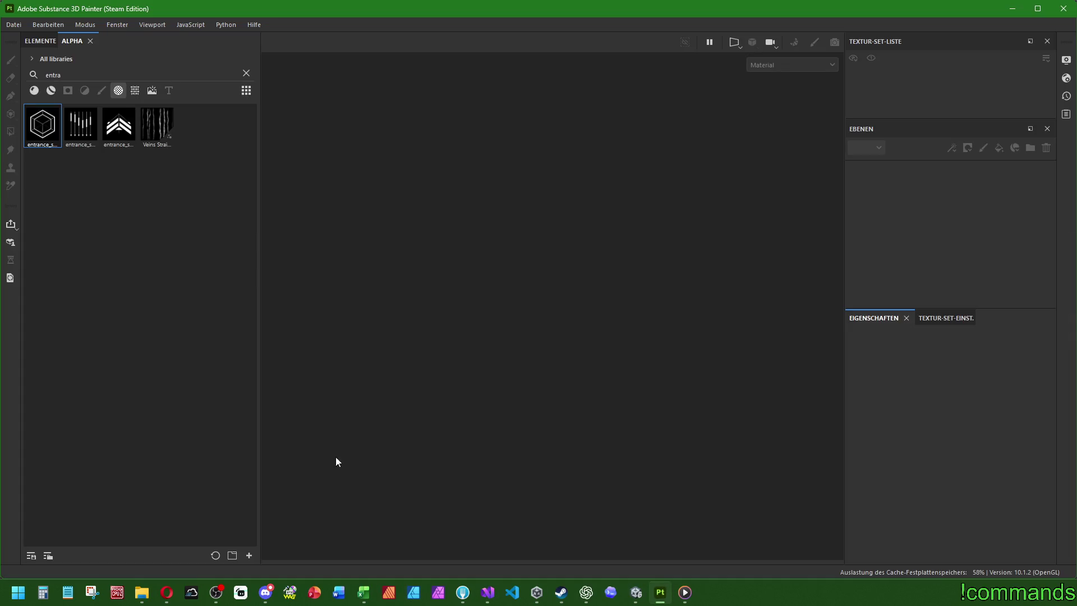
click(20, 24)
mouse_move(43, 66)
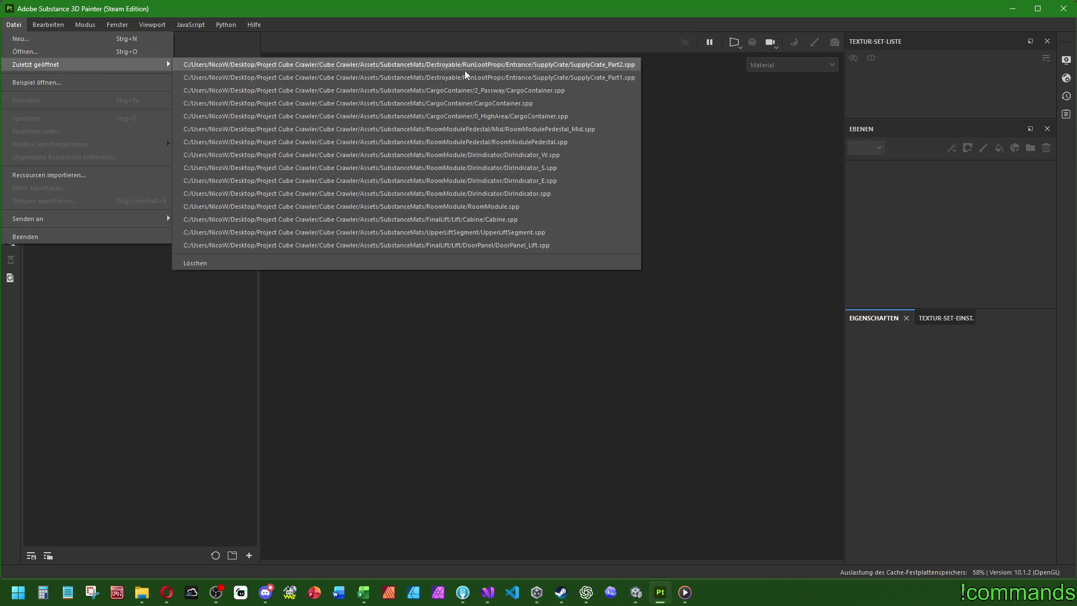
click(497, 78)
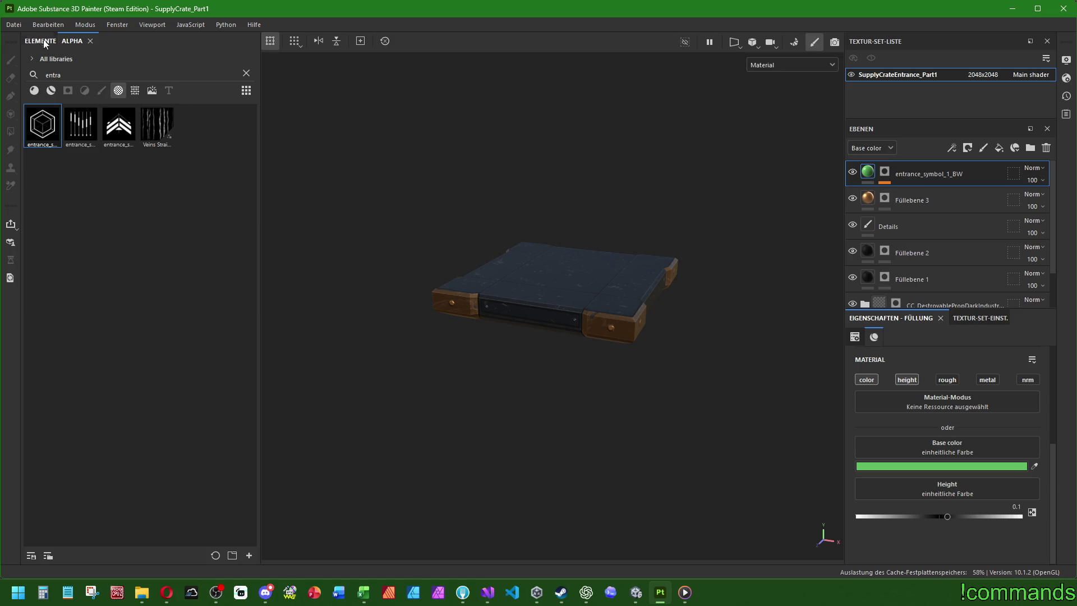
click(13, 24)
click(45, 133)
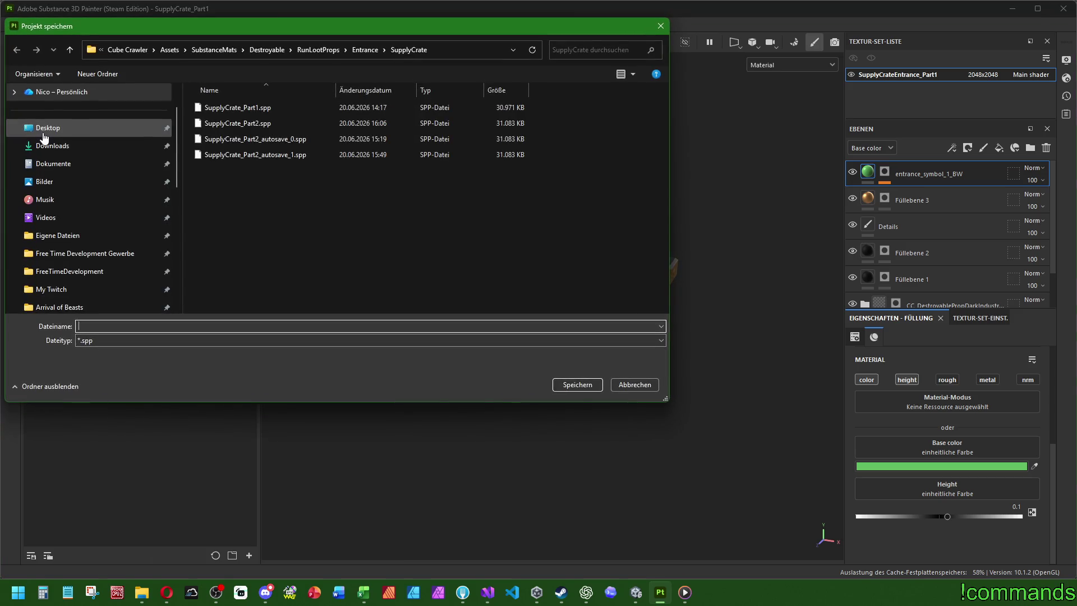
Save the project copy as SupplyCrate_Part1 in RunLootProps/HighArea.
click(309, 50)
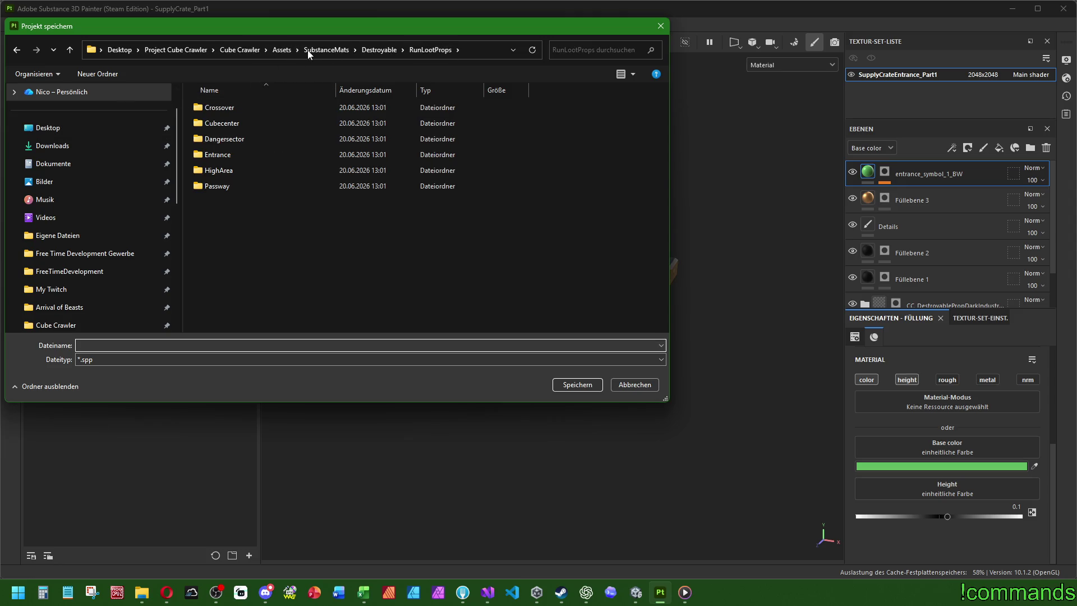
mouse_move(327, 32)
mouse_down()
mouse_move(423, 137)
mouse_move(511, 125)
mouse_up()
double_click(418, 264)
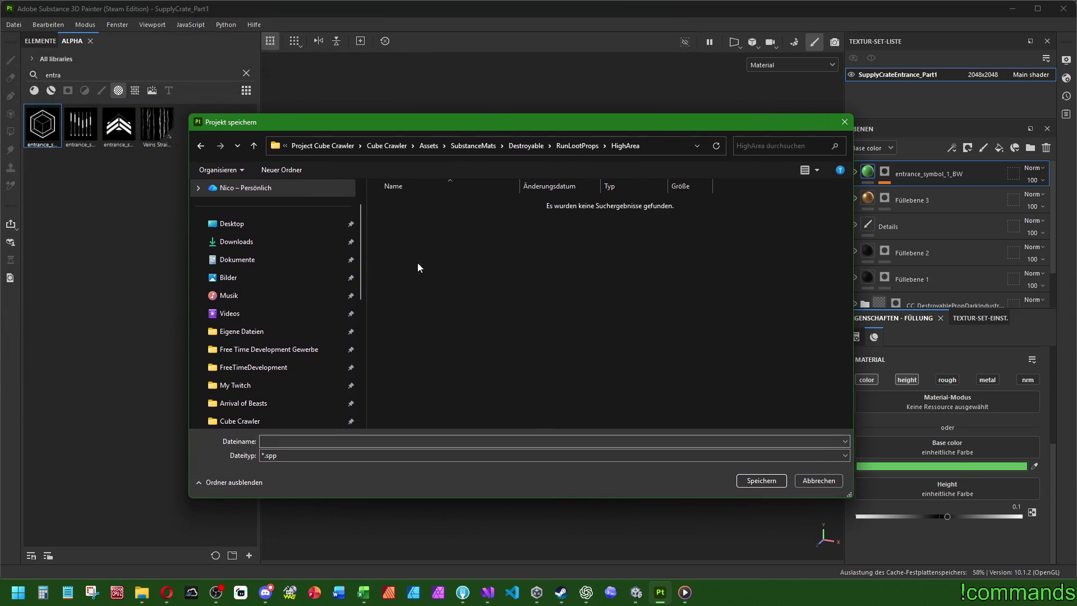
click(335, 440)
text(Supply)
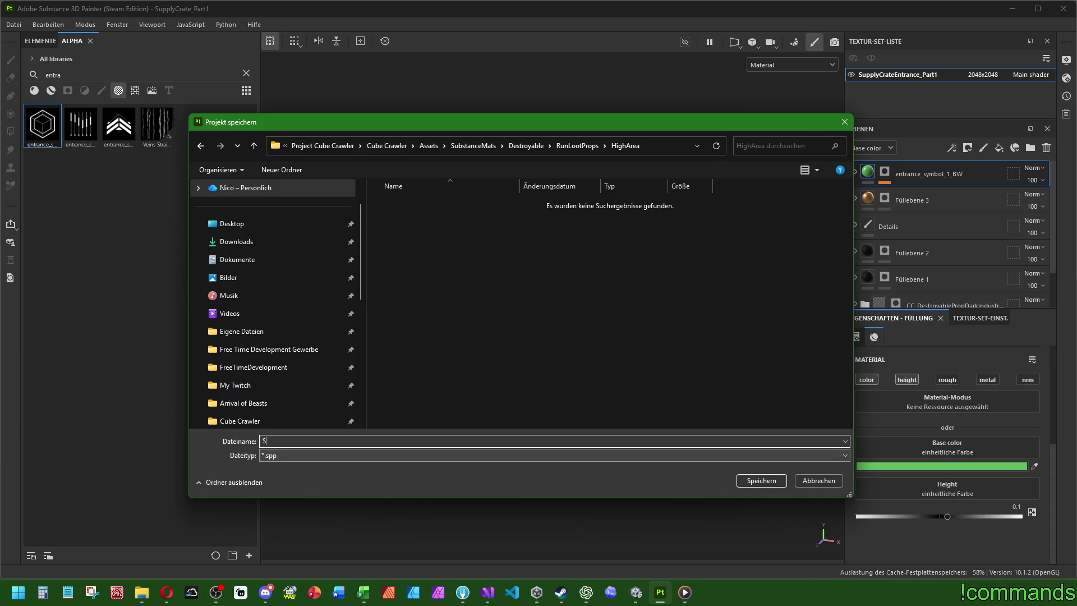
text(Crate_)
text(Part1)
key(Return)
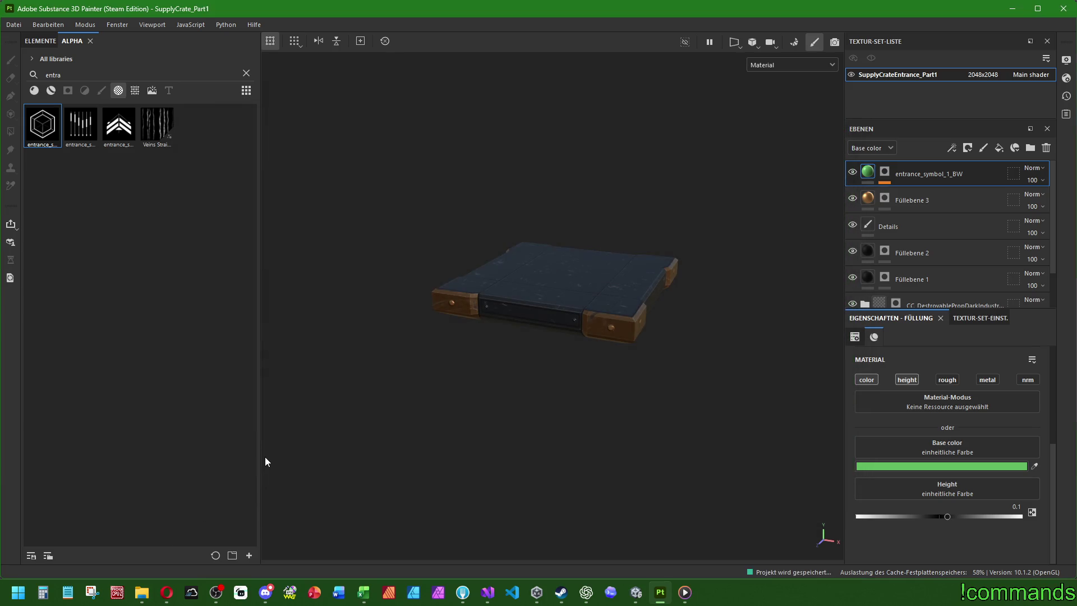
Close the project and open SubstanceMats/Destroyable/RunLootProps/HighArea/SupplyCrate_Part1.spp.
click(13, 25)
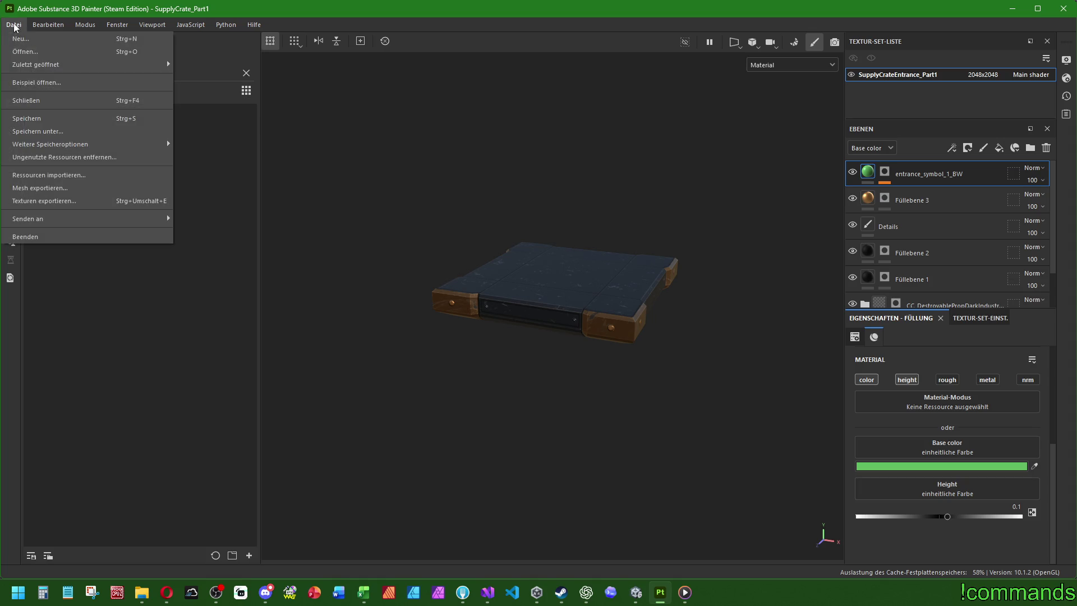
click(23, 101)
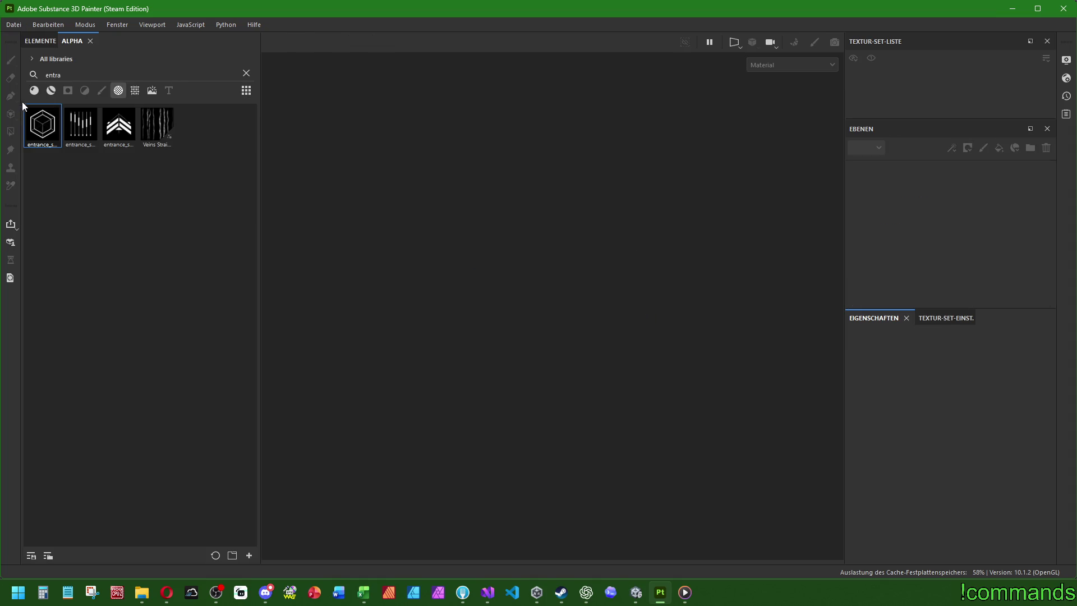
click(24, 22)
click(39, 53)
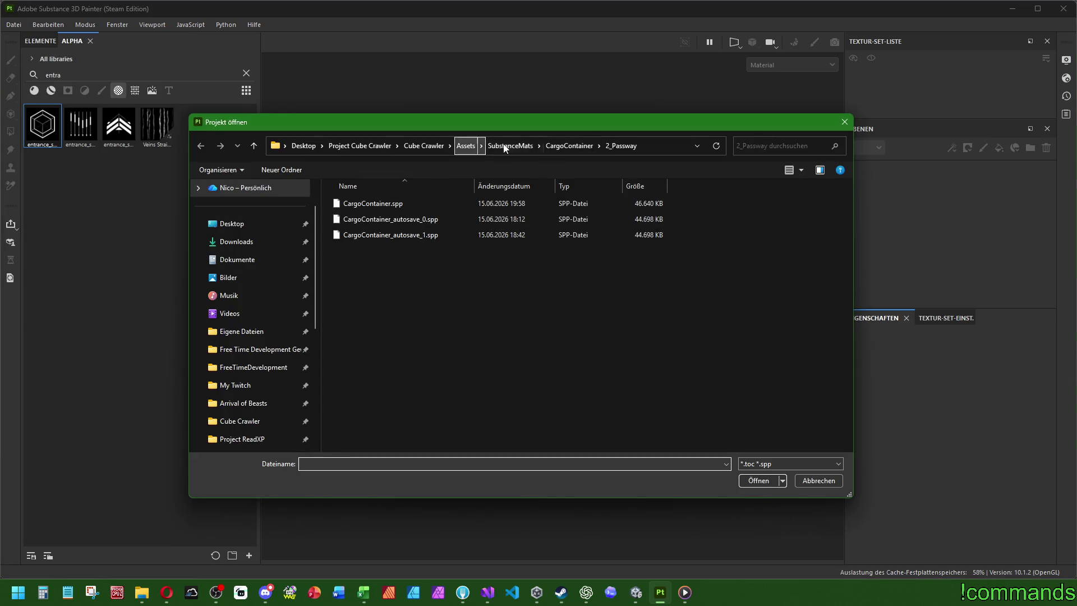
click(504, 146)
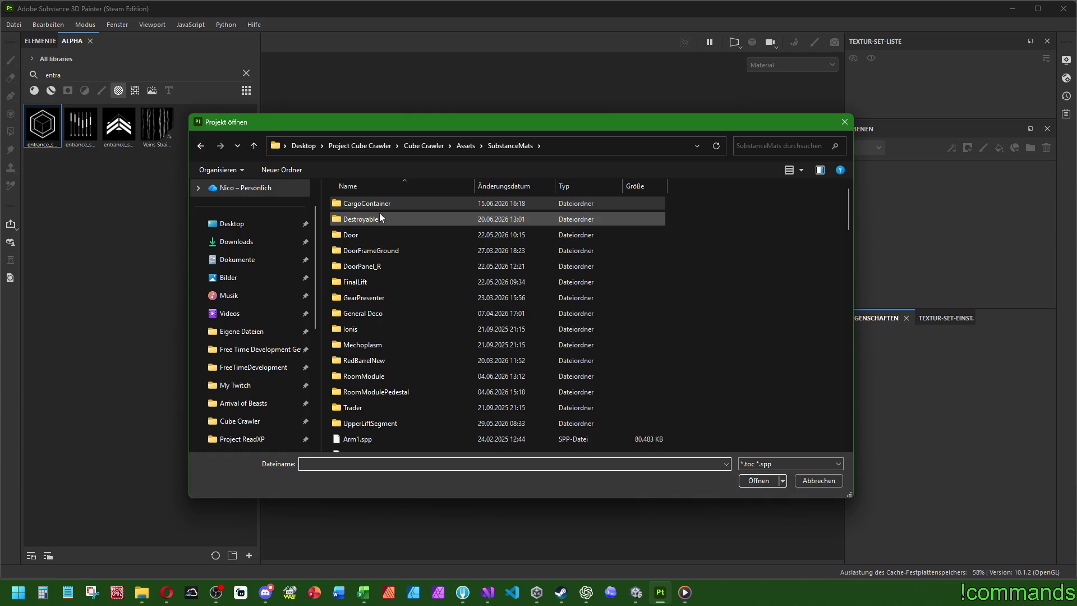
double_click(381, 218)
double_click(370, 219)
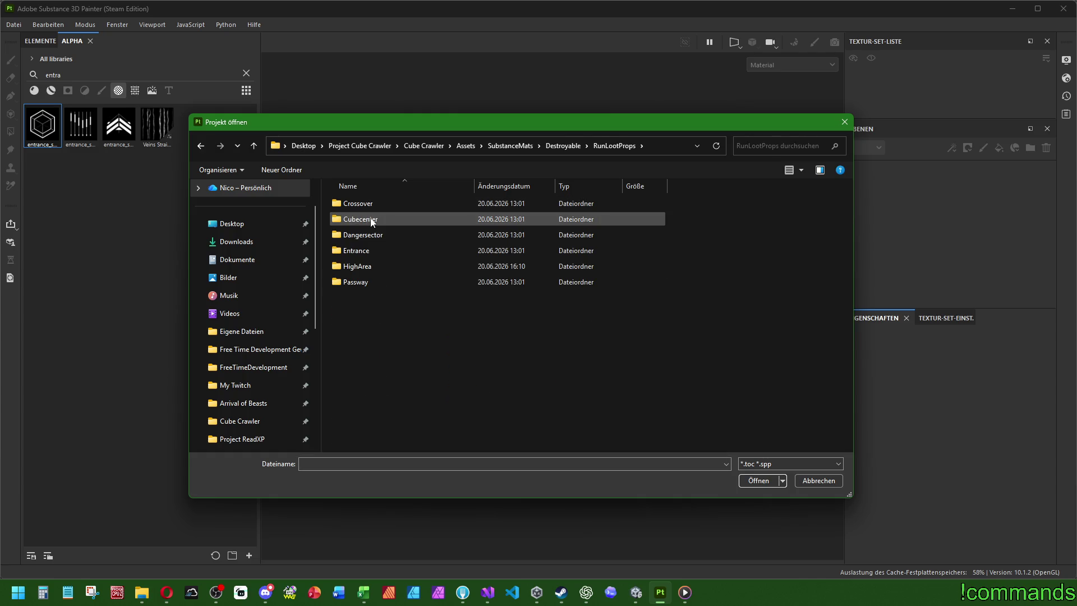
double_click(368, 265)
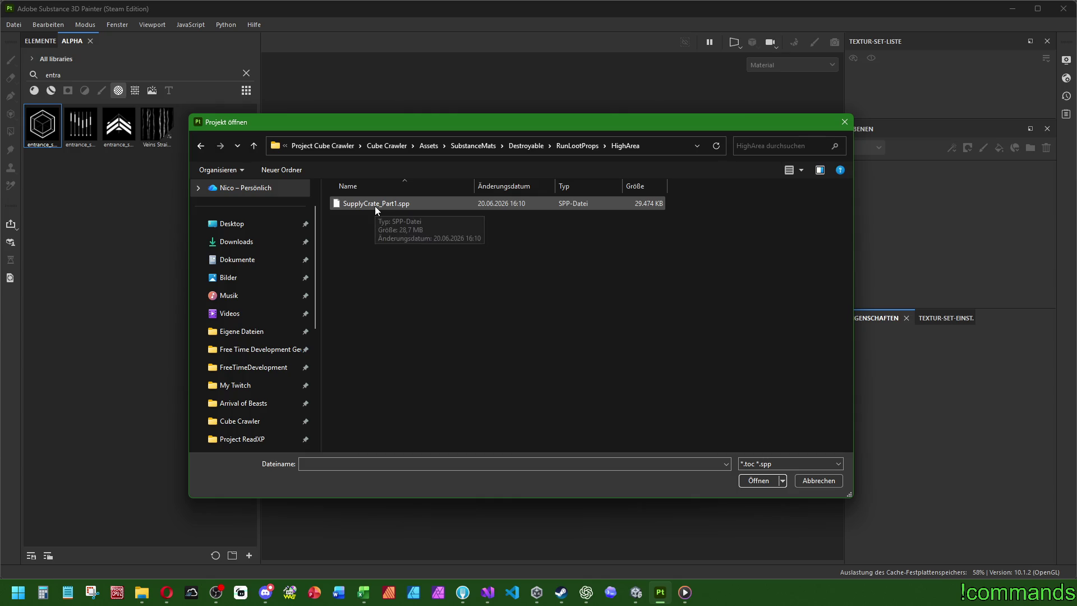
double_click(376, 206)
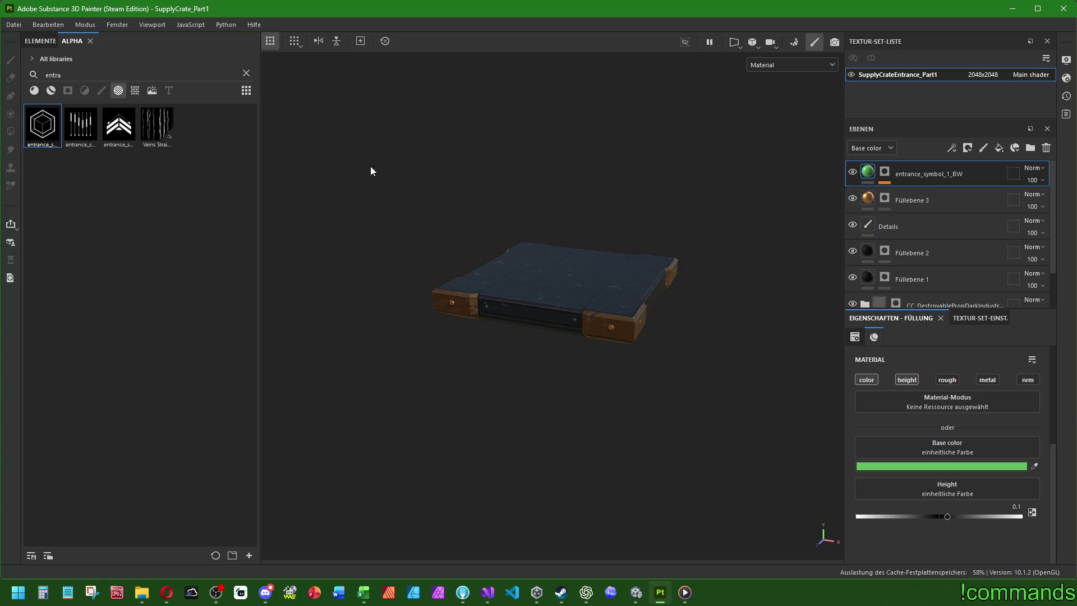
mouse_move(611, 176)
alt+mouse_down()
mouse_move(577, 245)
mouse_move(437, 284)
mouse_move(611, 236)
mouse_move(574, 220)
alt+mouse_up()
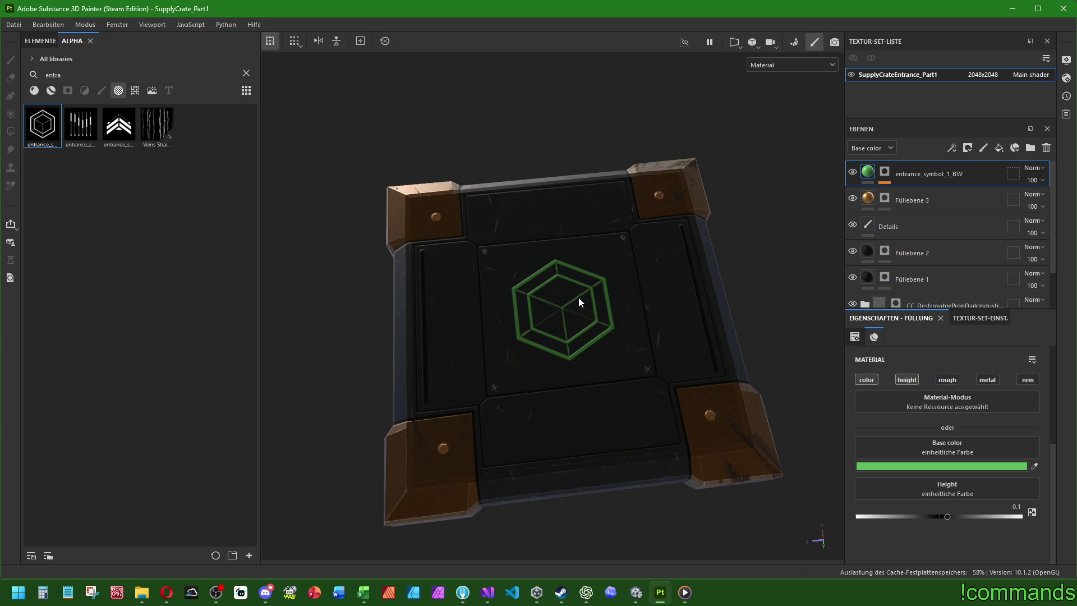
Copy the green symbol's hex colour, then delete the entrance_symbol_1_BW layer.
click(945, 466)
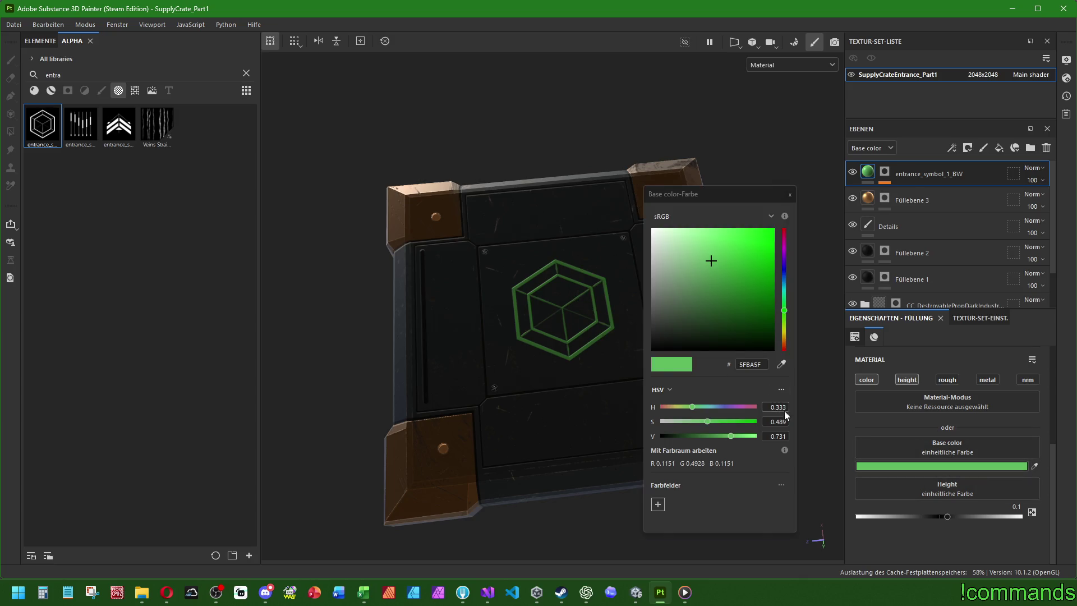
click(766, 363)
drag(764, 364, 741, 364)
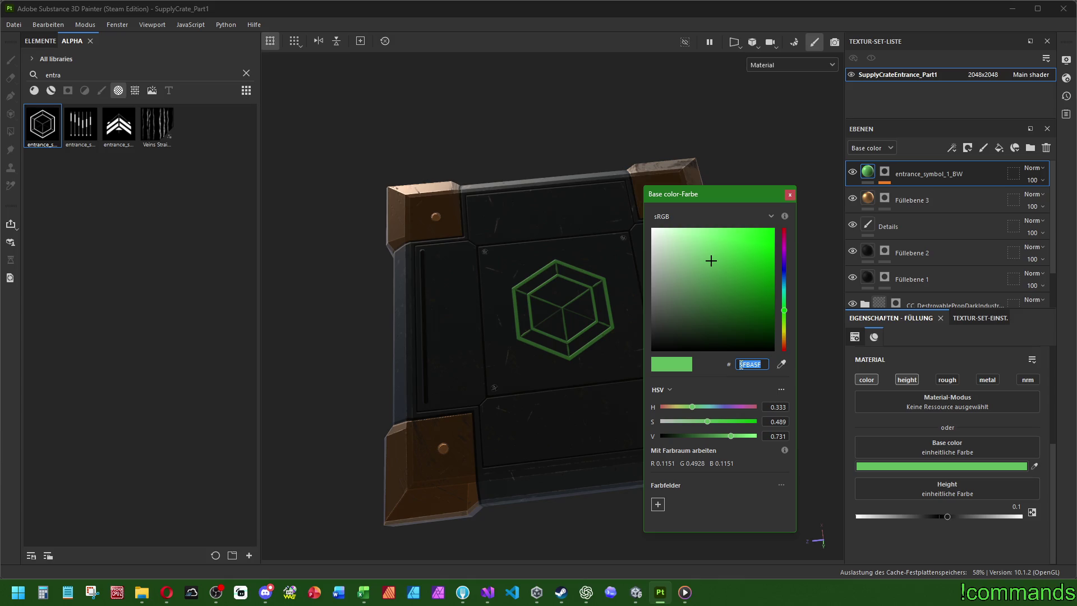
right_click(747, 365)
click(770, 418)
click(923, 177)
key(Delete)
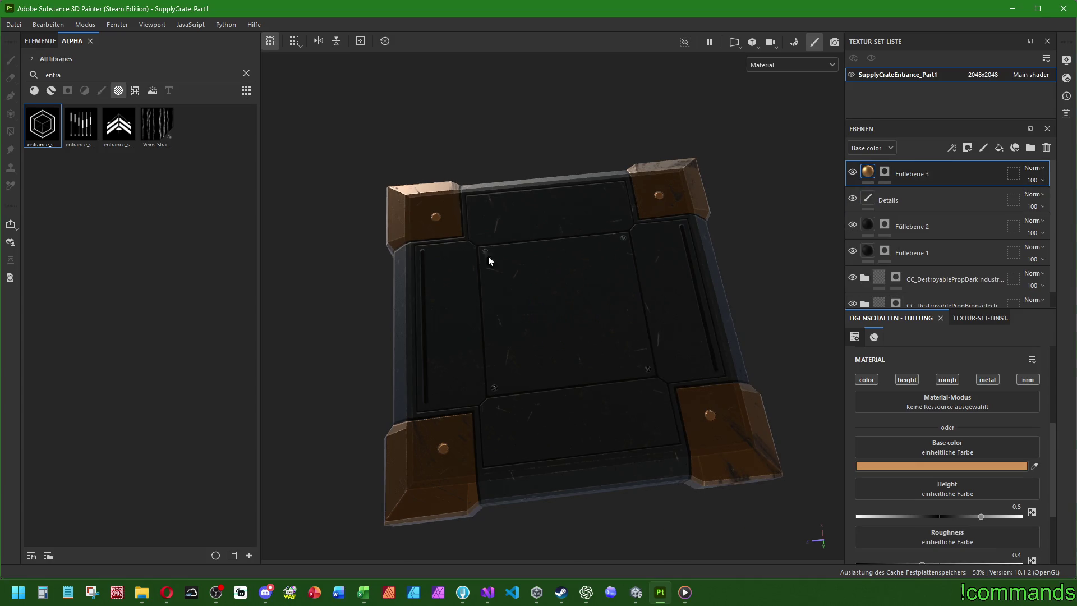
Search the alpha shelf for 'higharea' and drag the honeycomb alpha onto the crate.
key(BackSpace)
key(BackSpace)
key(BackSpace)
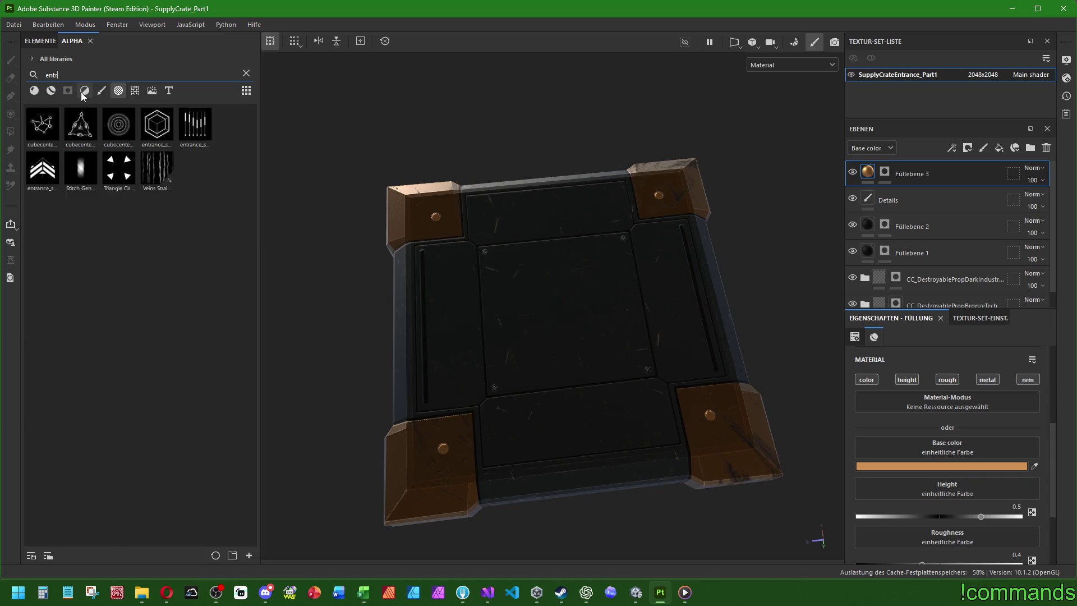
text(high)
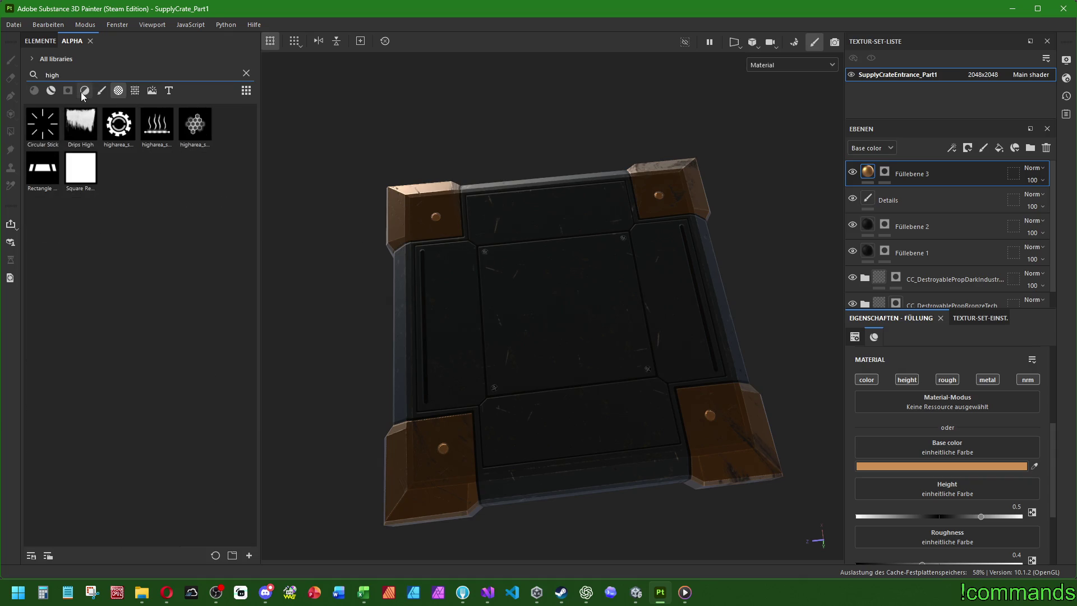
text(area)
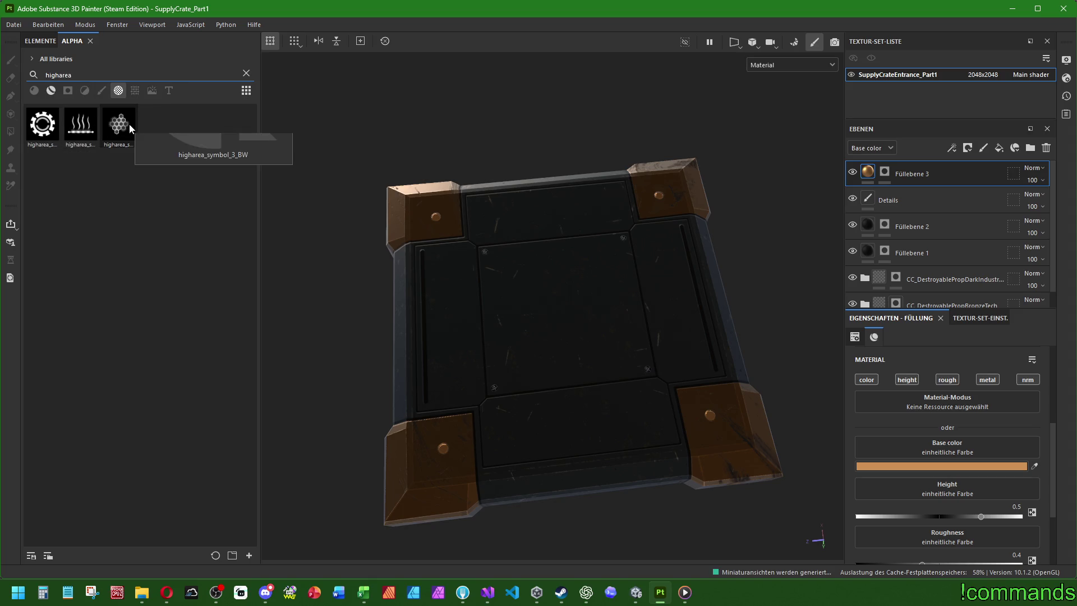
mouse_move(127, 126)
mouse_move(84, 128)
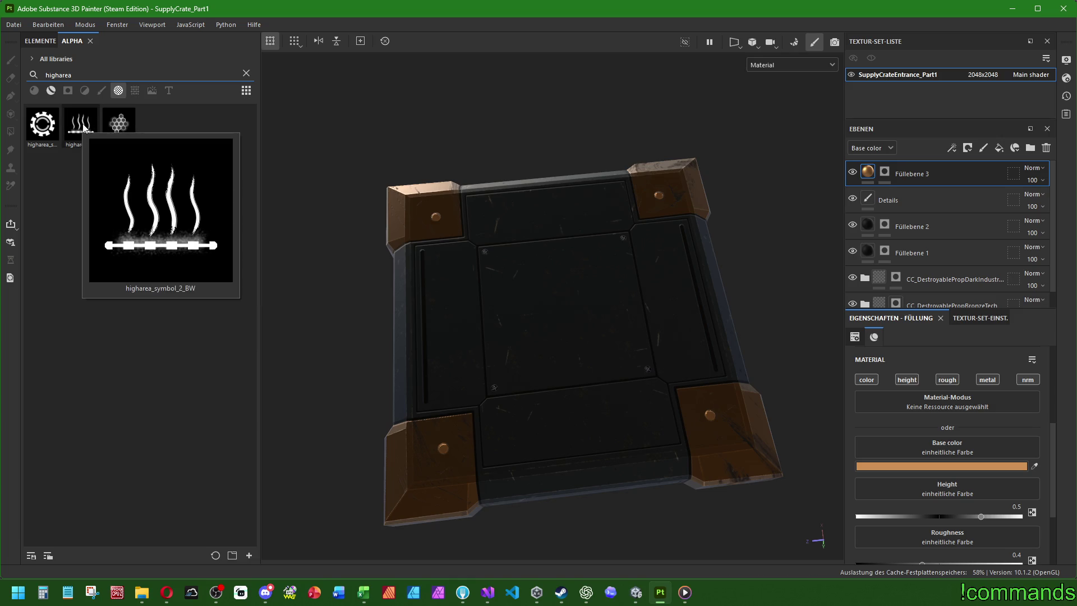
mouse_move(51, 126)
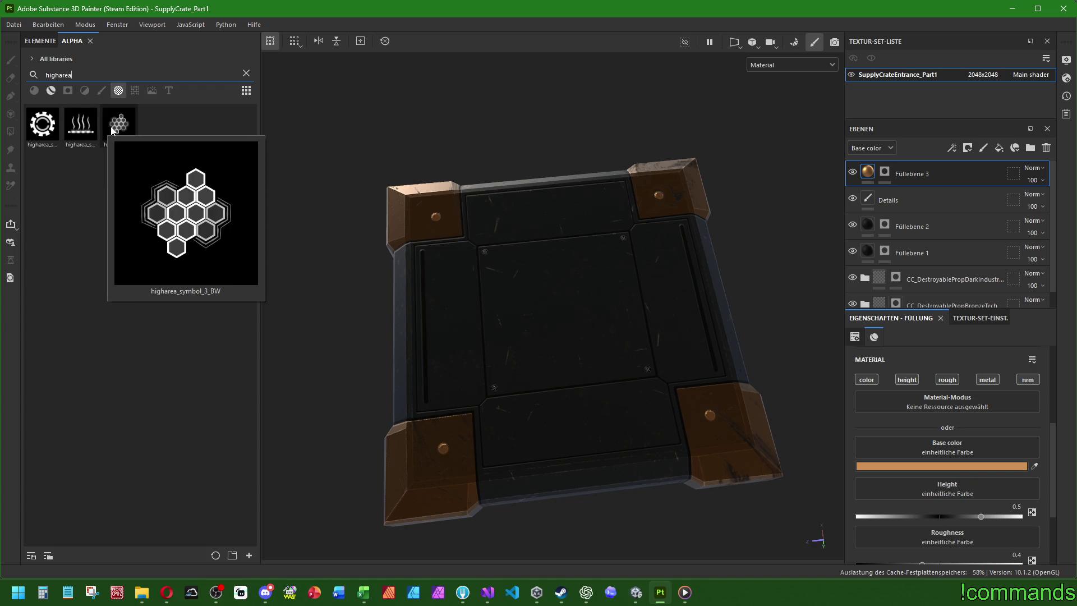
drag(113, 130, 446, 306)
Drop higharea_symbol_3_BW on the crate's top as a mask on a new fill layer.
drag(557, 313, 564, 307)
click(577, 314)
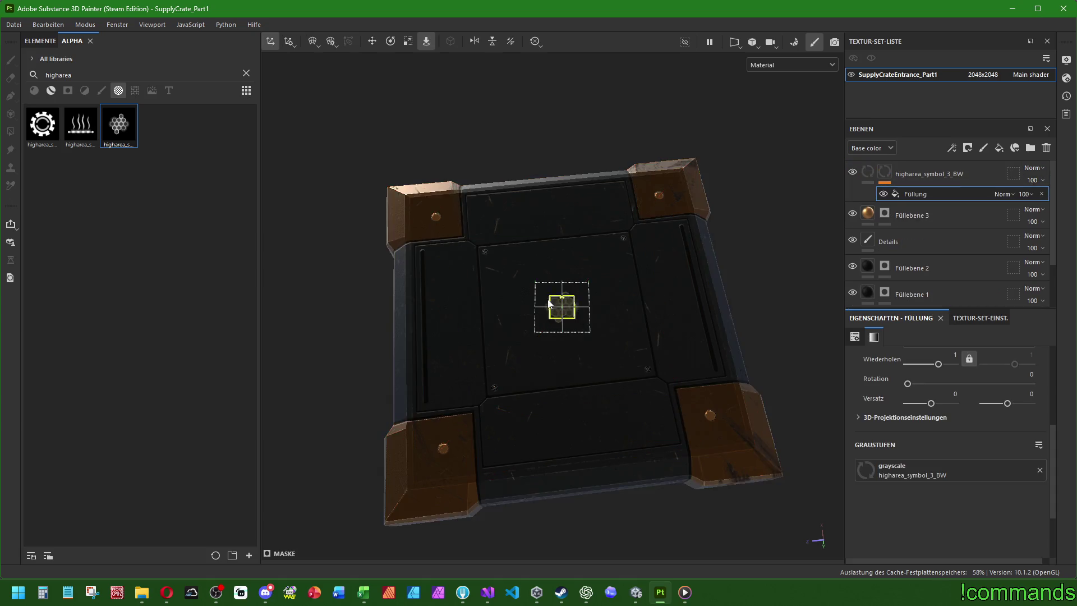
scroll(694, 263, up, 3)
mouse_move(693, 264)
alt+mouse_down()
mouse_move(696, 337)
mouse_move(703, 331)
mouse_move(488, 325)
mouse_move(634, 325)
mouse_move(488, 296)
mouse_move(640, 294)
mouse_move(154, 294)
mouse_move(940, 293)
mouse_move(585, 291)
alt+mouse_up()
scroll(640, 294, down, 5)
scroll(570, 292, up, 3)
scroll(570, 292, down, 2)
scroll(584, 290, up, 2)
Straighten, centre and enlarge the honeycomb stamp to fill the top panel.
click(391, 41)
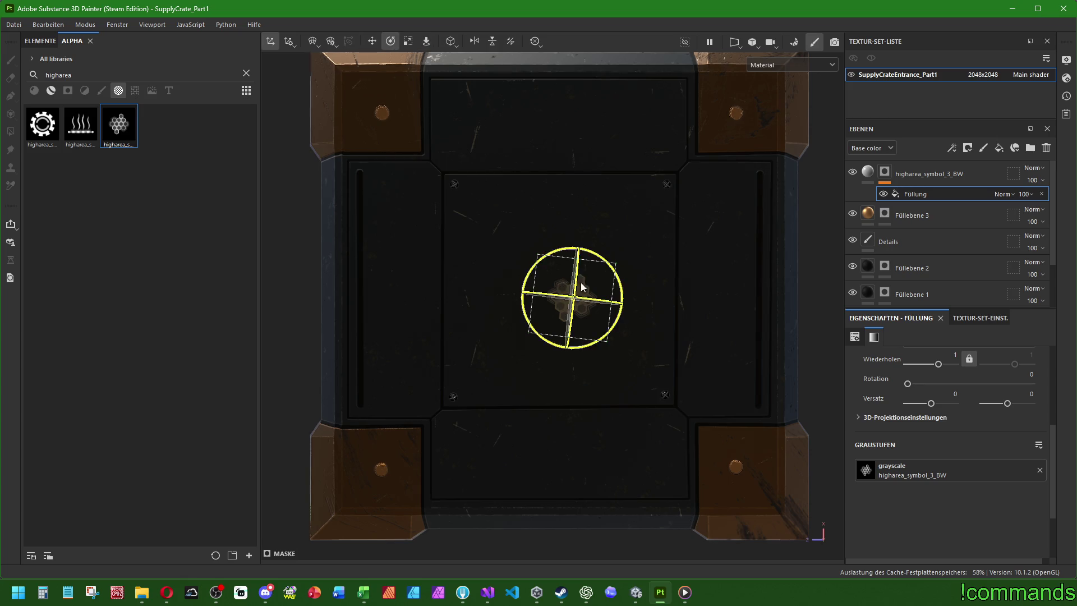
mouse_move(595, 247)
mouse_down()
mouse_move(570, 232)
mouse_move(704, 166)
mouse_move(688, 181)
mouse_up()
click(408, 41)
click(372, 41)
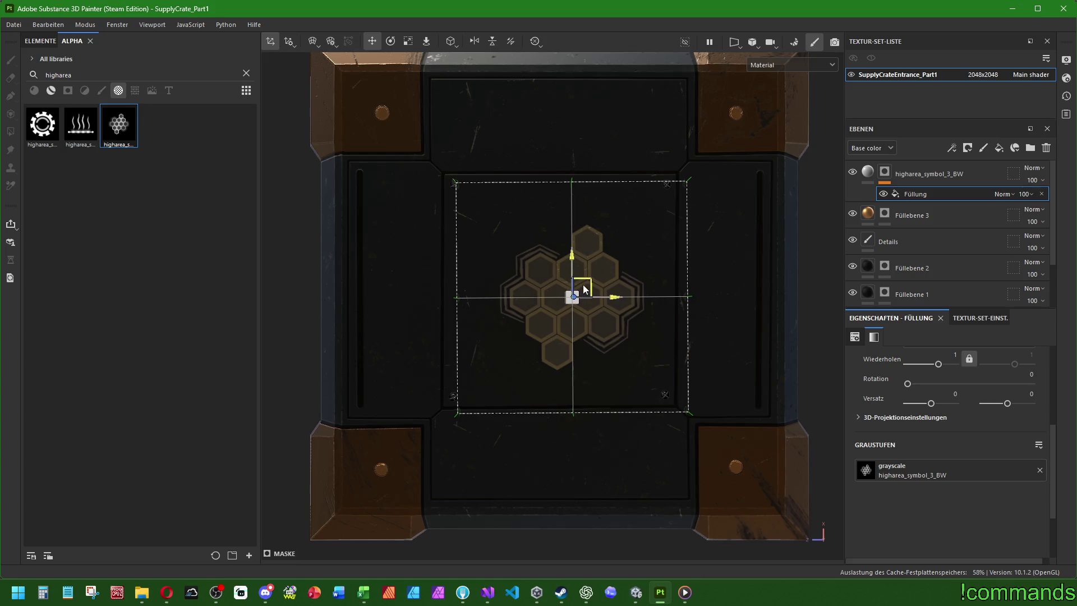
drag(585, 289, 572, 280)
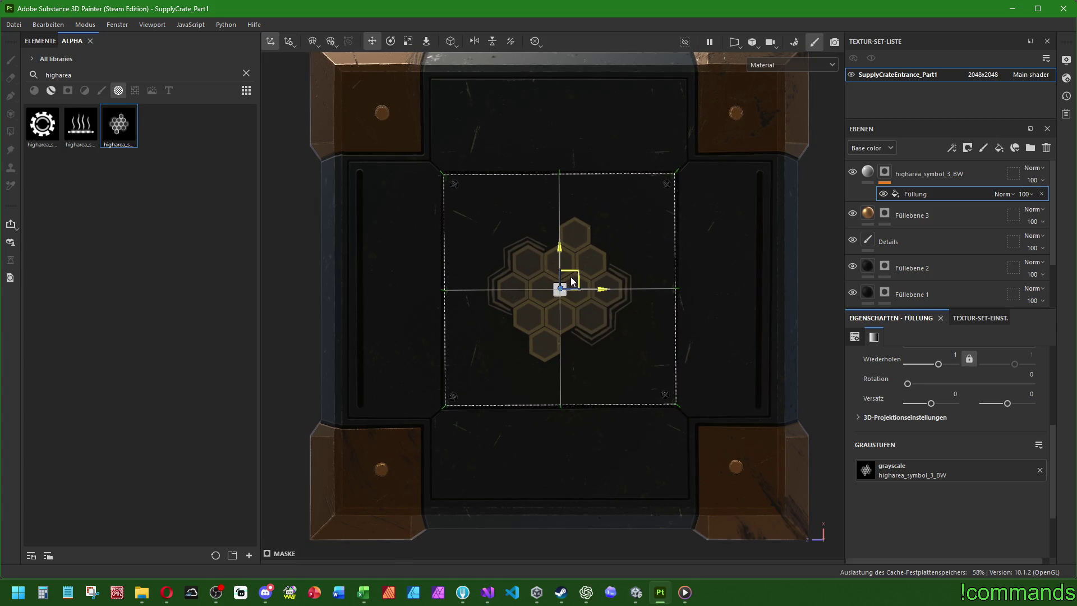
click(391, 41)
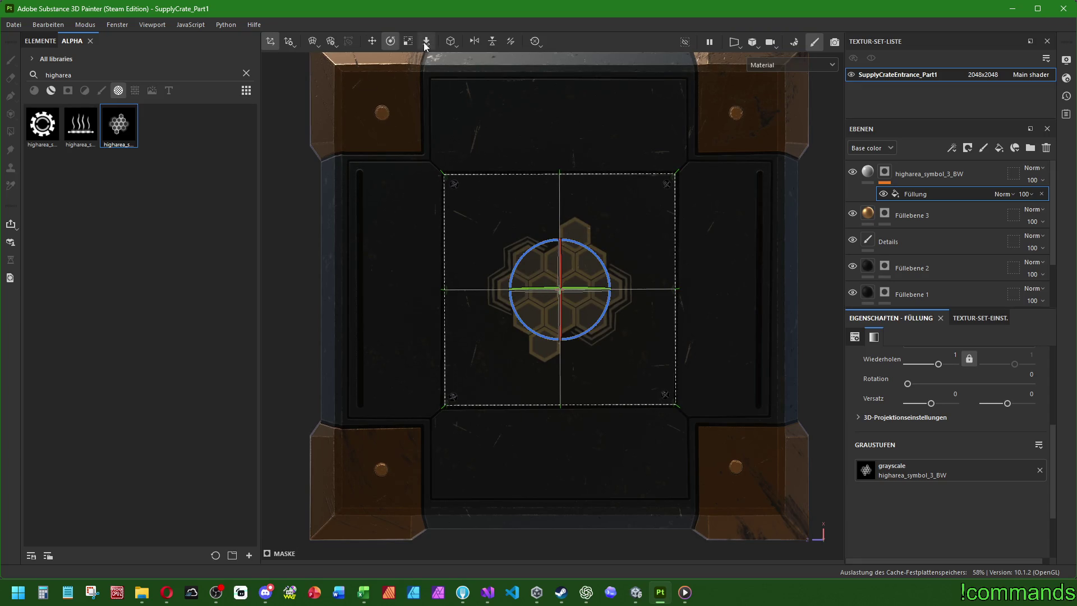
click(409, 41)
mouse_move(560, 289)
mouse_down()
mouse_move(831, 169)
mouse_move(657, 247)
mouse_move(666, 241)
mouse_move(660, 264)
mouse_up()
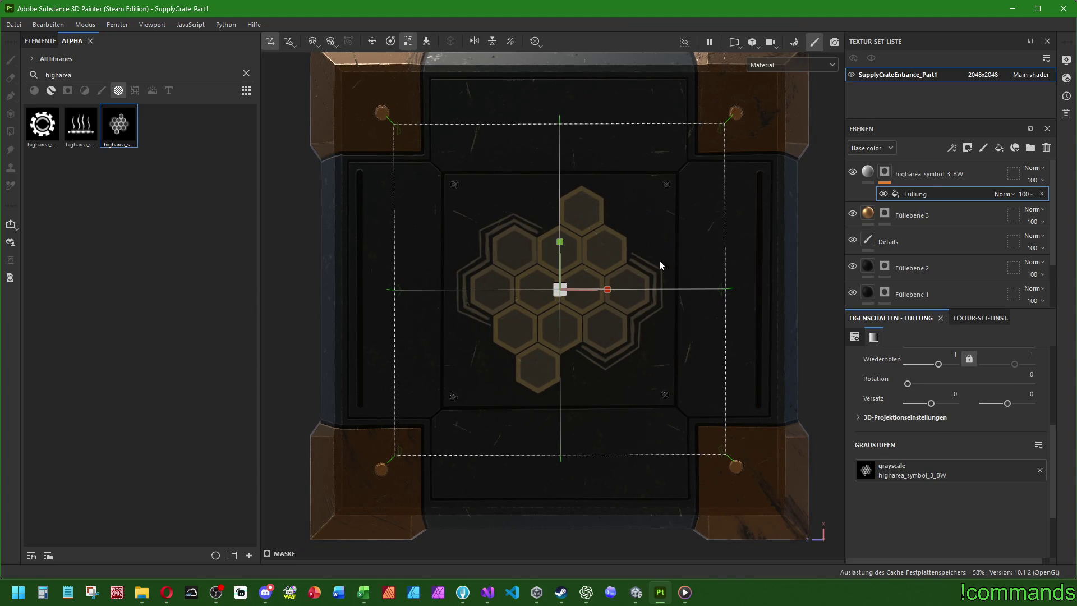
scroll(343, 337, down, 3)
scroll(432, 331, up, 5)
Open the higharea_symbol_3_BW layer's base colour picker, currently BCBCBC.
mouse_move(507, 492)
alt+mouse_down()
mouse_move(553, 257)
mouse_move(702, 219)
alt+mouse_up()
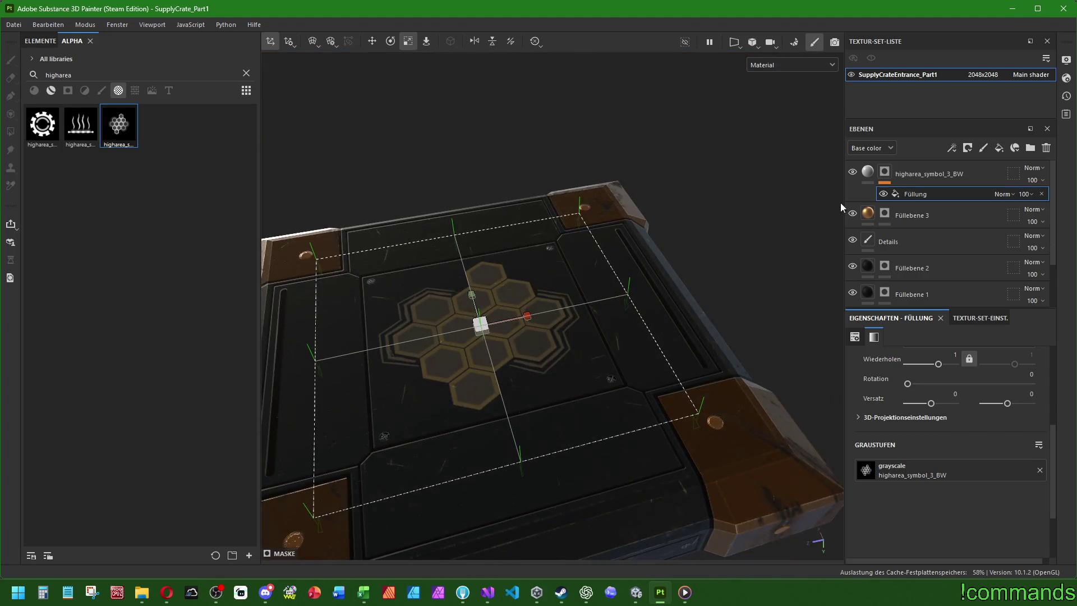
click(873, 171)
click(933, 465)
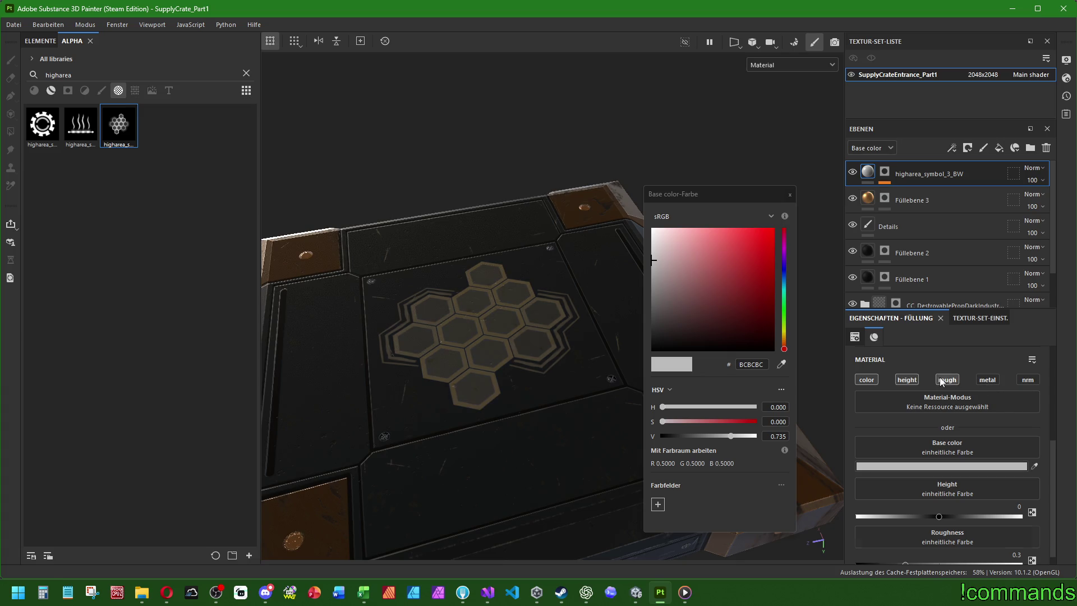
Turn the honeycomb emblem from green to red, base colour BA5F5F.
click(907, 380)
click(909, 380)
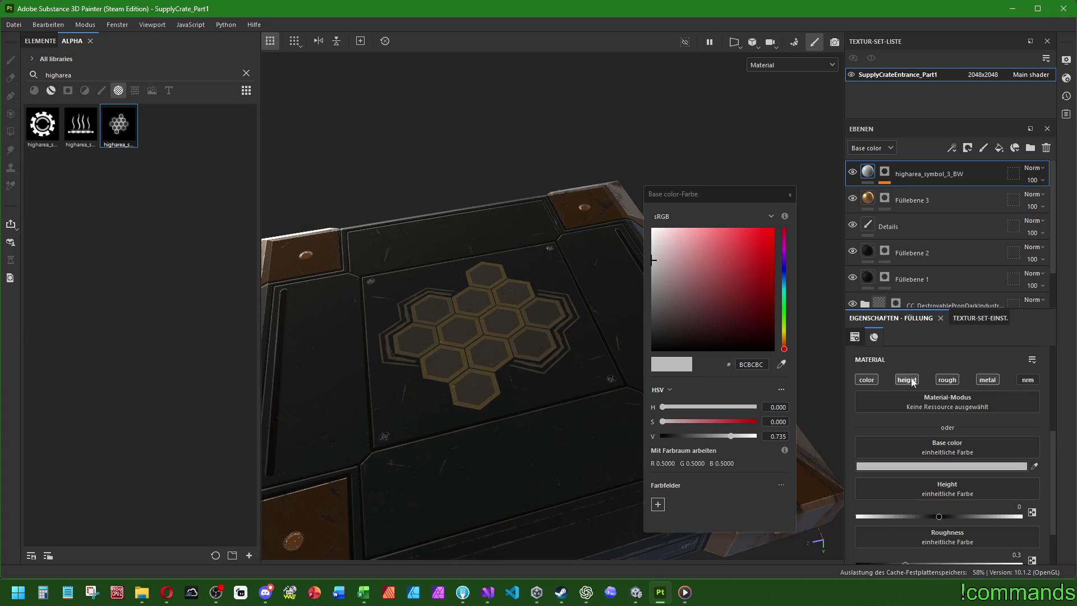
double_click(755, 364)
text(5FBA5F)
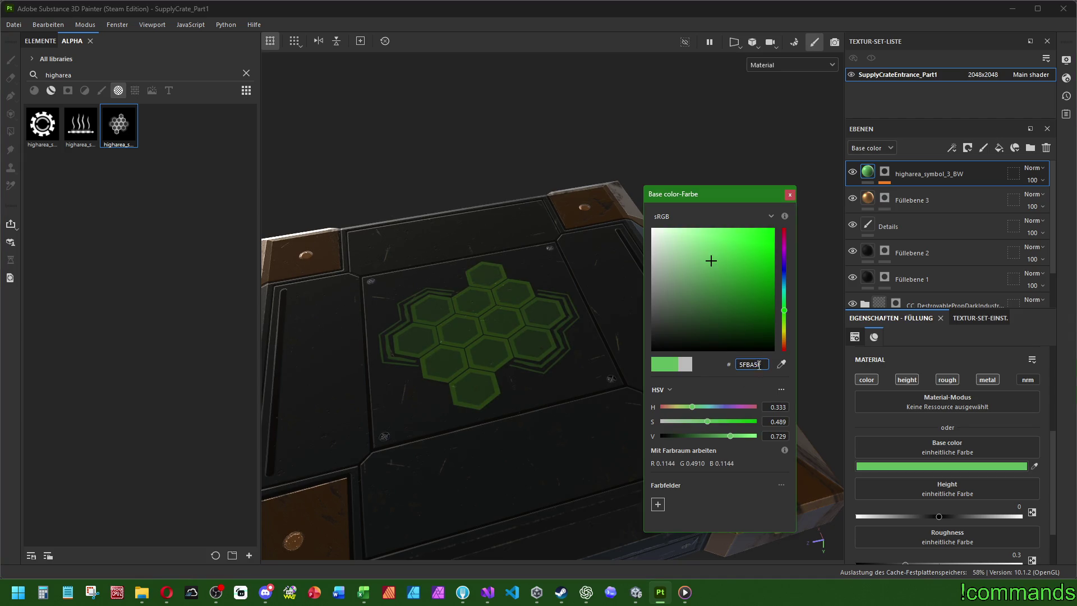
click(785, 350)
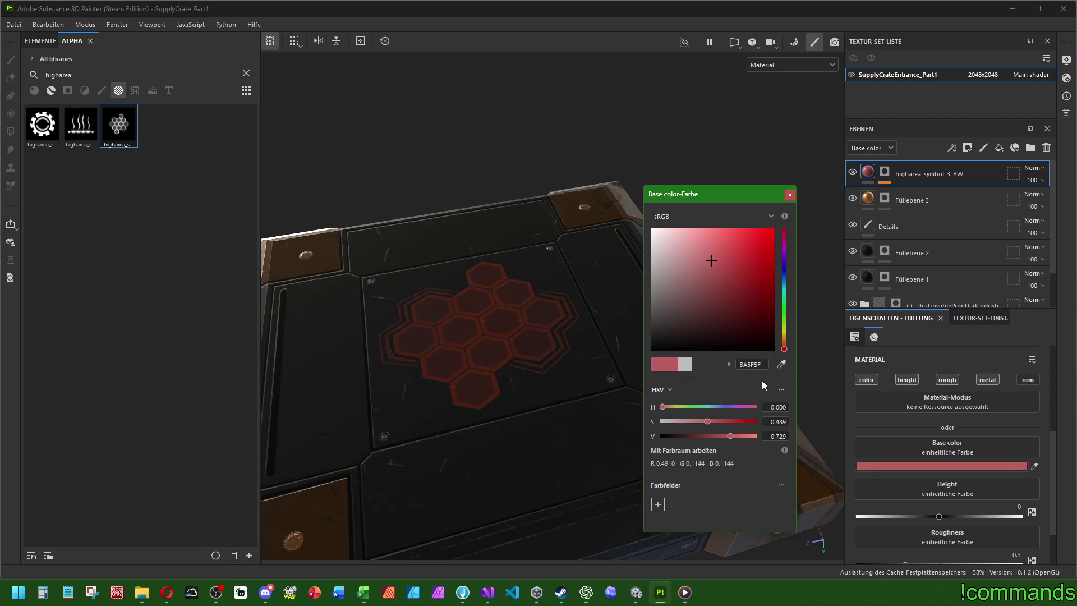
click(790, 194)
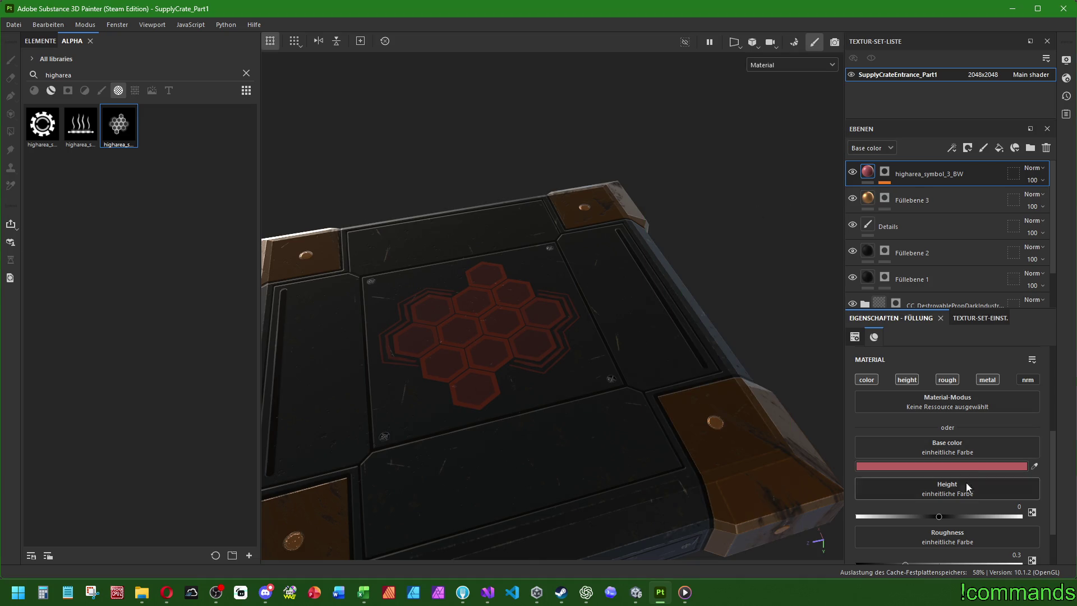
Raise the emblem by setting its height to 0.05.
text(1)
key(Return)
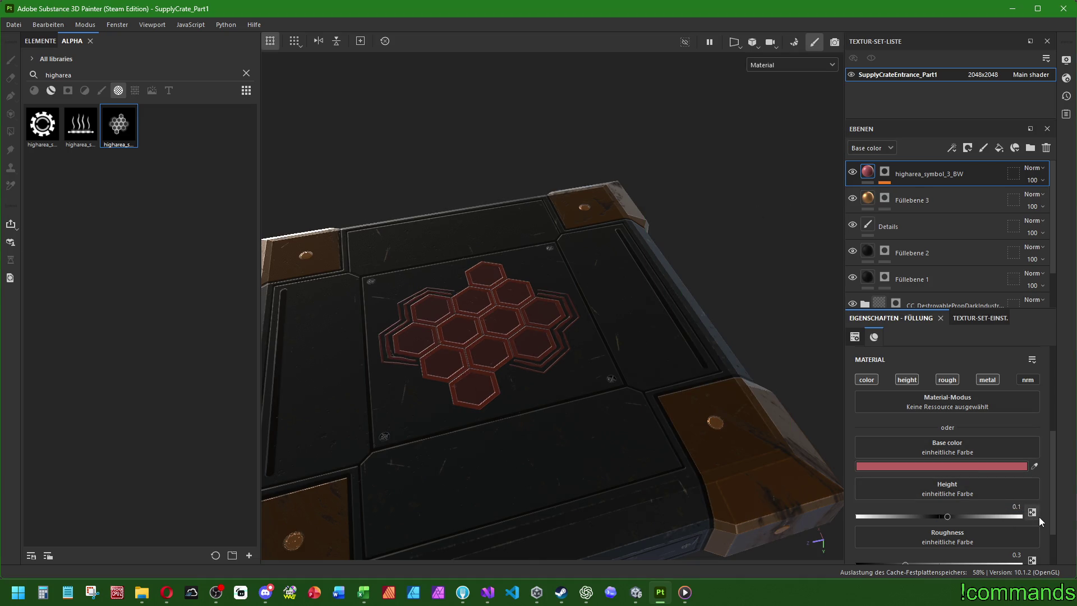
text(0.05)
key(Return)
key(f)
mouse_move(628, 365)
alt+mouse_down()
mouse_move(624, 387)
mouse_move(623, 372)
alt+mouse_up()
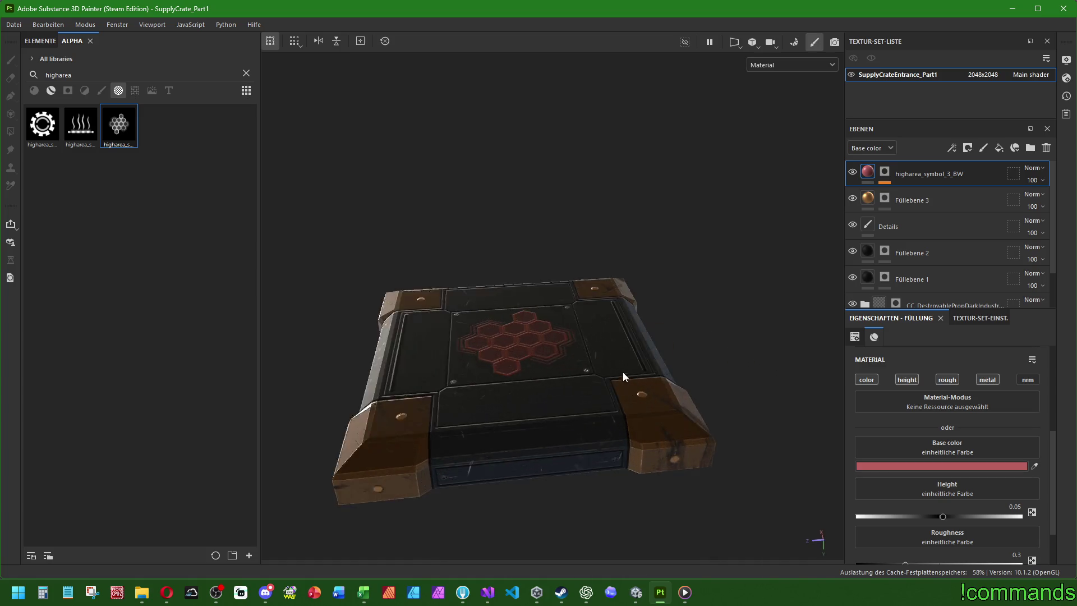
scroll(622, 372, up, 2)
text(.05)
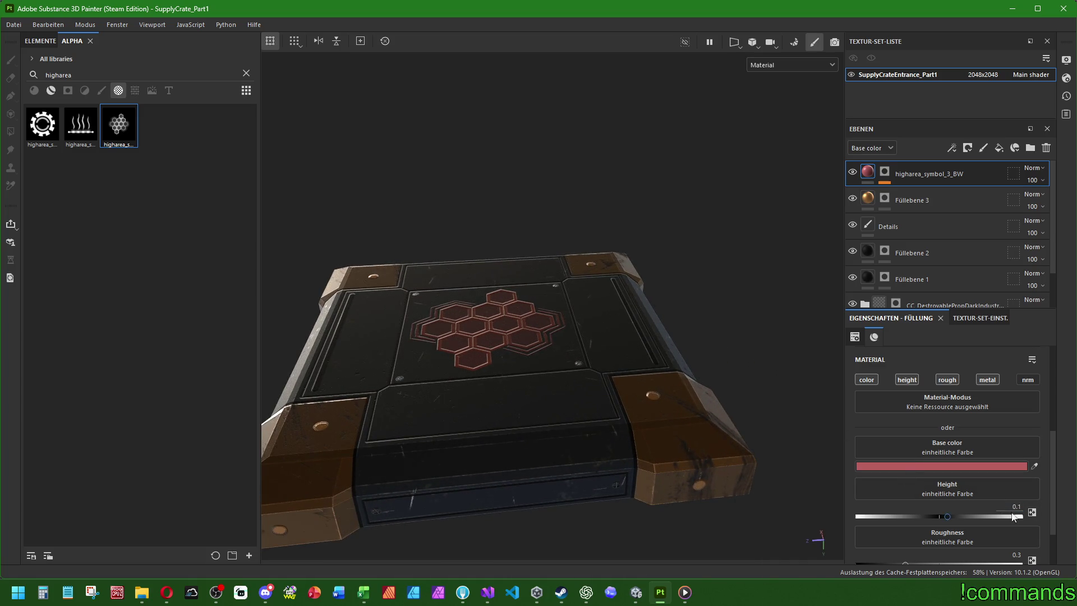
mouse_move(584, 342)
alt+mouse_down()
mouse_move(542, 313)
mouse_move(549, 433)
mouse_move(651, 333)
mouse_move(543, 315)
mouse_move(561, 390)
mouse_move(550, 374)
mouse_move(500, 428)
alt+mouse_up()
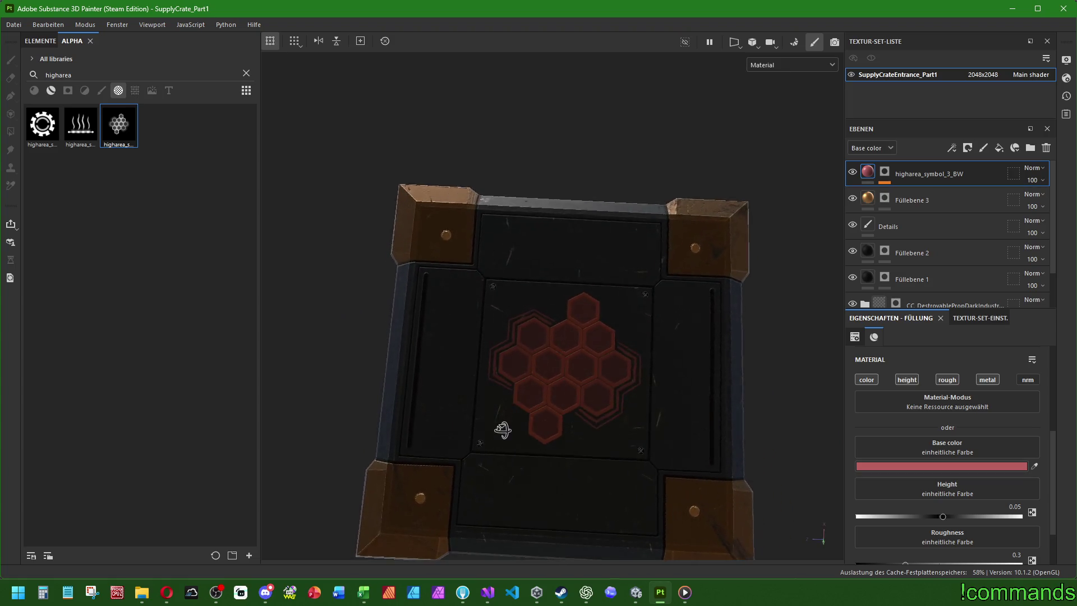
scroll(579, 340, up, 5)
scroll(565, 369, down, 5)
mouse_move(603, 484)
alt+mouse_down()
mouse_move(664, 335)
mouse_move(615, 386)
mouse_move(654, 389)
mouse_move(678, 437)
alt+mouse_up()
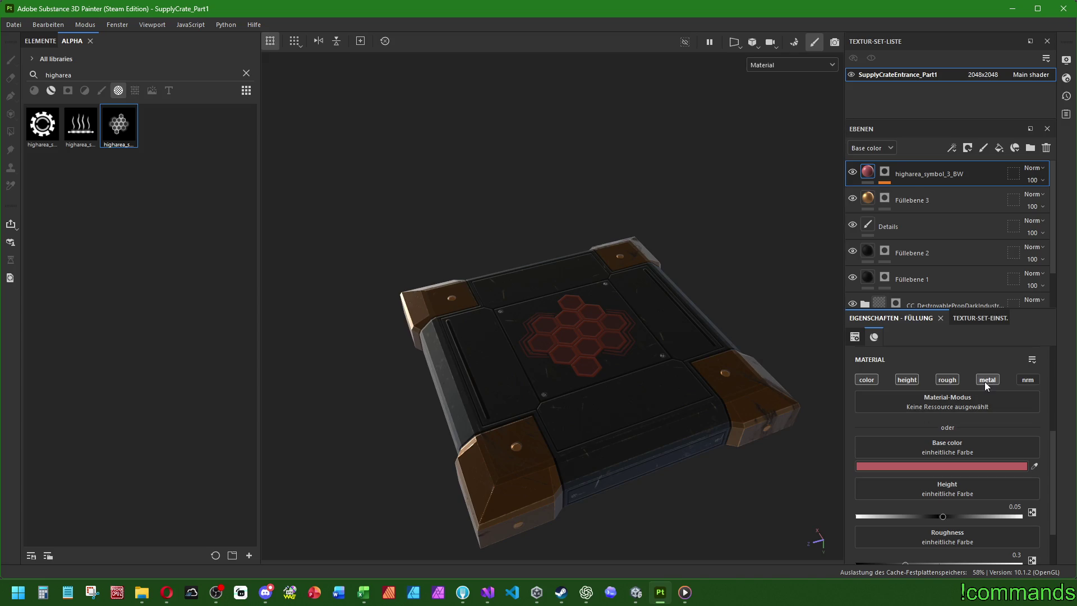
Set the emblem's roughness to 0.5 and metallic to 0.1.
click(948, 382)
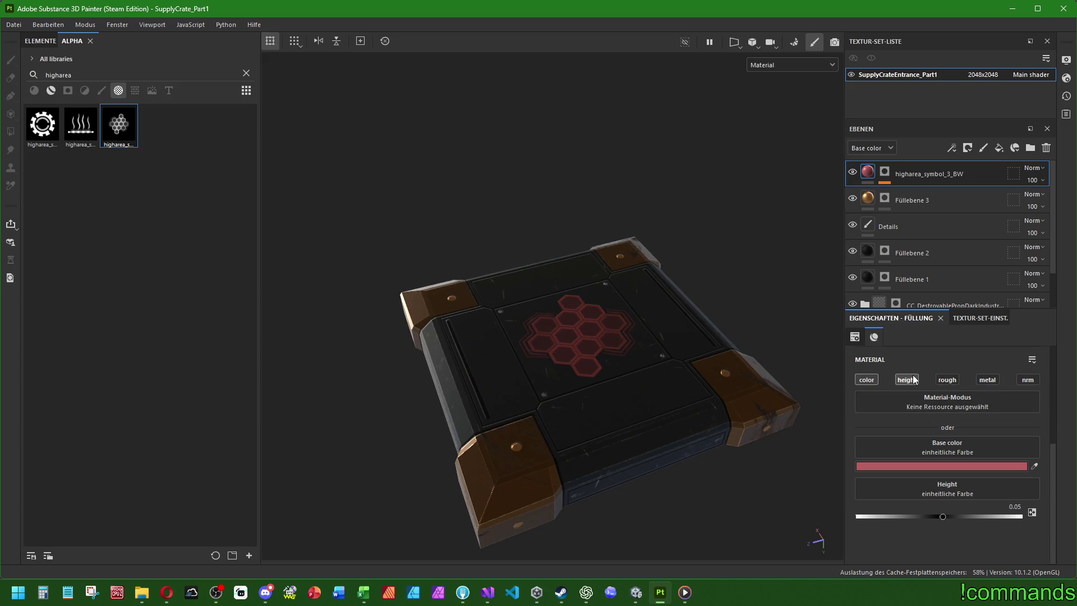
click(954, 381)
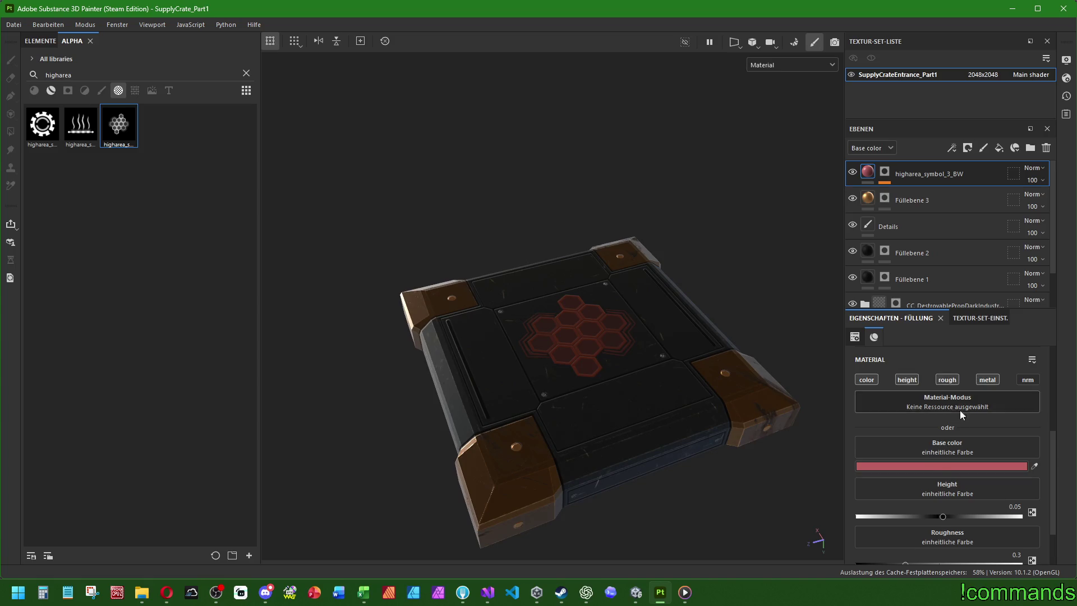
scroll(948, 449, down, 1)
drag(904, 504, 776, 500)
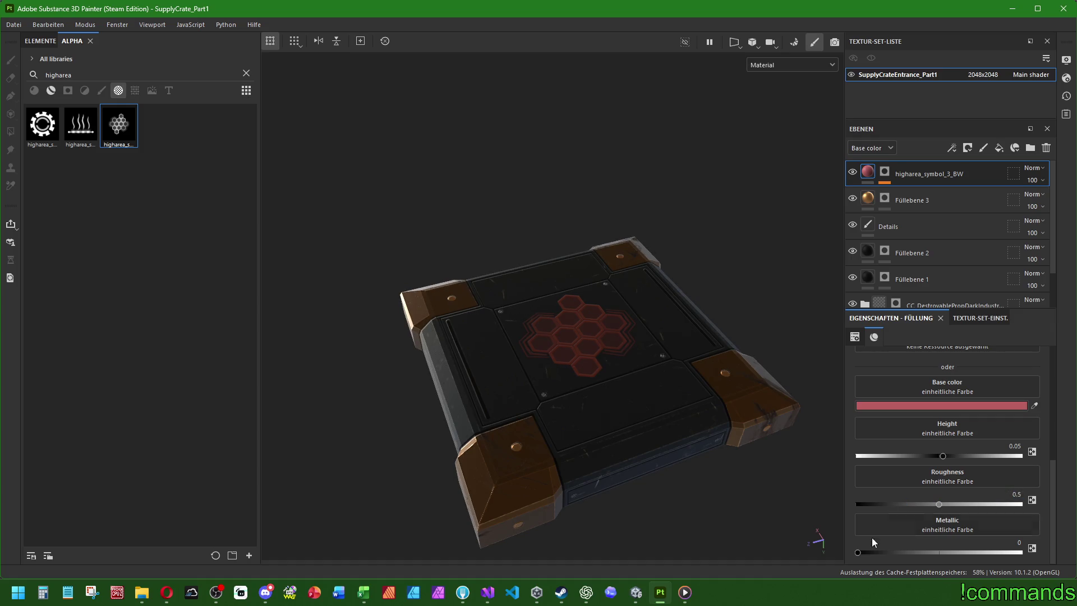
mouse_move(857, 553)
mouse_down()
mouse_move(1020, 553)
mouse_move(715, 544)
mouse_up()
mouse_move(673, 421)
alt+mouse_down()
mouse_move(589, 309)
mouse_move(553, 221)
mouse_move(591, 394)
mouse_move(691, 413)
mouse_move(765, 284)
mouse_move(662, 347)
mouse_move(636, 422)
mouse_move(662, 301)
mouse_move(630, 327)
mouse_move(628, 393)
mouse_move(617, 384)
mouse_move(705, 404)
mouse_move(685, 325)
mouse_move(729, 291)
alt+mouse_up()
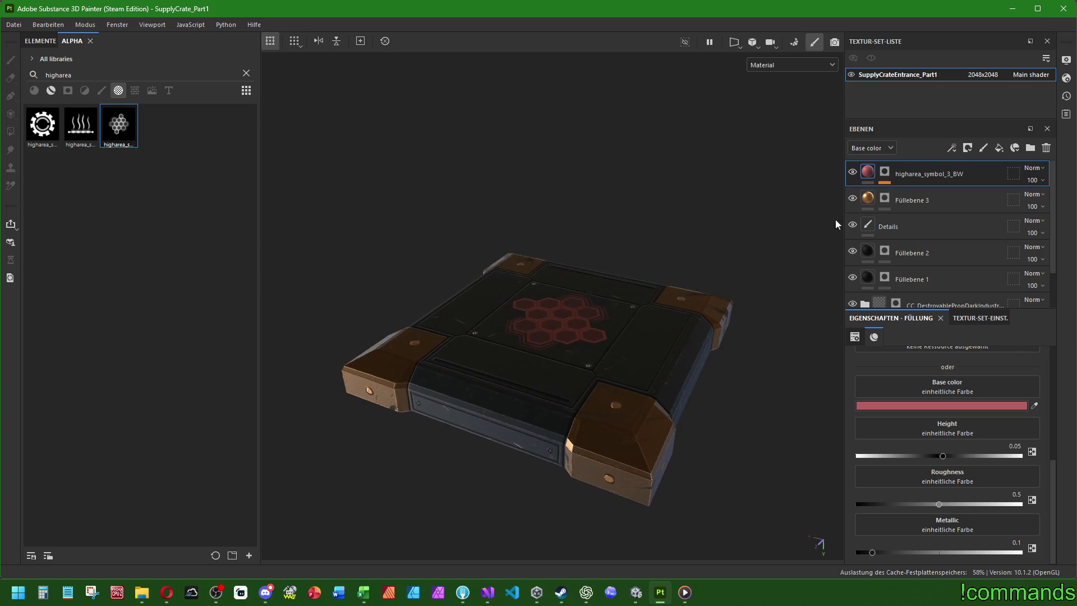
Change Füllebene 3's base colour from orange to red CD5555 (hue 0).
click(866, 200)
click(933, 406)
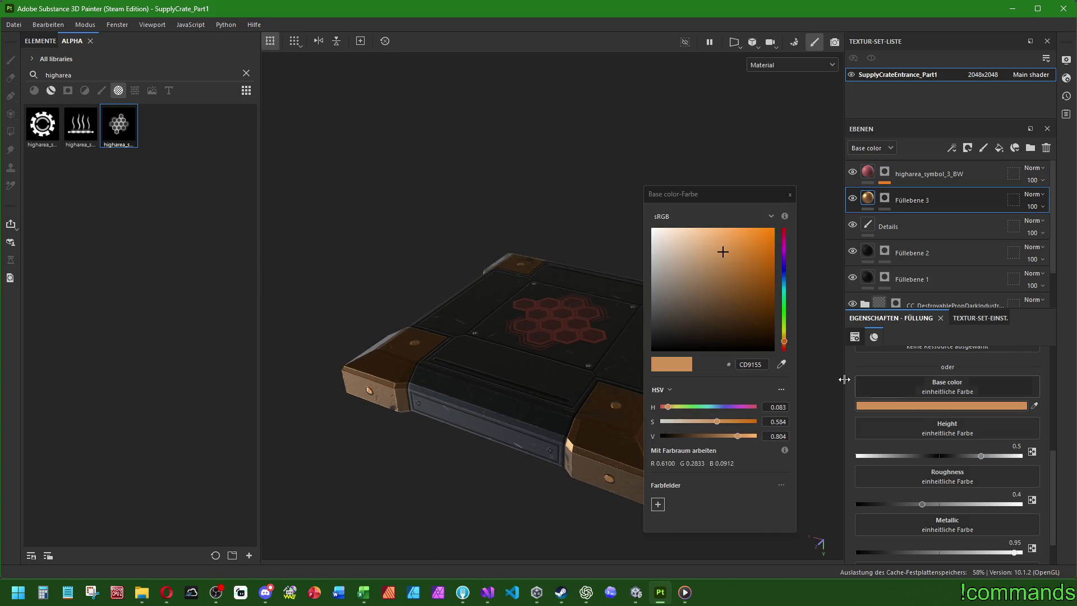
click(784, 348)
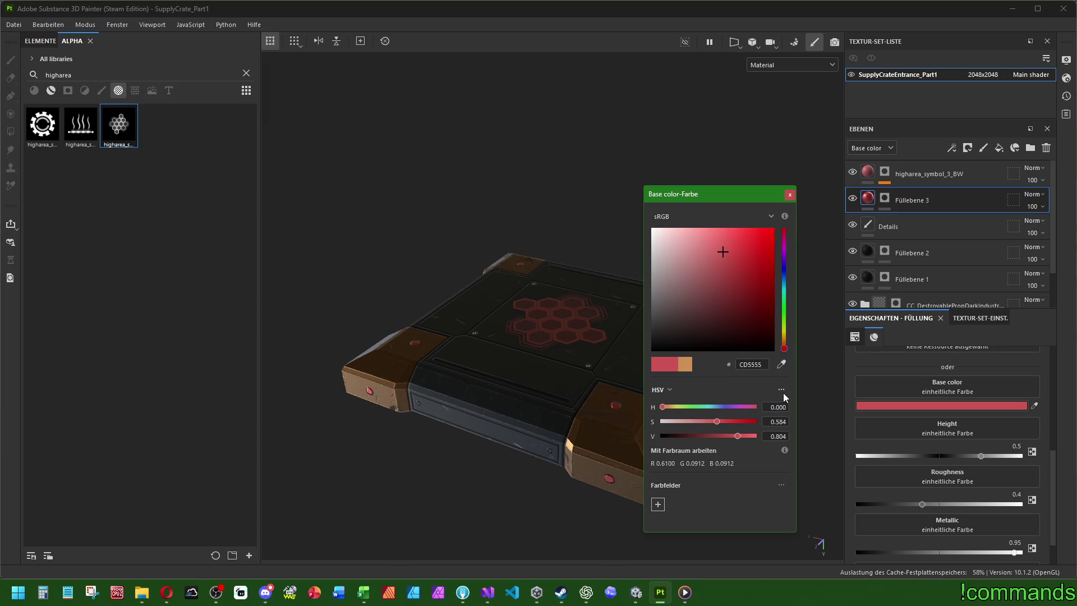
mouse_move(501, 438)
alt+mouse_down()
mouse_move(512, 471)
mouse_move(559, 392)
mouse_move(534, 448)
alt+mouse_up()
click(790, 194)
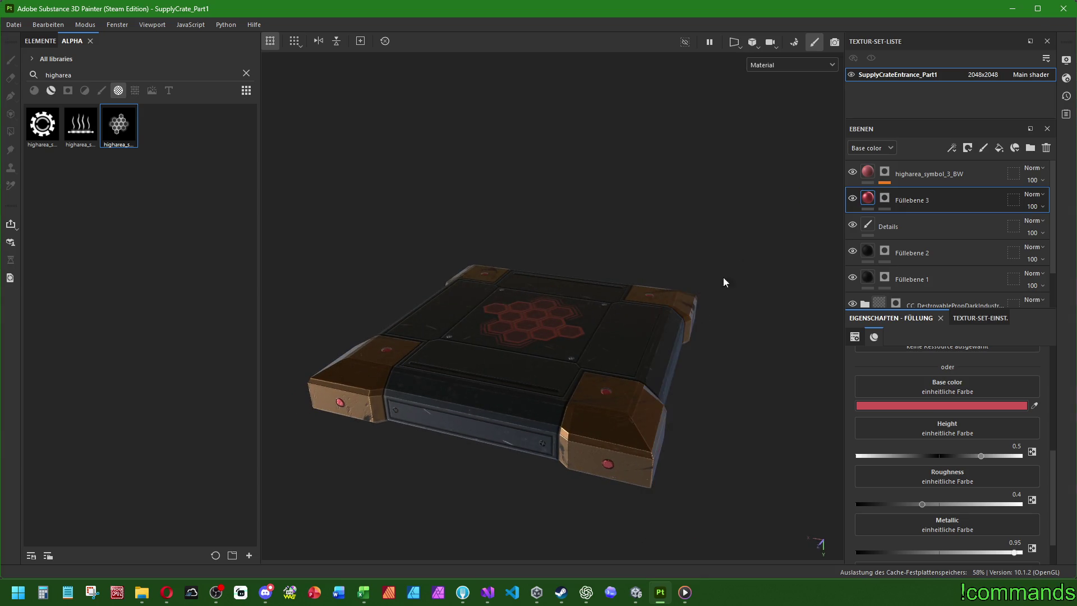
mouse_move(593, 399)
alt+mouse_down()
mouse_move(635, 399)
mouse_move(629, 406)
alt+mouse_up()
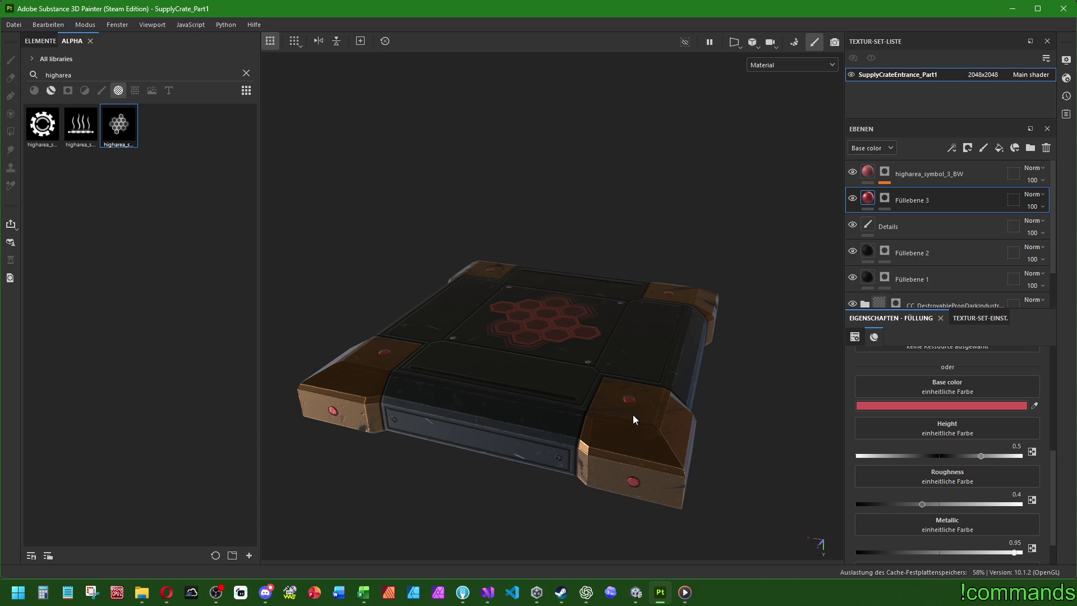
scroll(914, 251, down, 2)
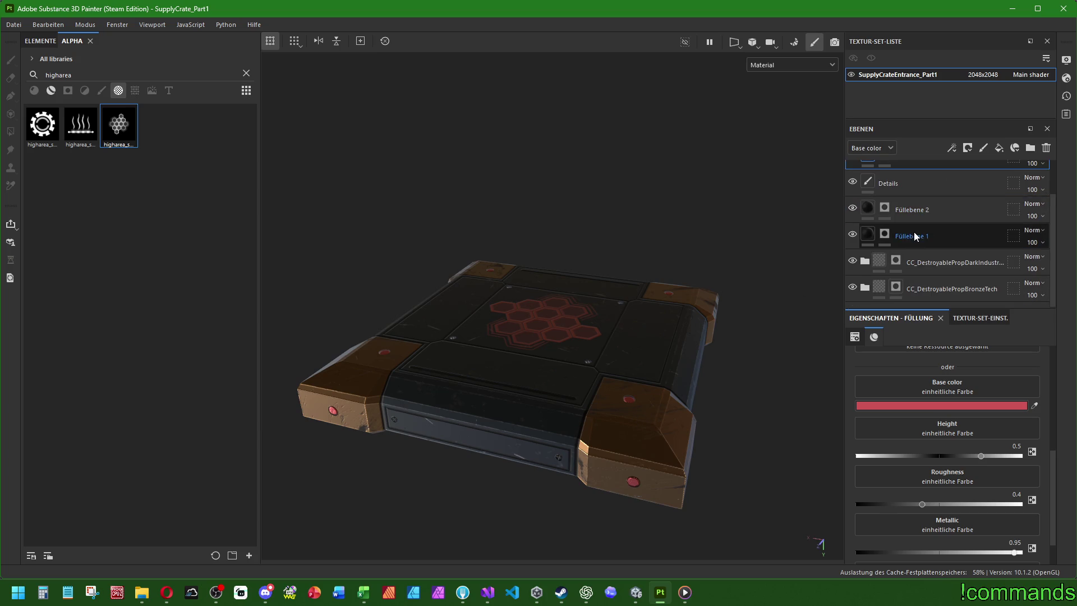
click(914, 241)
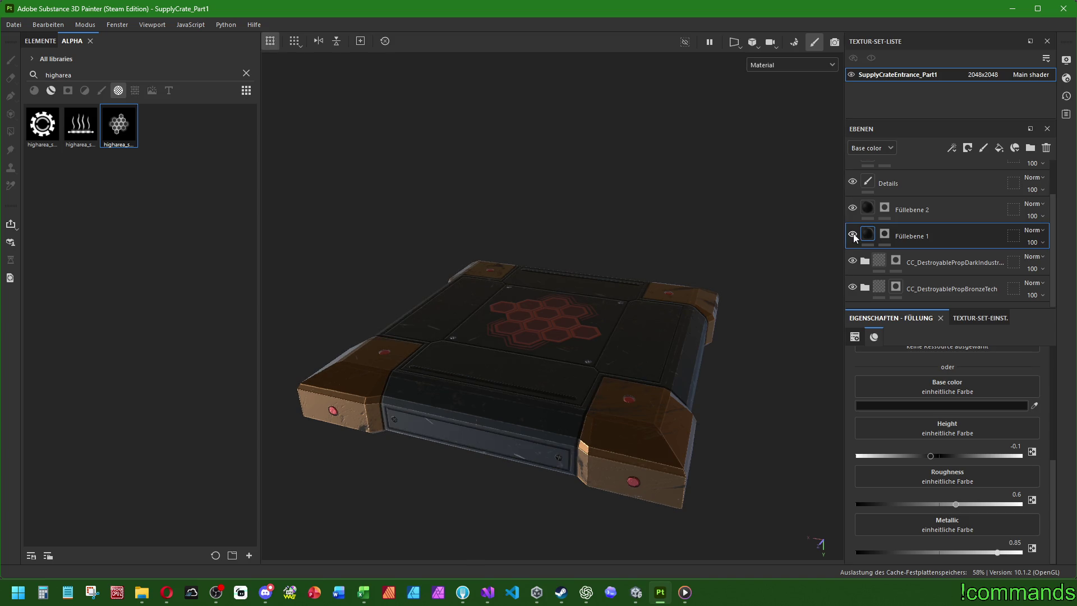
click(923, 405)
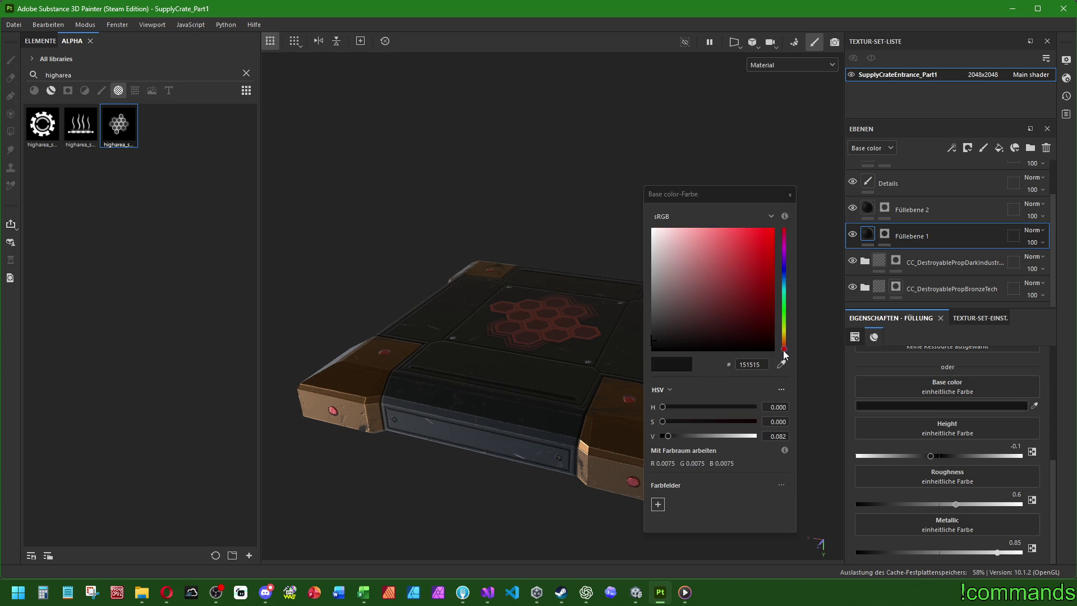
mouse_move(769, 338)
mouse_down()
mouse_move(813, 337)
mouse_move(831, 310)
mouse_move(849, 327)
mouse_move(879, 220)
mouse_move(895, 318)
mouse_move(702, 257)
mouse_up()
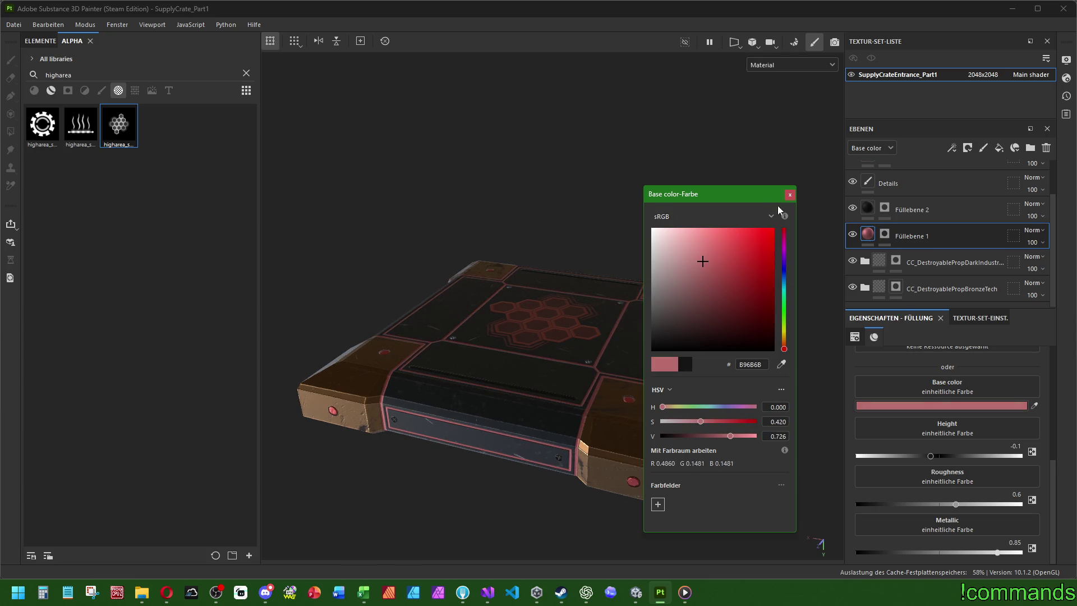
click(756, 219)
key(ctrl+z)
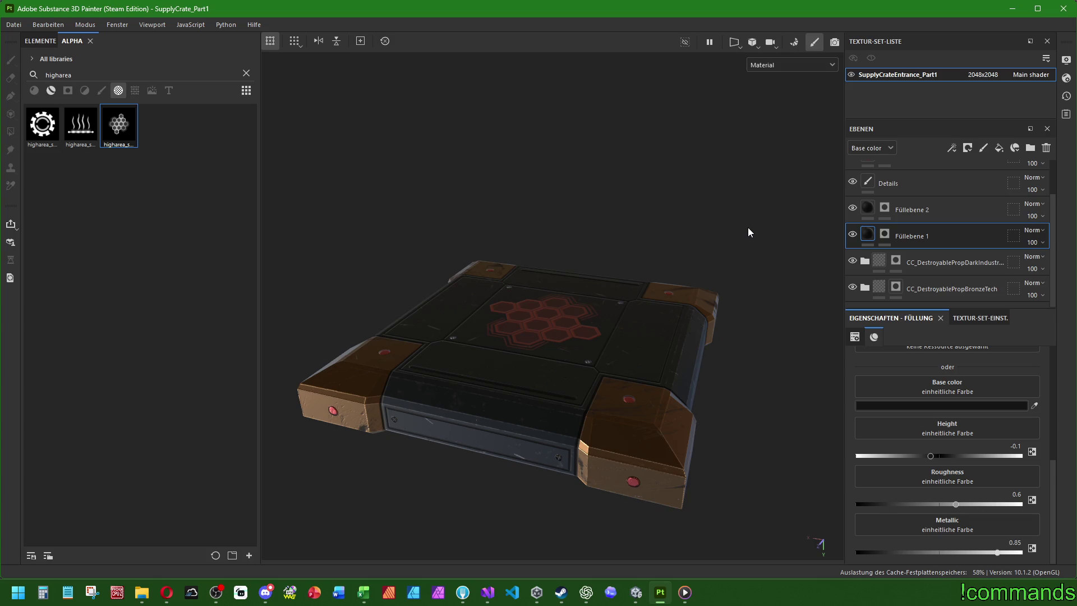
alt+drag(712, 227, 705, 312)
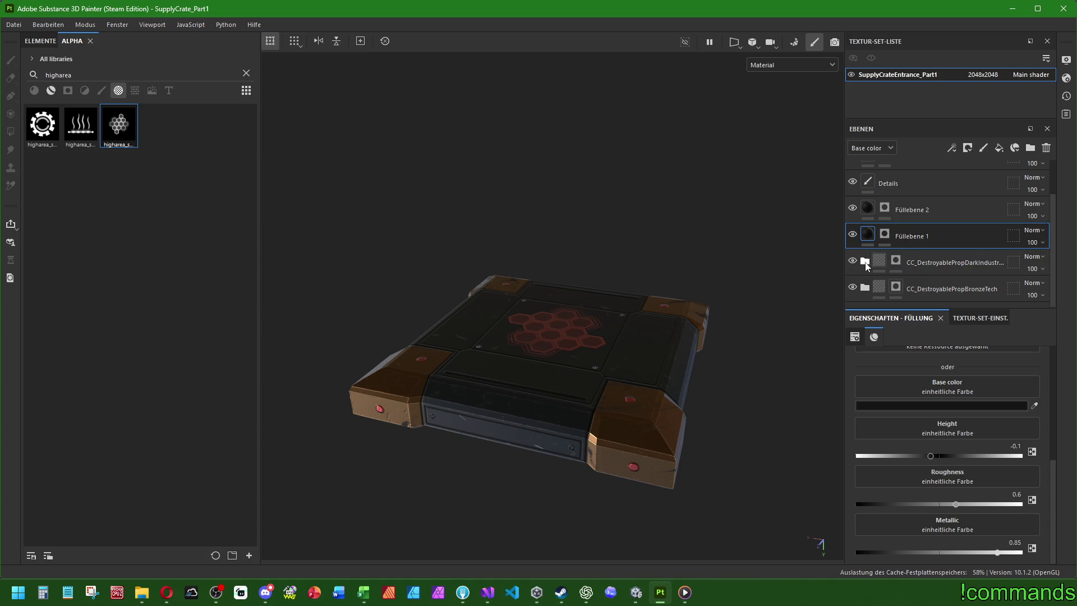
mouse_move(569, 402)
alt+mouse_down()
mouse_move(604, 447)
mouse_move(520, 378)
mouse_move(591, 498)
mouse_move(624, 418)
mouse_move(752, 392)
mouse_move(580, 450)
alt+mouse_up()
scroll(583, 421, up, 5)
alt+drag(587, 385, 600, 383)
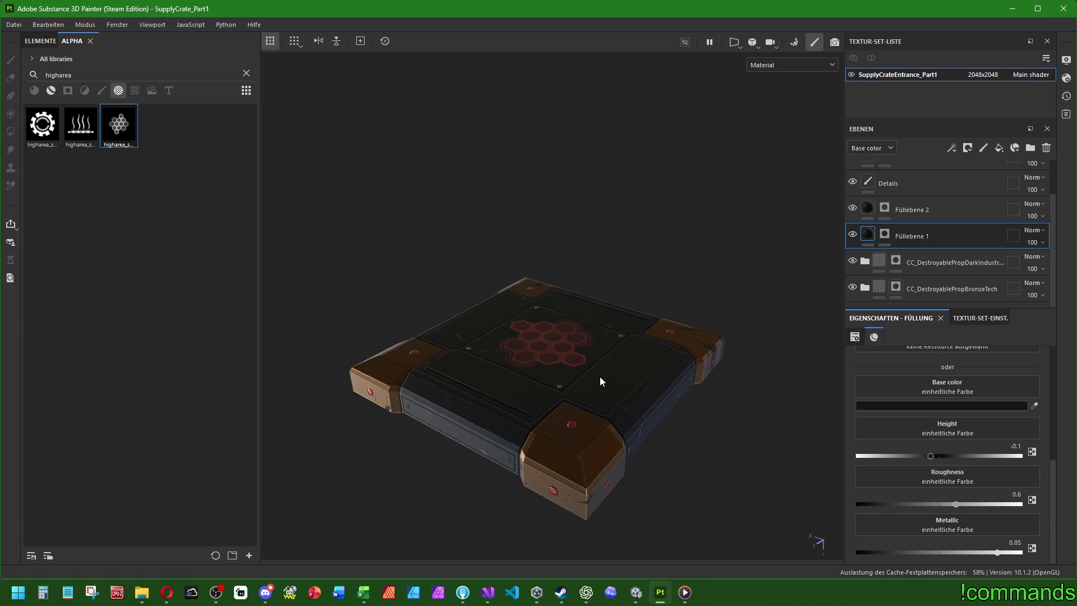
mouse_move(687, 449)
alt+mouse_down()
mouse_move(625, 392)
mouse_move(584, 404)
mouse_move(605, 416)
alt+mouse_up()
scroll(926, 225, up, 2)
click(927, 178)
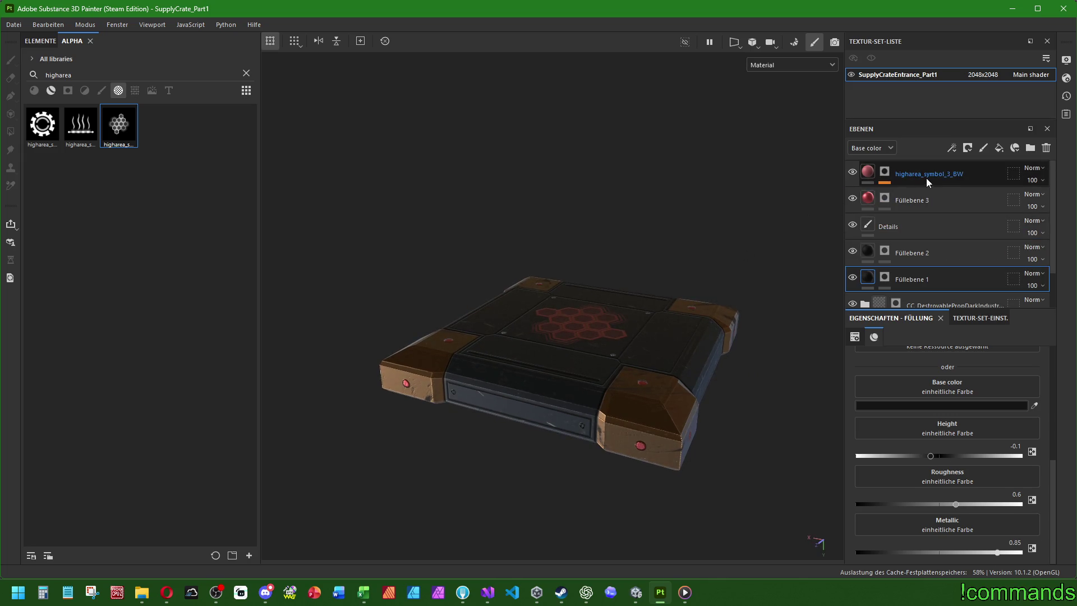
Add a paint layer above higharea_symbol_3_BW and rename it from Ebene 1 to Detail.
click(984, 148)
double_click(900, 174)
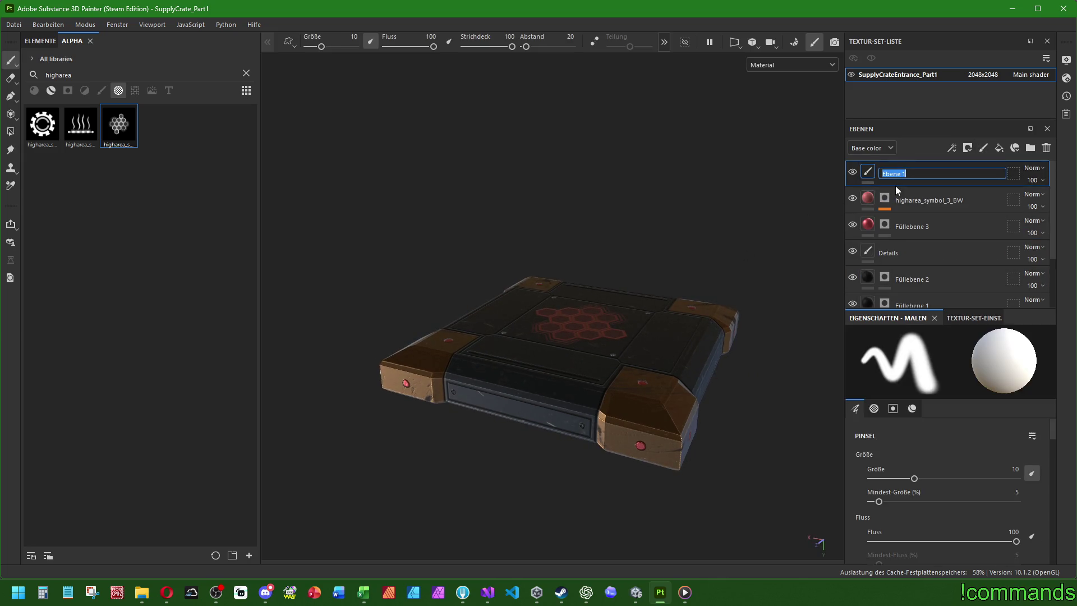
text(Detail)
key(Return)
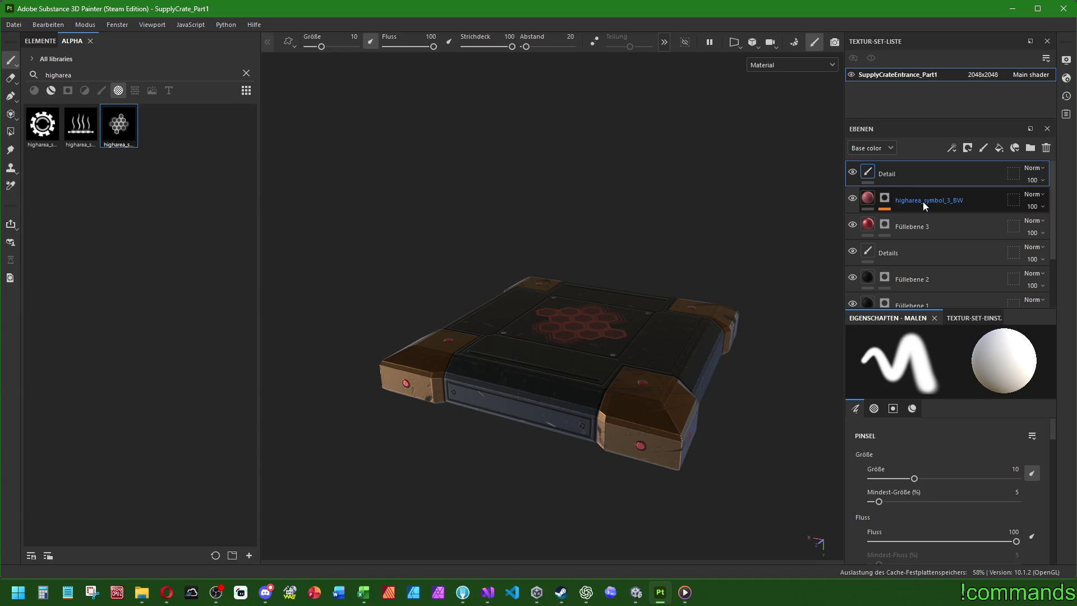
click(915, 196)
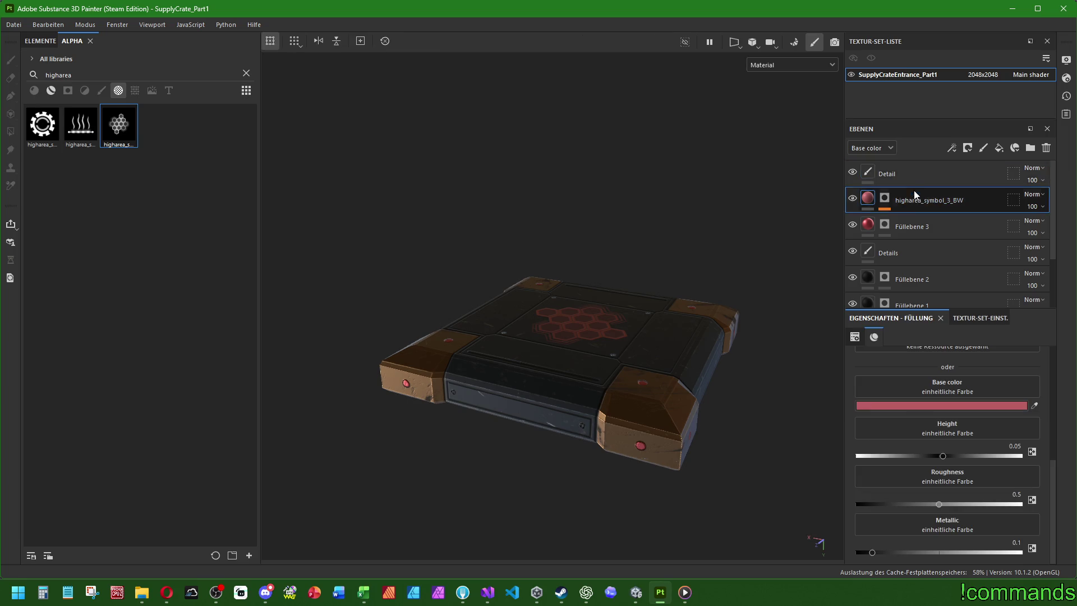
click(915, 177)
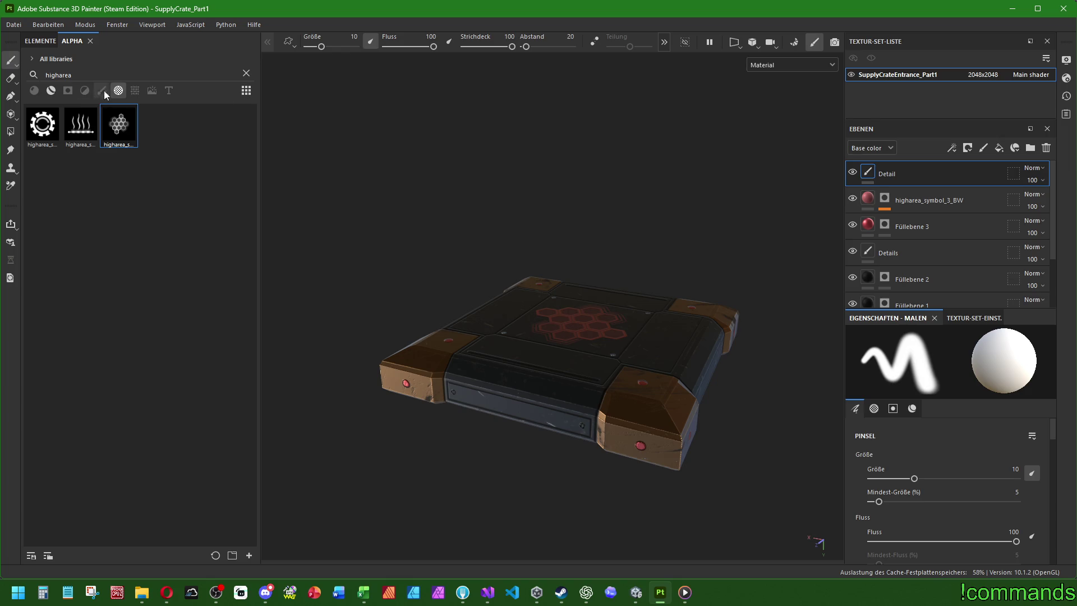
Clear the higharea asset search, filter to brushes, and choose the Metal Stitch alpha.
click(929, 172)
click(247, 73)
click(101, 90)
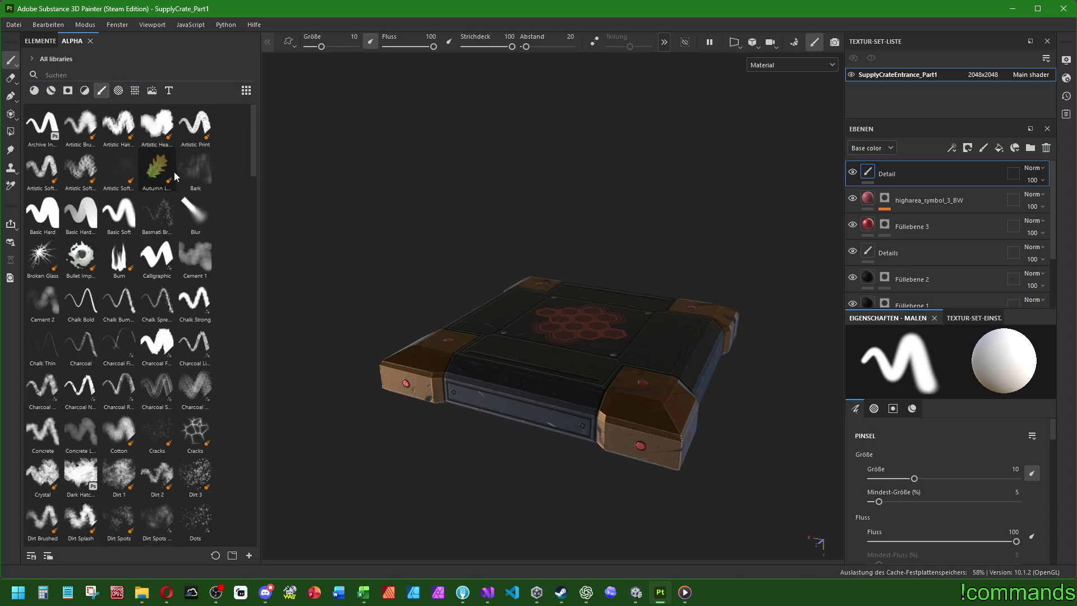
scroll(179, 224, down, 15)
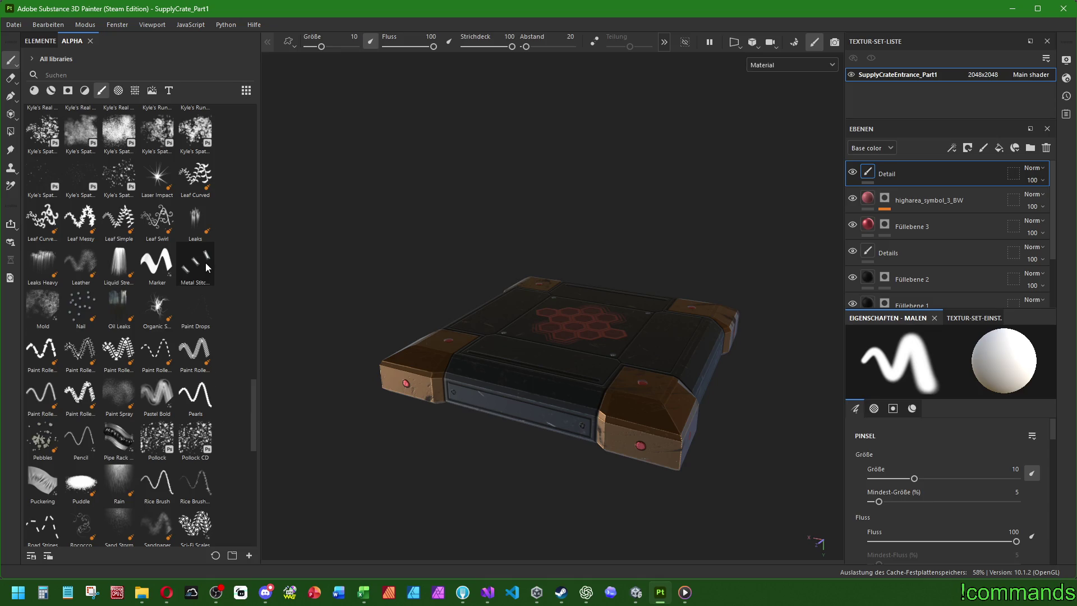
scroll(206, 262, down, 10)
scroll(221, 404, up, 15)
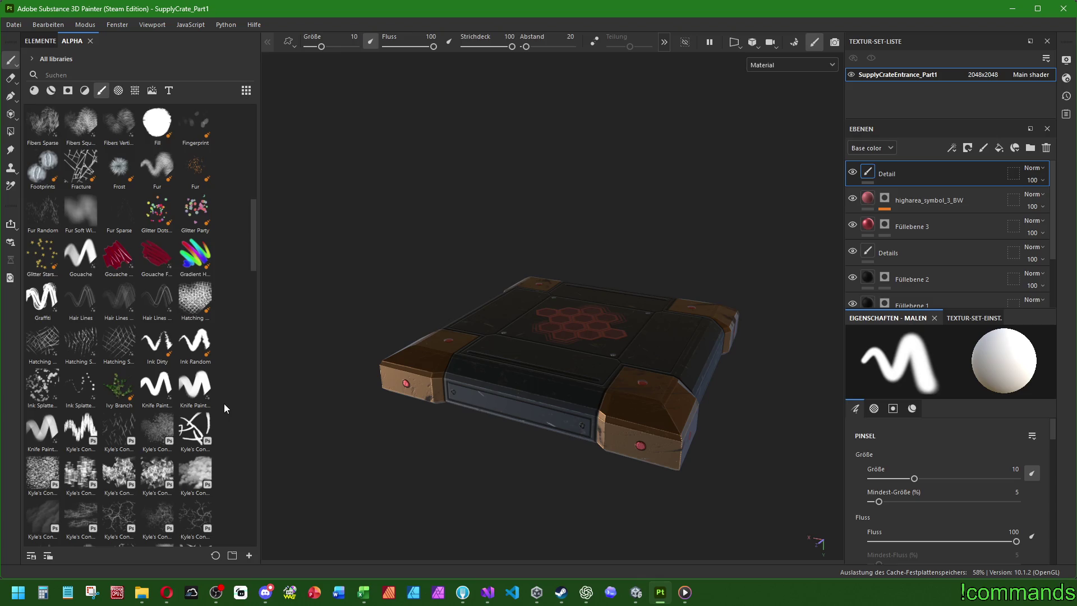
scroll(224, 403, down, 15)
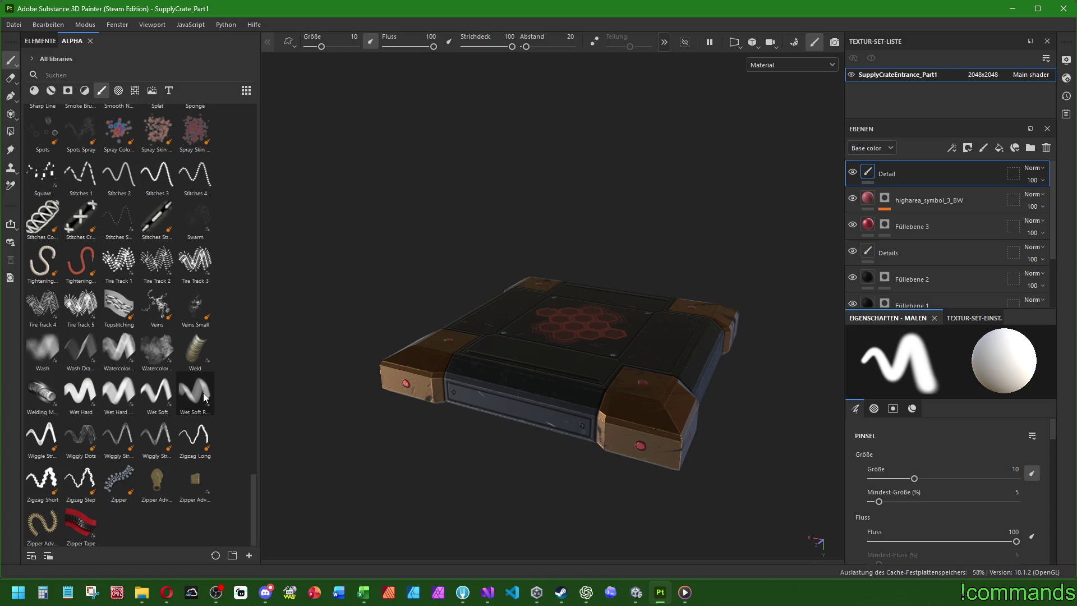
mouse_move(204, 394)
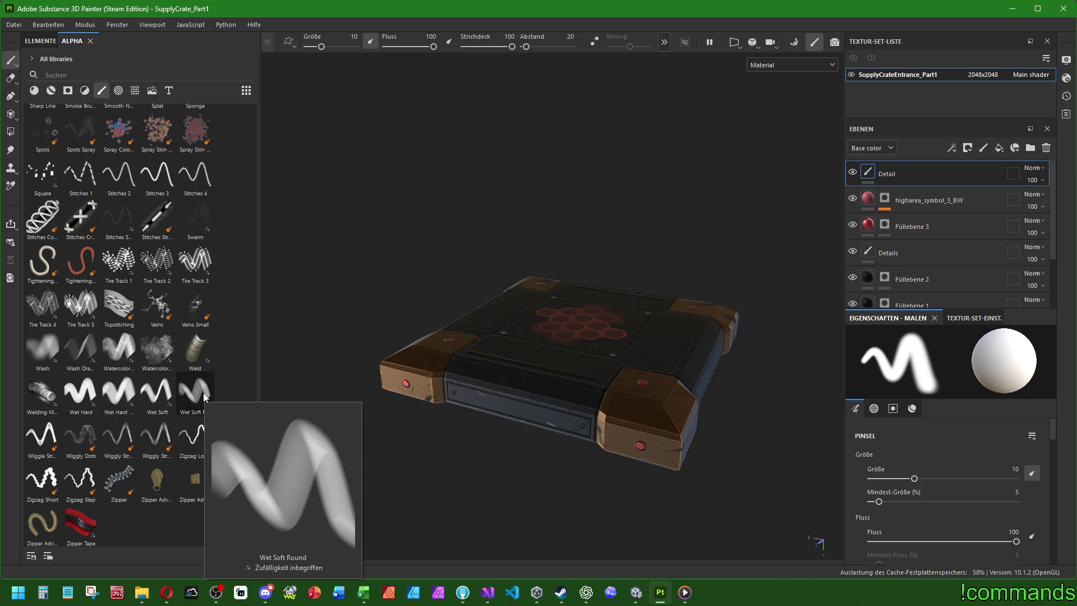
scroll(203, 394, up, 10)
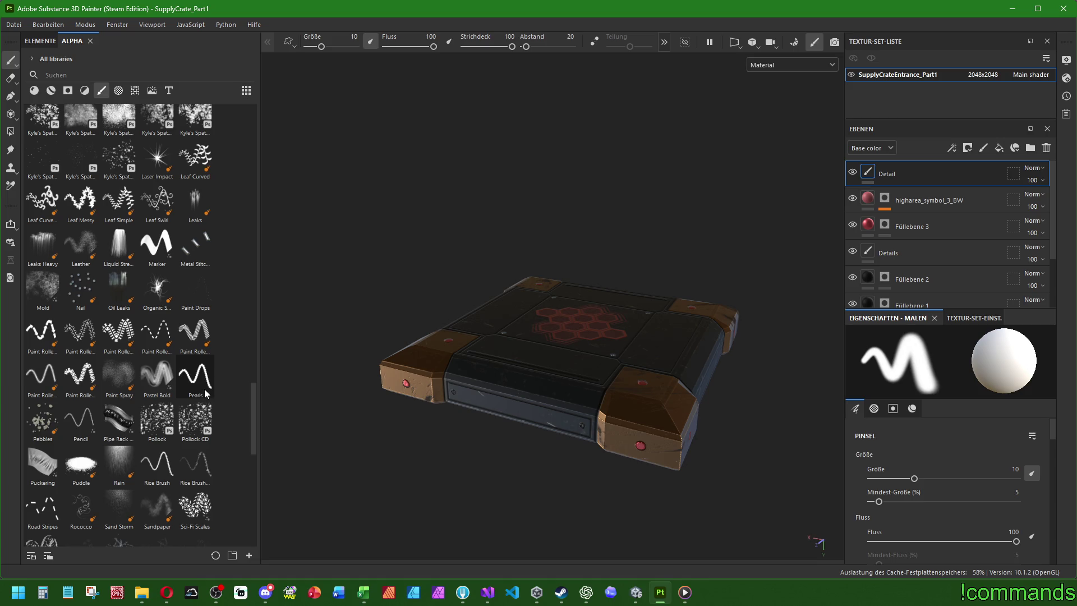
click(195, 245)
mouse_move(508, 460)
alt+mouse_down()
mouse_move(521, 463)
mouse_move(541, 414)
mouse_move(423, 410)
alt+mouse_up()
Paint a row of metal stitches along the crate's front panel.
ctrl+right_drag(423, 410, 415, 404)
drag(423, 404, 658, 397)
alt+right_drag(632, 427, 596, 462)
alt+drag(597, 462, 621, 420)
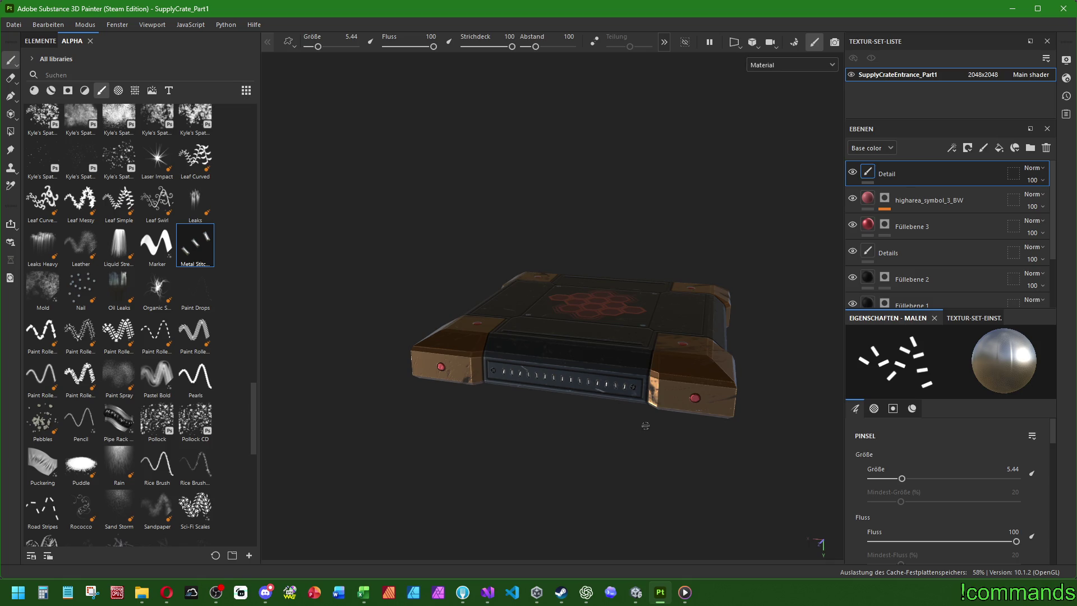
Switch to the Nail alpha and paint a row of nails along the front plate.
click(81, 289)
mouse_move(561, 360)
alt+mouse_down()
mouse_move(592, 363)
mouse_move(513, 384)
alt+mouse_up()
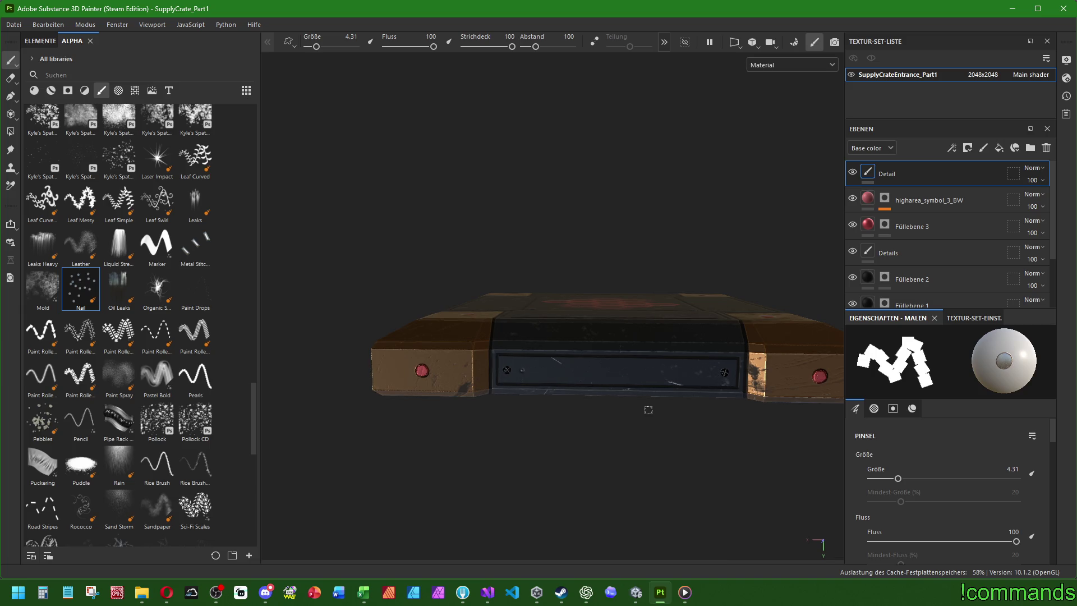
shift+click(720, 370)
mouse_move(616, 335)
alt+mouse_down()
mouse_move(557, 376)
mouse_move(554, 392)
mouse_move(514, 330)
alt+mouse_up()
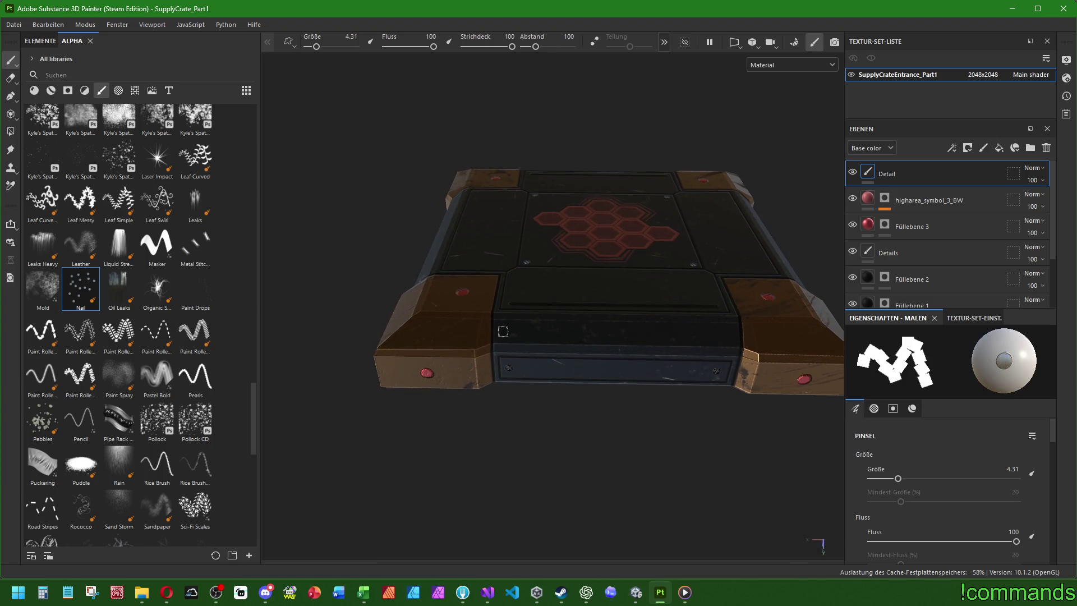
Paint another row of nail dots along the crate's front strip.
alt+drag(685, 391, 350, 402)
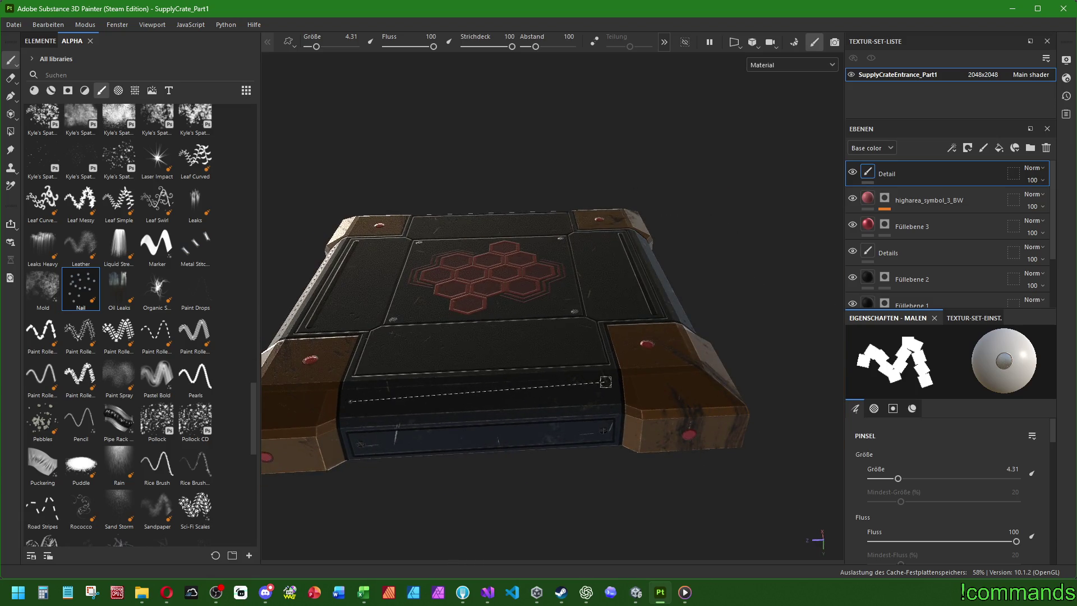
alt+drag(611, 390, 617, 348)
scroll(617, 347, up, 5)
alt+middle_drag(617, 348, 633, 294)
scroll(632, 294, down, 5)
mouse_move(632, 293)
alt+mouse_down()
mouse_move(620, 475)
mouse_move(548, 440)
alt+mouse_up()
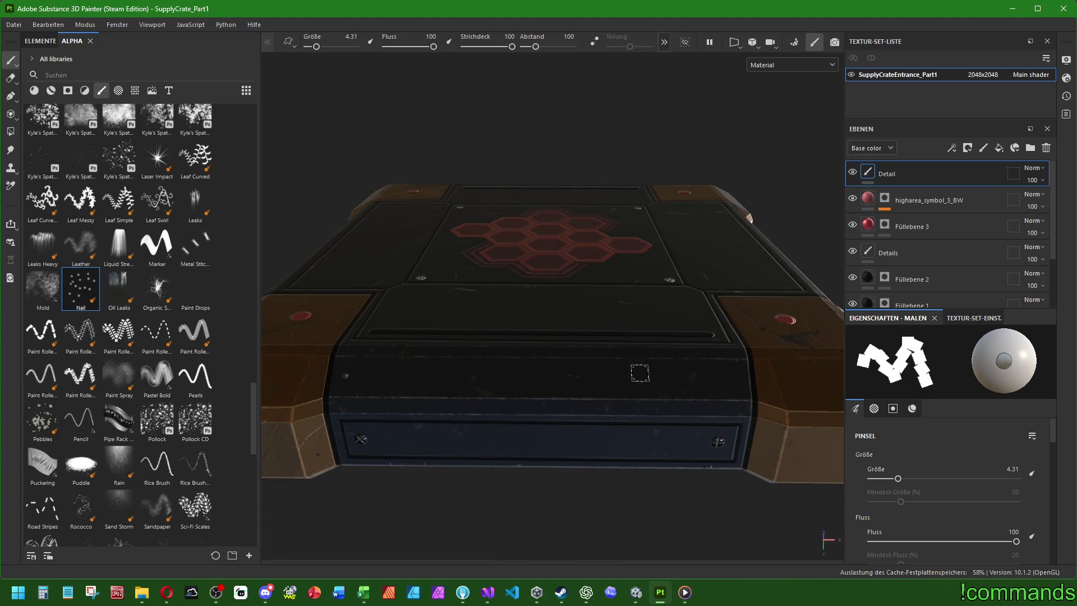
shift+click(724, 375)
mouse_move(724, 375)
alt+mouse_down()
mouse_move(512, 388)
mouse_move(560, 424)
alt+mouse_up()
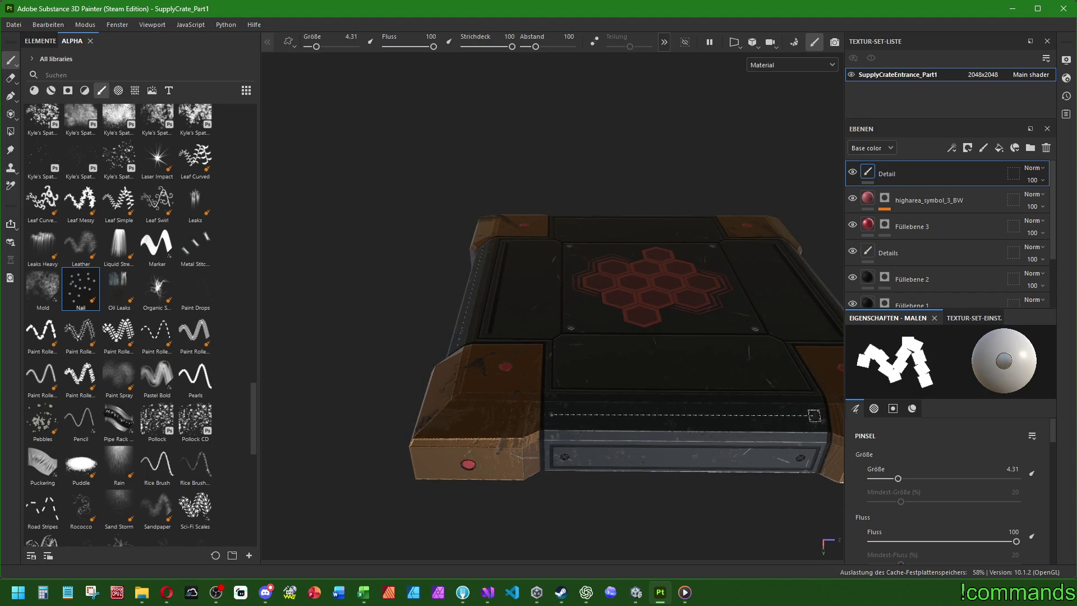
alt+drag(550, 382, 638, 411)
alt+middle_drag(638, 411, 624, 410)
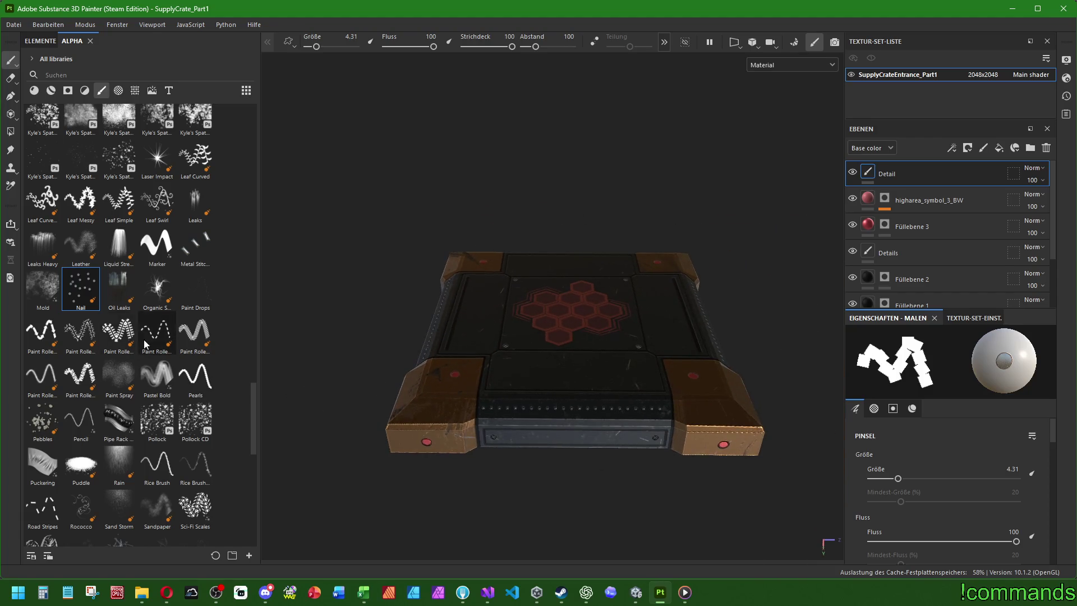
scroll(148, 326, down, 5)
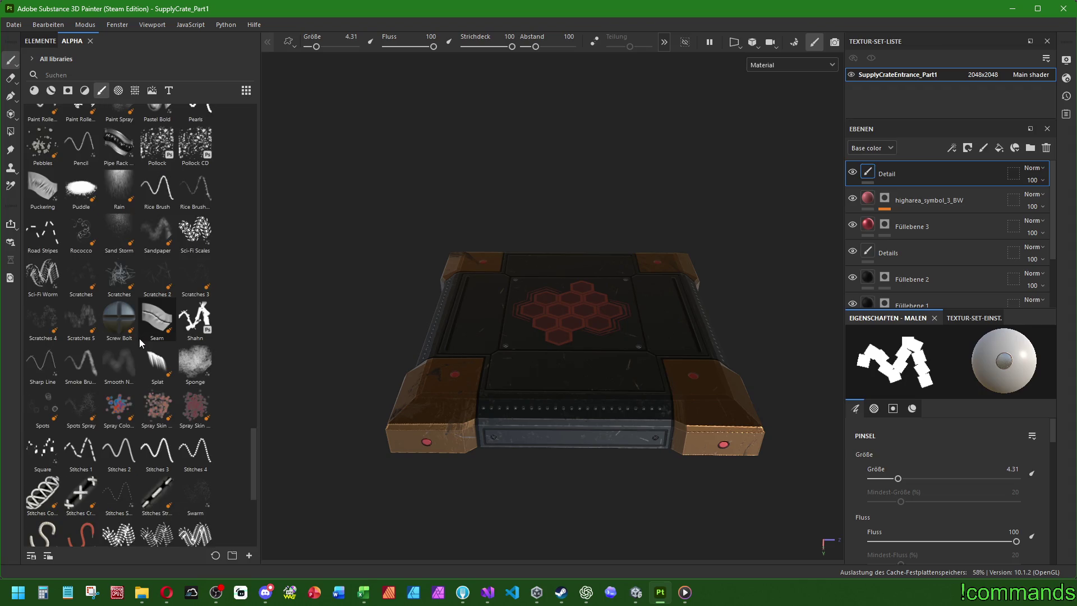
Choose the Scratches 2 brush and raise its size to about 54.
click(157, 275)
mouse_move(510, 479)
alt+mouse_down()
mouse_move(577, 414)
mouse_move(505, 443)
mouse_move(642, 405)
mouse_move(598, 400)
alt+mouse_up()
mouse_move(552, 435)
alt+mouse_down()
mouse_move(566, 393)
mouse_move(601, 361)
alt+mouse_up()
ctrl+right_drag(601, 361, 662, 360)
mouse_move(603, 365)
alt+mouse_down()
mouse_move(395, 405)
mouse_move(578, 385)
alt+mouse_up()
Orbit around the crate to review the scratched panels and corners from several angles.
alt+middle_drag(650, 445, 606, 417)
mouse_move(606, 417)
alt+mouse_down()
mouse_move(553, 385)
mouse_move(543, 413)
mouse_move(535, 339)
mouse_move(690, 389)
mouse_move(696, 377)
mouse_move(620, 361)
alt+mouse_up()
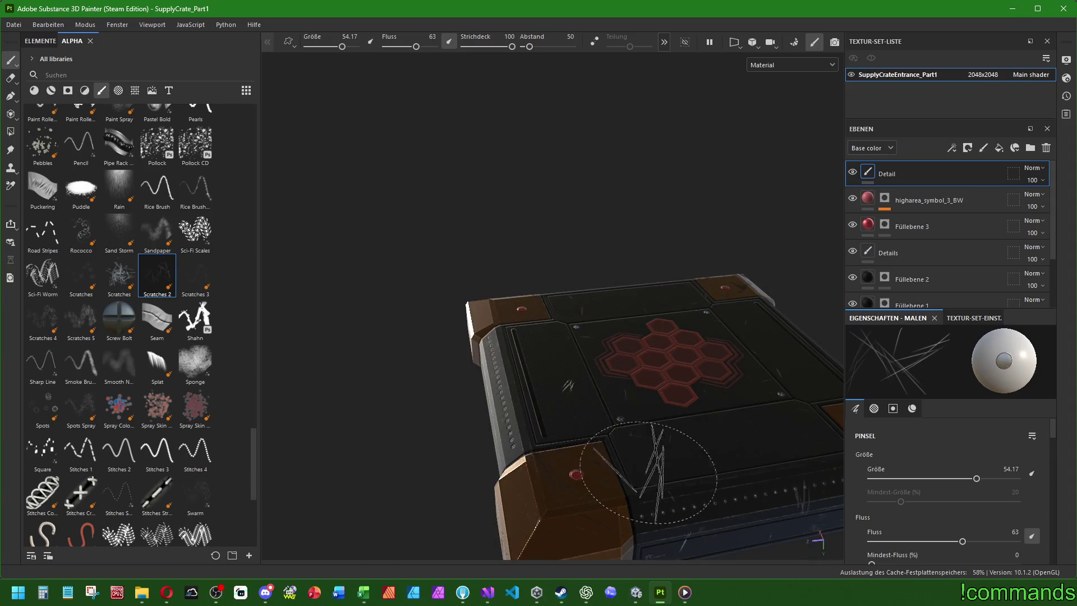
alt+drag(721, 385, 720, 308)
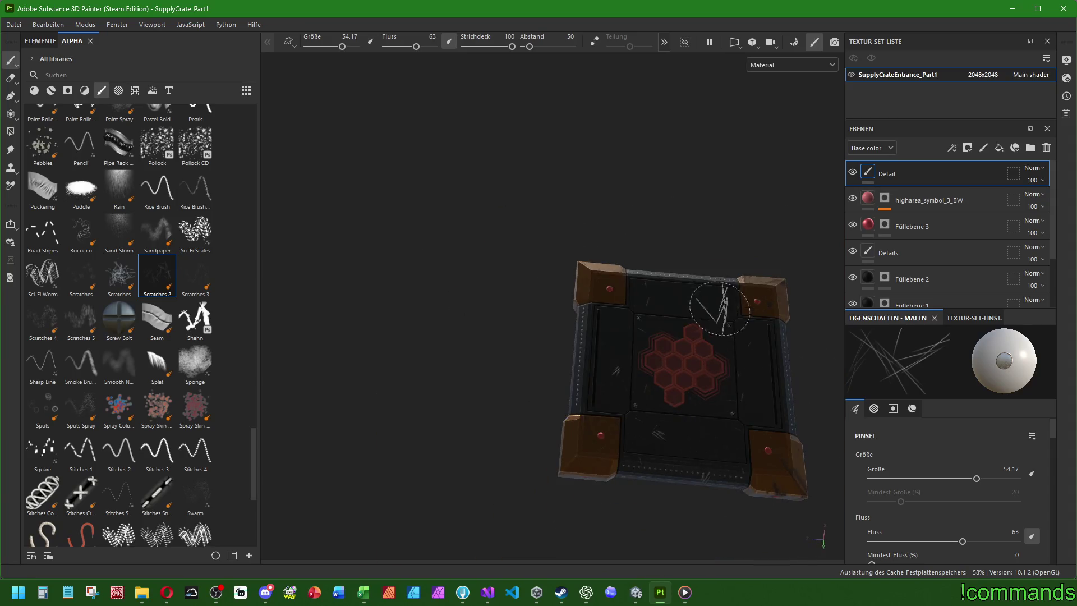
alt+drag(698, 469, 765, 361)
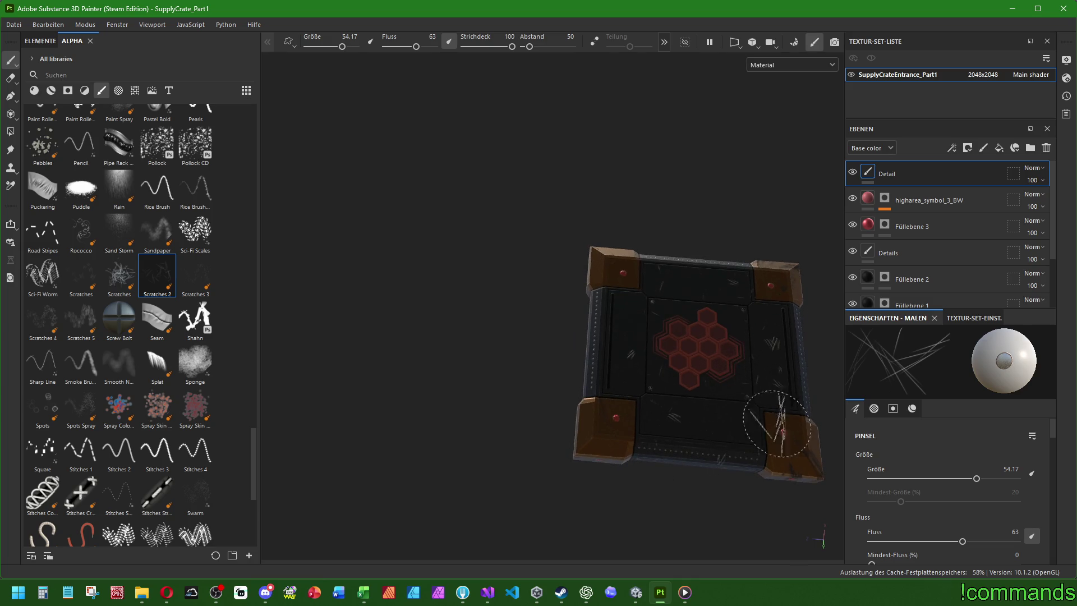
alt+drag(606, 448, 714, 359)
alt+middle_drag(561, 416, 679, 404)
mouse_move(679, 404)
alt+mouse_down()
mouse_move(617, 415)
mouse_move(578, 373)
mouse_move(640, 390)
alt+mouse_up()
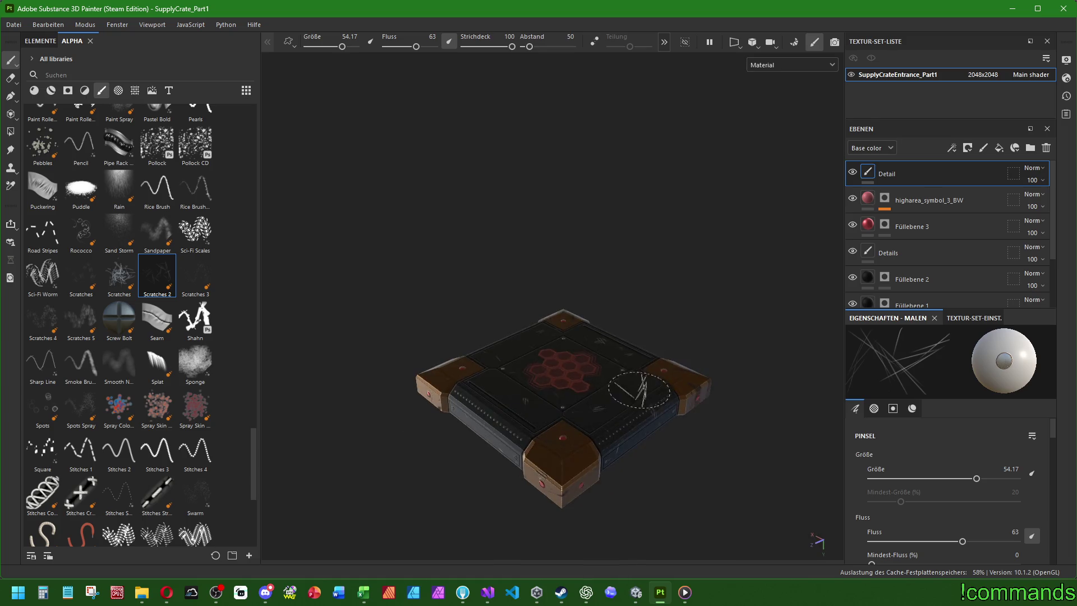
click(18, 26)
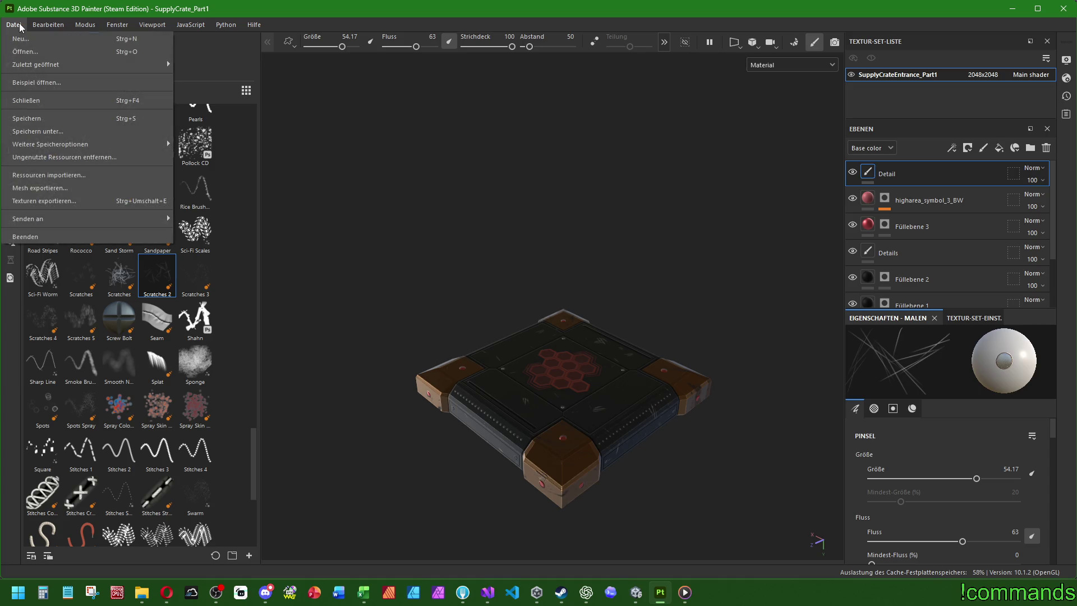
Save, rename the texture set to SupplyCrateHigharea_Part1, and open the texture export dialog.
click(58, 119)
double_click(901, 76)
click(918, 74)
key(BackSpace)
key(BackSpace)
key(BackSpace)
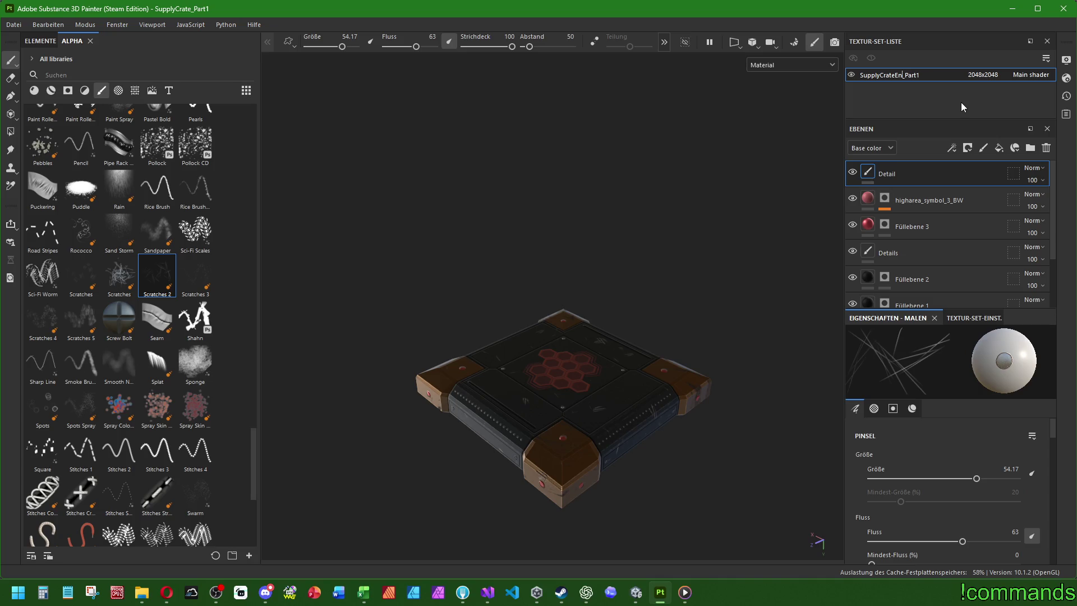
text(Higharea)
key(Return)
click(20, 26)
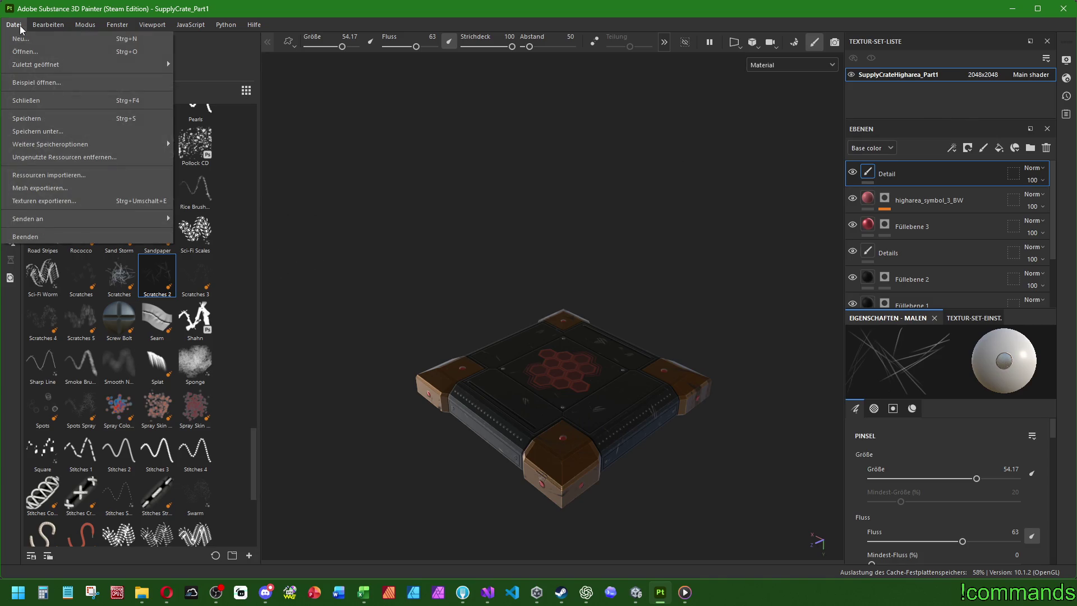
click(53, 205)
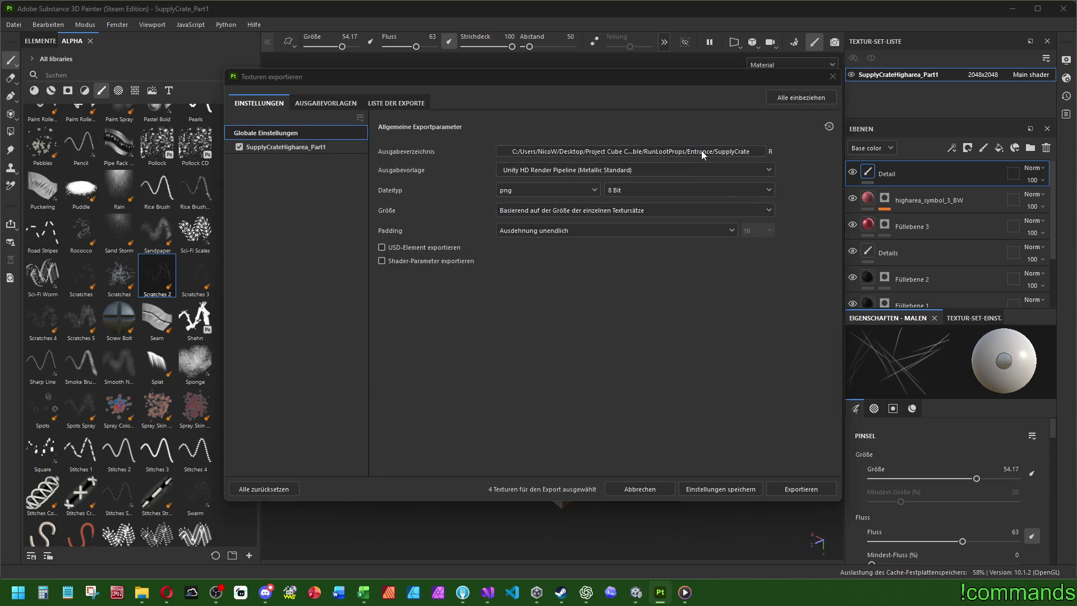
Set the export output folder to RunLootProps/HighArea/SupplyCrate.
click(702, 153)
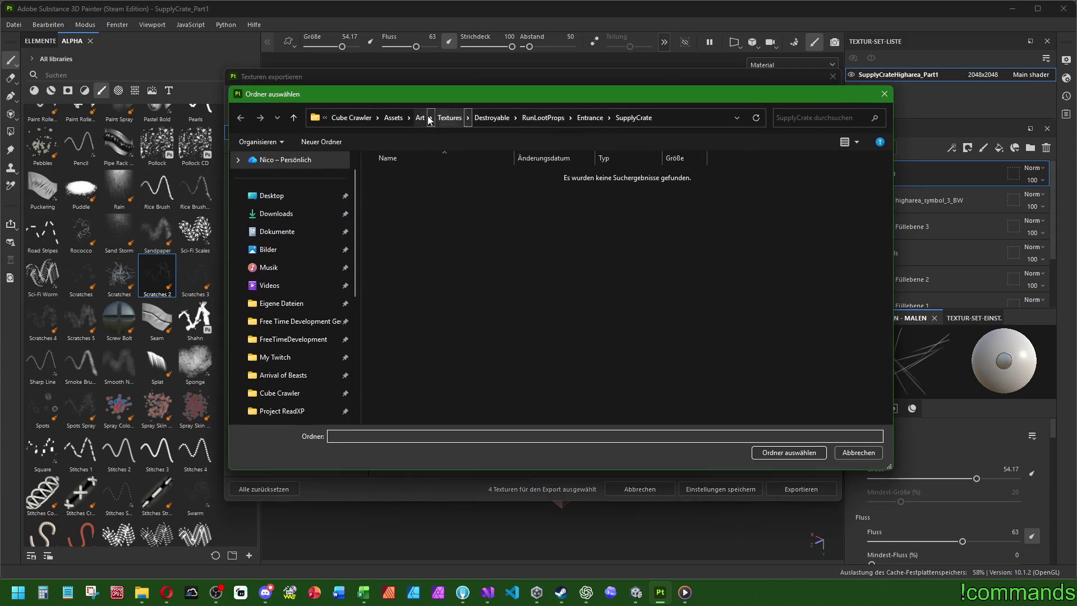
click(492, 118)
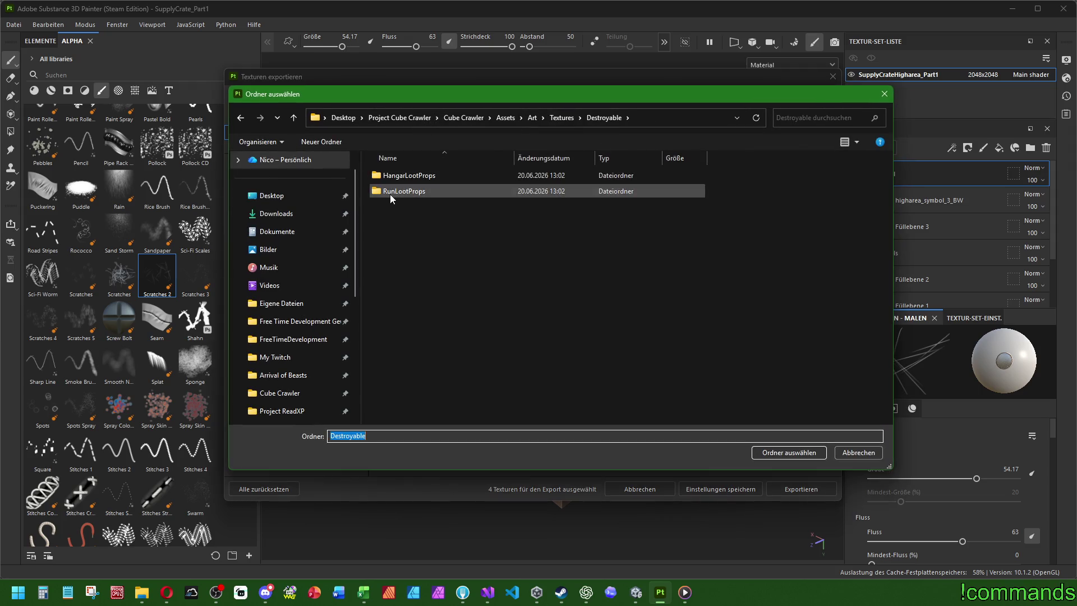
double_click(389, 192)
double_click(376, 239)
double_click(404, 175)
click(768, 452)
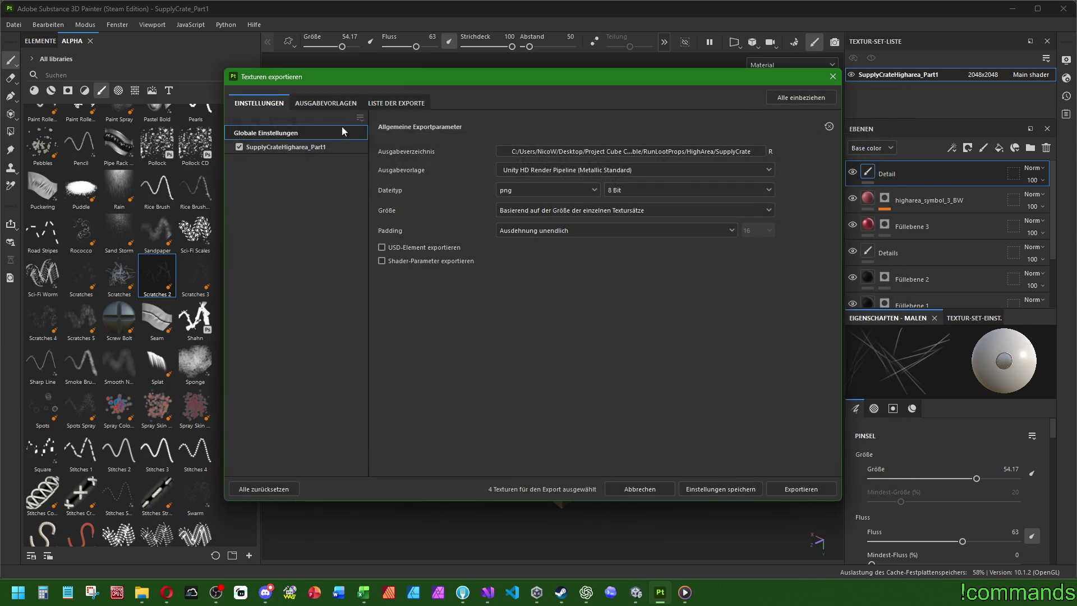
Export the textures and close the export dialog.
click(325, 103)
click(259, 103)
click(799, 489)
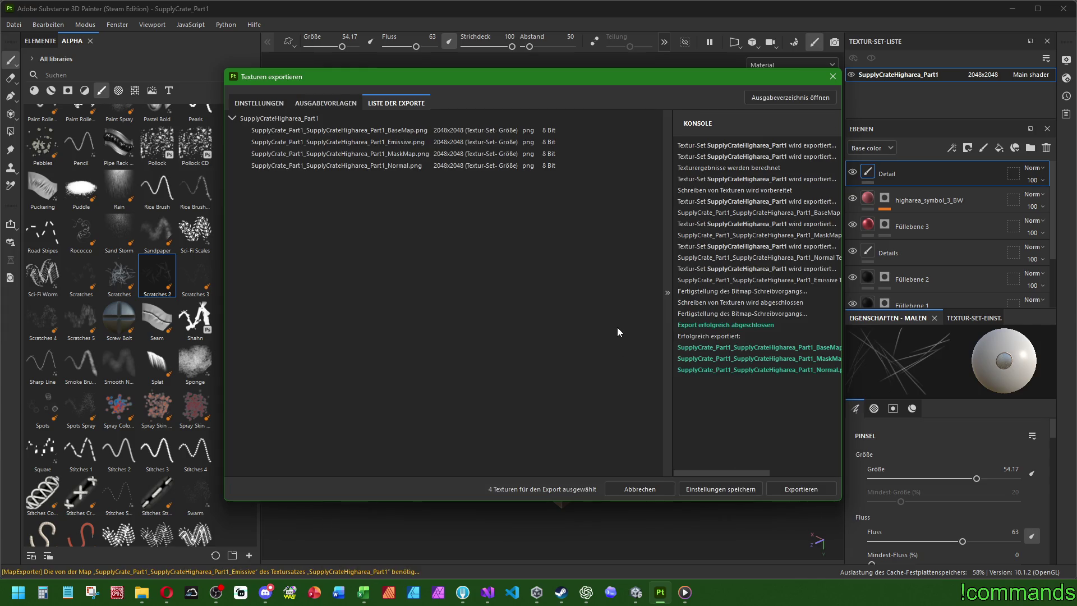
click(832, 76)
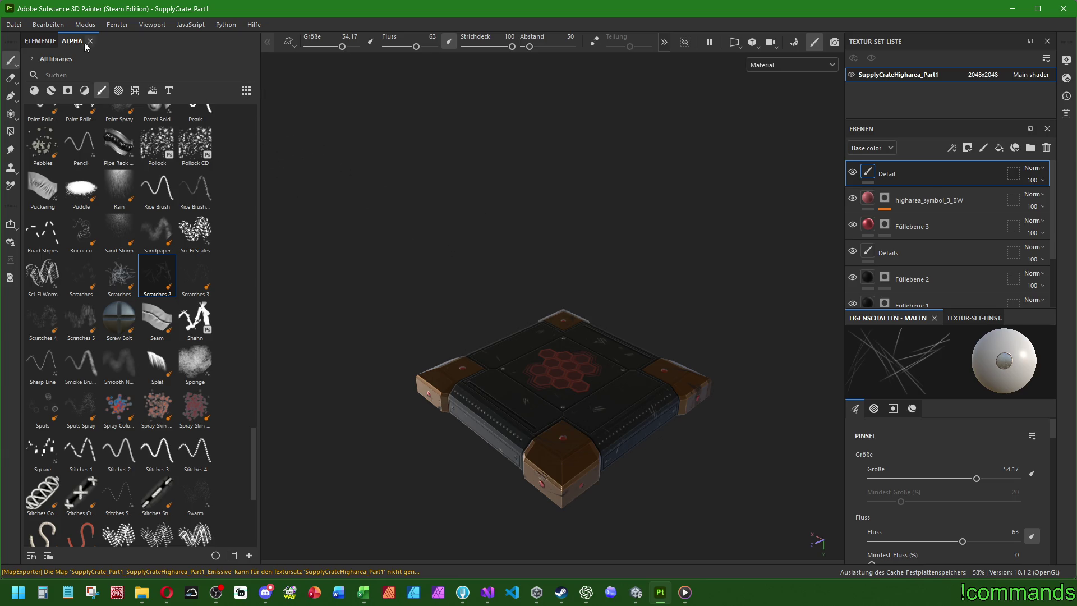
Close the Part1 project, saving its changes.
click(13, 25)
click(34, 101)
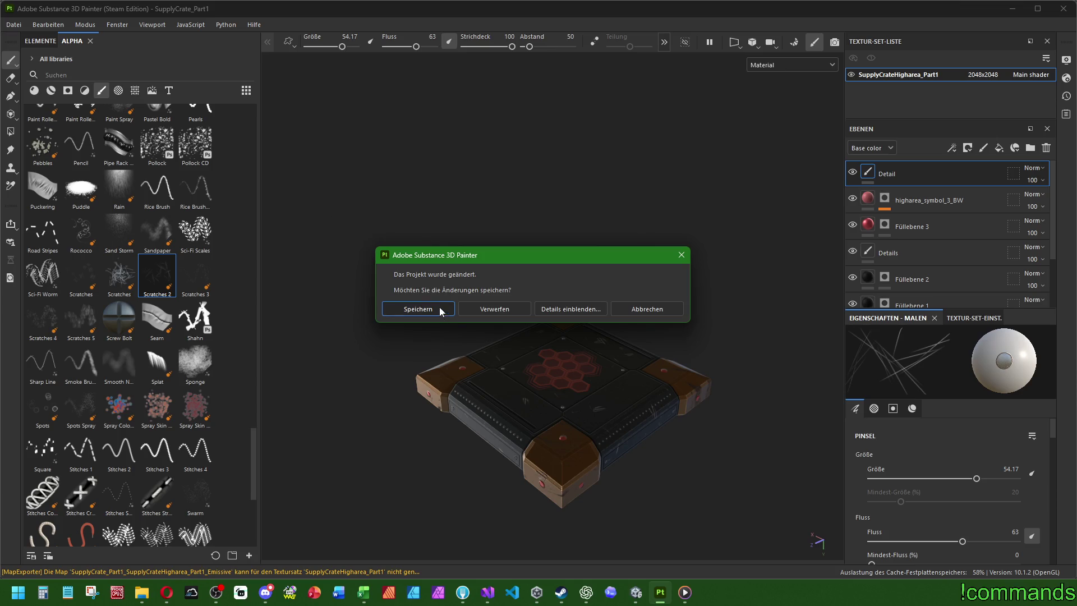
click(441, 312)
Open SupplyCrate_Part2.spp from the RunLootProps/Entrance/SupplyCrate folder.
click(14, 25)
mouse_move(167, 61)
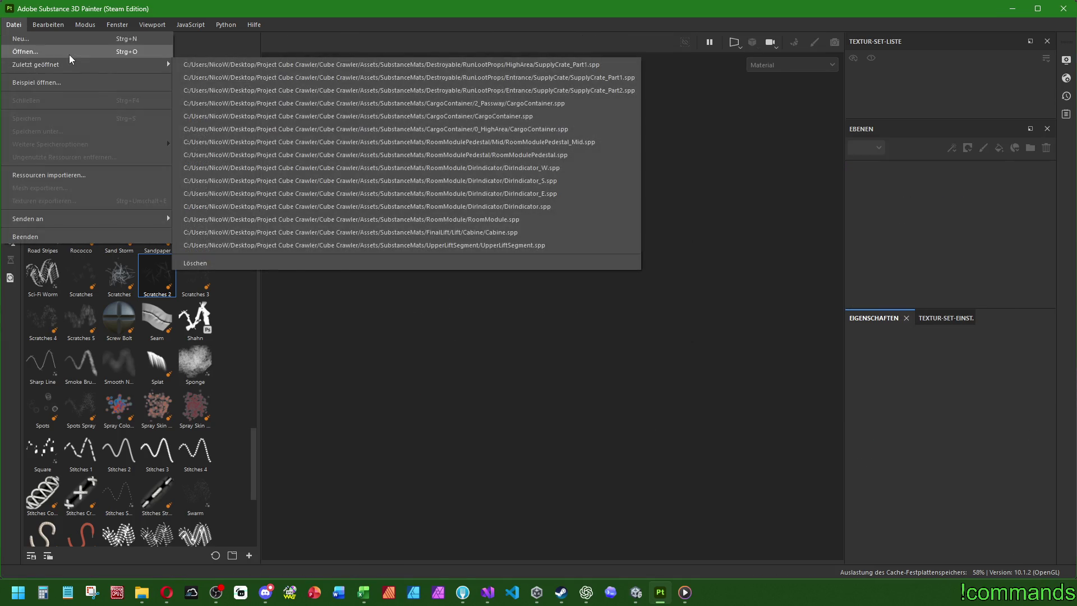
click(69, 55)
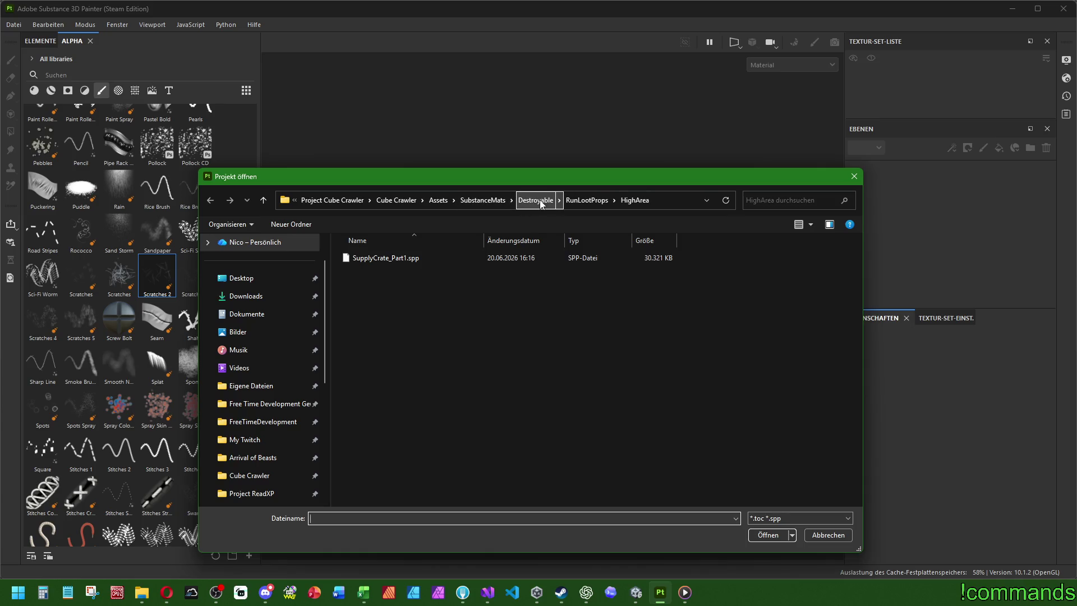
click(587, 200)
double_click(372, 308)
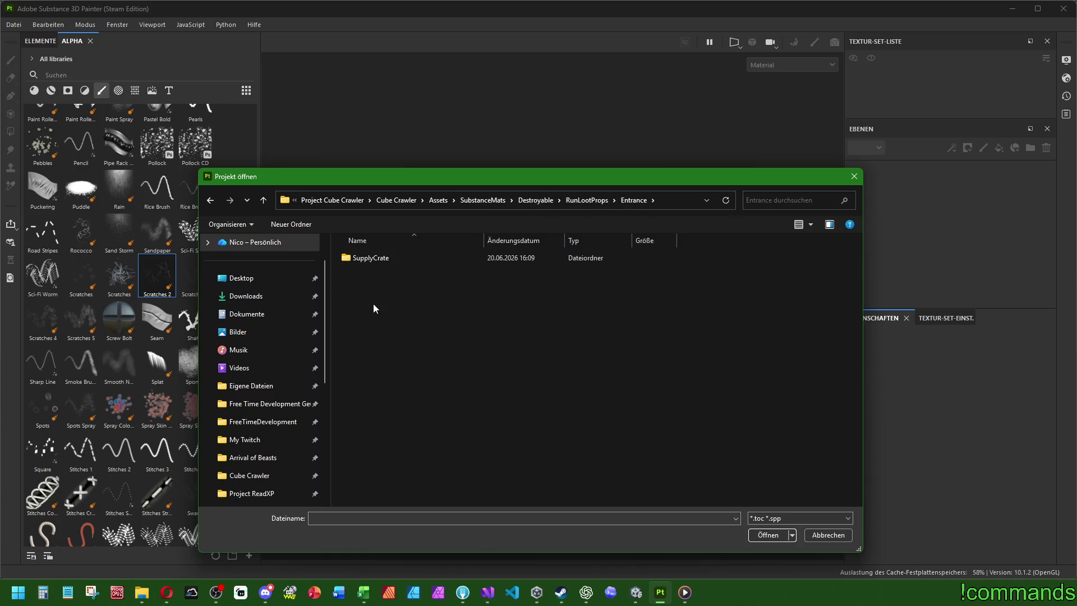
double_click(370, 257)
click(396, 274)
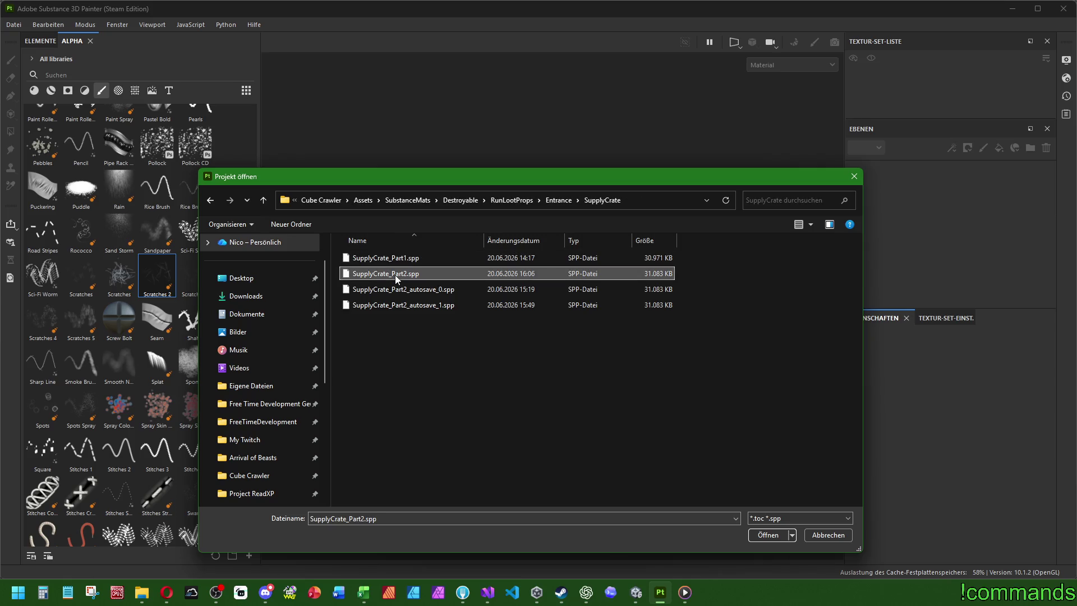
double_click(399, 275)
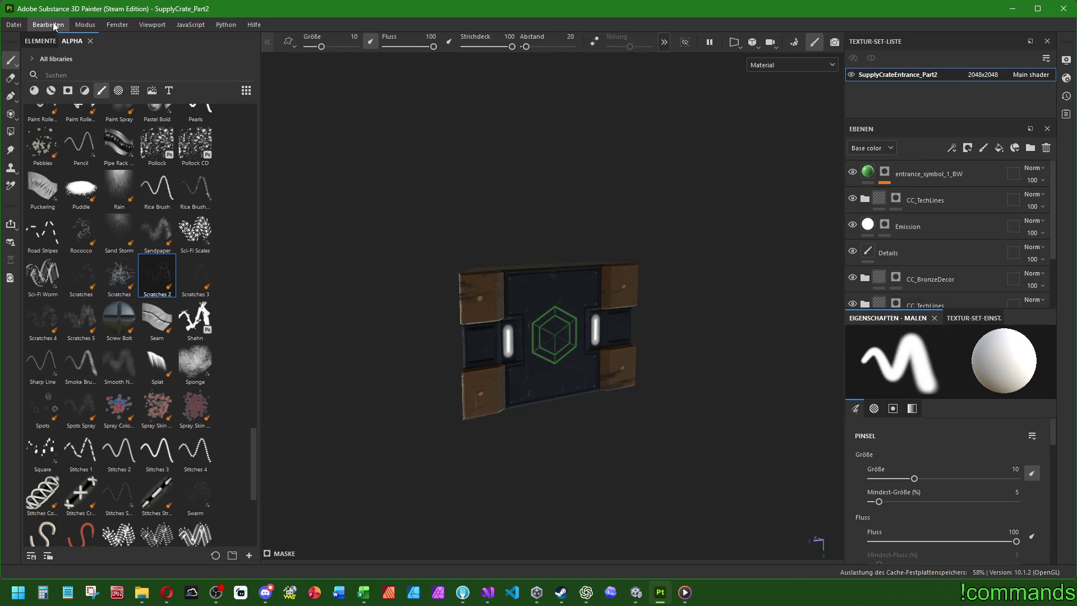
Save the project as SupplyCrate_Part2.spp in RunLootProps/HighArea, next to SupplyCrate_Part1.spp.
click(13, 25)
click(45, 129)
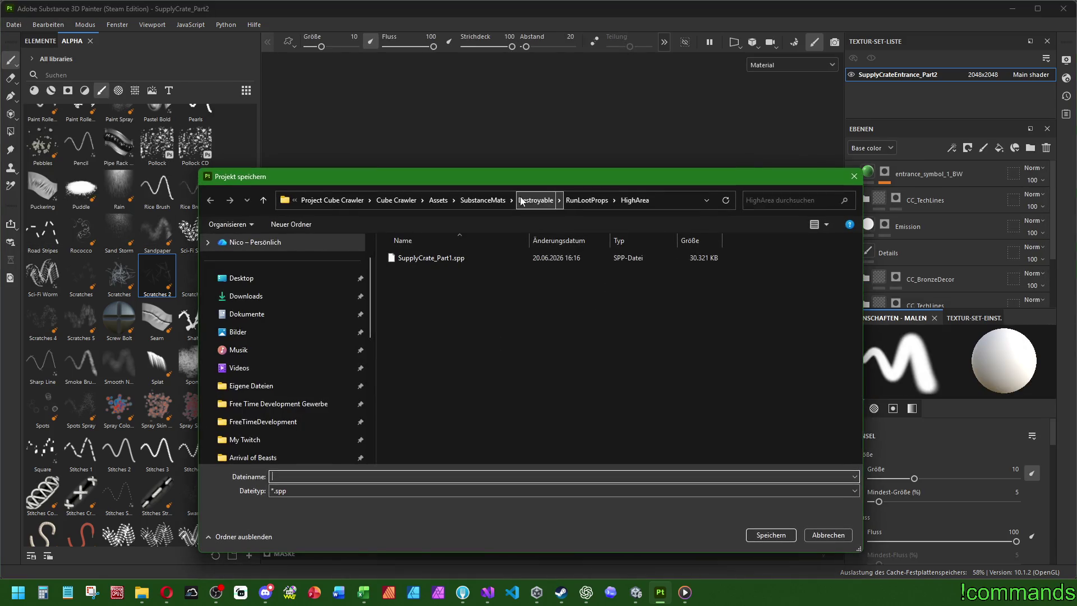
click(587, 200)
double_click(428, 320)
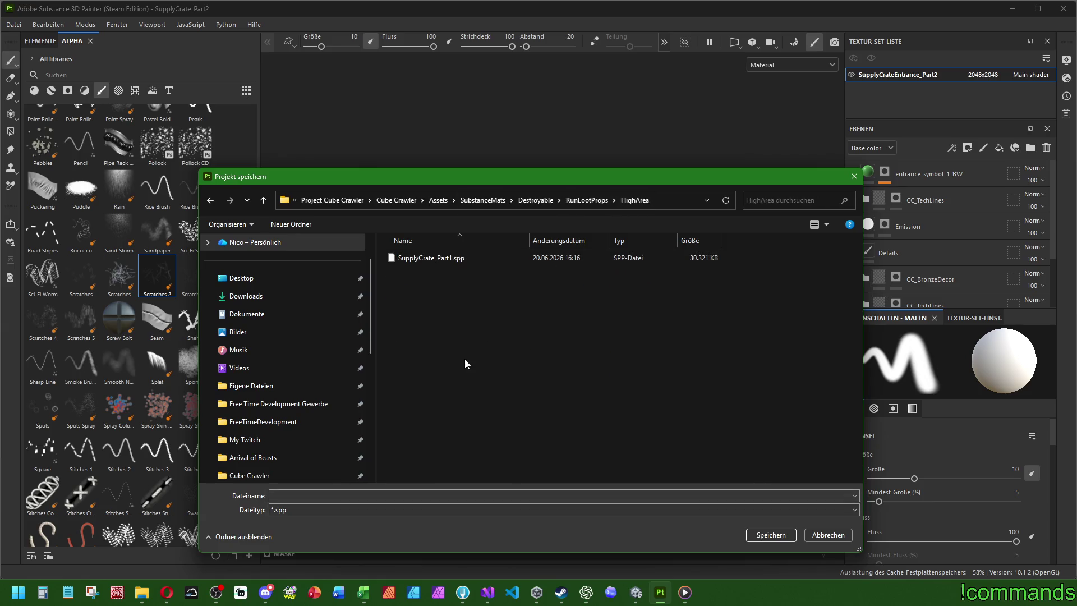
click(449, 260)
key(Tab)
key(Right)
key(BackSpace)
text(2)
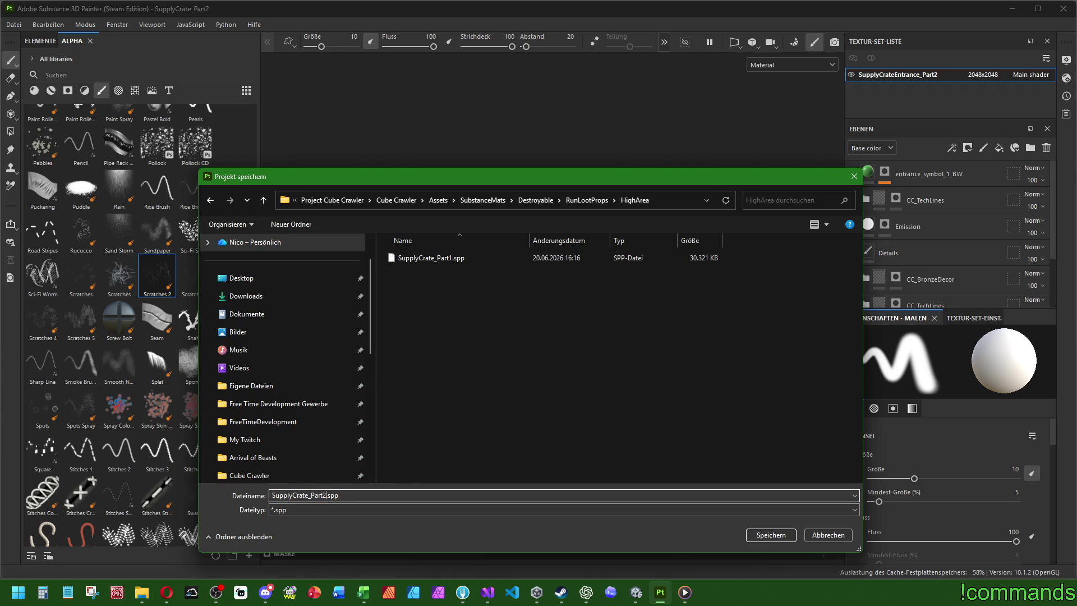
key(Return)
click(13, 25)
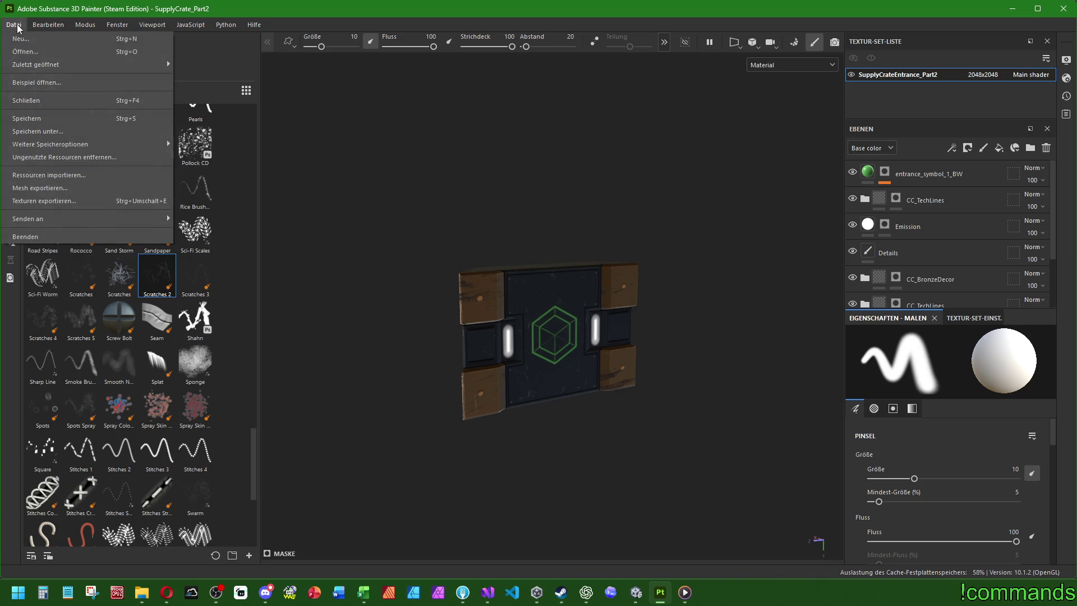
Close the project, reopen HighArea/SupplyCrate_Part2.spp, and select the entrance_symbol_1_BW layer.
click(34, 100)
click(17, 26)
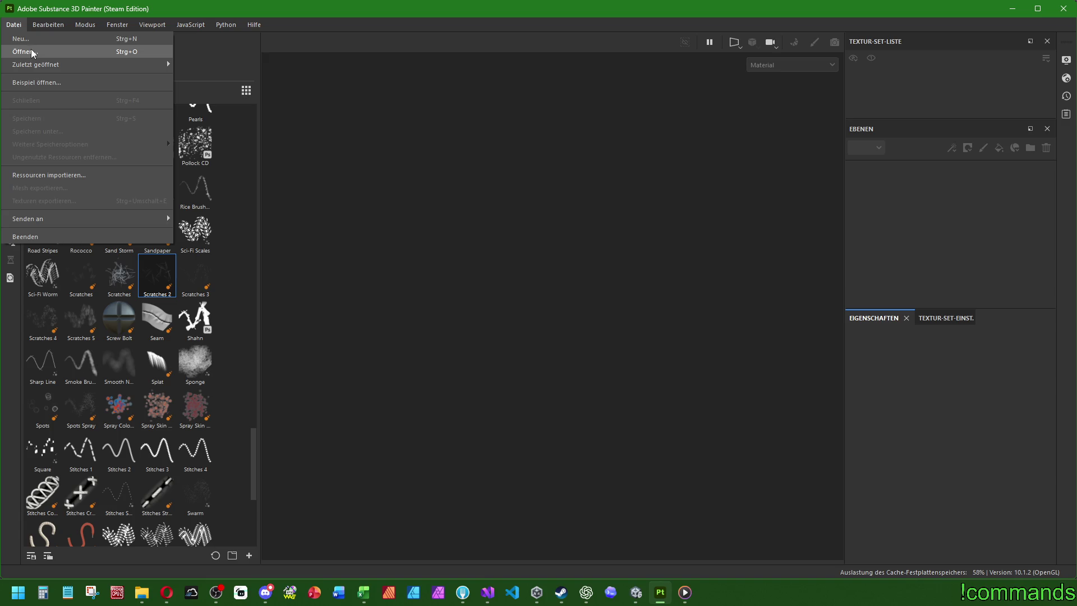
click(32, 54)
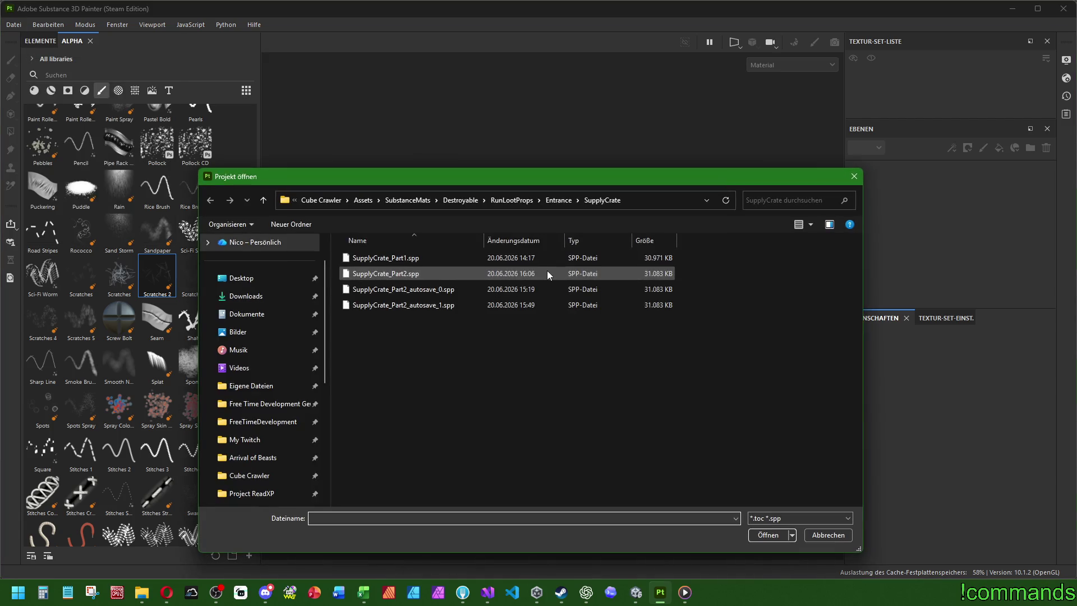
click(506, 203)
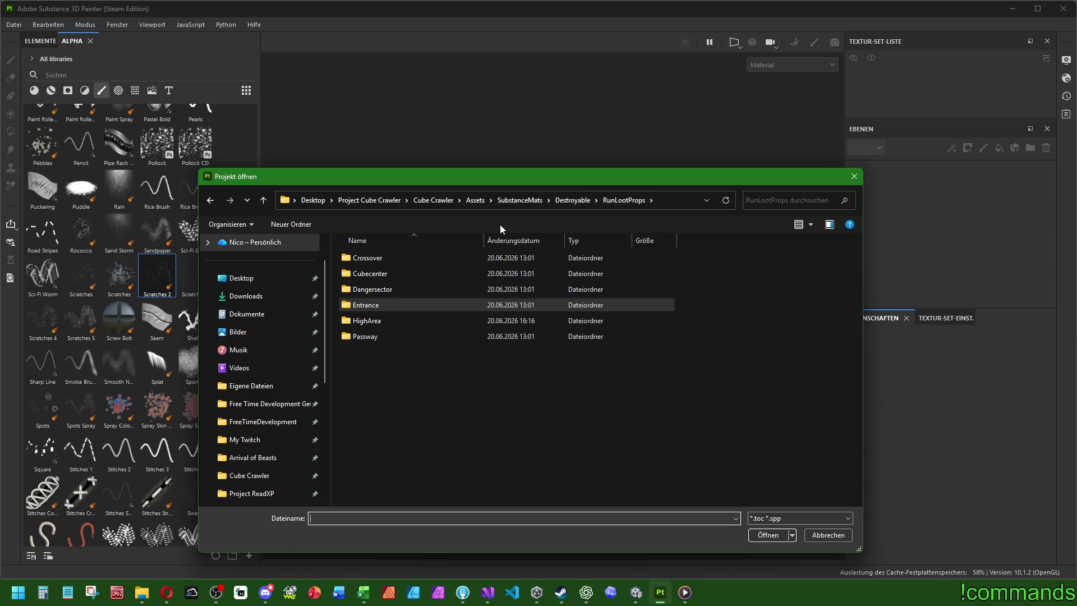
double_click(377, 325)
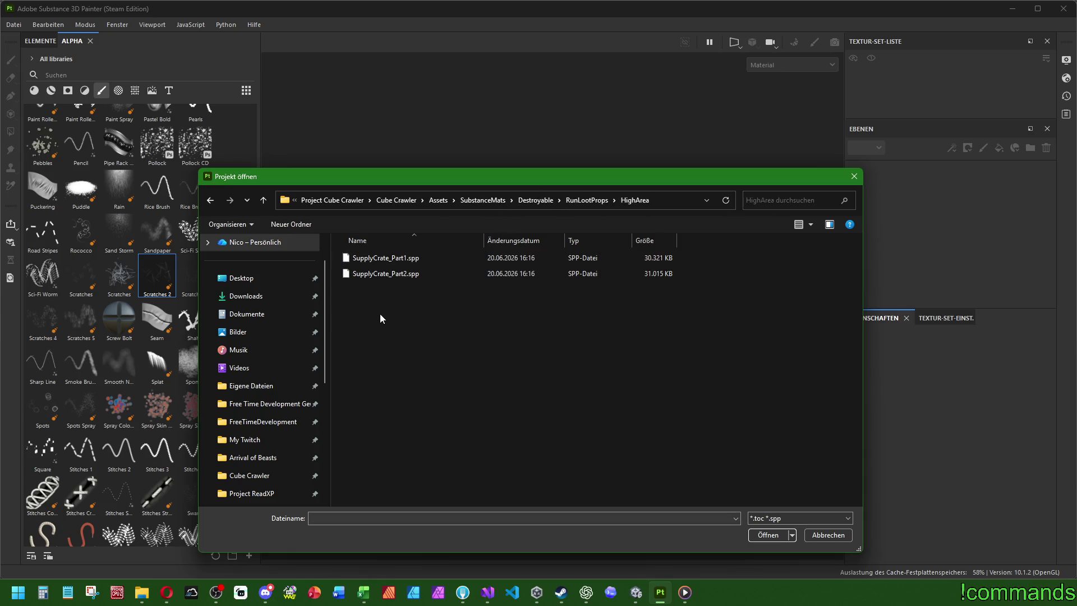
double_click(401, 274)
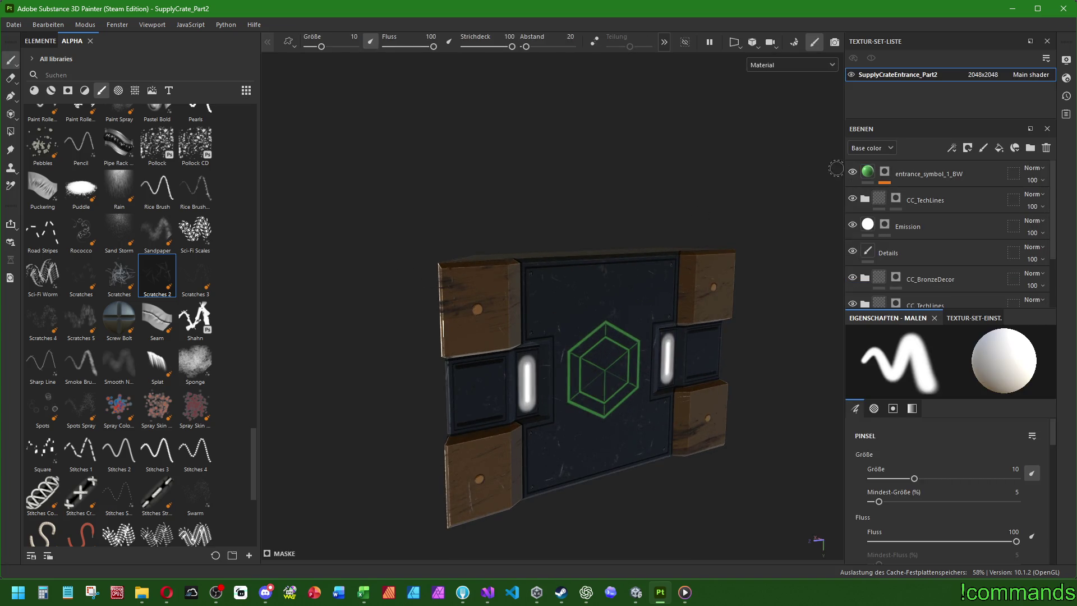
click(868, 171)
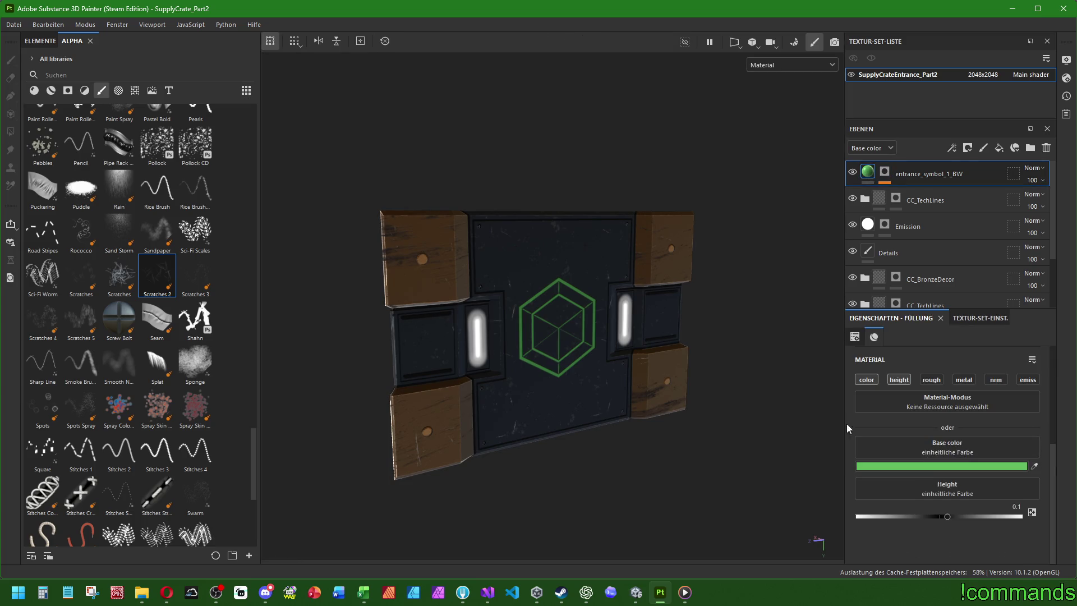
Set the entrance symbol's base colour to green 5FBA5F.
click(942, 467)
click(751, 365)
key(BackSpace)
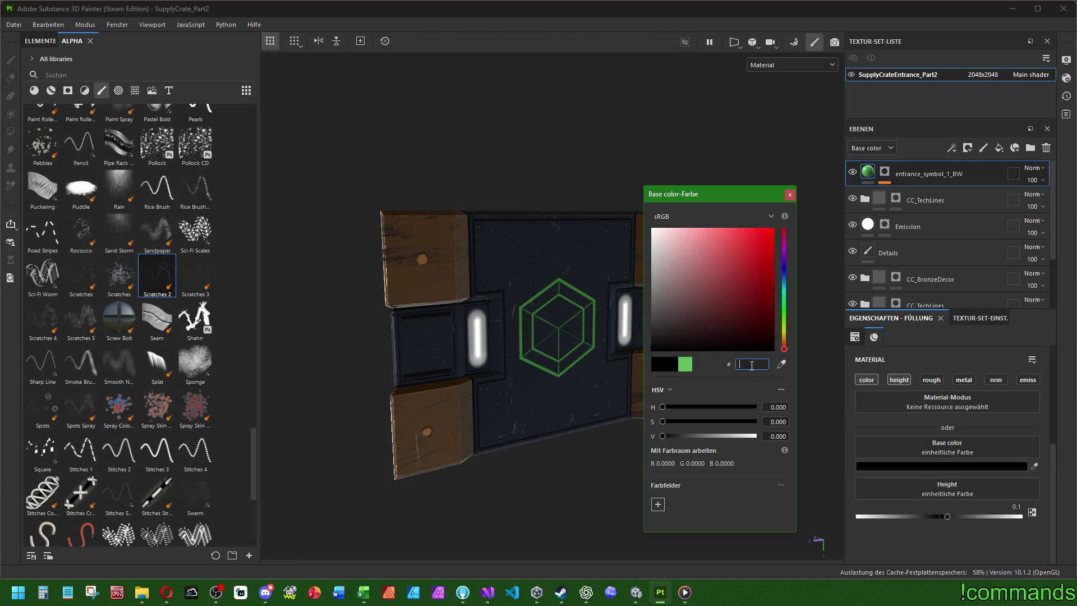
right_click(752, 365)
click(774, 429)
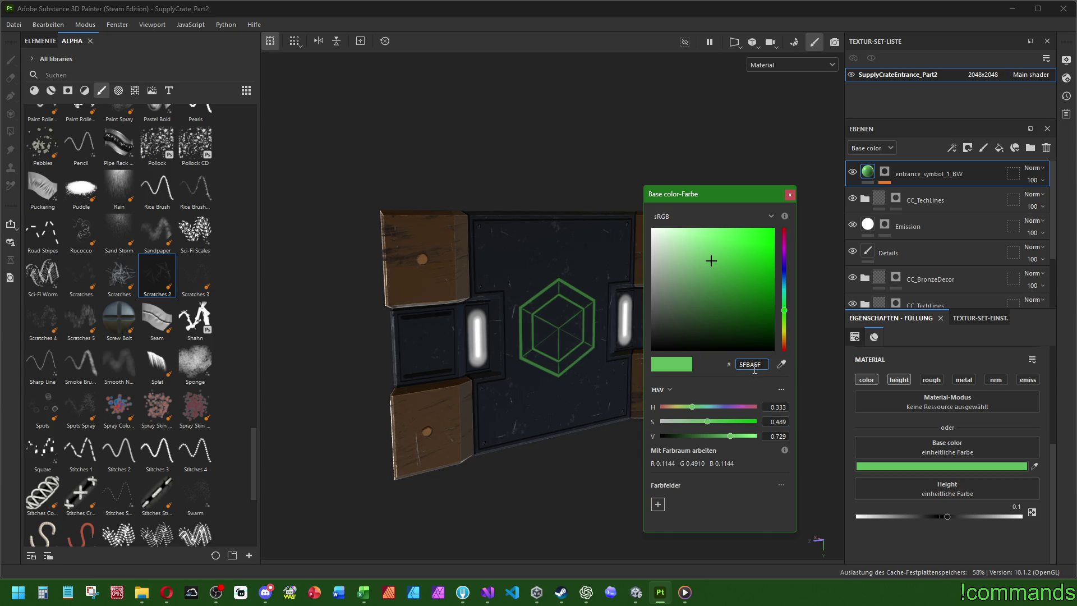
click(790, 194)
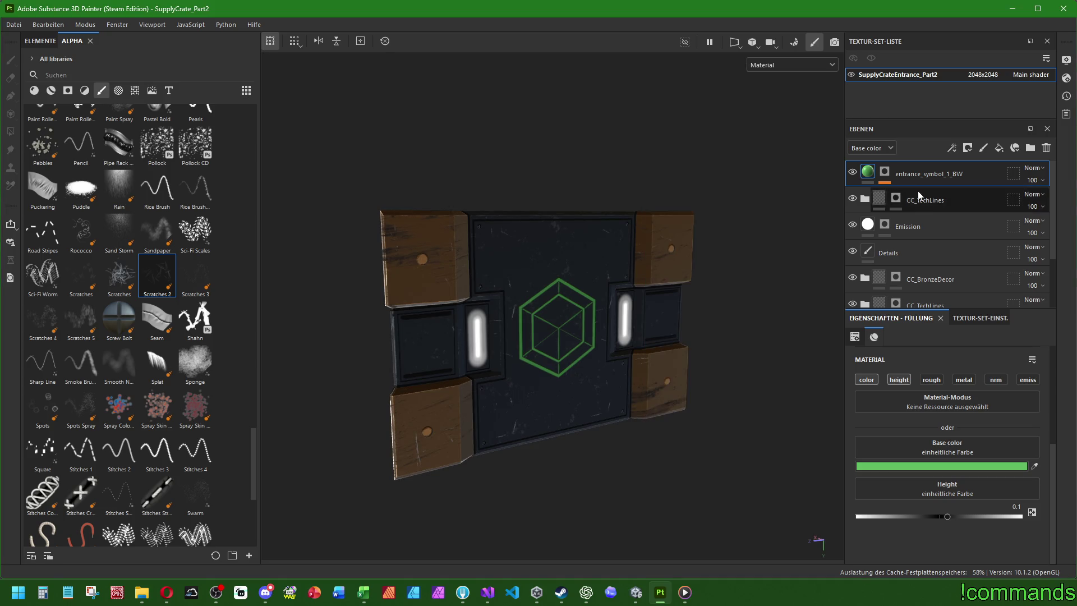
Delete the entrance_symbol_1_BW layer, view the crate face-on, and browse the Alphas shelf.
click(925, 173)
key(Delete)
alt+drag(628, 322, 563, 315)
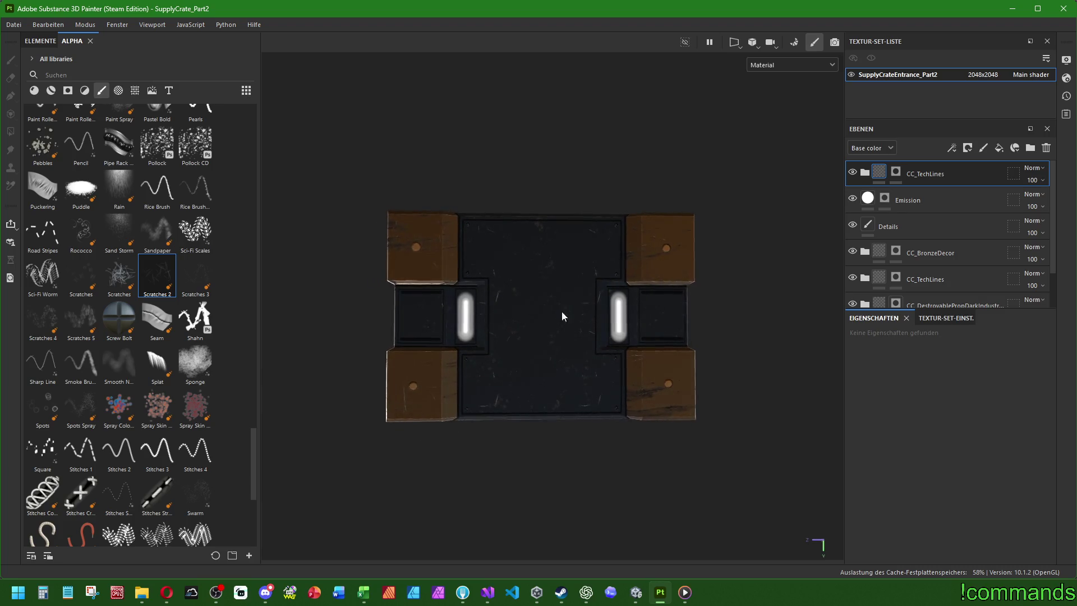
scroll(563, 315, up, 3)
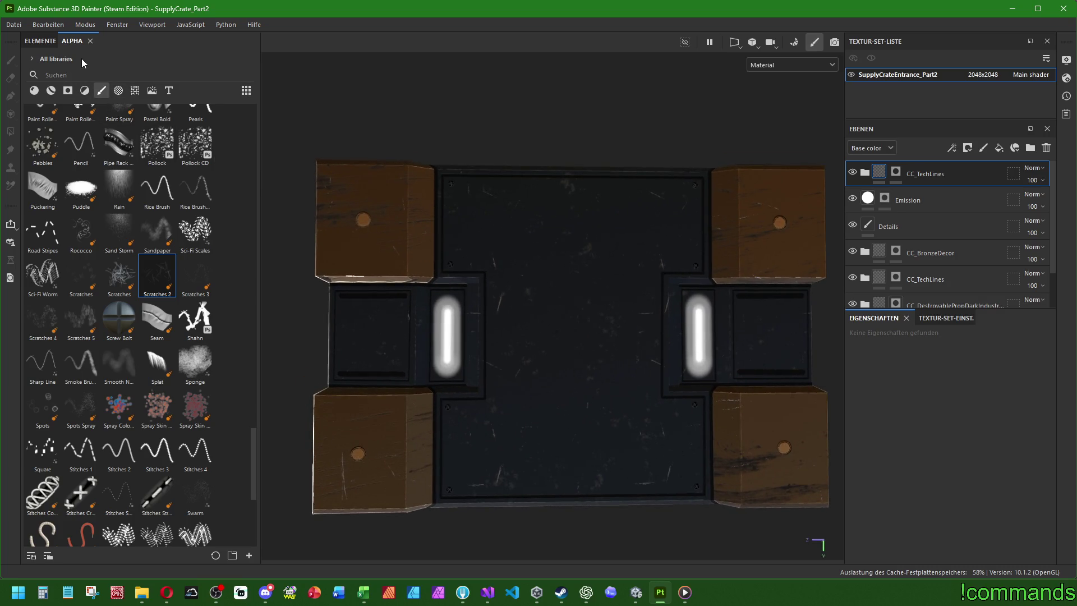
click(119, 91)
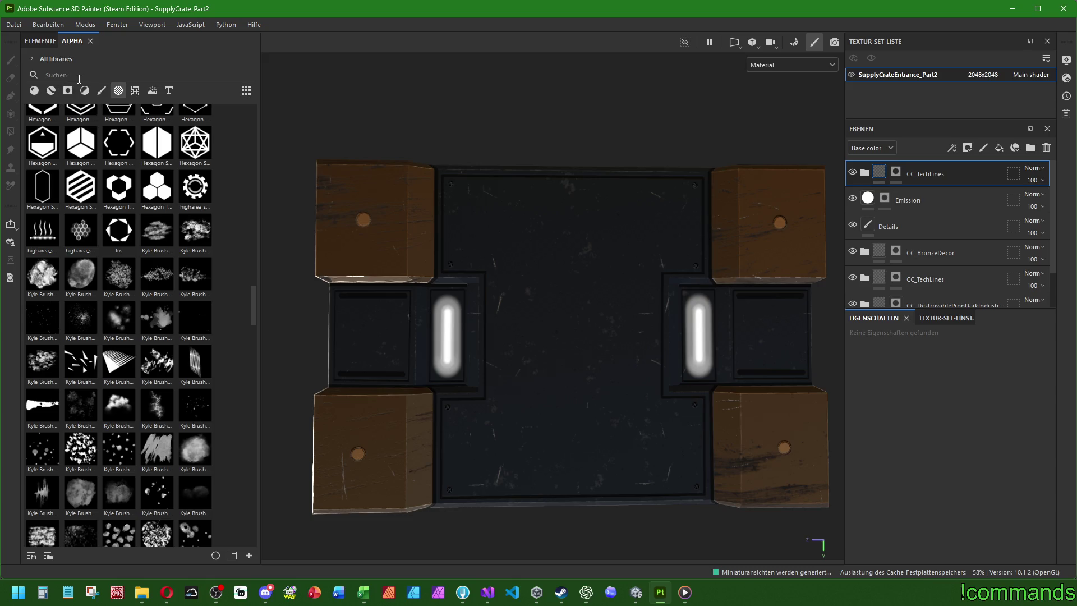
scroll(144, 347, down, 15)
scroll(144, 341, up, 20)
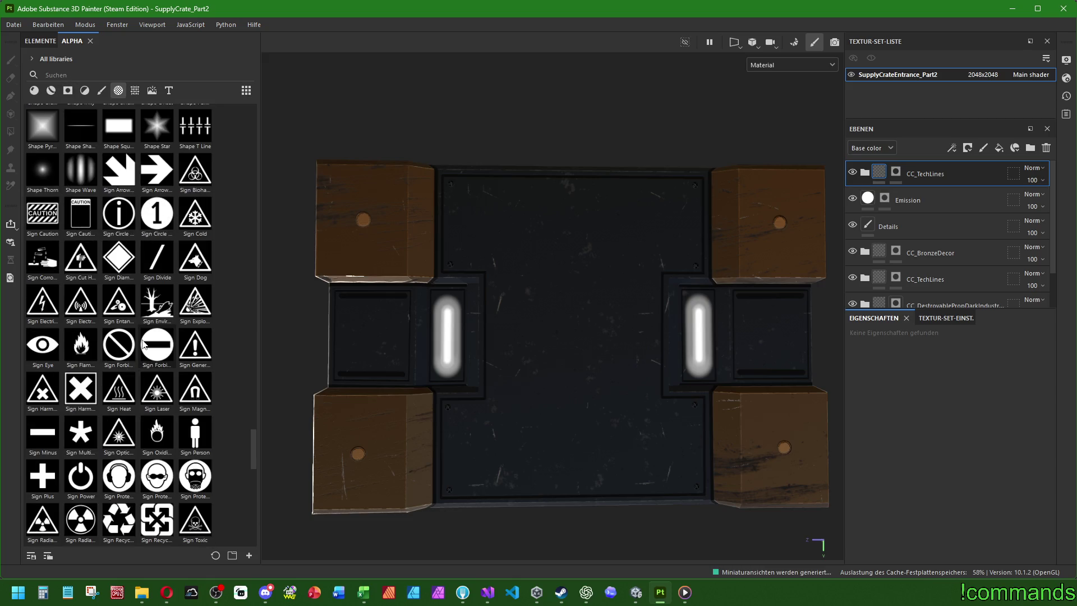
scroll(137, 331, down, 20)
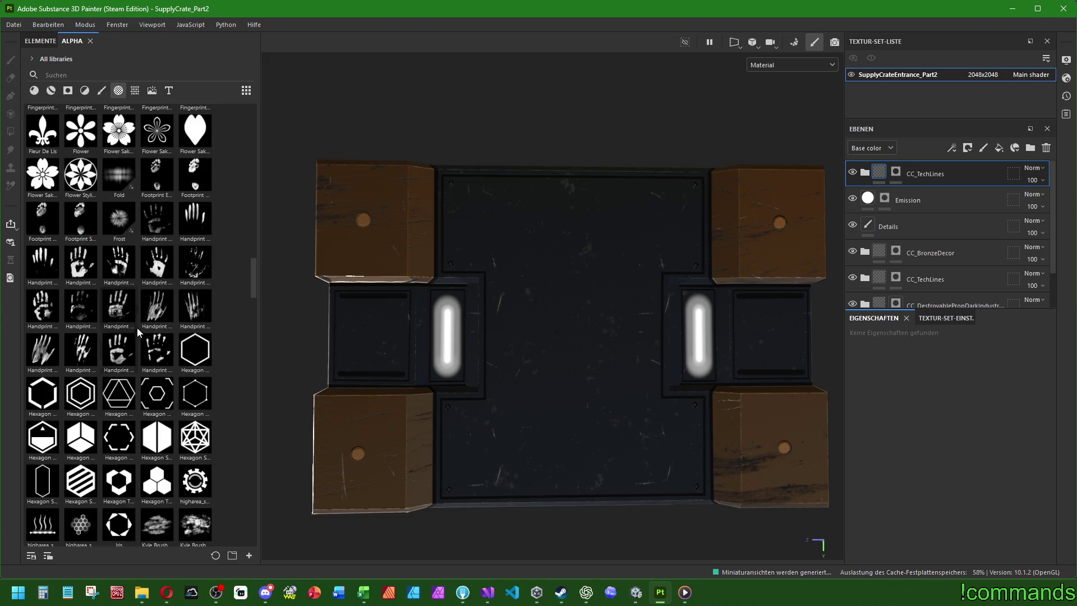
scroll(182, 311, down, 8)
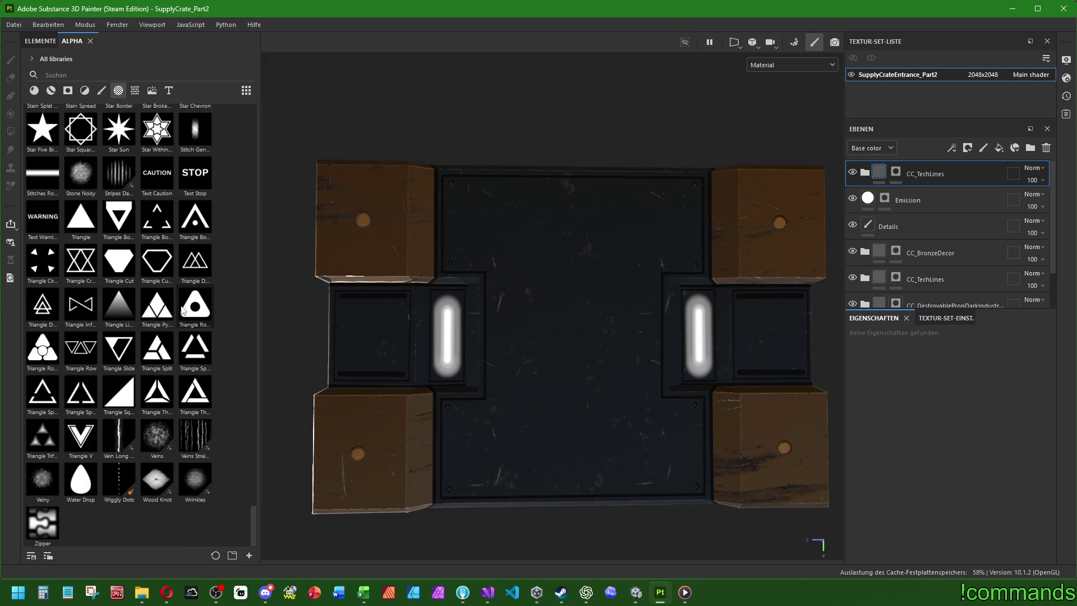
scroll(182, 307, up, 20)
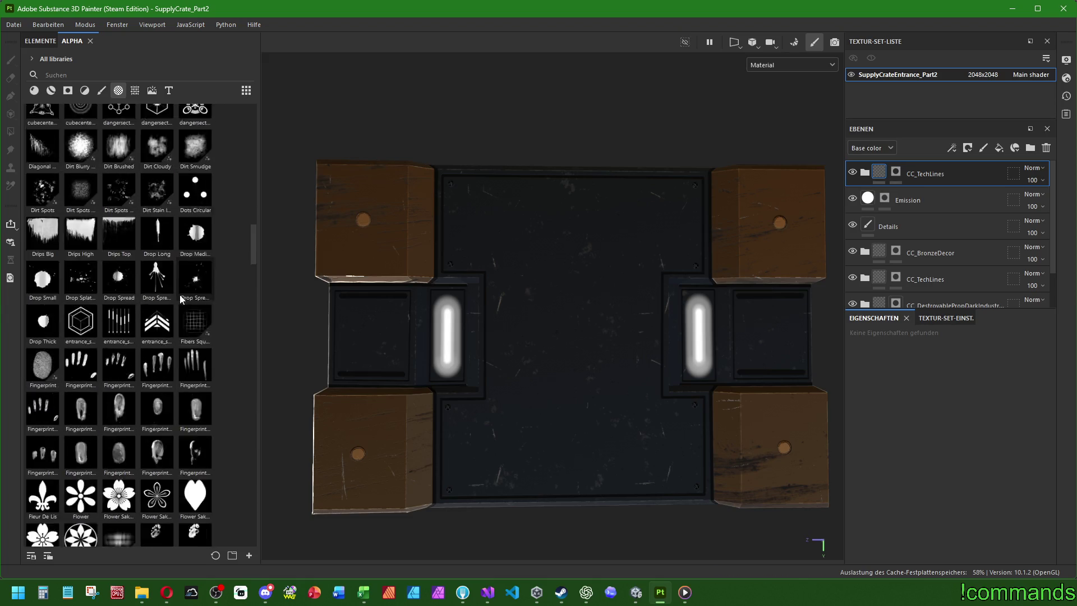
Search 'high' and project the higharea_symbol_3_BW alpha onto the crate as a fill layer.
text(high)
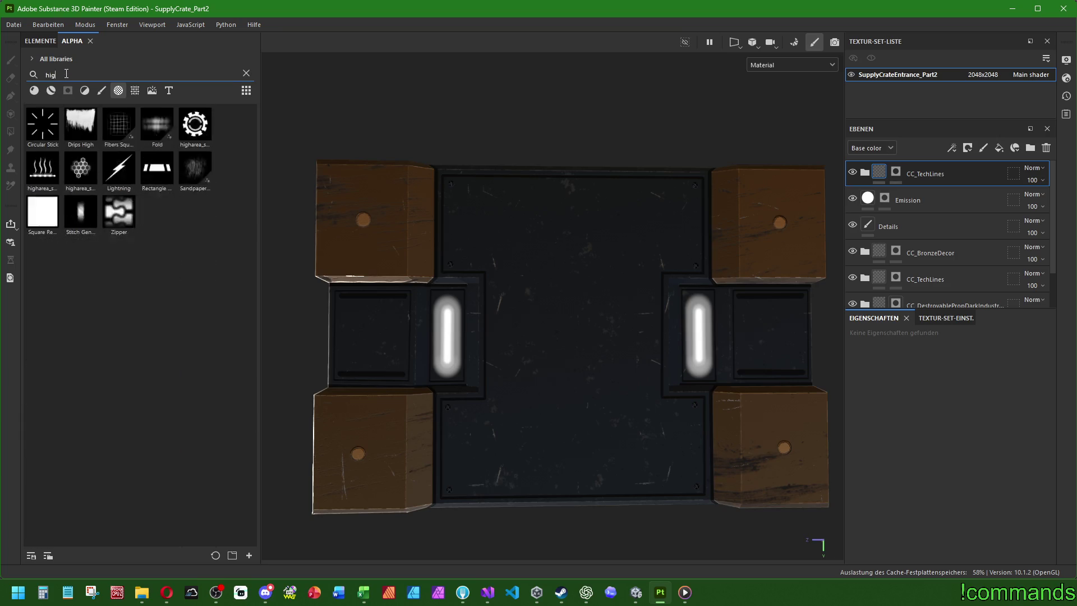
mouse_move(195, 125)
mouse_down()
mouse_move(591, 332)
mouse_move(571, 334)
mouse_move(630, 293)
mouse_move(652, 325)
mouse_move(657, 284)
mouse_up()
click(581, 344)
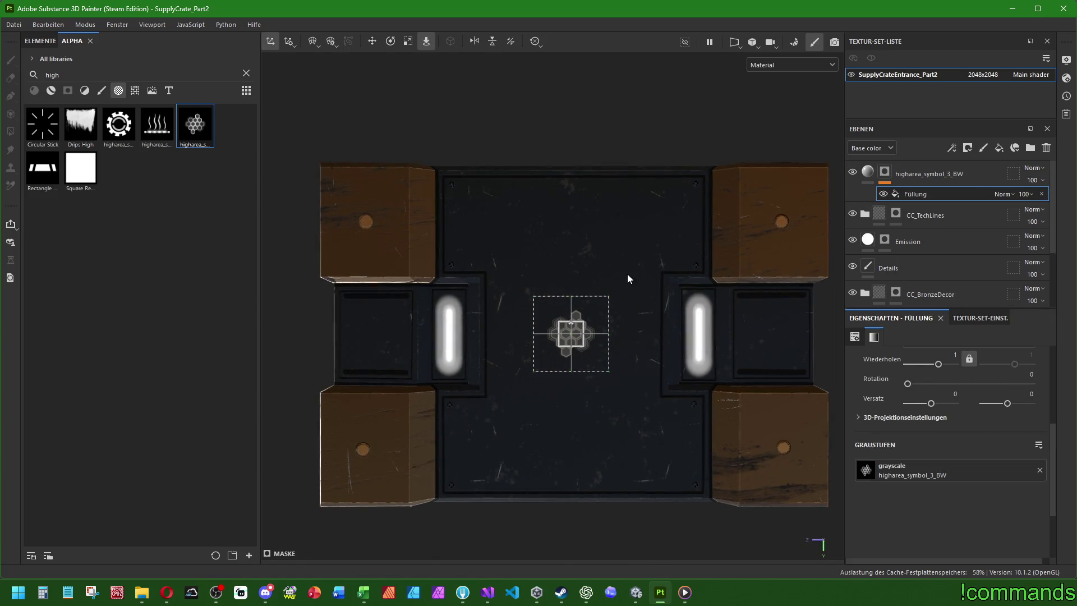
Scale the honeycomb projection up about 2.5 times and nudge it to centre.
click(408, 41)
mouse_move(571, 335)
mouse_down()
mouse_move(681, 282)
mouse_move(965, 196)
mouse_move(1069, 152)
mouse_move(1046, 161)
mouse_up()
click(372, 41)
drag(582, 321, 585, 322)
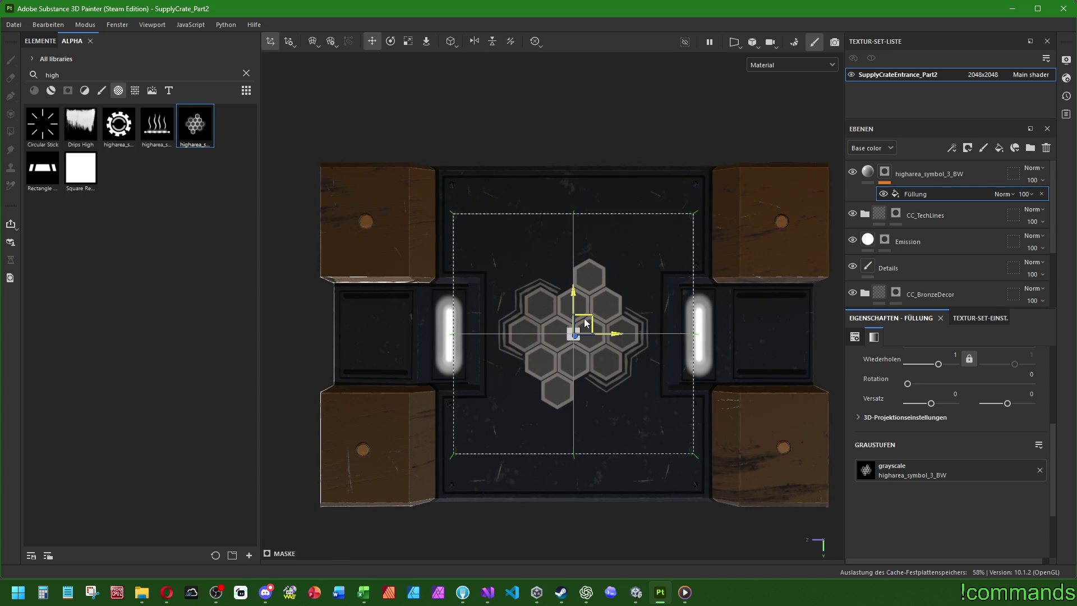
click(868, 172)
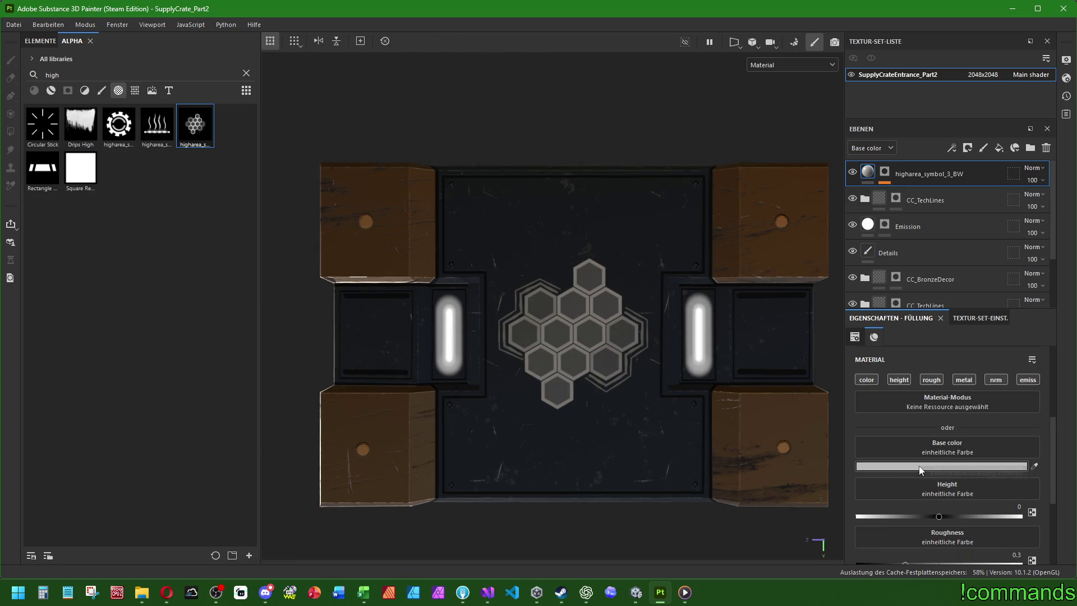
Change the honeycomb symbol's base colour to red BA5F5F.
click(919, 467)
right_click(748, 367)
click(776, 428)
drag(786, 316, 795, 383)
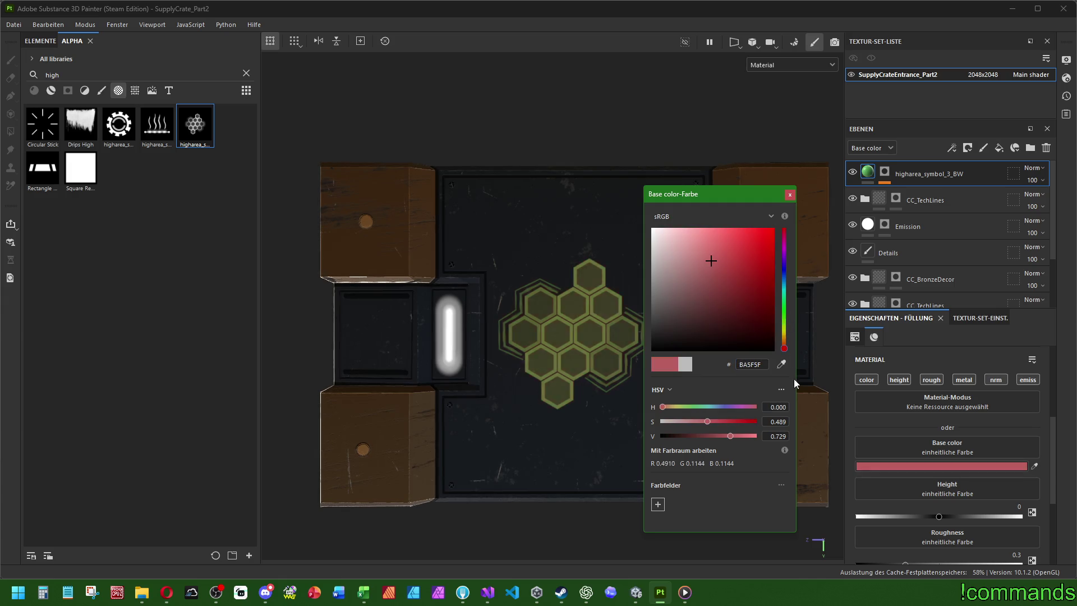
click(790, 194)
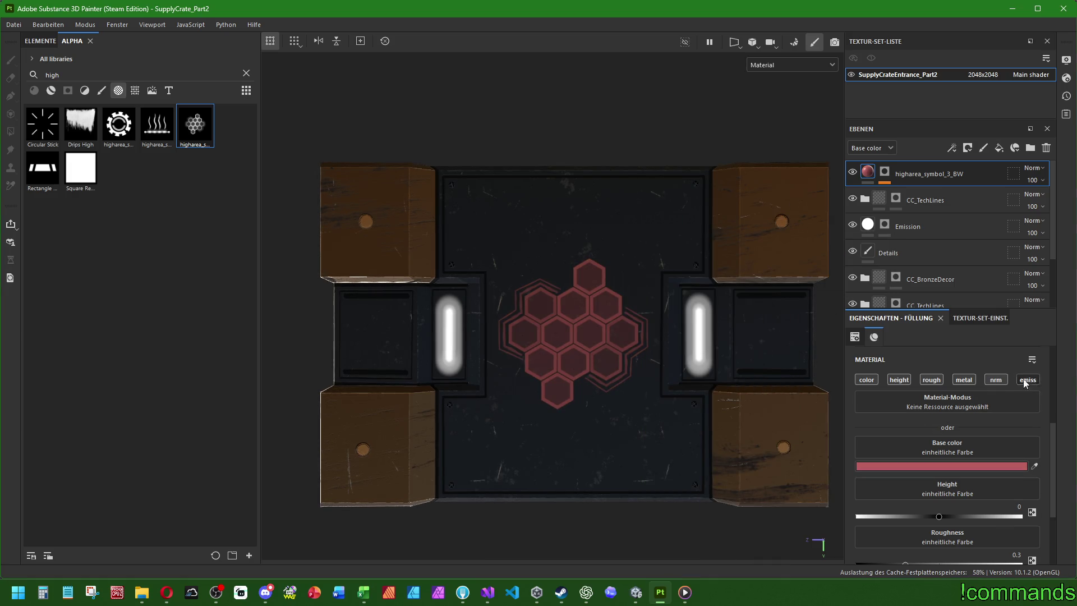
Set the symbol's height to 0.05, roughness 0.5 and metallic 0.1, then inspect it.
click(1011, 506)
text(.05)
key(Return)
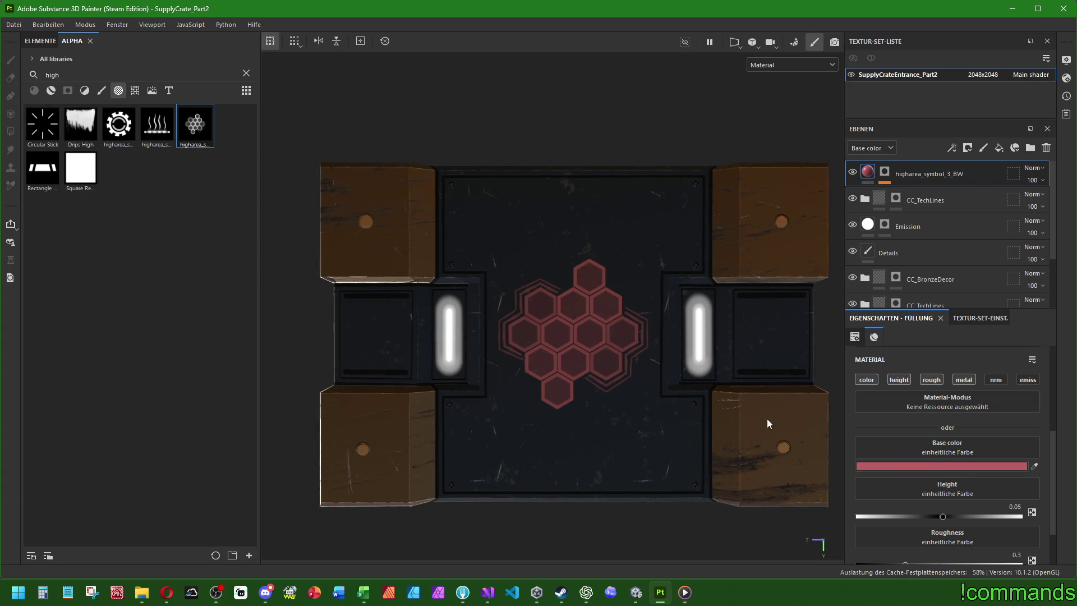
scroll(947, 468, down, 2)
key(Return)
scroll(721, 404, down, 2)
click(1020, 543)
text(0.1)
key(Return)
scroll(502, 439, down, 2)
mouse_move(502, 439)
alt+mouse_down()
mouse_move(673, 426)
mouse_move(649, 397)
alt+mouse_up()
scroll(640, 365, up, 2)
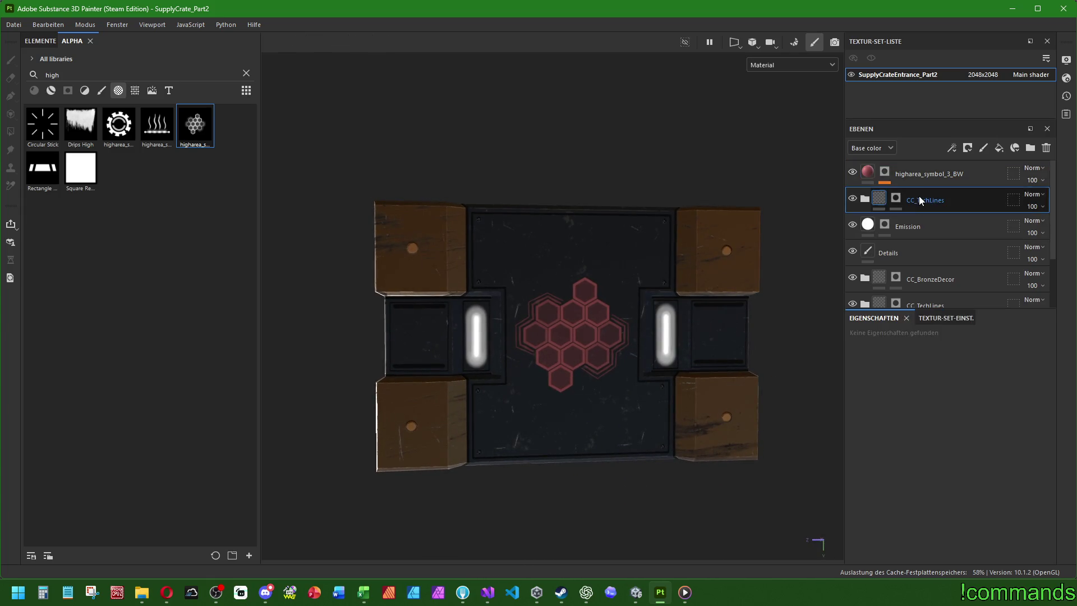
click(982, 147)
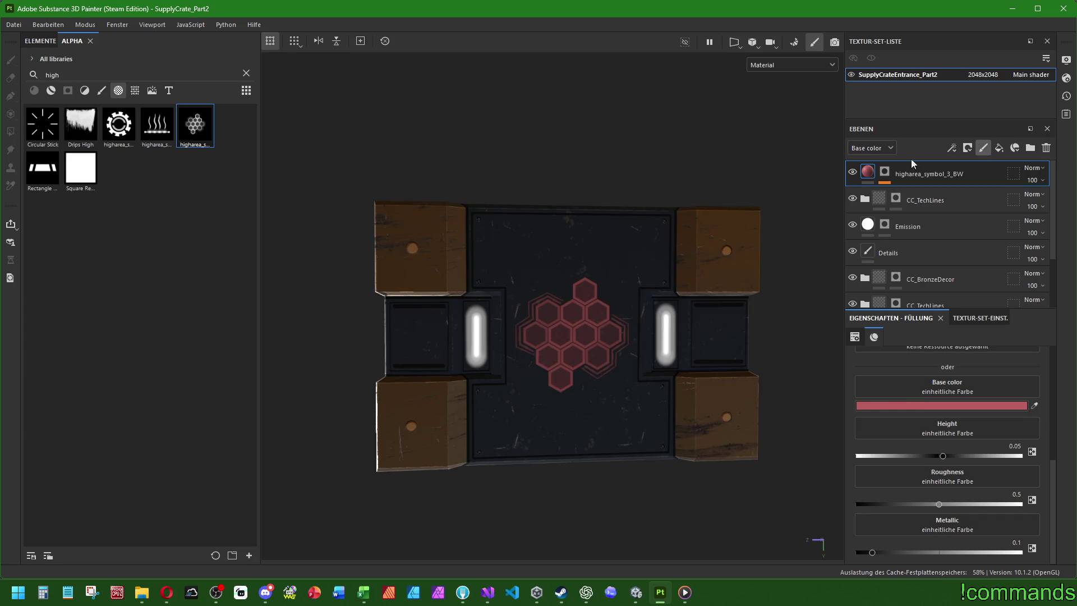
Name the new paint layer Details and finish renaming the texture set to SupplyCrateHigharea_Part2.
text(dETAIS)
key(Return)
double_click(896, 168)
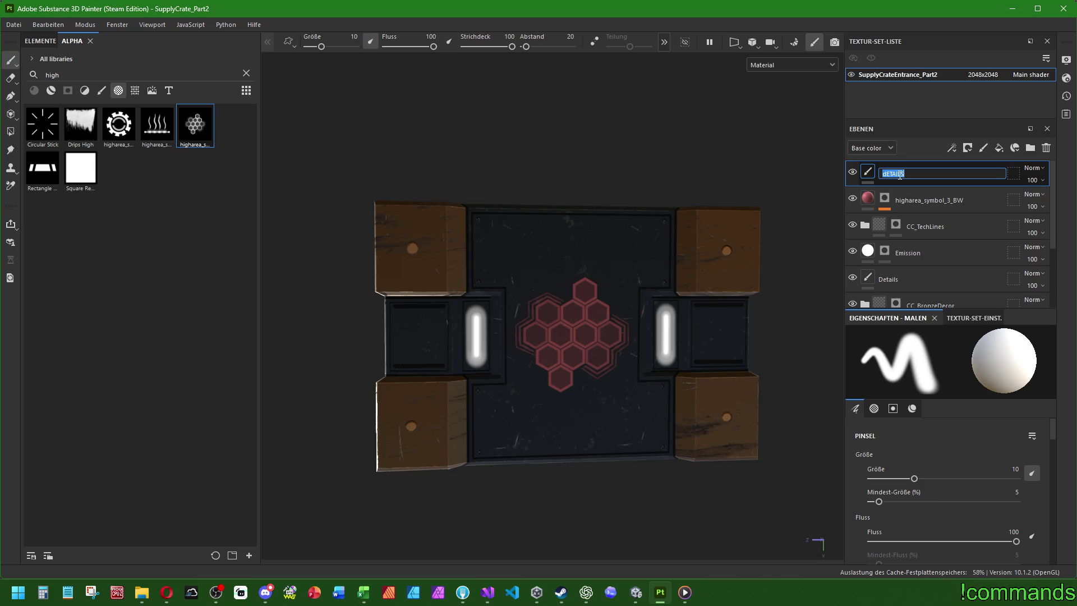
text(Details)
key(Return)
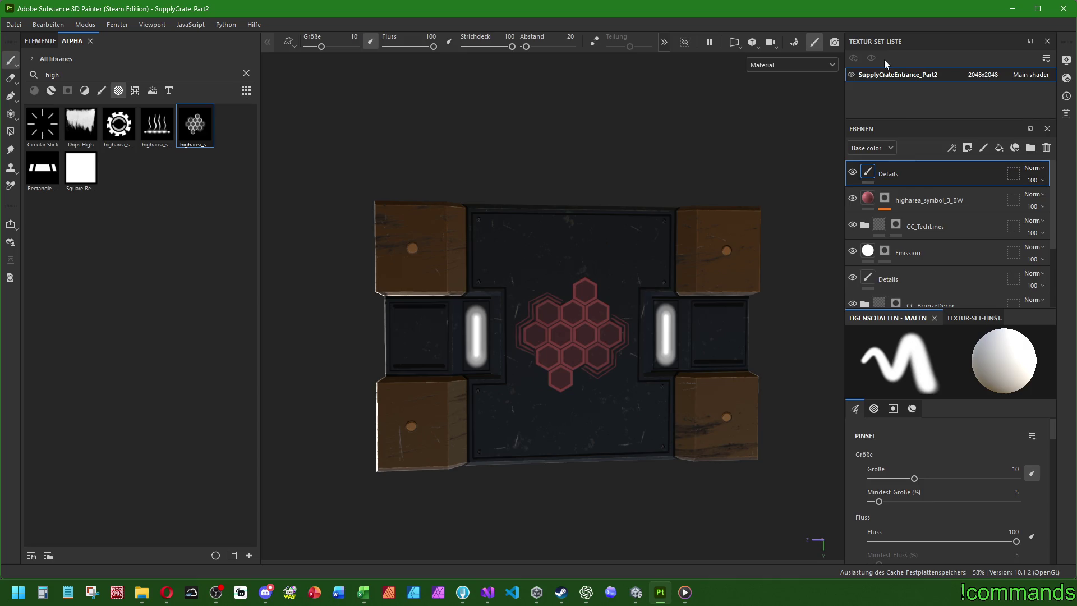
key(Escape)
Clear the alpha search, return the shelf to Brushes, and pick the Nail alpha.
key(BackSpace)
key(BackSpace)
key(BackSpace)
click(101, 91)
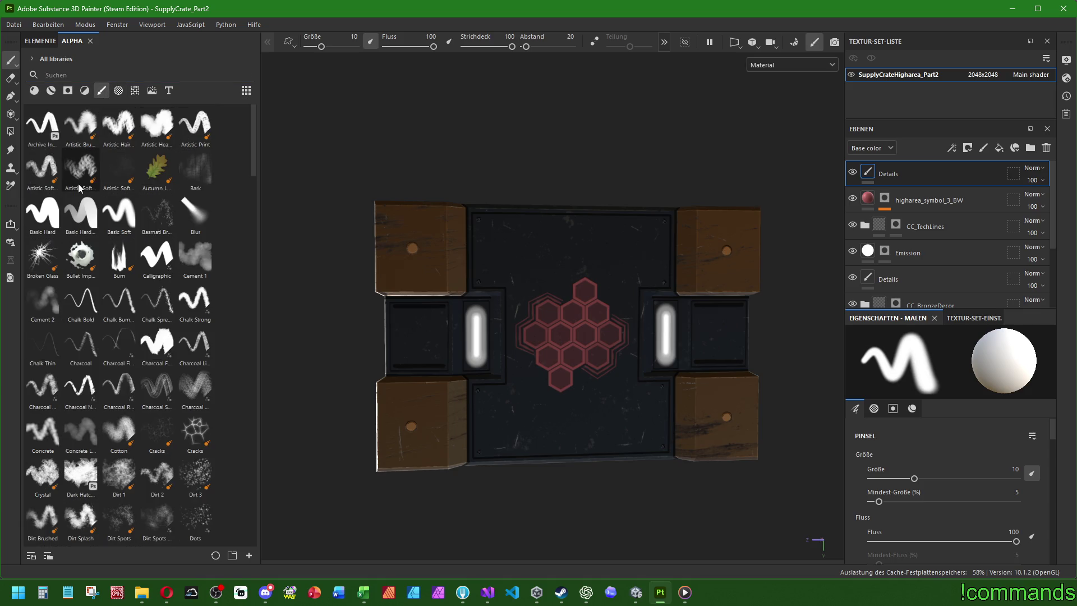
scroll(163, 359, down, 15)
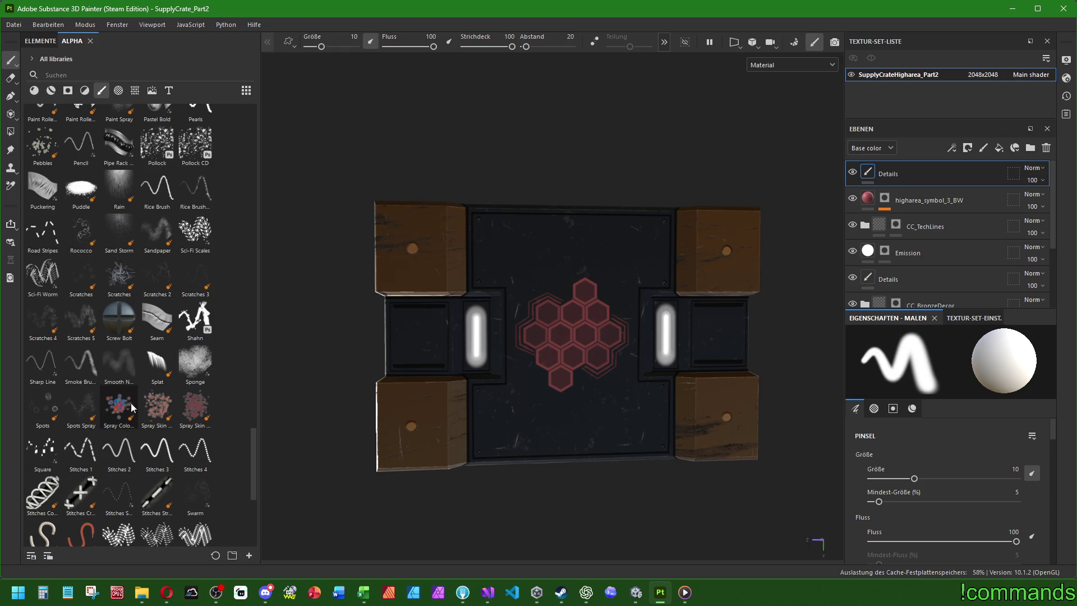
scroll(133, 378, up, 5)
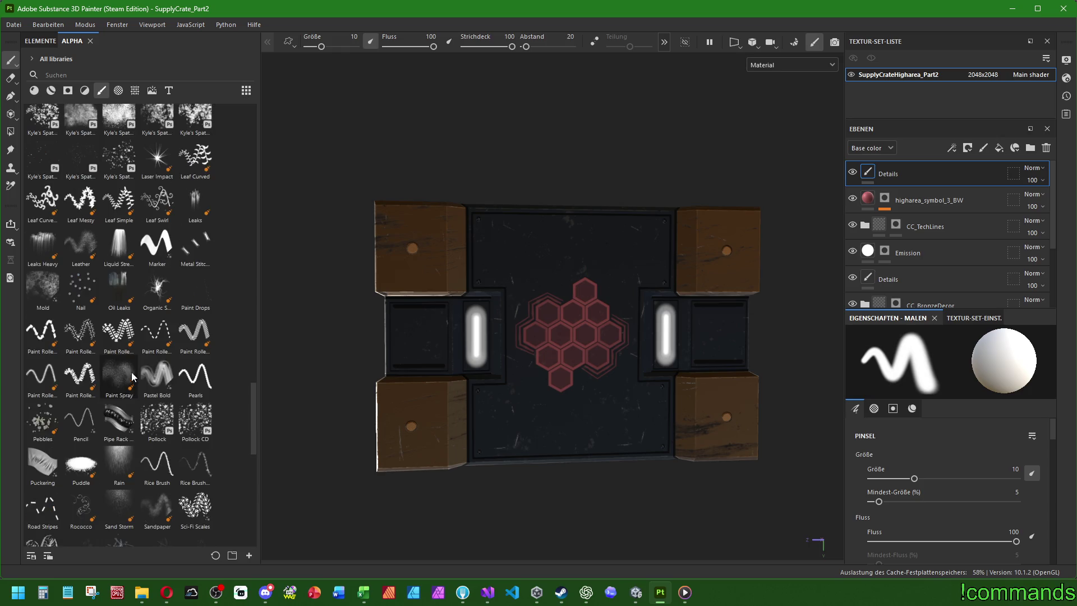
click(73, 303)
Paint a vertical column of nails beside each of the left and right light strips.
scroll(447, 353, up, 5)
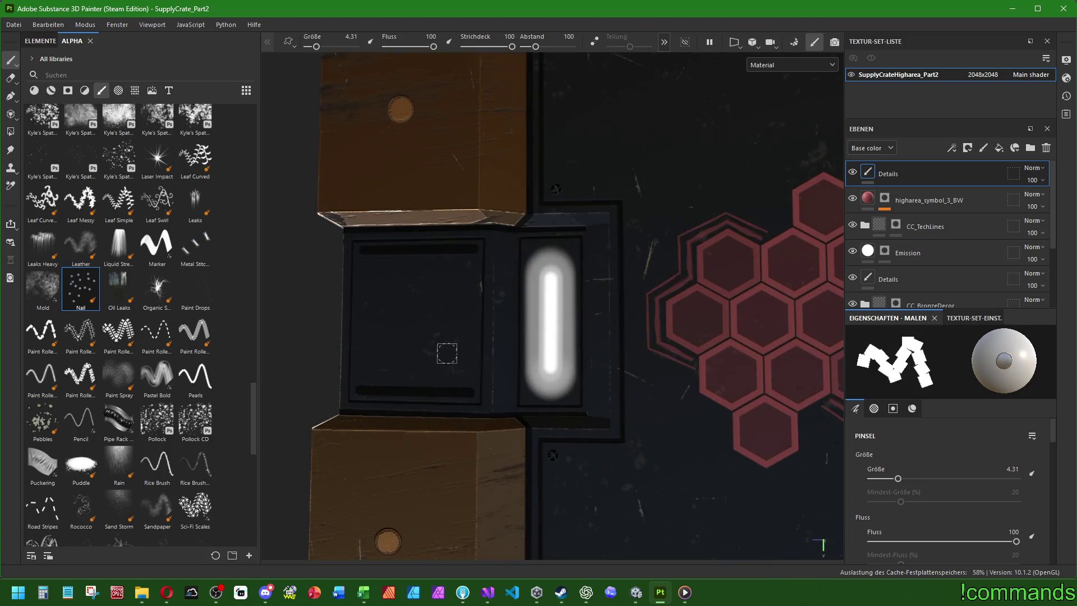
drag(504, 402, 505, 261)
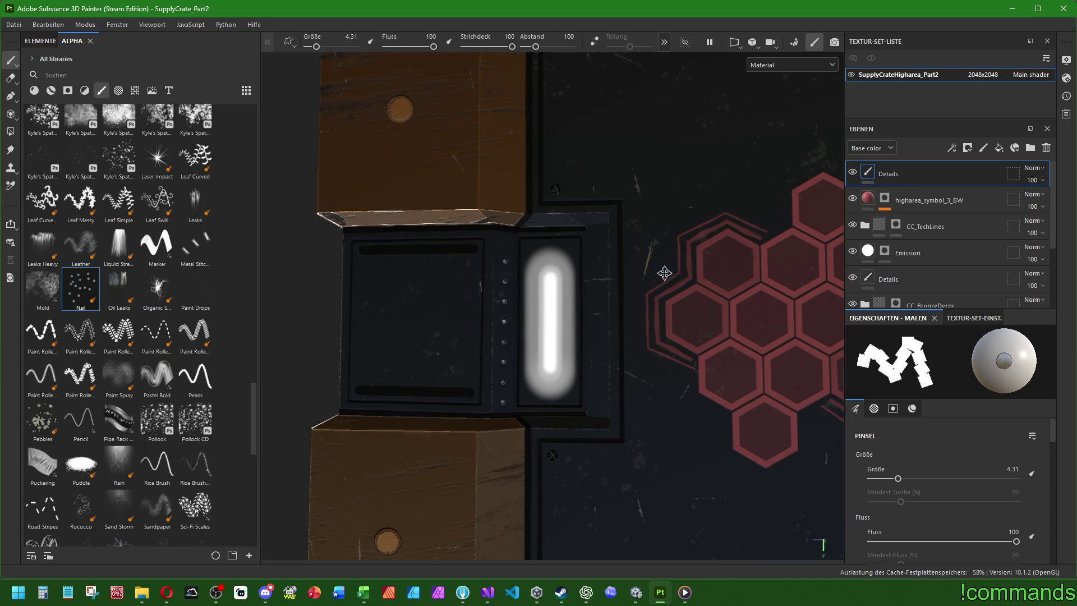
middle_drag(665, 273, 362, 273)
drag(792, 413, 793, 256)
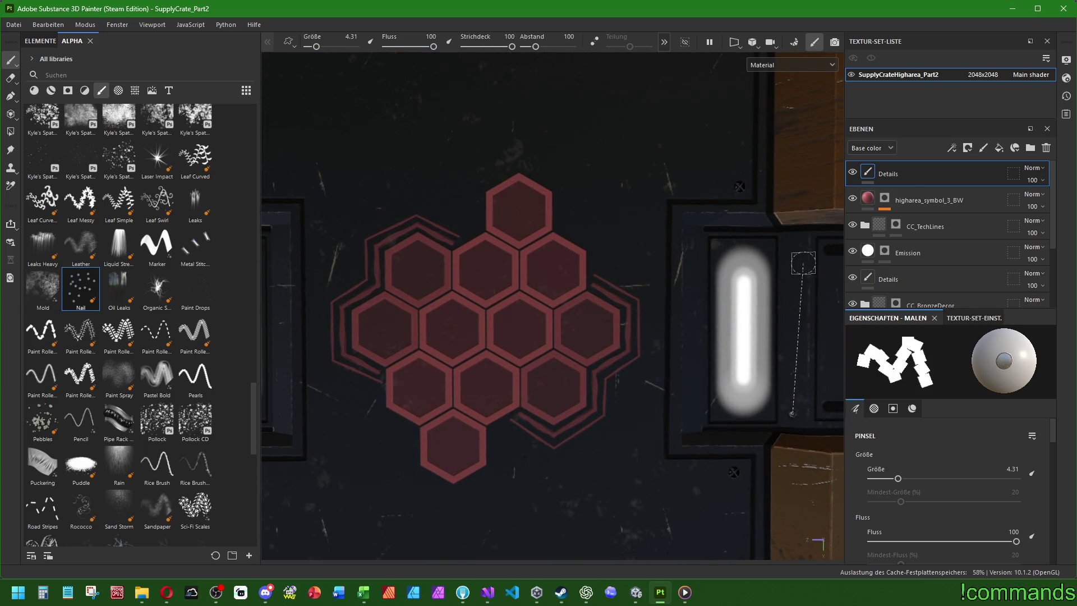
scroll(791, 264, down, 3)
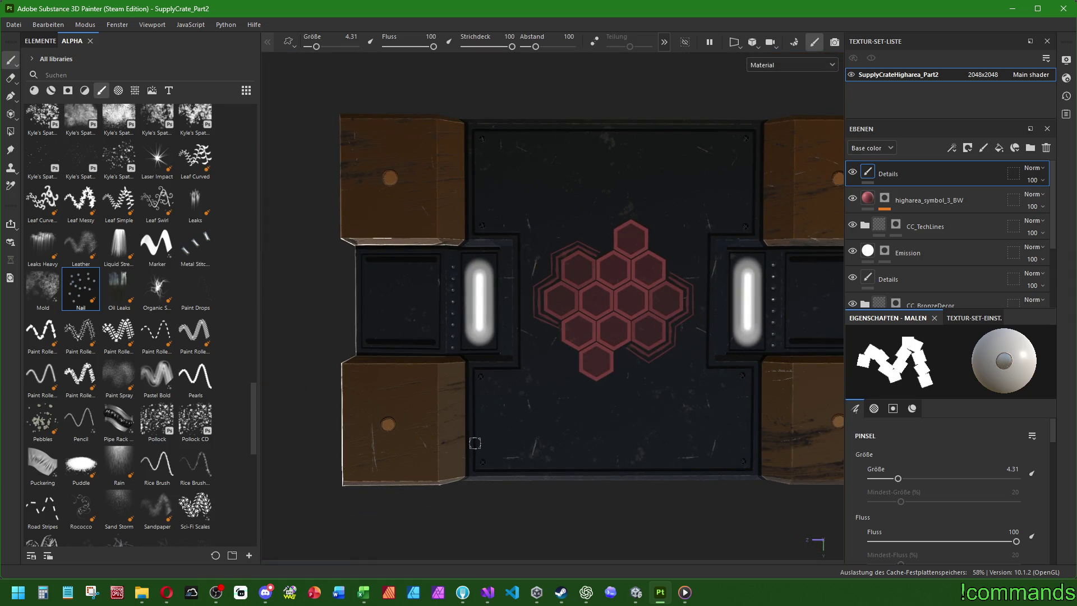
alt+drag(500, 326, 519, 272)
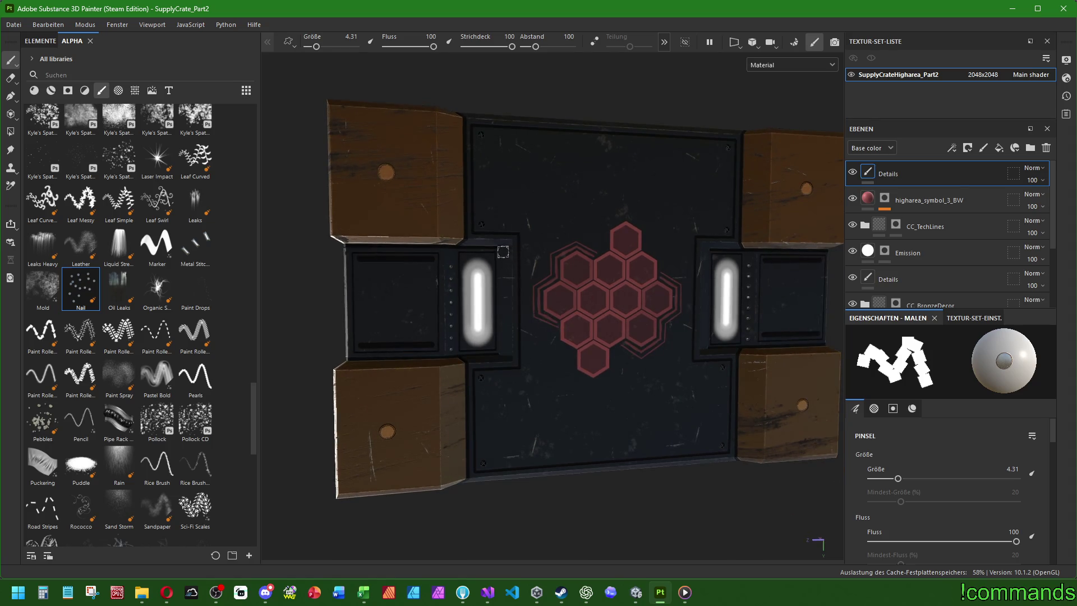
alt+drag(777, 329, 584, 307)
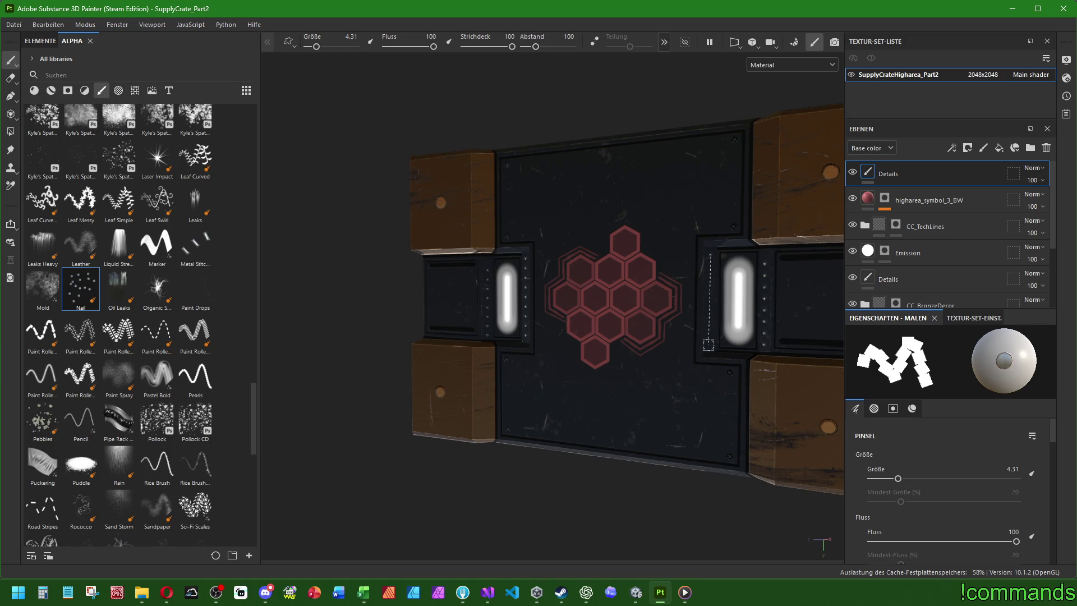
click(920, 254)
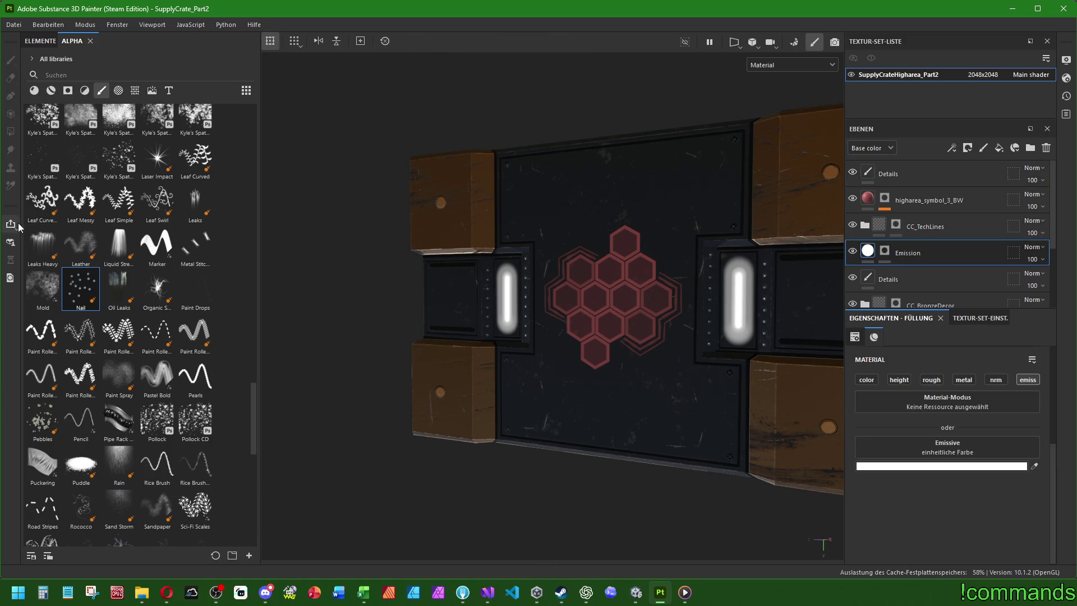
Switch to the Basic Soft brush and test a white emission stroke near the left light.
scroll(124, 280, up, 15)
click(117, 218)
mouse_move(456, 324)
alt+mouse_down()
mouse_move(584, 361)
mouse_move(414, 277)
alt+mouse_up()
scroll(414, 277, up, 5)
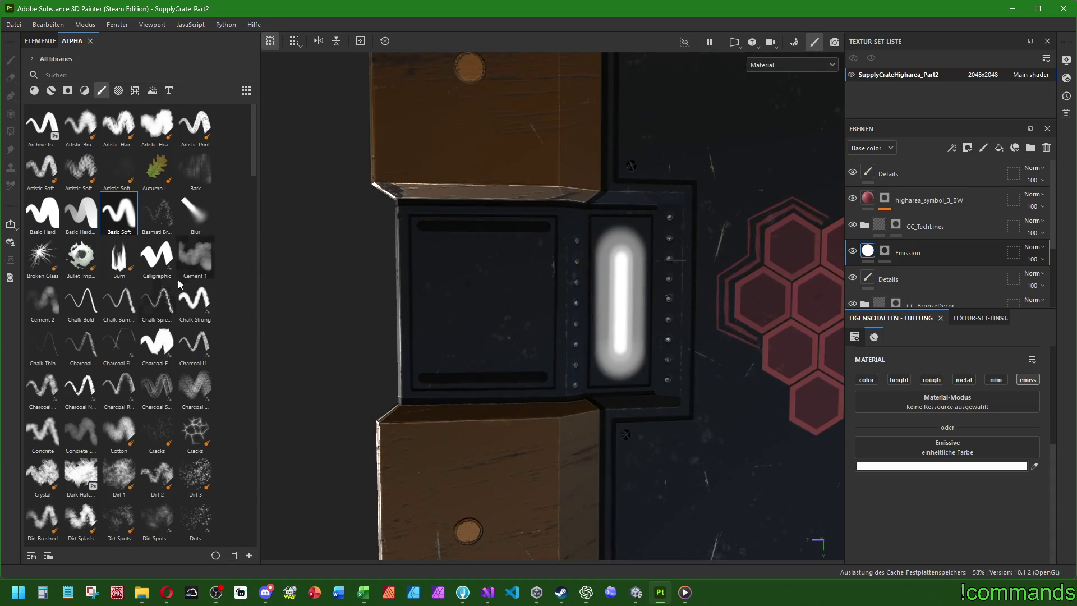
click(885, 251)
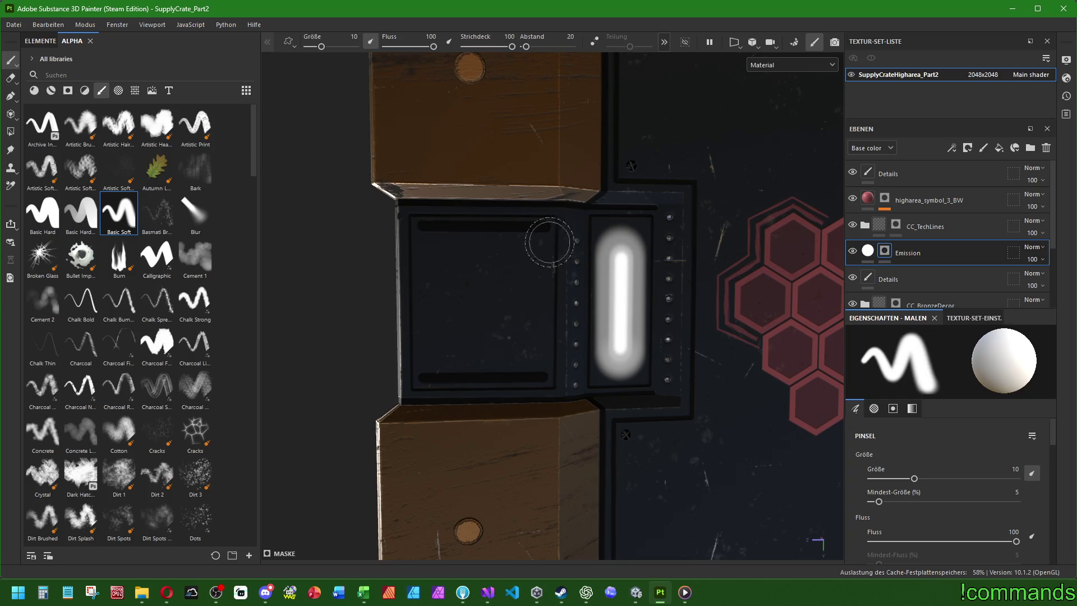
drag(430, 256, 507, 272)
key(ctrl+z)
mouse_move(449, 248)
ctrl+right_down()
mouse_move(430, 248)
mouse_move(429, 238)
ctrl+right_up()
Paint straight white strips along the upper and lower slots on both side panels.
click(429, 236)
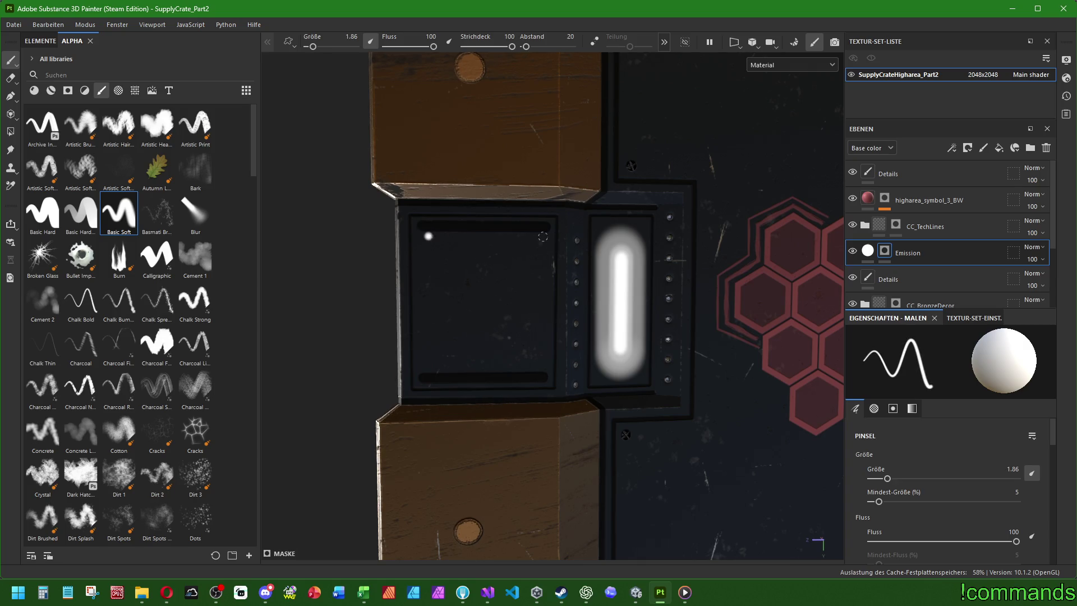
shift+click(543, 236)
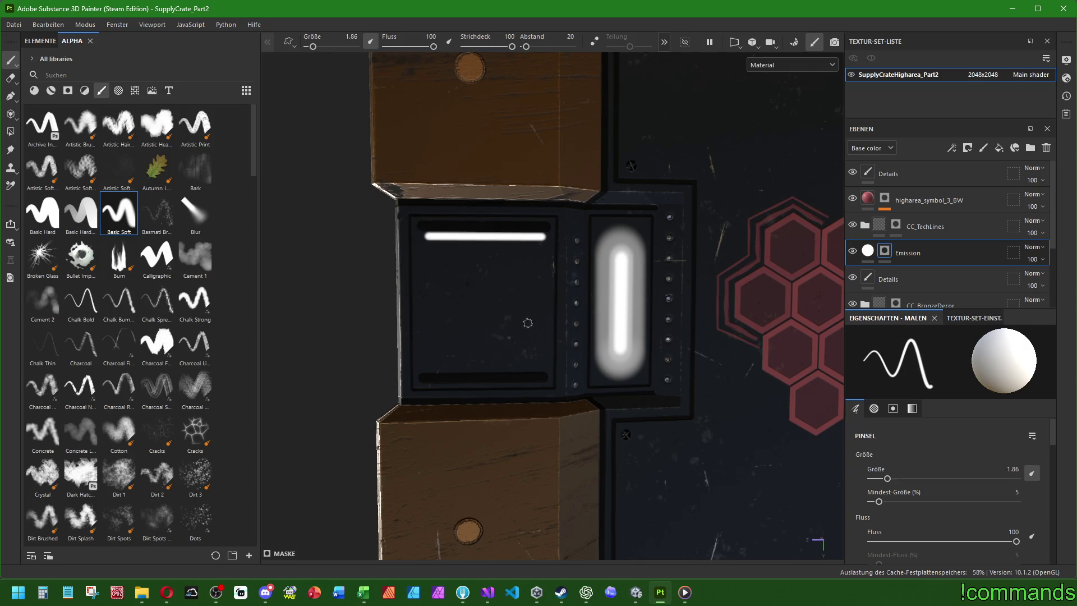
shift+click(537, 369)
mouse_move(538, 369)
alt+mouse_down()
mouse_move(428, 353)
mouse_move(570, 296)
alt+mouse_up()
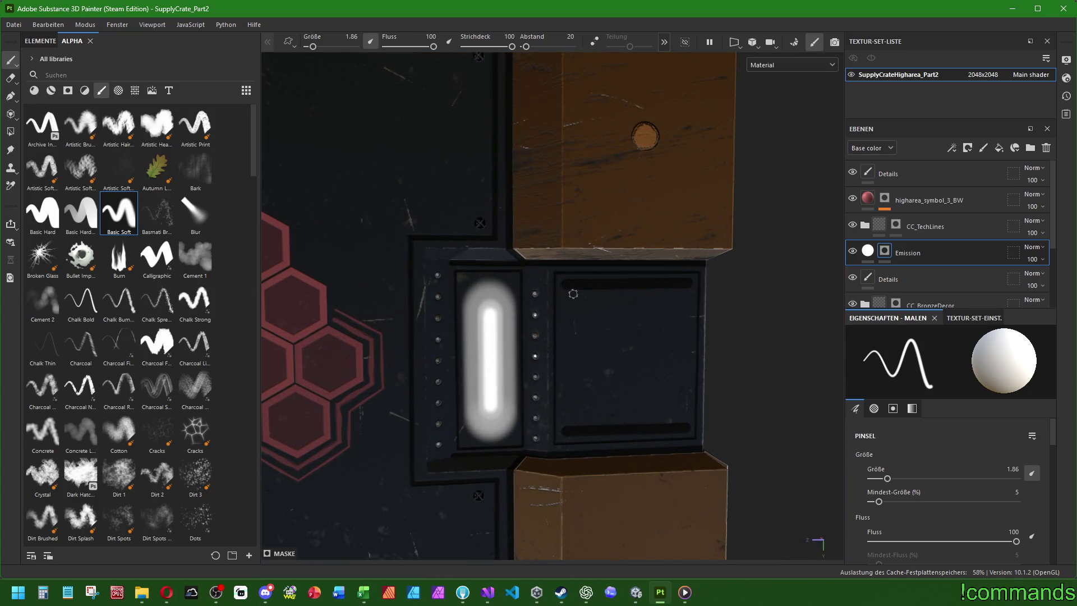
shift+click(683, 292)
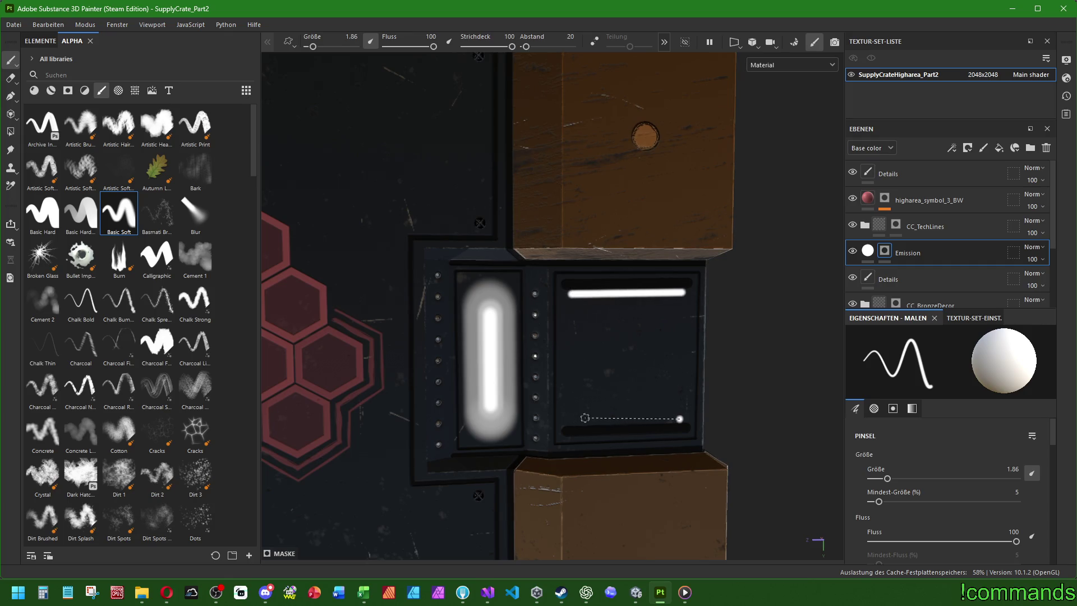
shift+click(680, 420)
key(f)
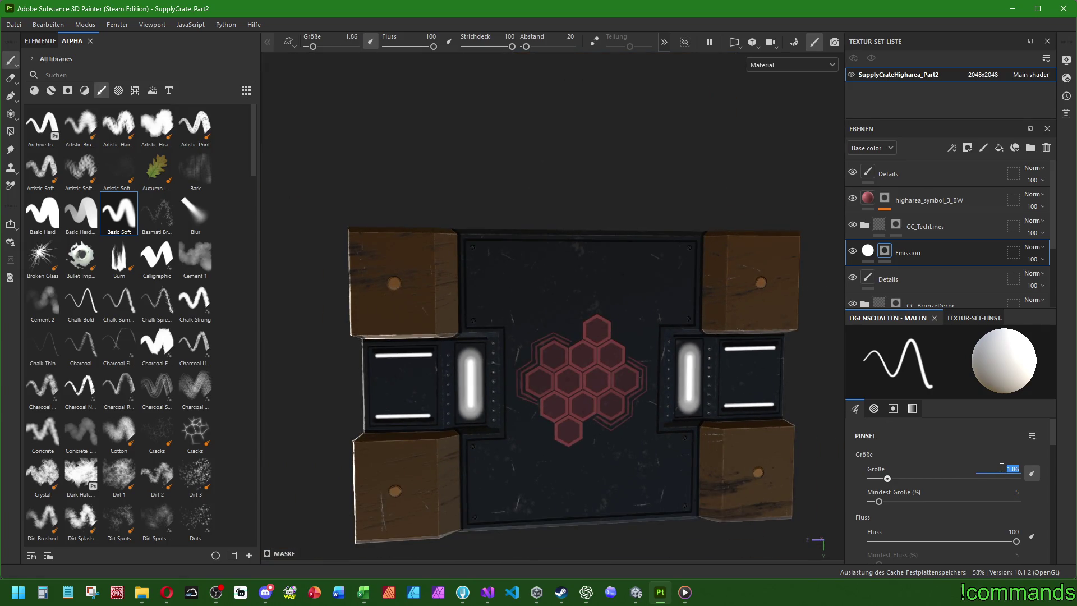
Set the brush to size 5, spacing 1 and stroke opacity 25, then size 6.
text(5)
key(Return)
scroll(947, 451, down, 2)
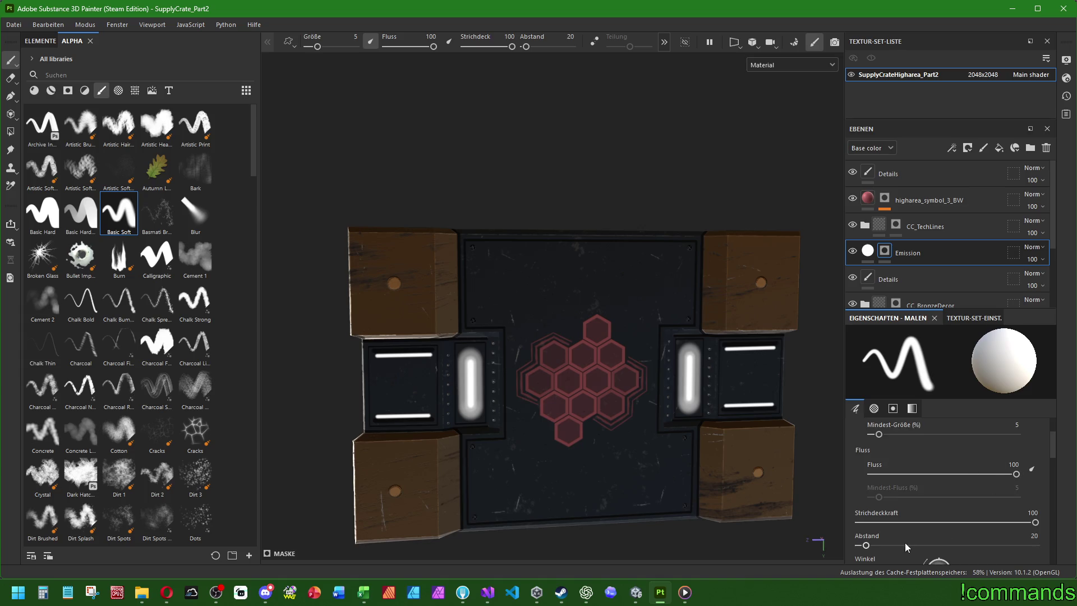
text(1)
key(Return)
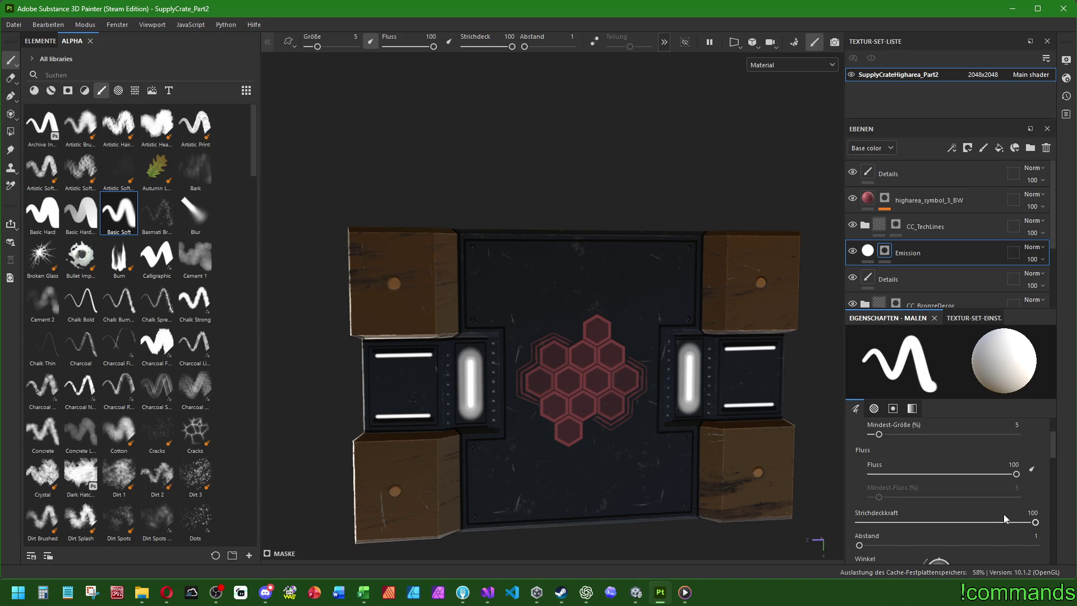
text(25)
key(Return)
scroll(383, 381, up, 5)
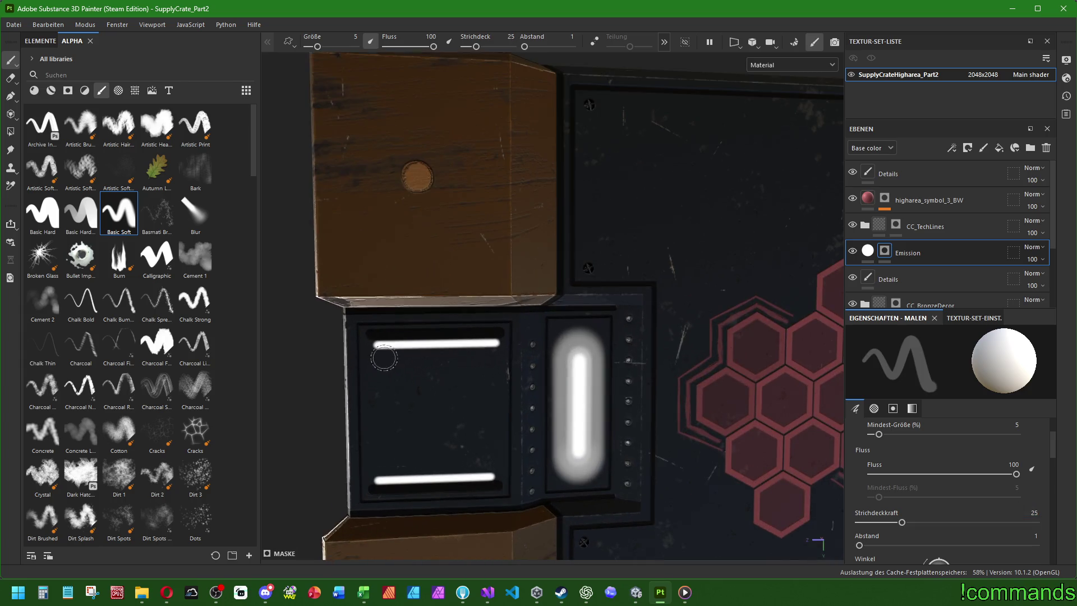
scroll(1000, 488, up, 2)
key(Return)
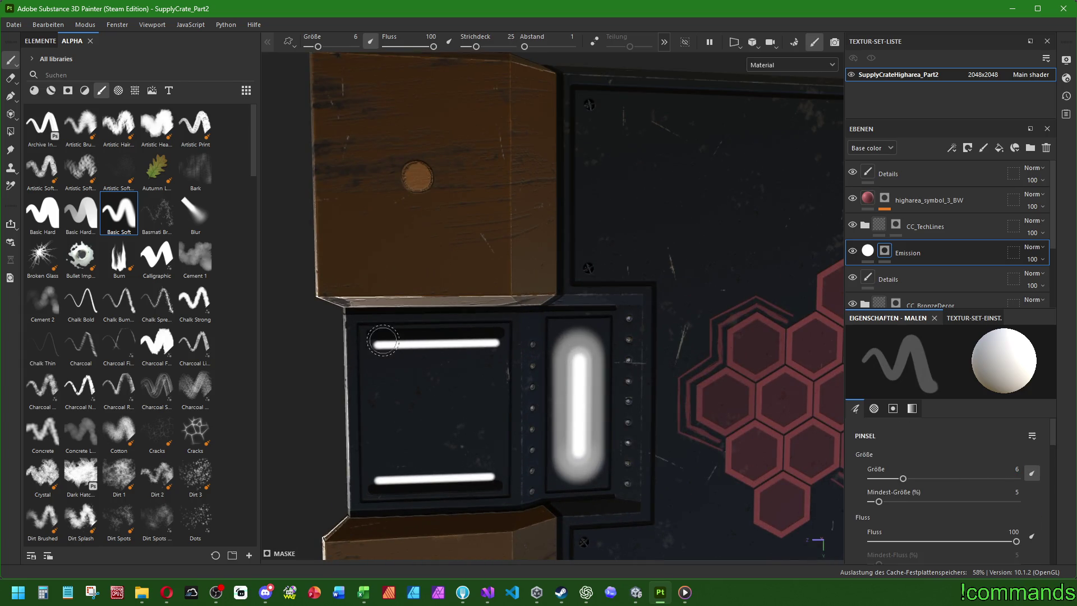
Undo a trial line and lower the brush to stroke opacity 15 and size 4.
click(376, 345)
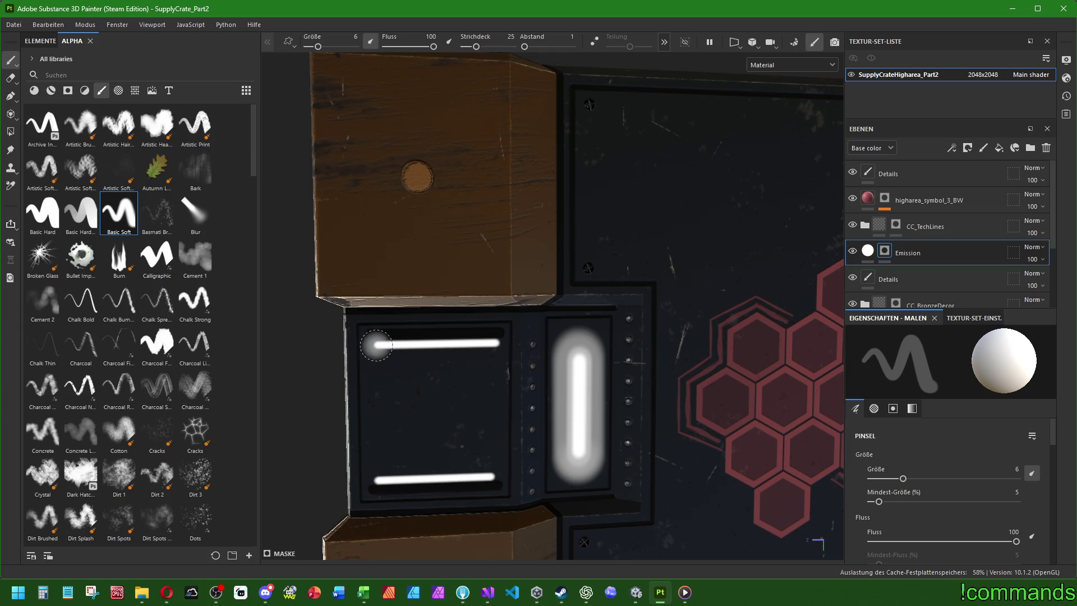
shift+click(486, 345)
key(ctrl+z)
key(ctrl+z)
scroll(1003, 484, down, 2)
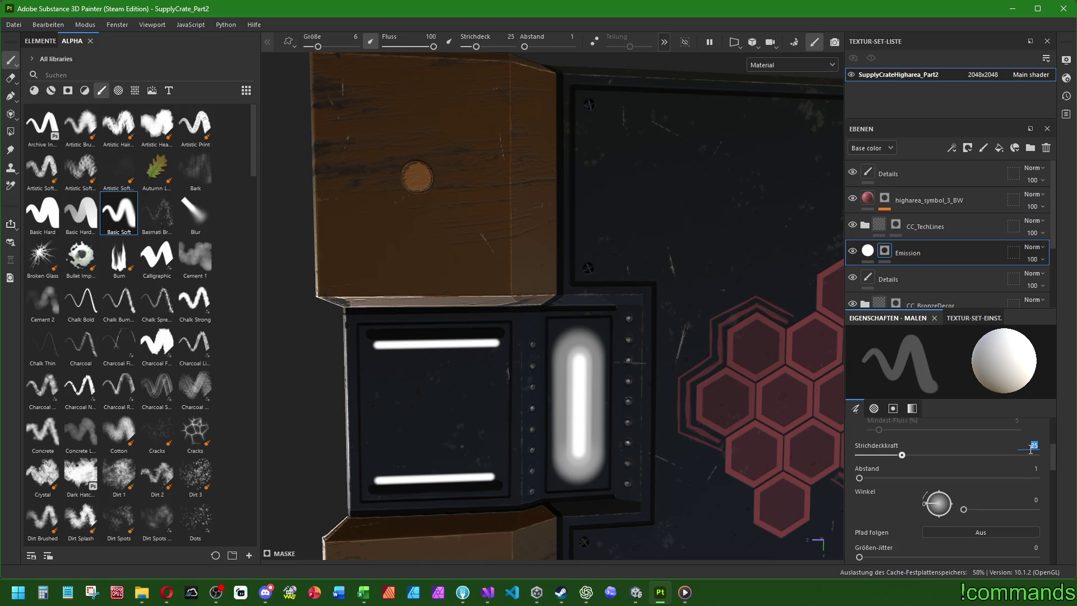
key(Return)
scroll(963, 461, up, 2)
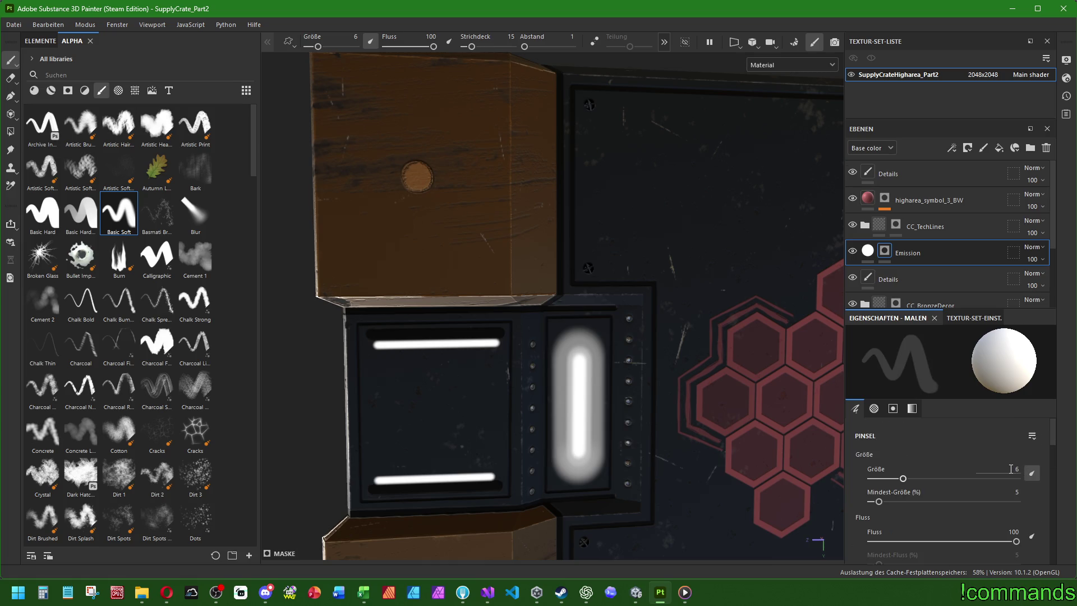
key(Return)
Add soft glow strokes along the top and lower light bars on both panels.
drag(375, 345, 505, 344)
mouse_move(375, 479)
mouse_down()
mouse_move(505, 477)
mouse_move(224, 421)
mouse_up()
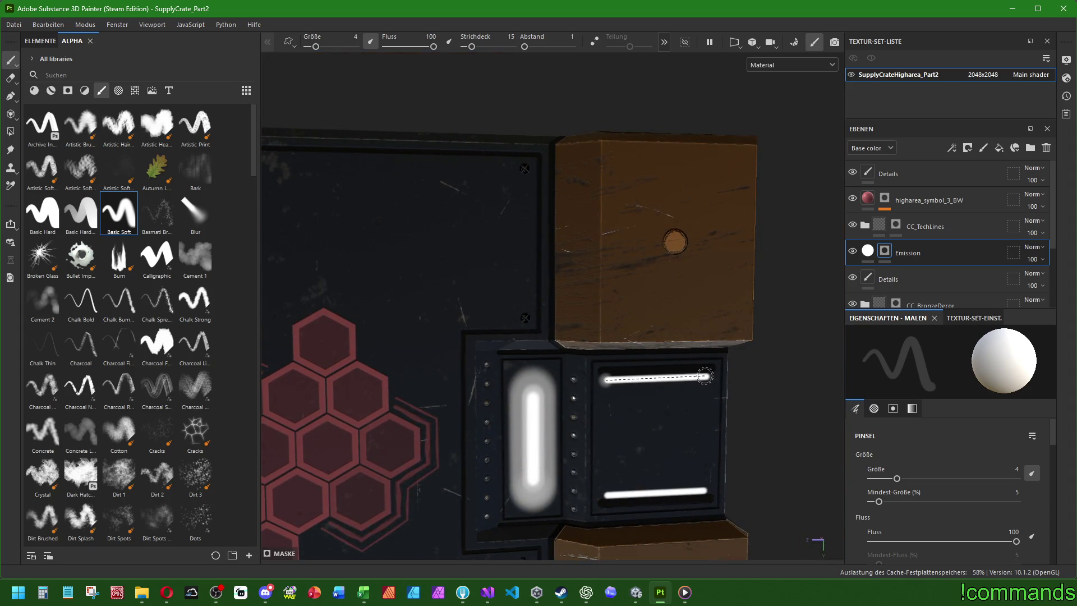
shift+click(707, 377)
shift+click(699, 490)
scroll(699, 489, down, 5)
mouse_move(698, 489)
alt+mouse_down()
mouse_move(658, 399)
mouse_move(602, 435)
alt+mouse_up()
mouse_move(642, 368)
alt+mouse_down()
mouse_move(762, 351)
mouse_move(712, 435)
mouse_move(651, 373)
mouse_move(688, 385)
mouse_move(406, 344)
mouse_move(505, 365)
mouse_move(585, 404)
alt+mouse_up()
scroll(679, 359, up, 6)
scroll(505, 365, up, 2)
Stamp two Bullet Impact holes on the crate's front panel on the Details layer.
click(898, 174)
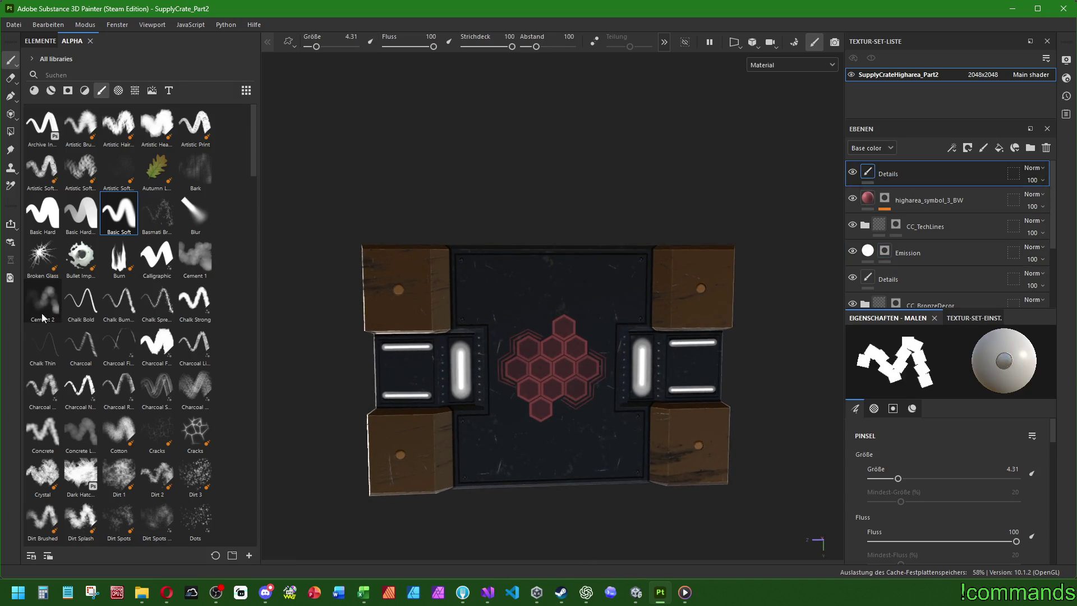
click(81, 257)
click(483, 278)
mouse_move(601, 432)
ctrl+right_down()
mouse_move(606, 455)
mouse_move(620, 448)
ctrl+right_up()
click(617, 454)
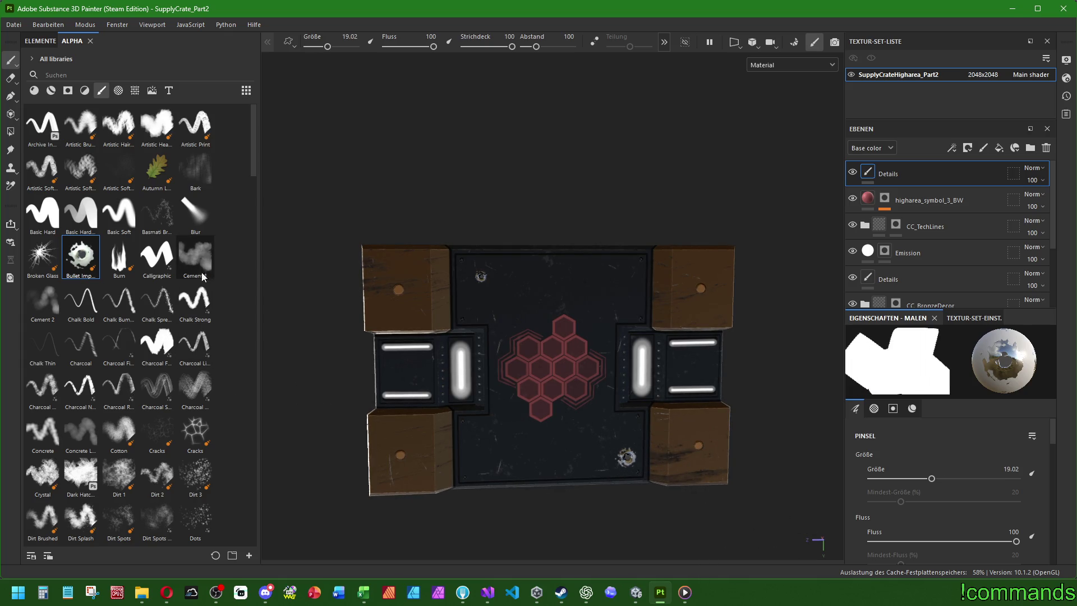
Paint three grey Cement 1 grime smudges across the upper and left panel areas.
click(196, 257)
scroll(524, 433, up, 5)
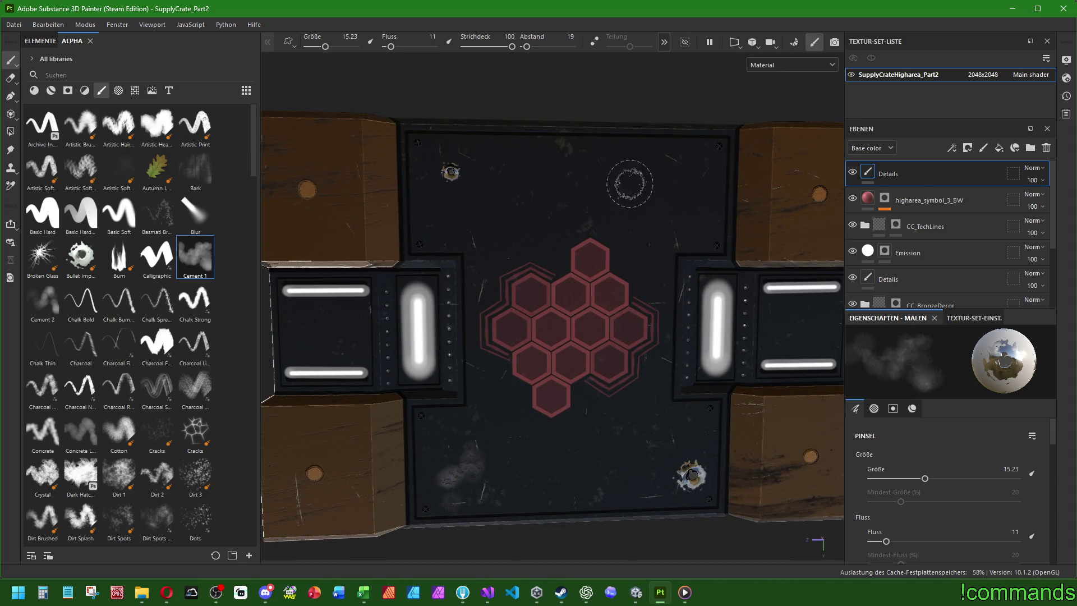
drag(657, 157, 676, 188)
drag(559, 196, 578, 205)
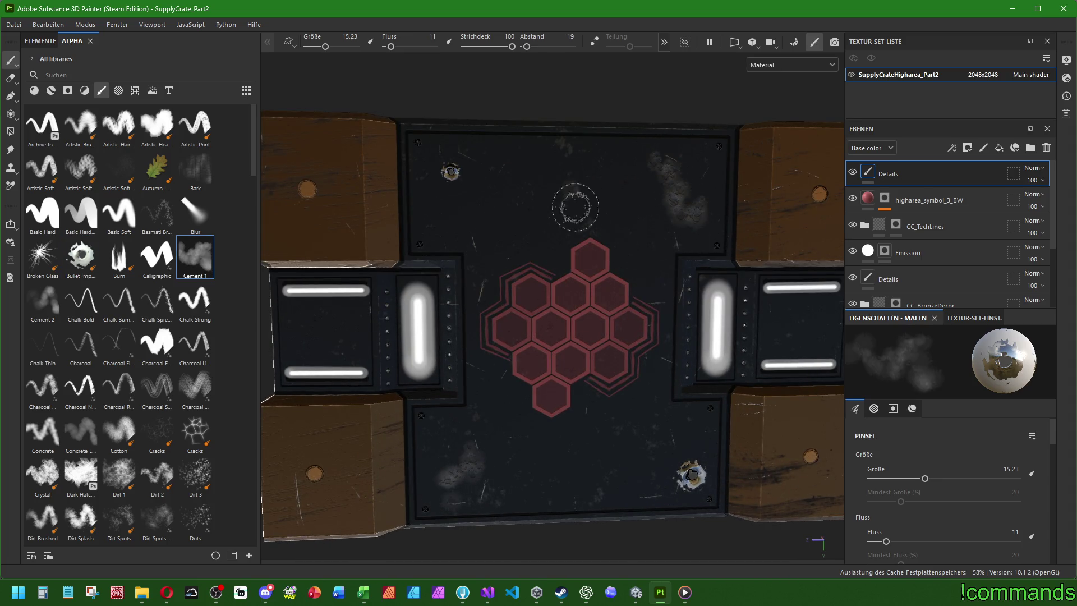
drag(491, 253, 494, 266)
scroll(555, 365, down, 4)
alt+drag(555, 365, 561, 353)
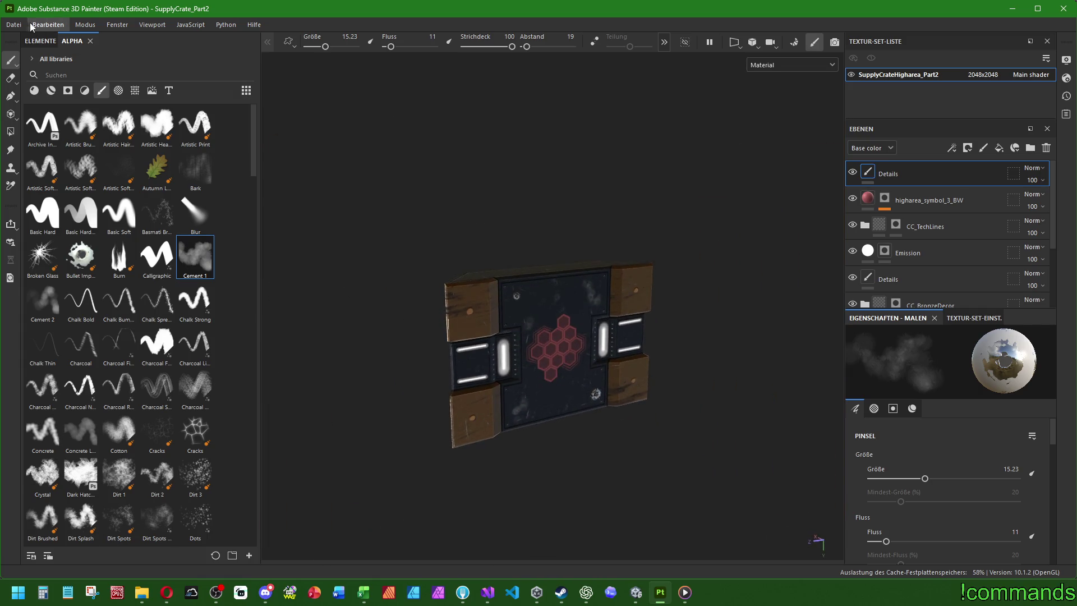
click(14, 25)
Open the texture export settings and review the output templates.
click(14, 26)
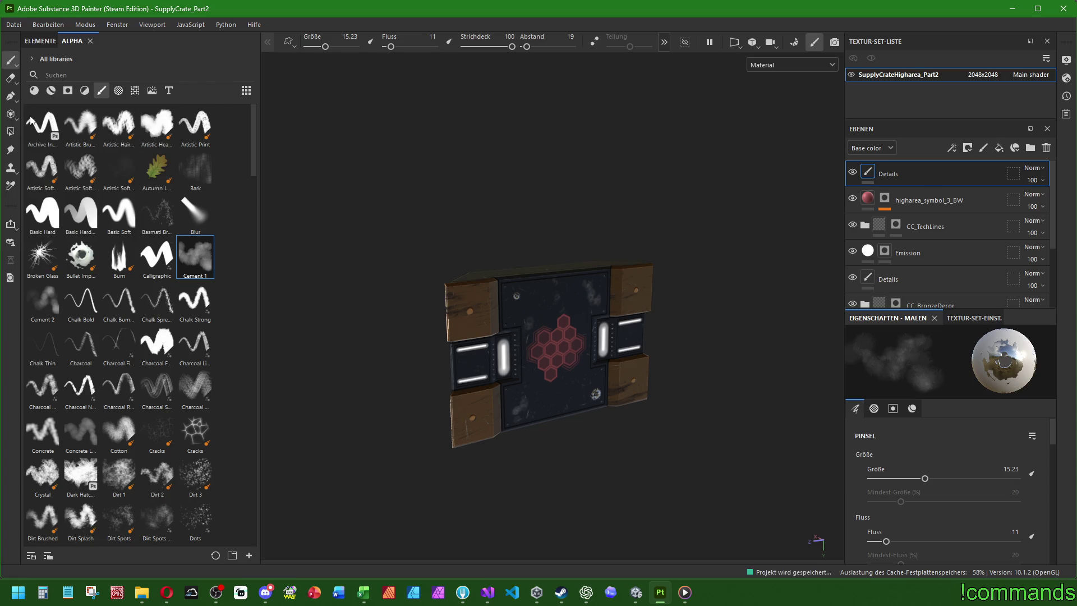
click(14, 24)
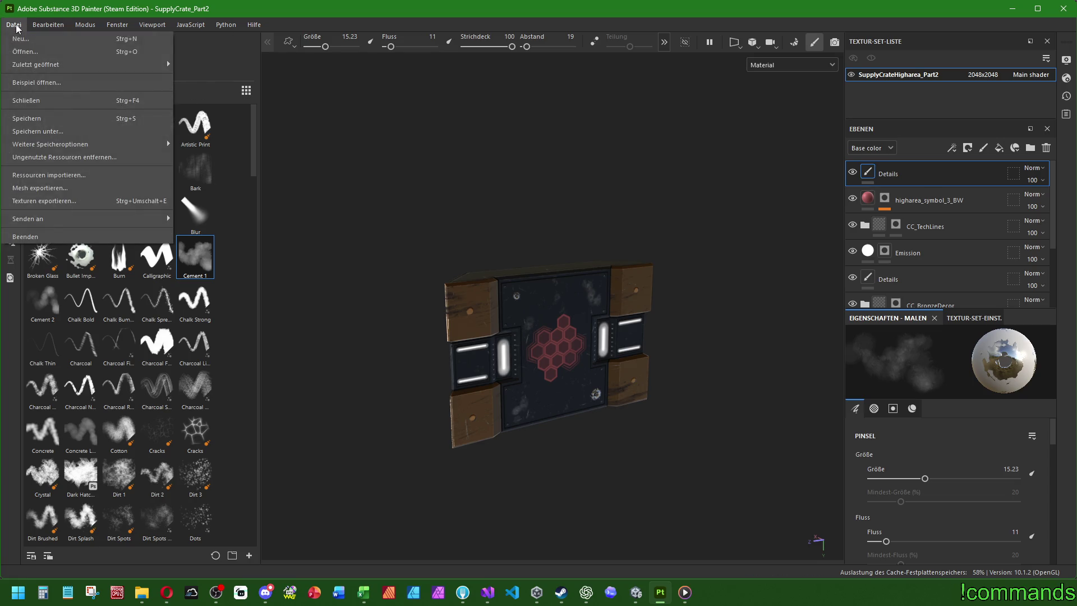
click(51, 194)
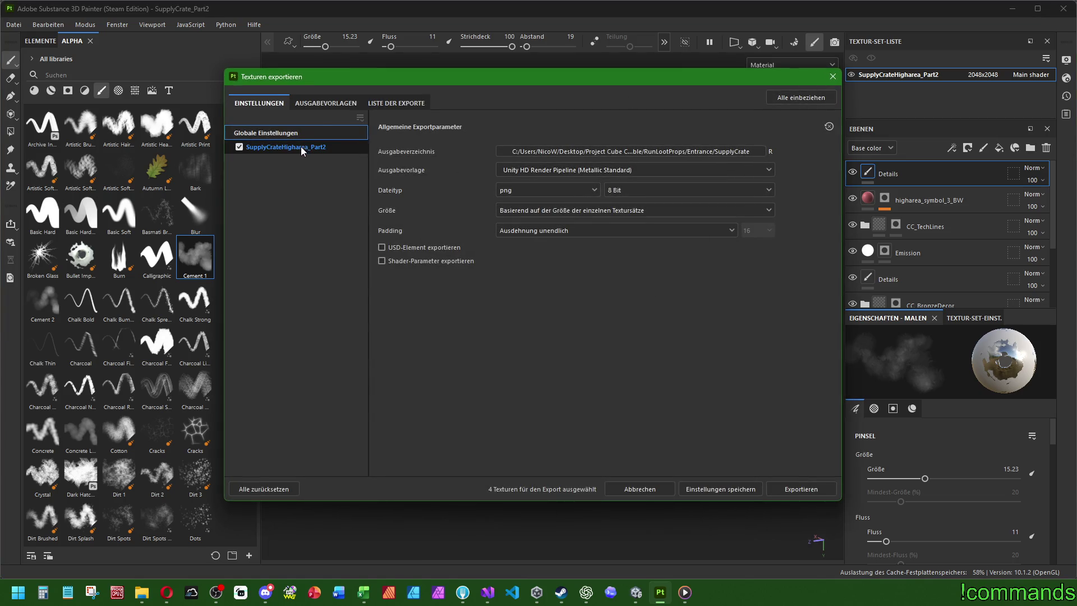
click(326, 103)
click(259, 103)
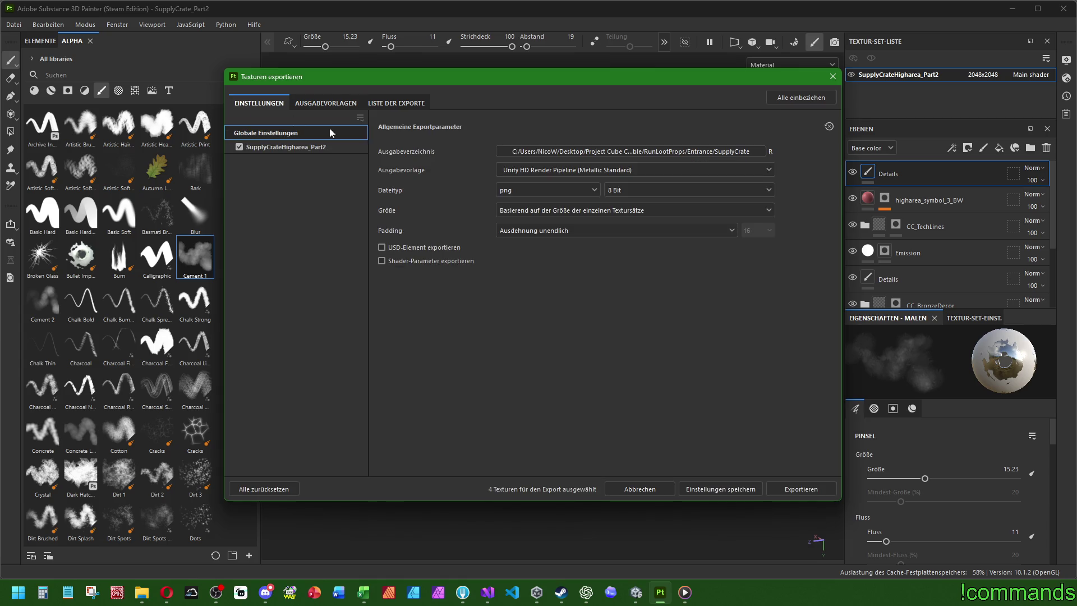
Set the output folder to RunLootProps/HighArea/SupplyCrate and export the four textures.
click(632, 153)
click(543, 119)
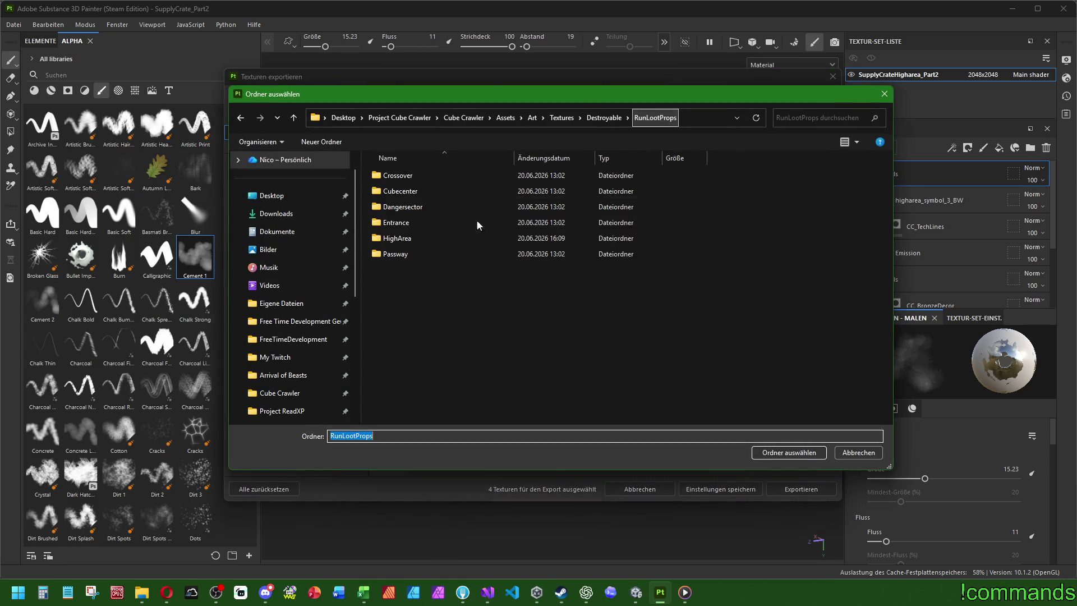
double_click(401, 238)
double_click(419, 176)
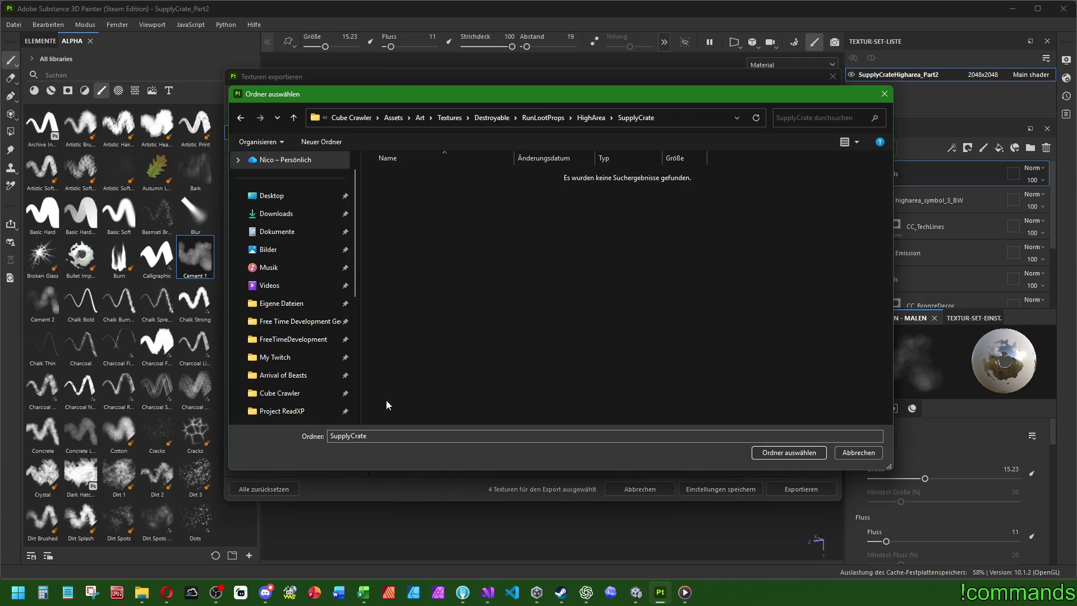
click(767, 452)
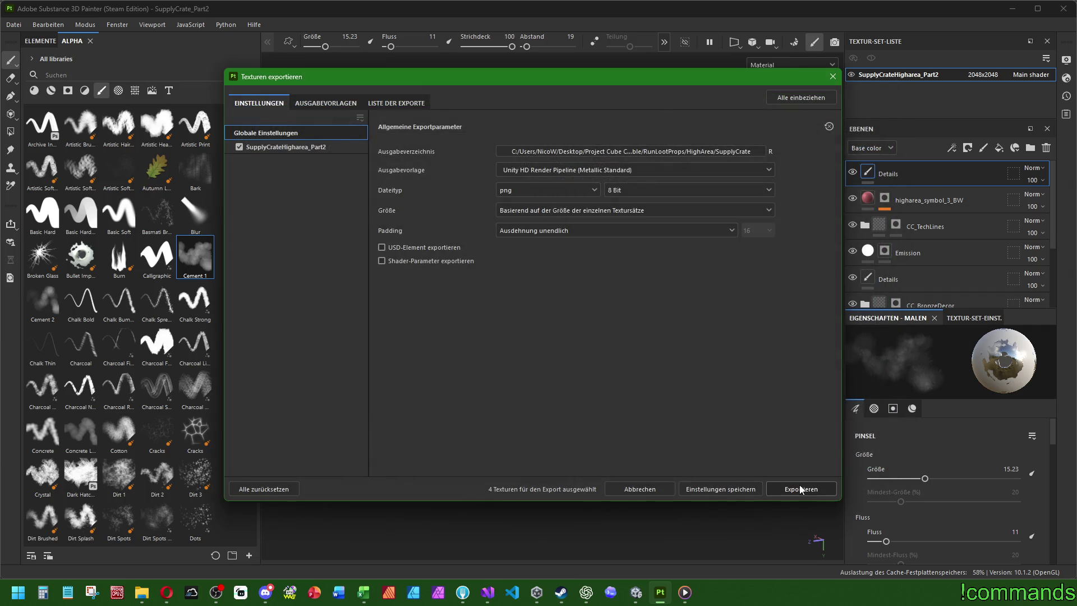
click(801, 489)
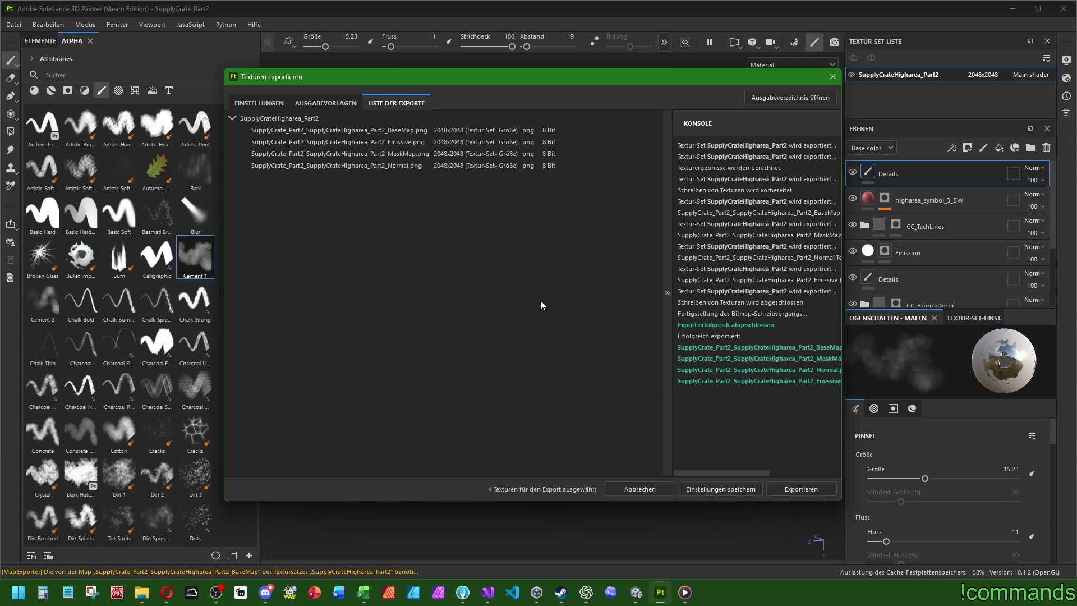
click(833, 79)
Close the project, saving its changes.
click(14, 24)
click(56, 103)
click(418, 309)
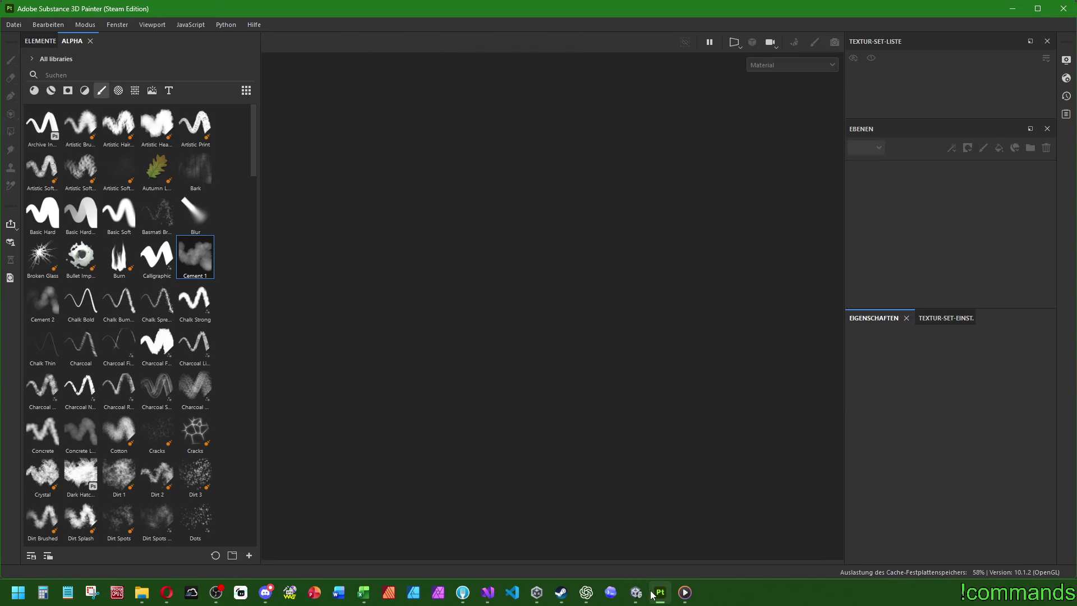
click(636, 593)
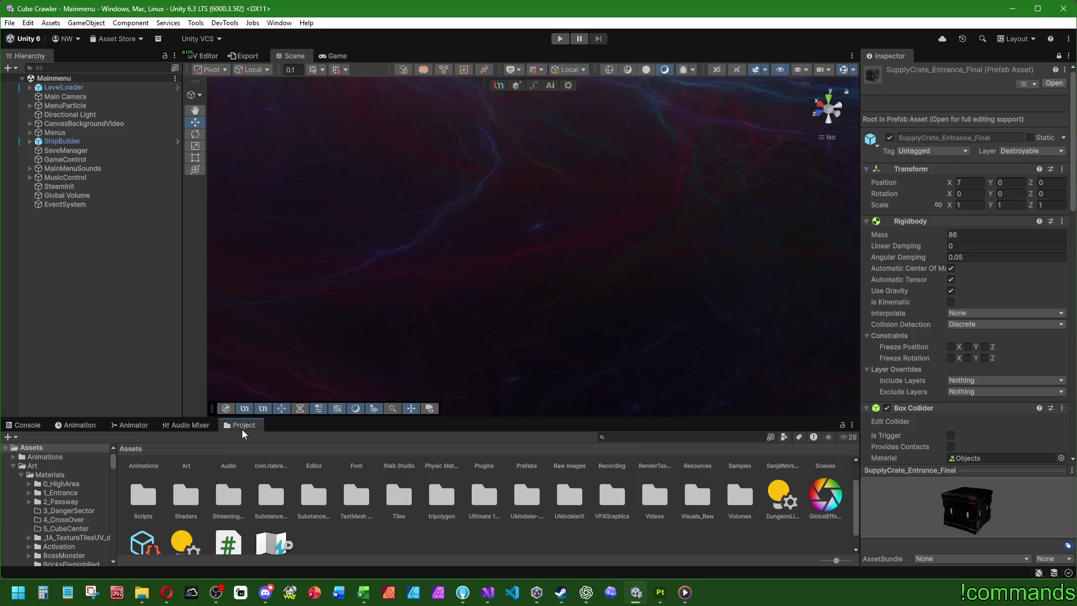
Browse to the Art/Textures/Destroyable/RunLootProps/HighArea/SupplyCrate folder.
scroll(184, 469, up, 1)
double_click(185, 477)
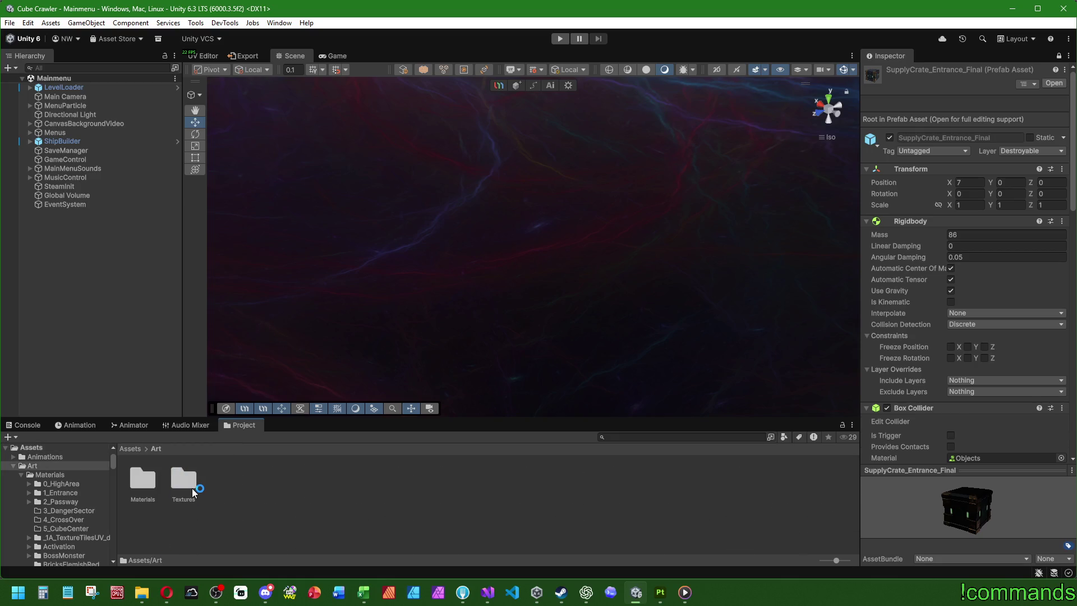
double_click(188, 483)
double_click(783, 479)
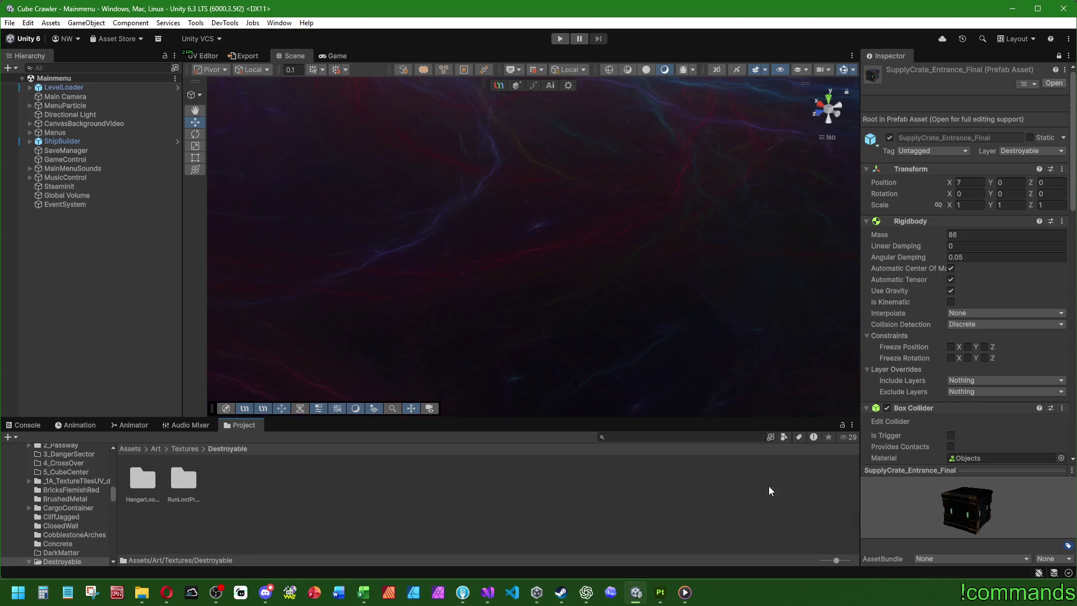
double_click(190, 475)
double_click(306, 481)
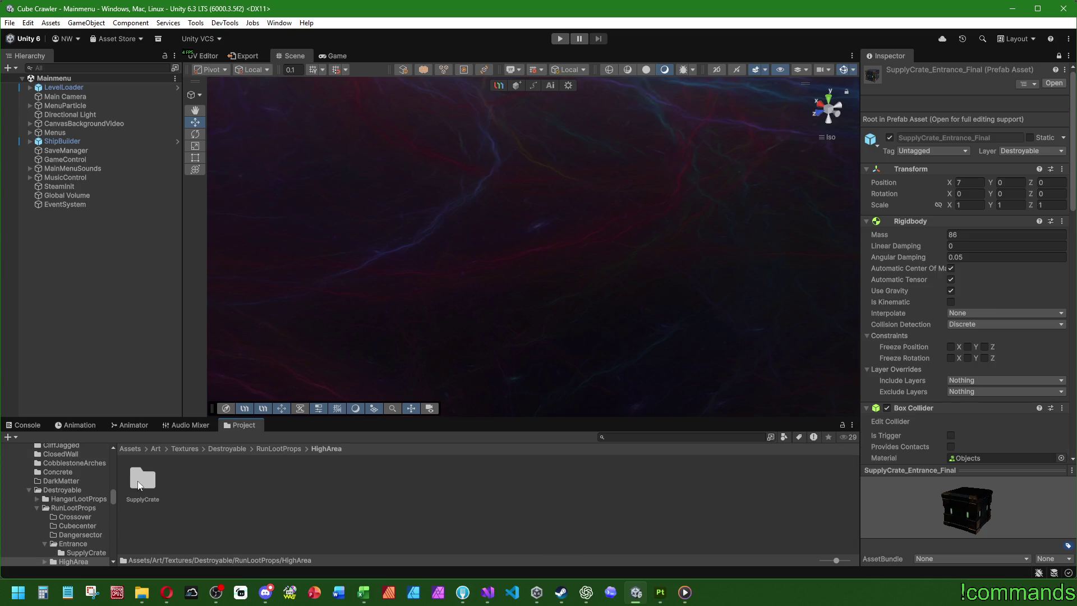
double_click(143, 477)
Select all seven SupplyCrate textures.
click(143, 477)
shift+click(389, 480)
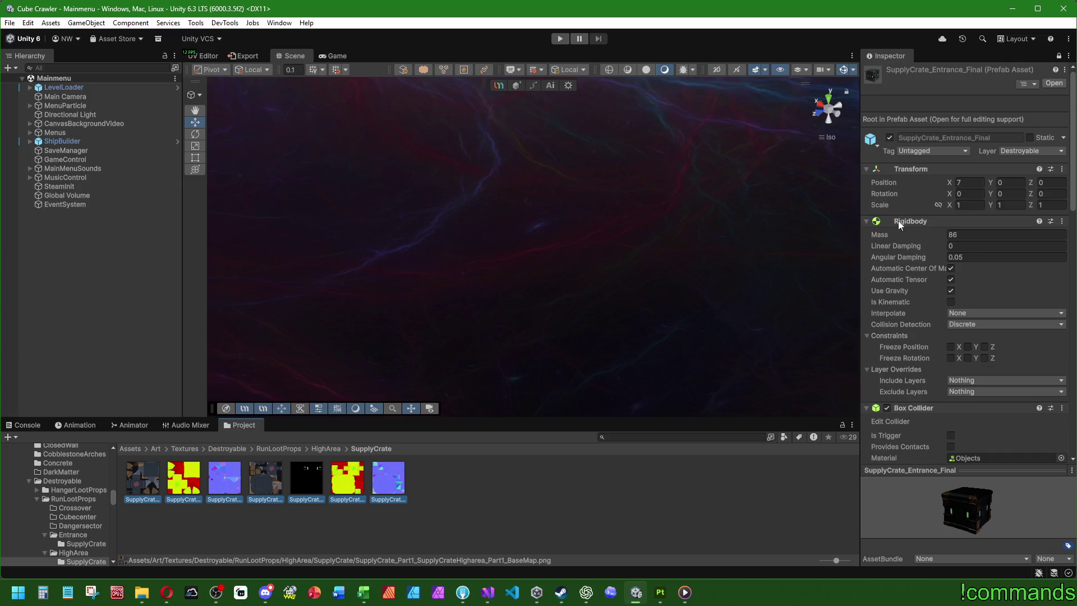
scroll(898, 224, down, 10)
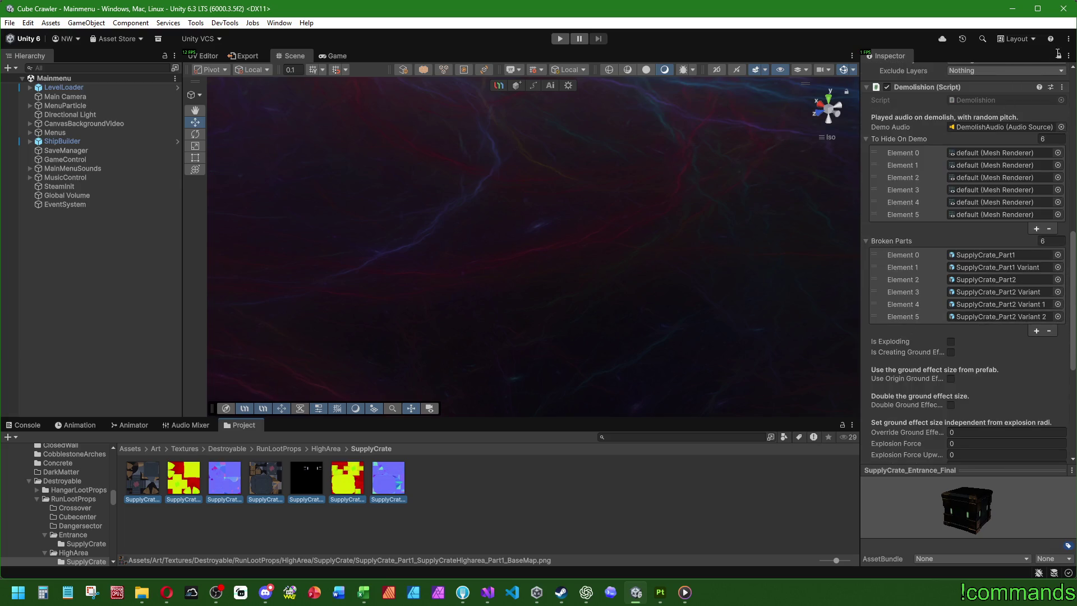
click(389, 480)
key(ctrl+a)
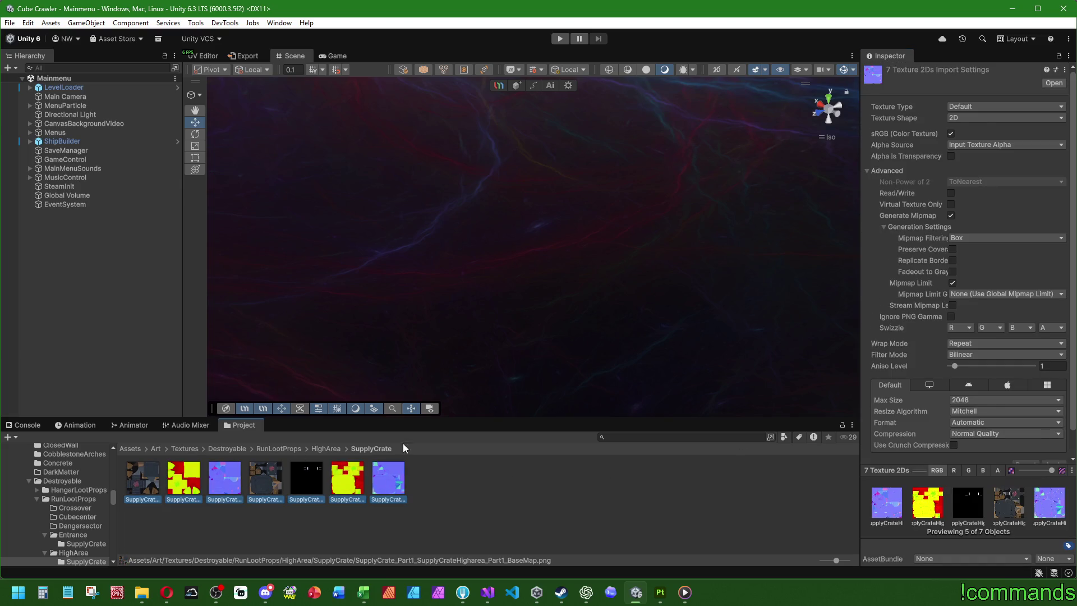
Apply High Quality compression with crunch compression at compressor quality 100.
scroll(982, 393, down, 2)
click(954, 419)
click(1046, 429)
click(1004, 408)
click(987, 449)
click(1054, 449)
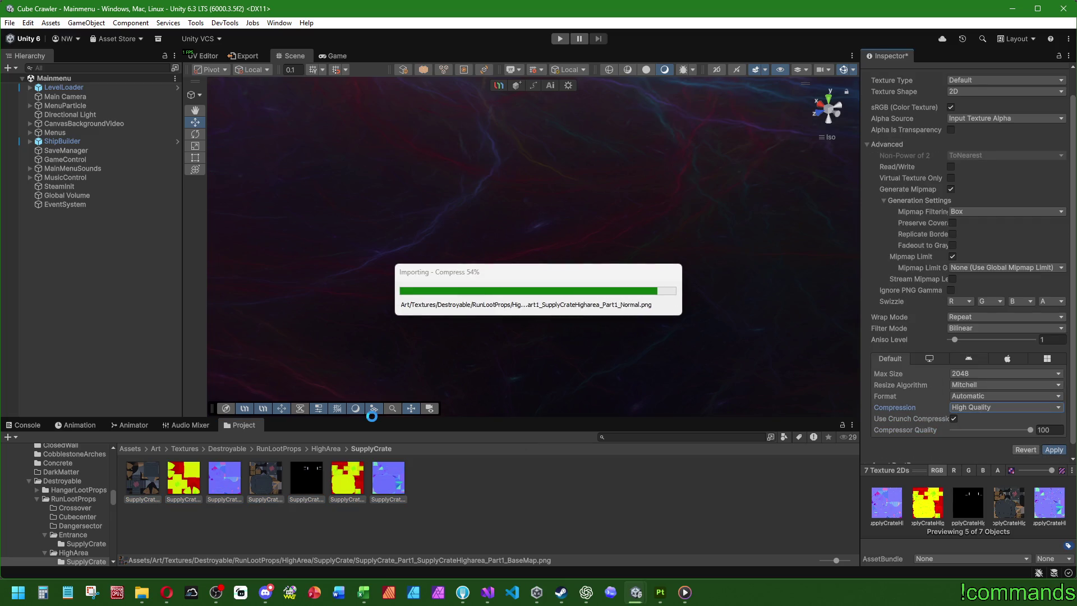
click(140, 447)
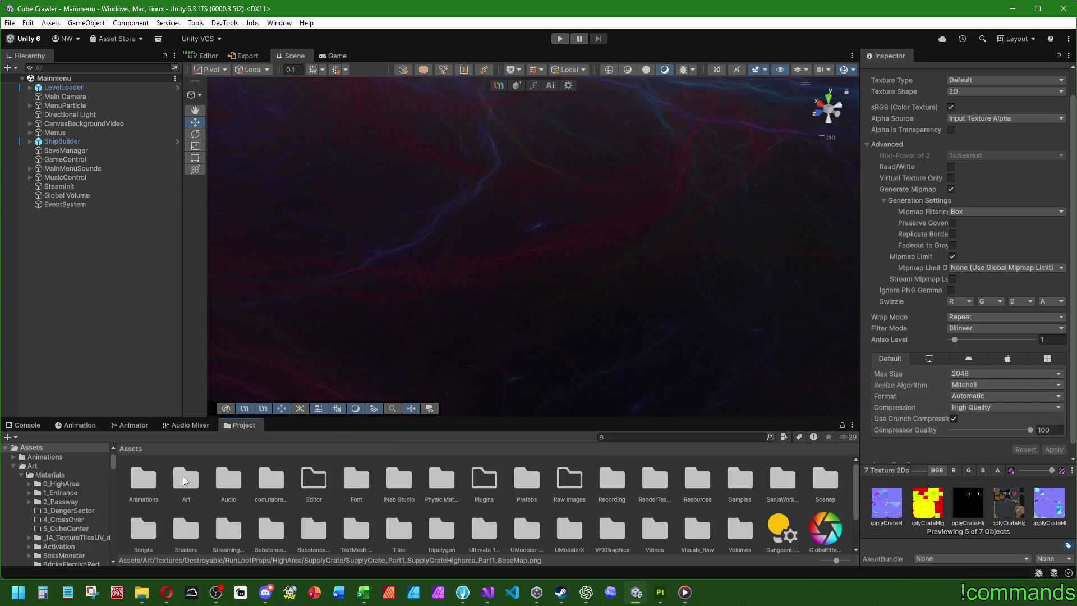
double_click(185, 477)
Browse to the Materials/Destroyable/RunLootProps/HighArea/SupplyCrate folder.
double_click(143, 478)
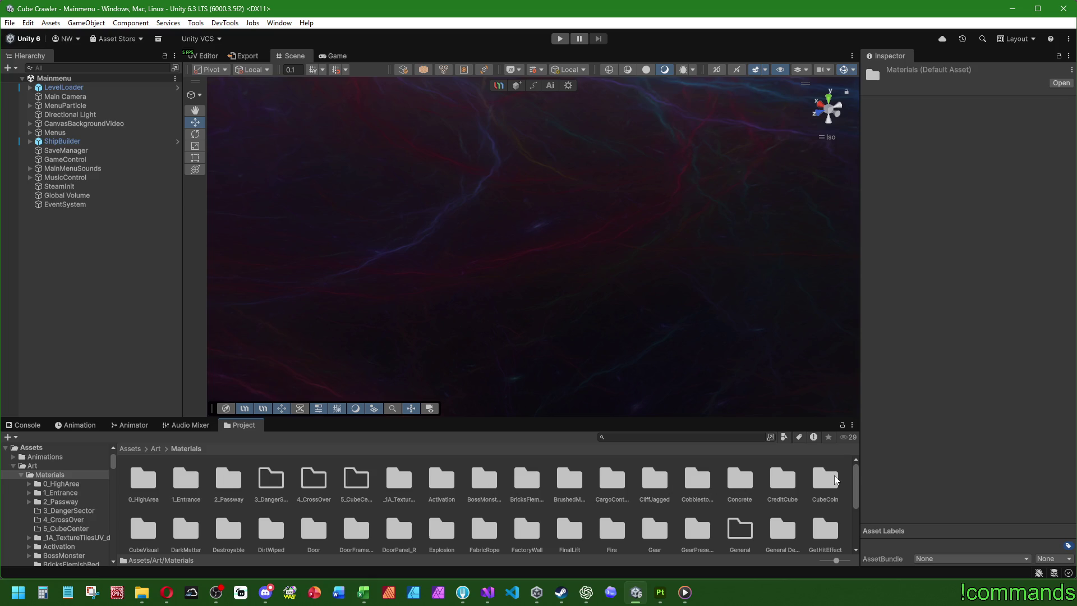
double_click(233, 538)
click(186, 479)
double_click(186, 479)
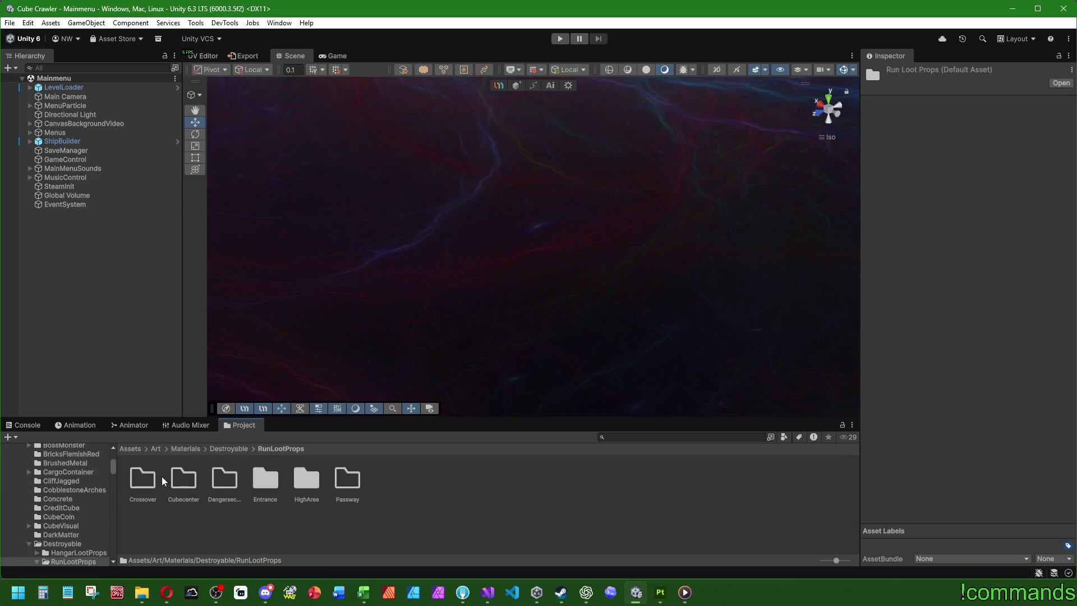
double_click(306, 478)
double_click(143, 478)
Select the SupplyCrateHighareaPart1 material to show its settings.
click(184, 483)
click(146, 483)
click(187, 482)
click(130, 480)
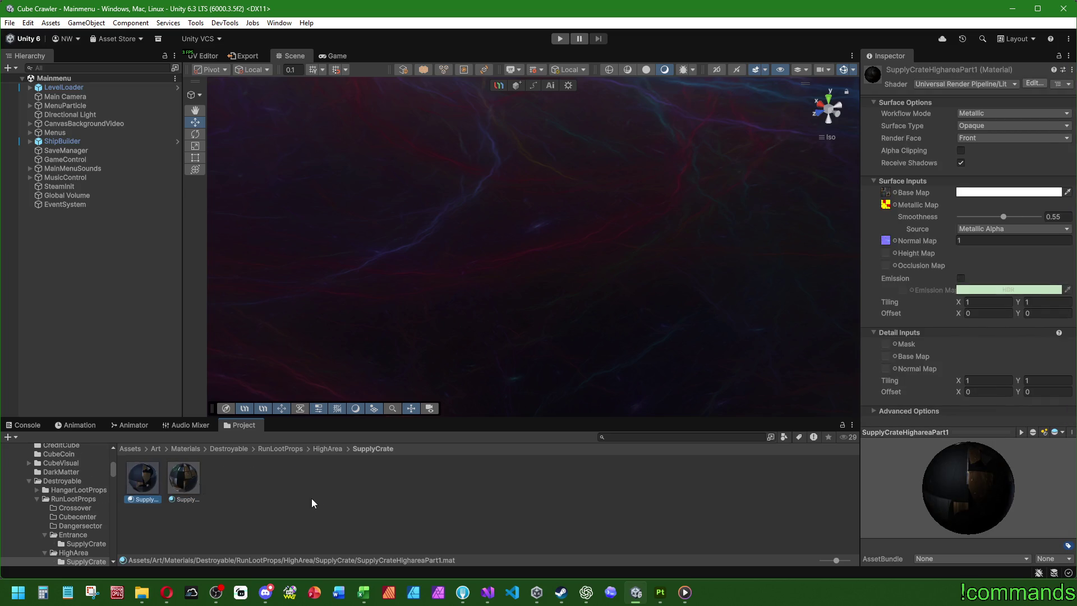
Assign the part1 textures to the Part1 material's Base, Metallic and Normal Map slots.
click(896, 193)
text(part1)
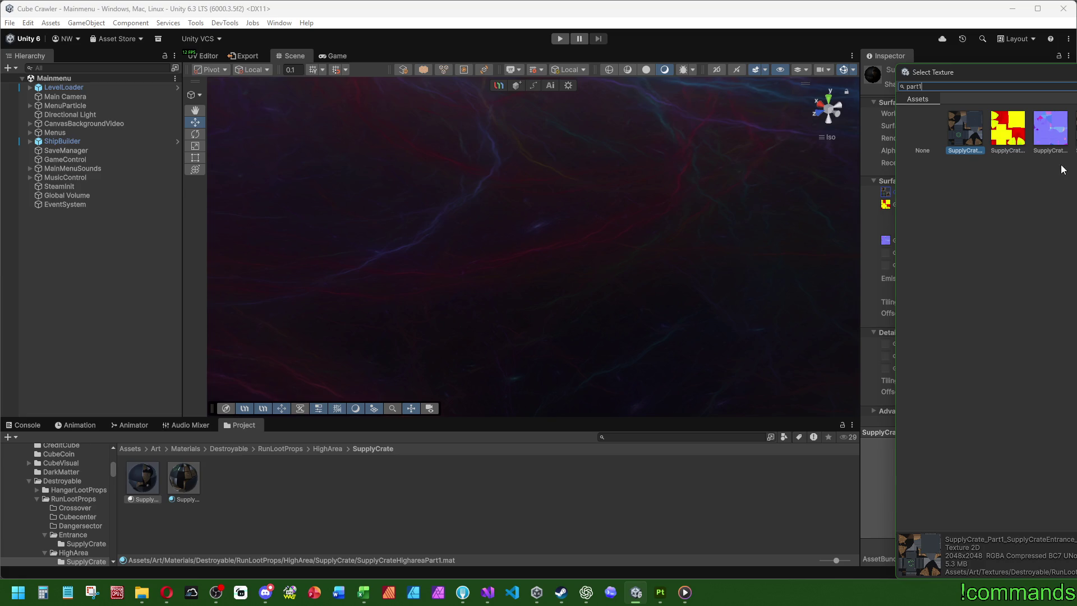
key(Return)
click(893, 204)
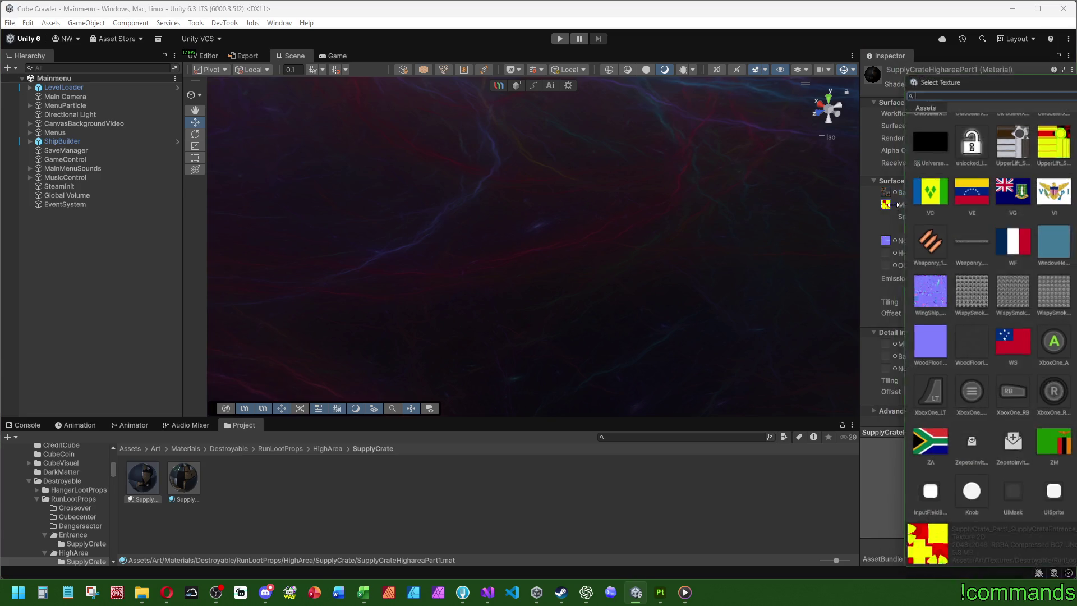
text(part1)
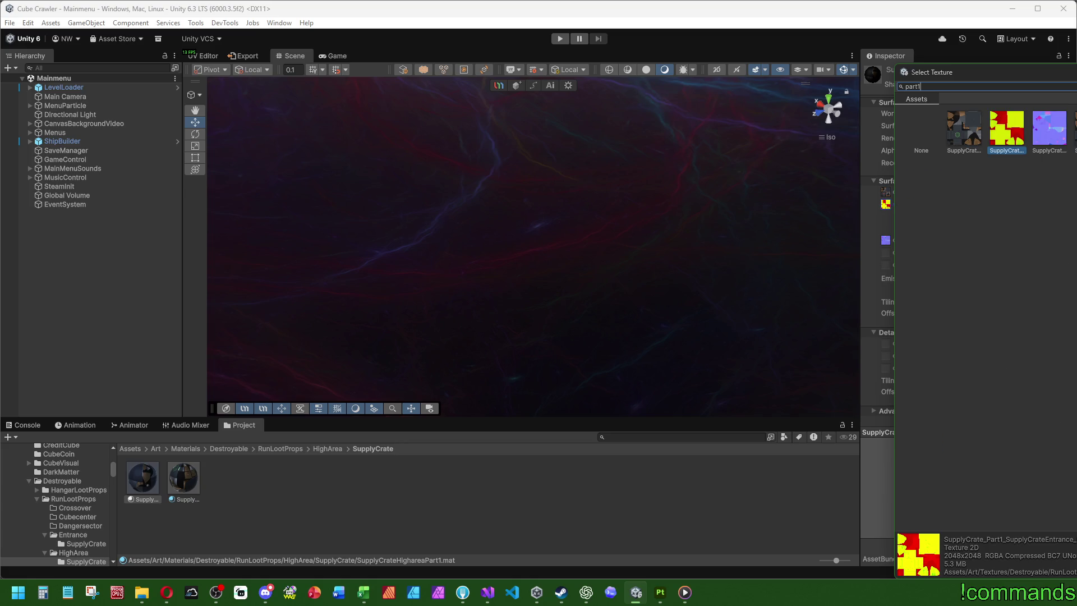
key(Right)
key(Right)
key(Return)
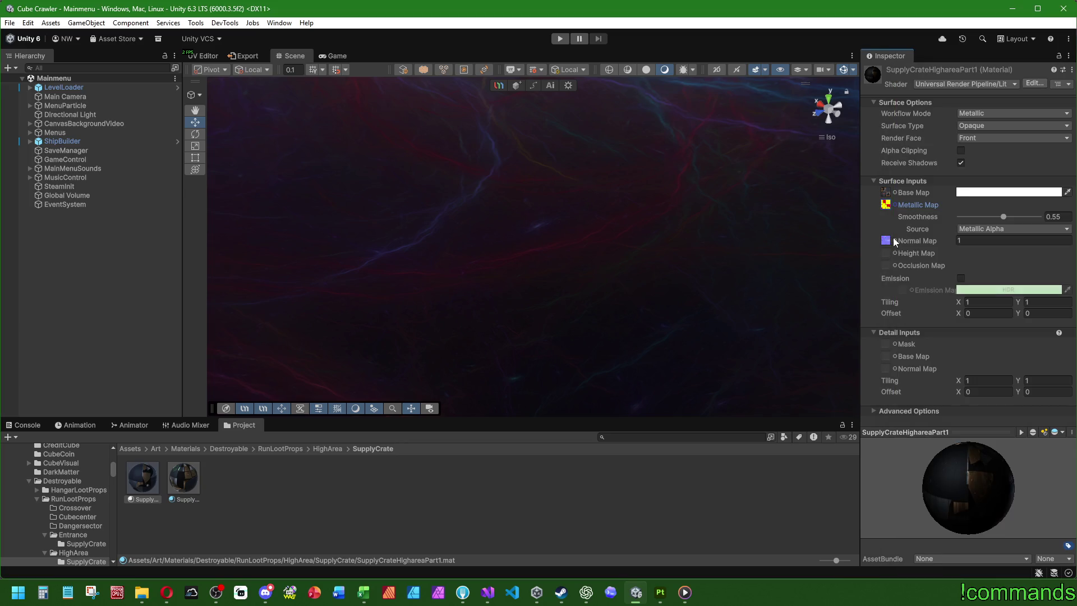
click(892, 239)
text(t1)
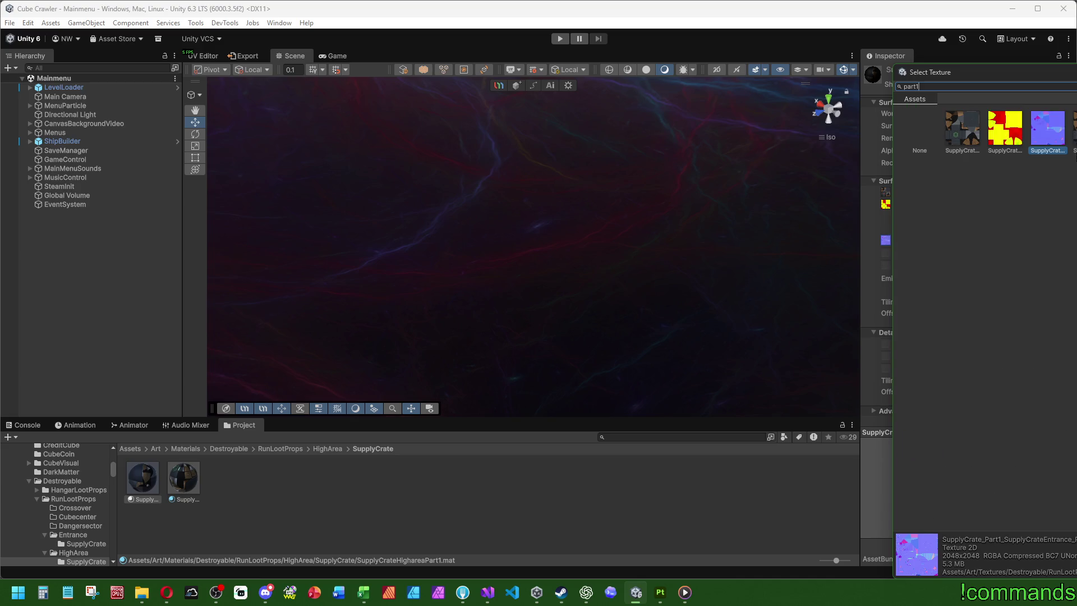
key(Return)
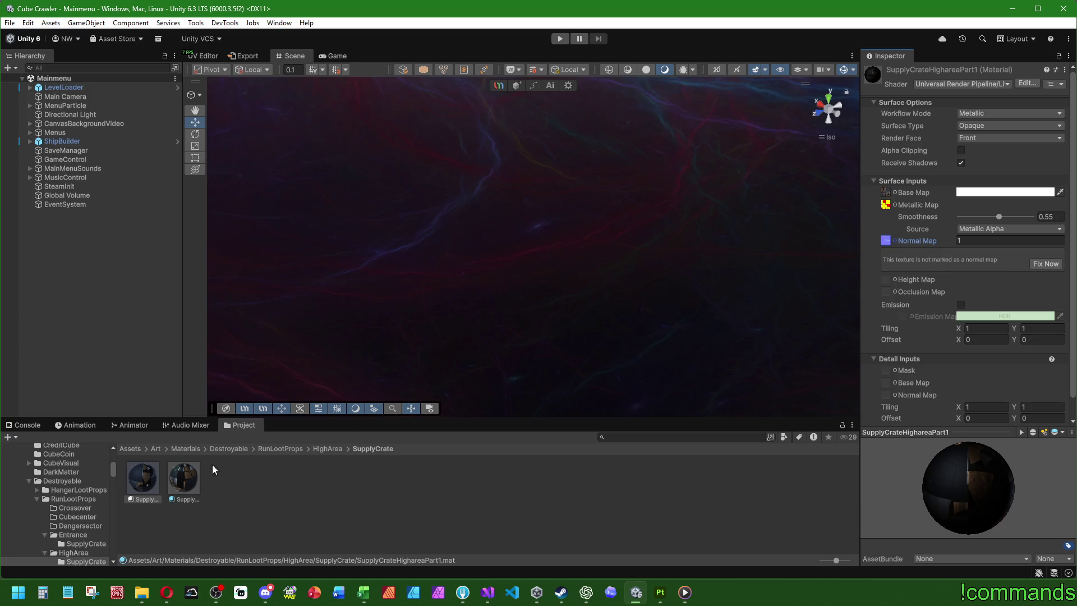
Switch to the SupplyCrateHighareaPart2 material and search 'part23' for its base map.
click(183, 476)
click(895, 192)
text(part23)
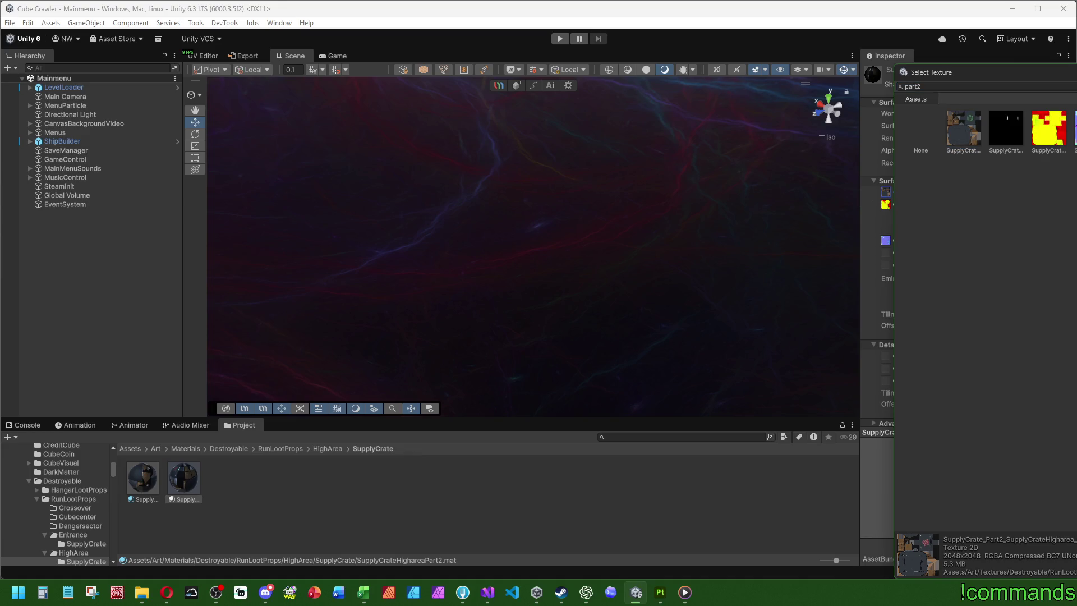
Assign the part2 textures to the Part2 Base, Metallic and Normal Map slots.
click(895, 211)
click(893, 203)
text(pa)
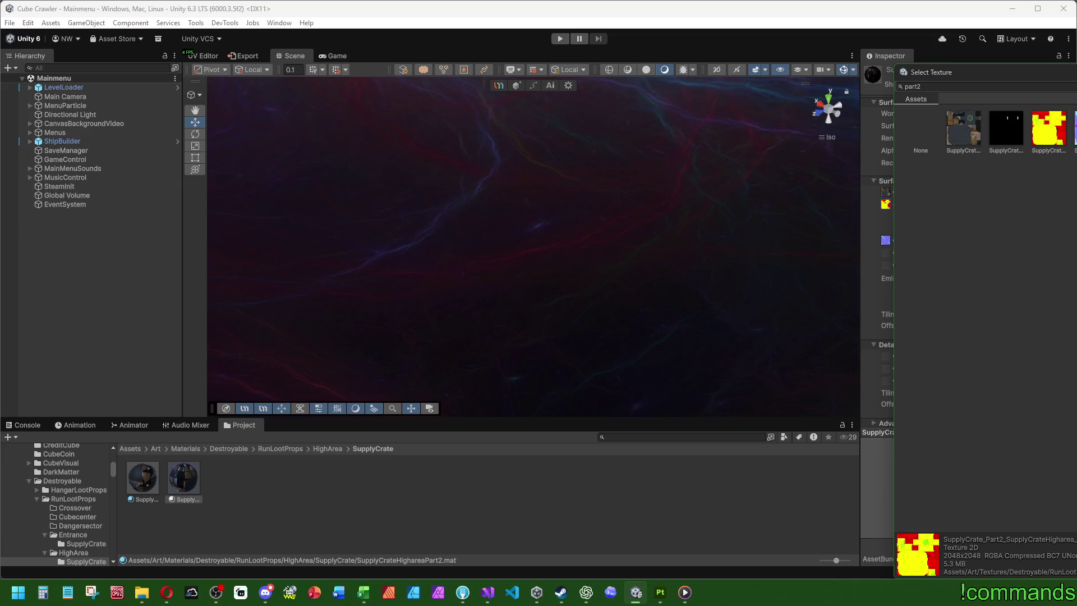
key(Return)
click(898, 236)
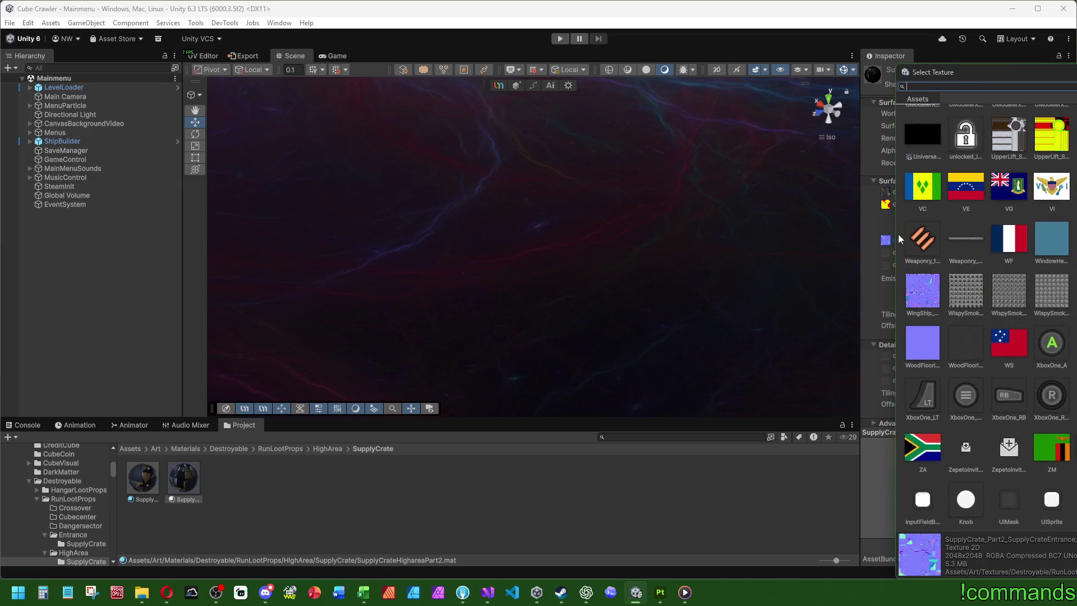
key(Return)
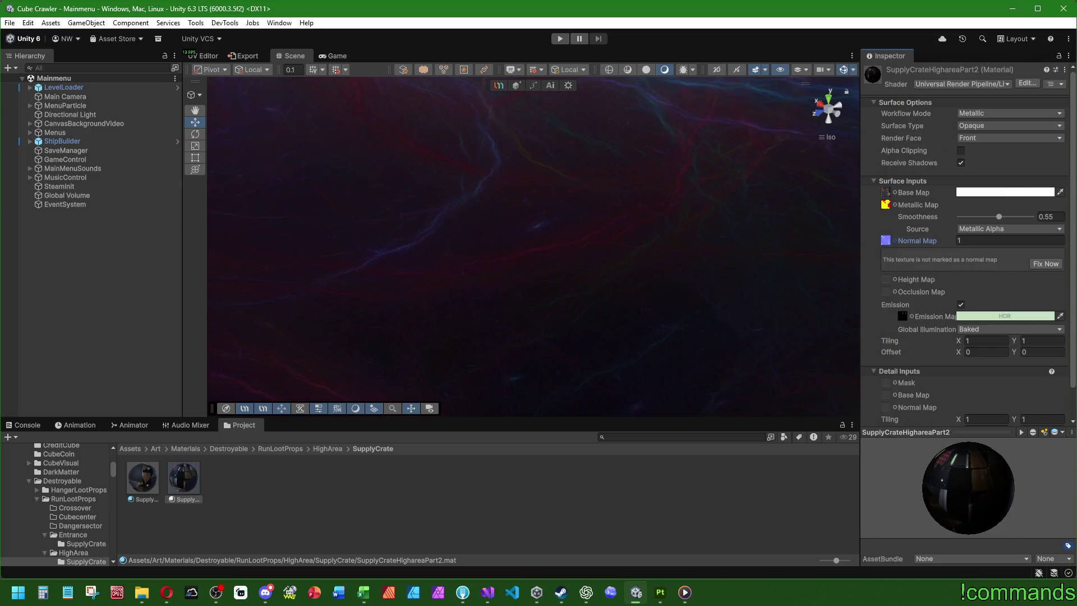
Set the part2 emission map and make the HDR emission colour pink.
click(912, 317)
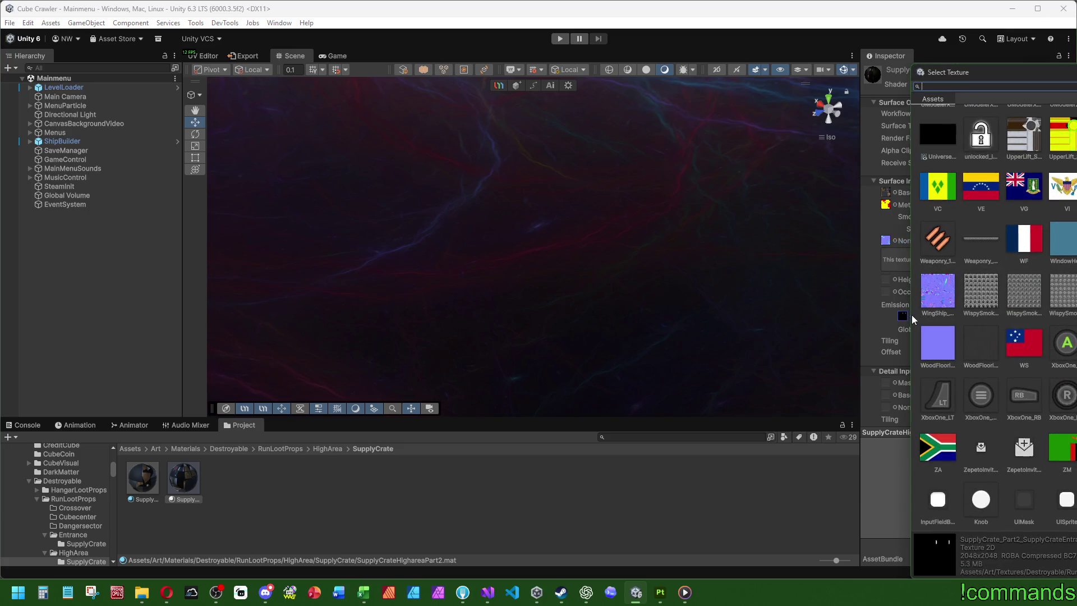
text(part2)
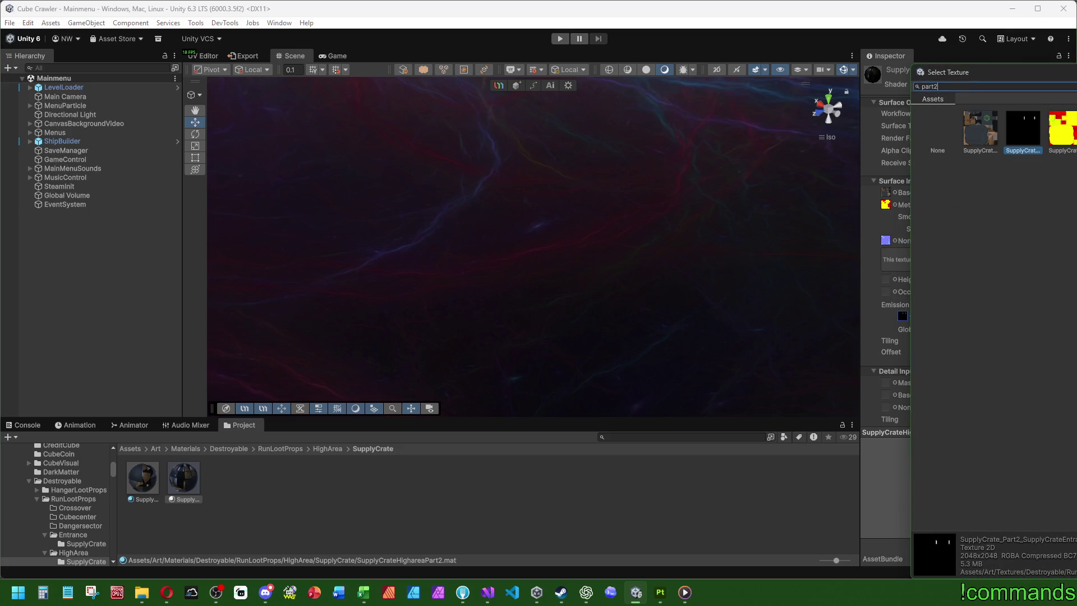
key(Return)
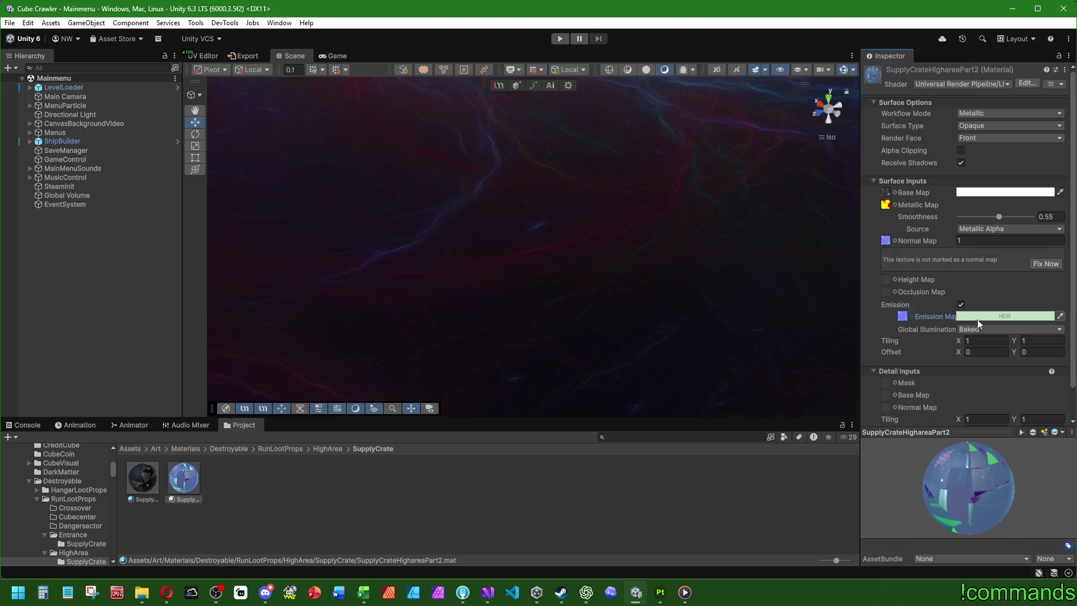
click(977, 318)
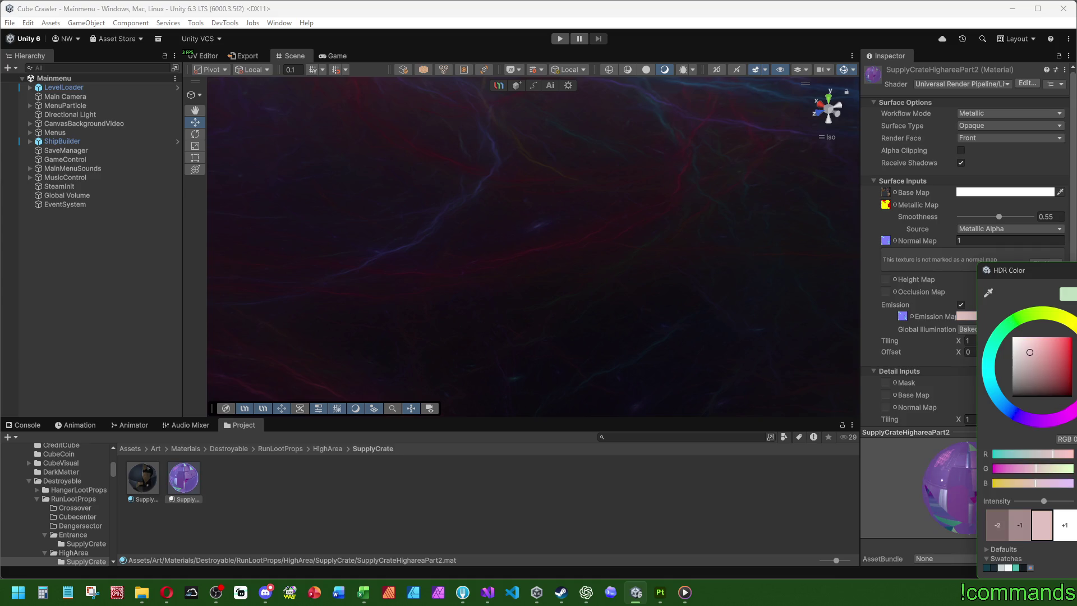
key(Return)
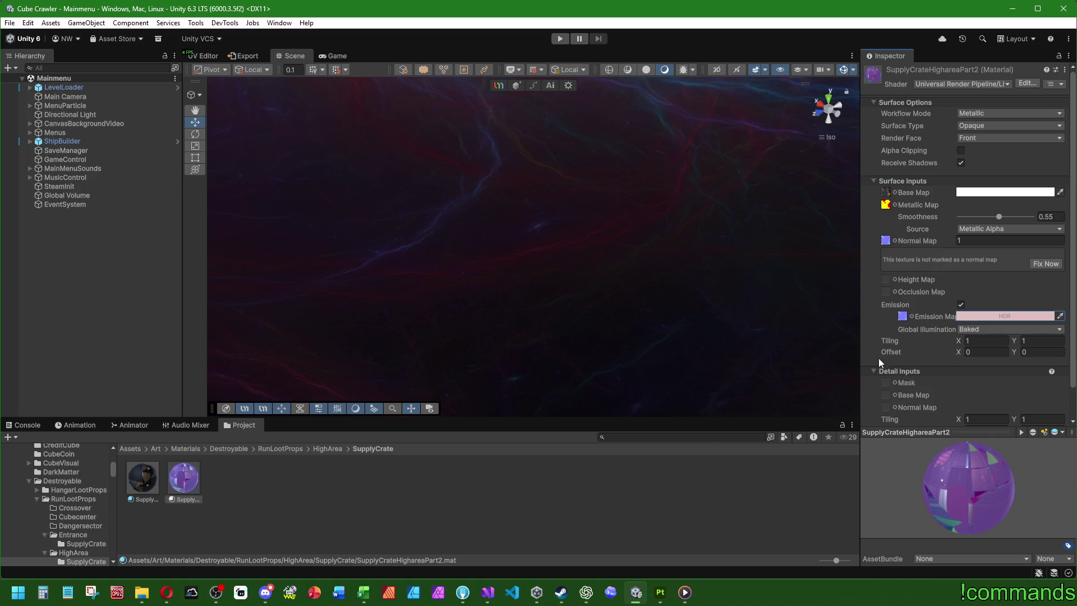
Change both SupplyCrate normal textures to the Normal map texture type and apply the import settings.
click(886, 240)
click(225, 476)
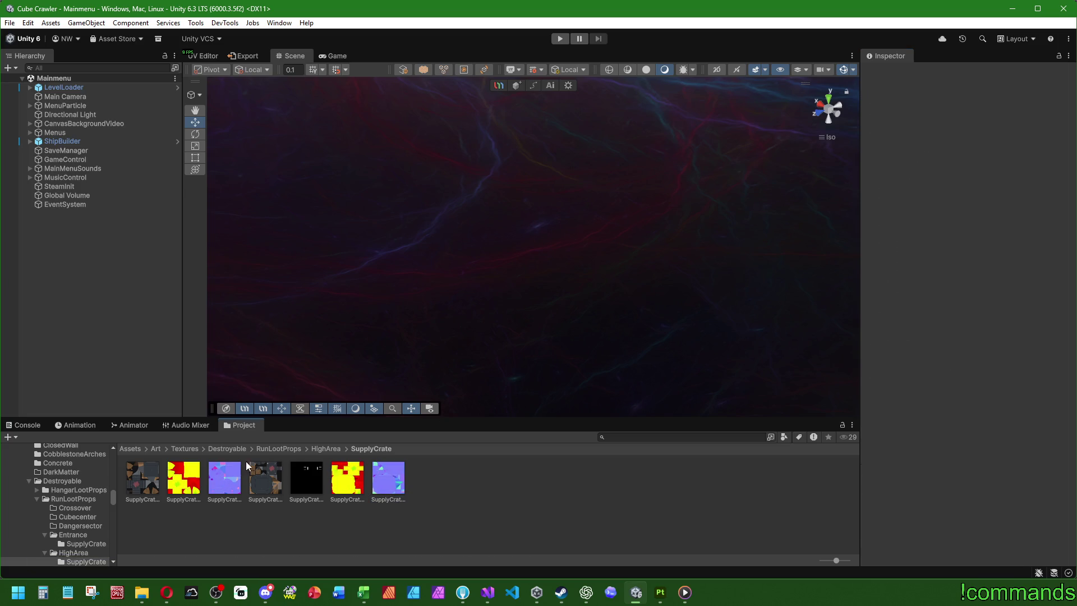
ctrl+click(388, 479)
click(989, 107)
click(977, 130)
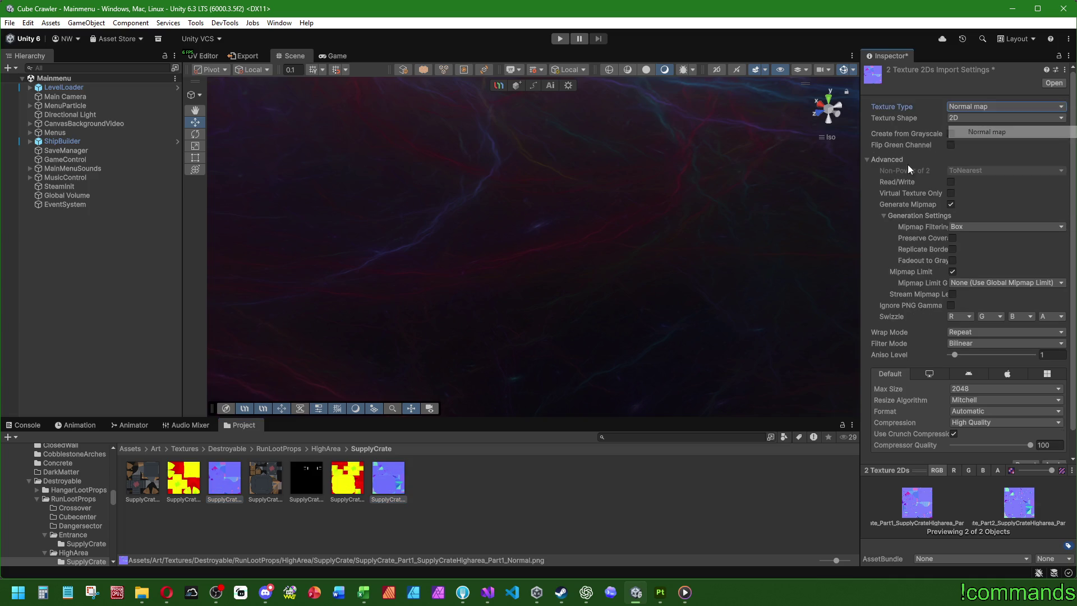
scroll(1044, 365, down, 1)
click(1054, 439)
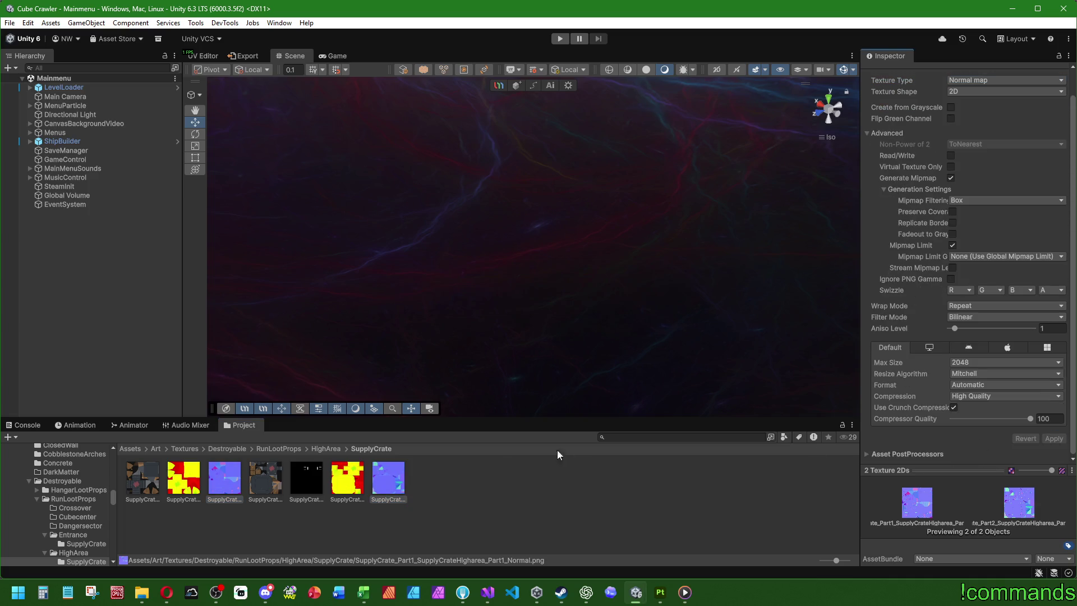
click(155, 448)
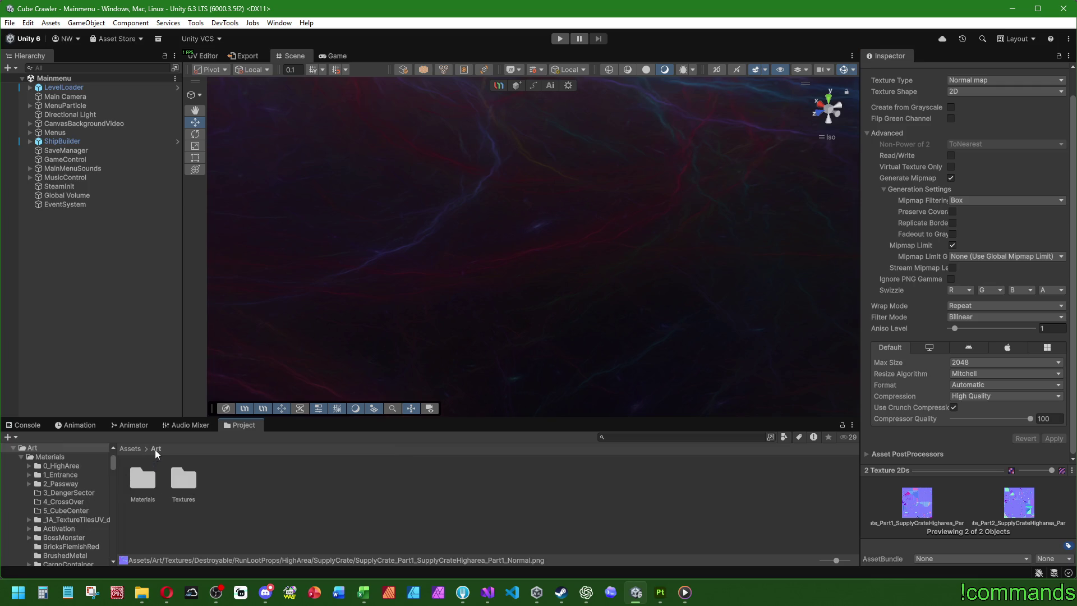
Browse to Materials/RunLootProps/HighArea/SupplyCrate and select the SupplyCrateHighareaPart2 material.
double_click(142, 484)
double_click(186, 530)
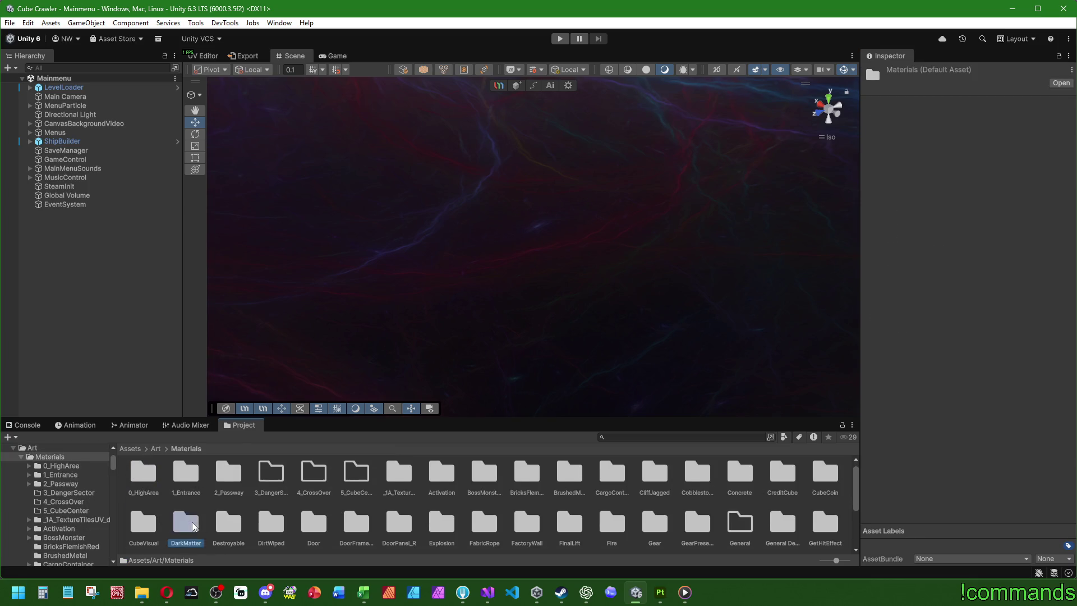
click(184, 449)
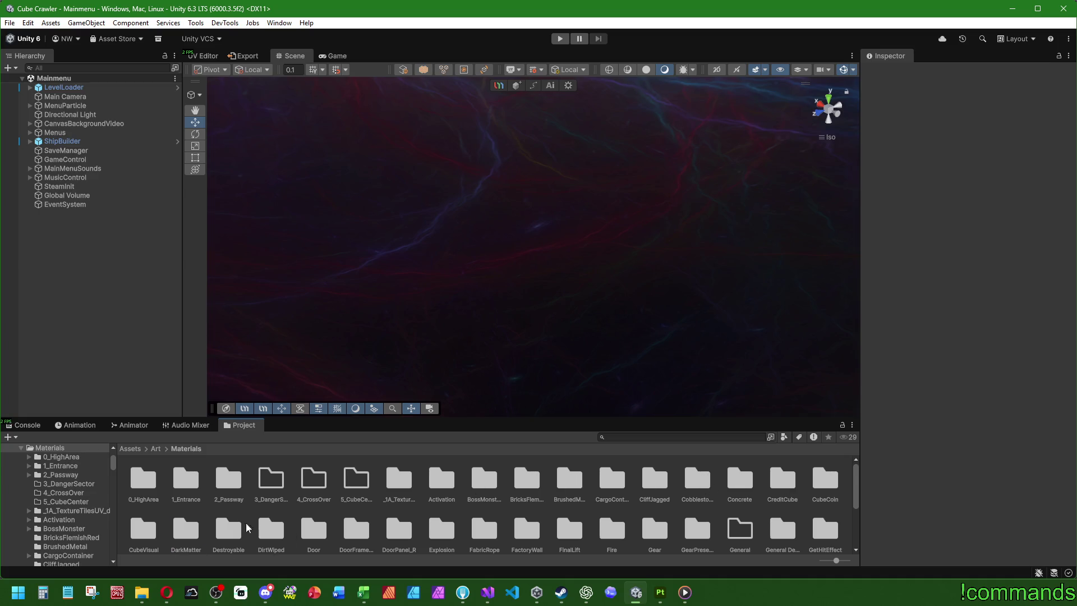
double_click(228, 530)
double_click(185, 483)
double_click(306, 478)
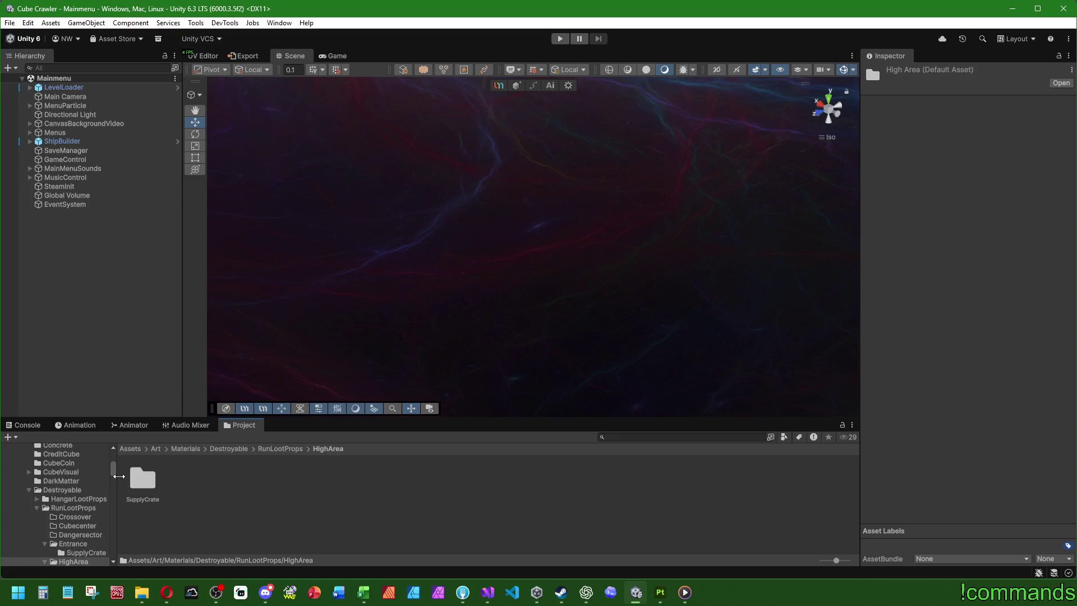
double_click(147, 480)
click(190, 483)
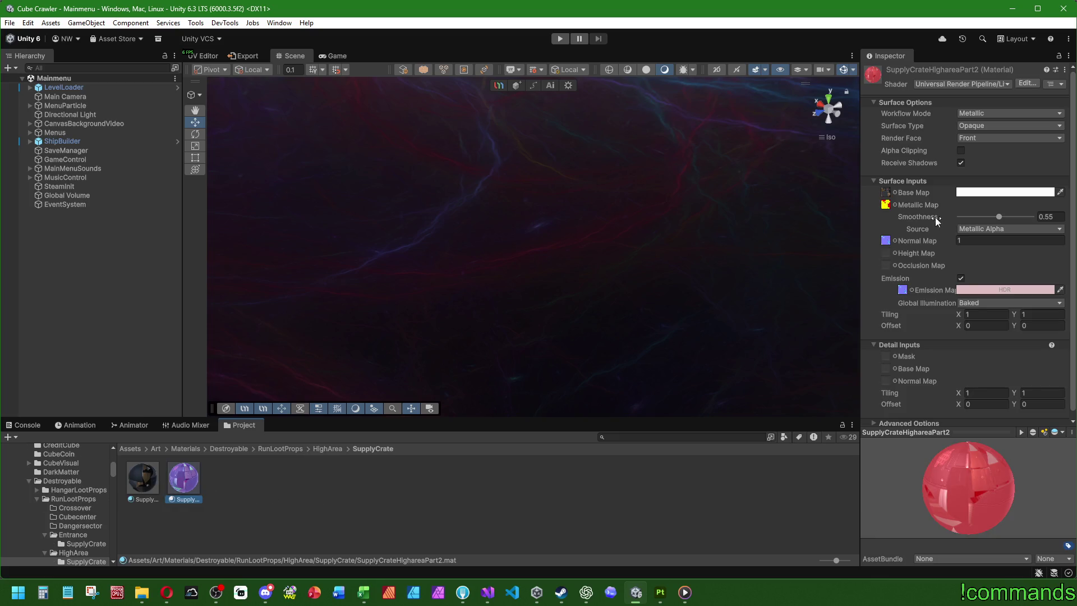
Assign the dark SupplyCrate Part2 texture as the material's Emission Map.
click(912, 291)
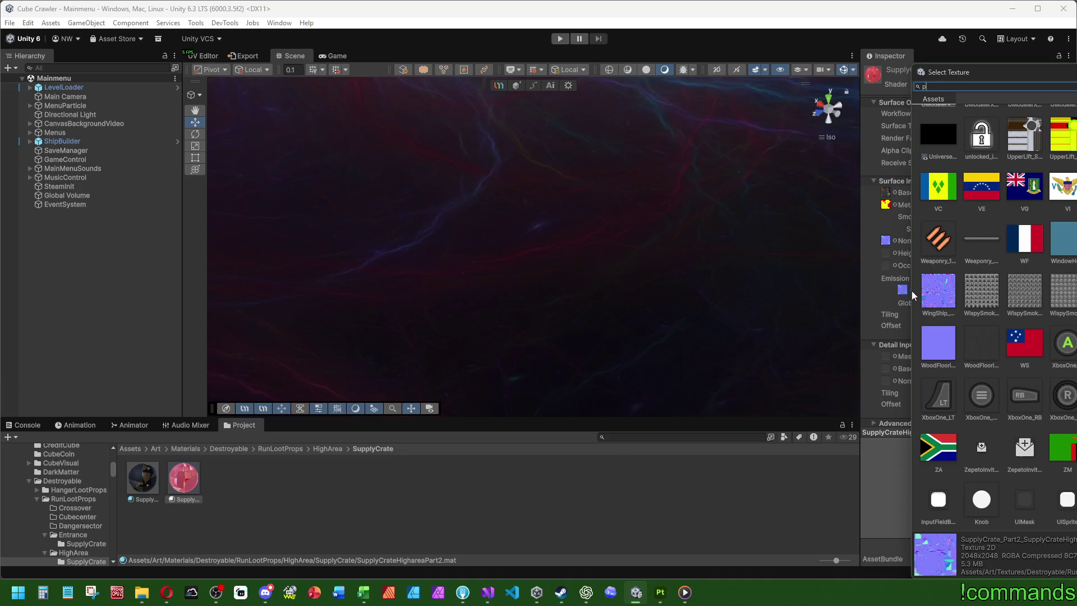
text(art2)
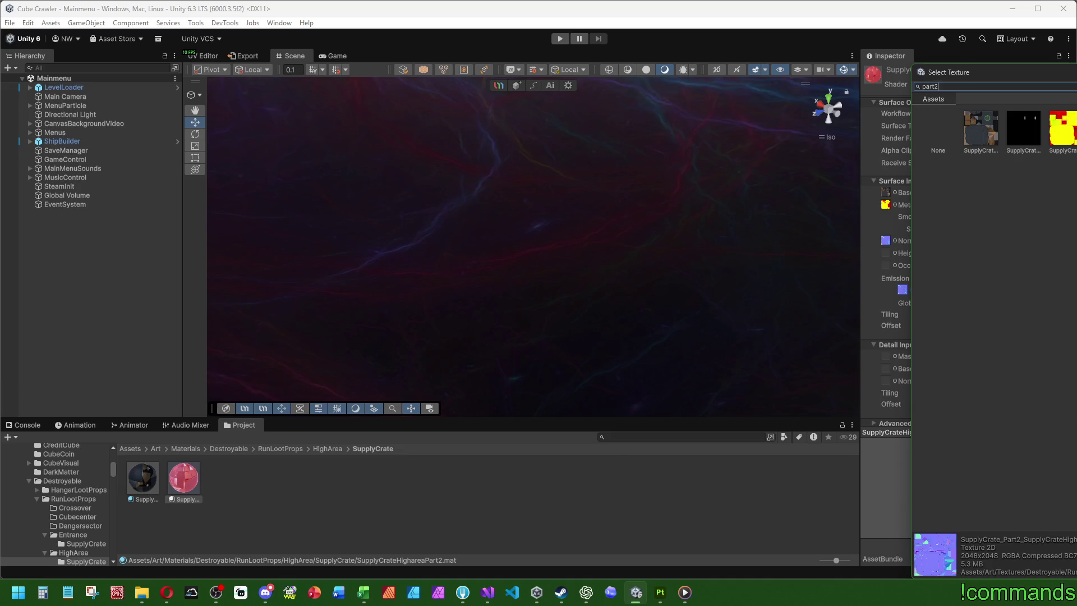
key(Left)
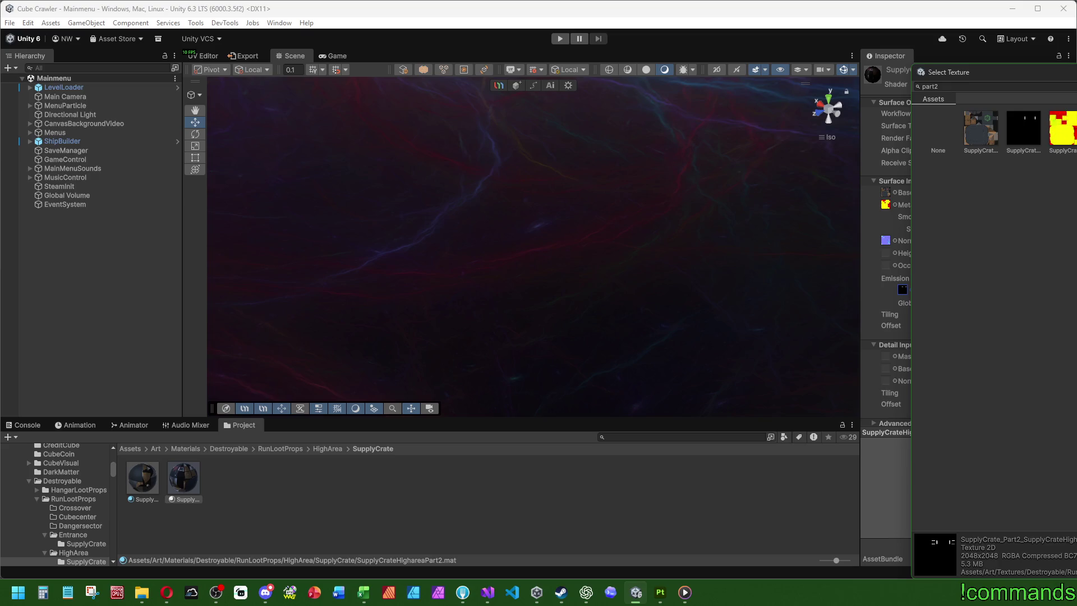
click(901, 282)
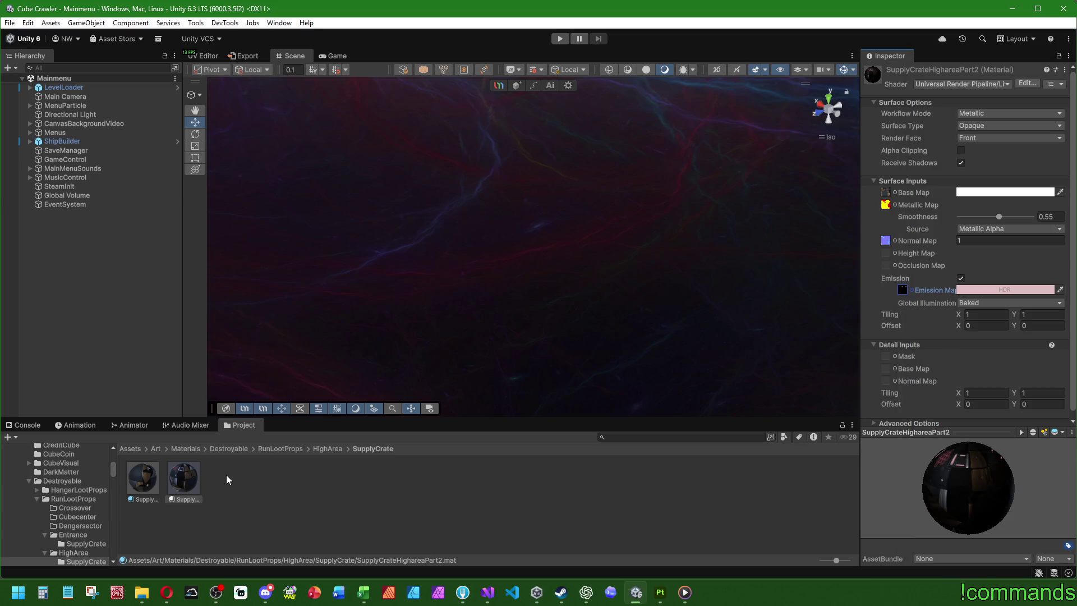
Set the HDR emission colour to pure red with intensity 0.5.
click(970, 291)
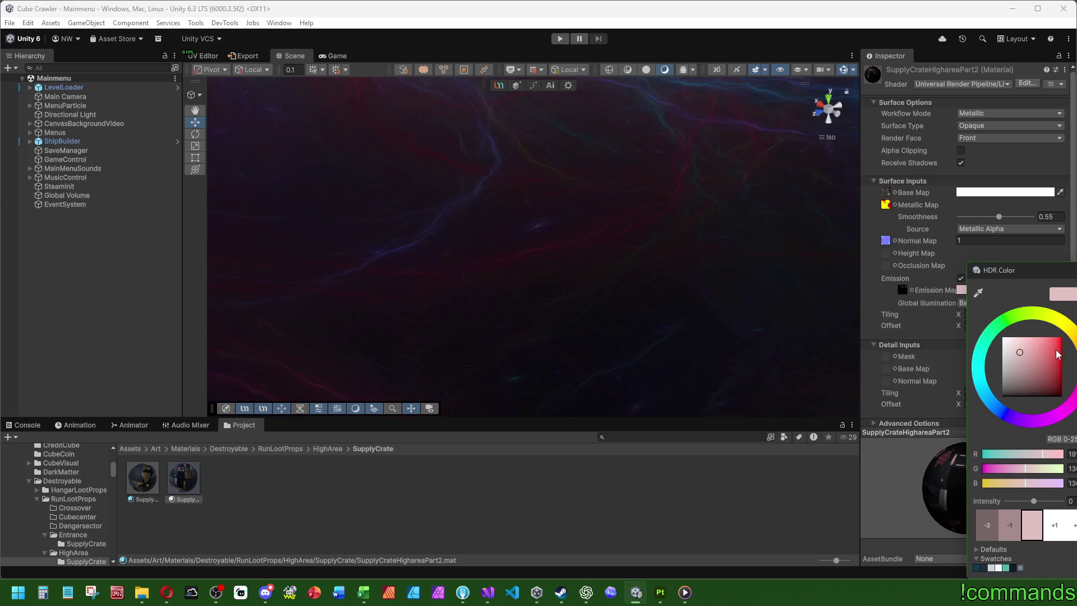
drag(1061, 354, 1062, 350)
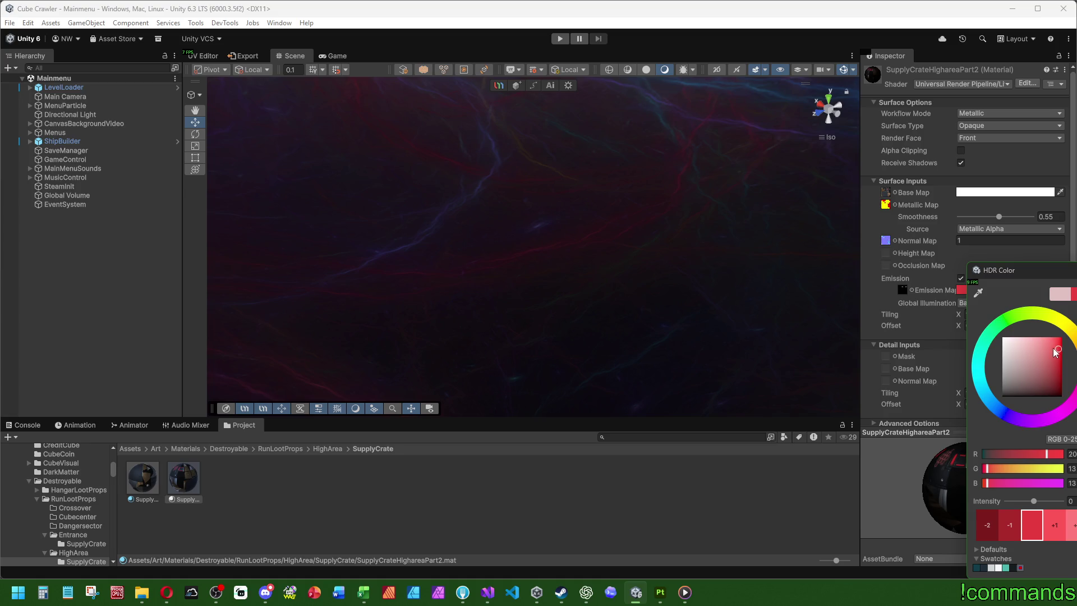
drag(1053, 356, 1061, 342)
click(1056, 532)
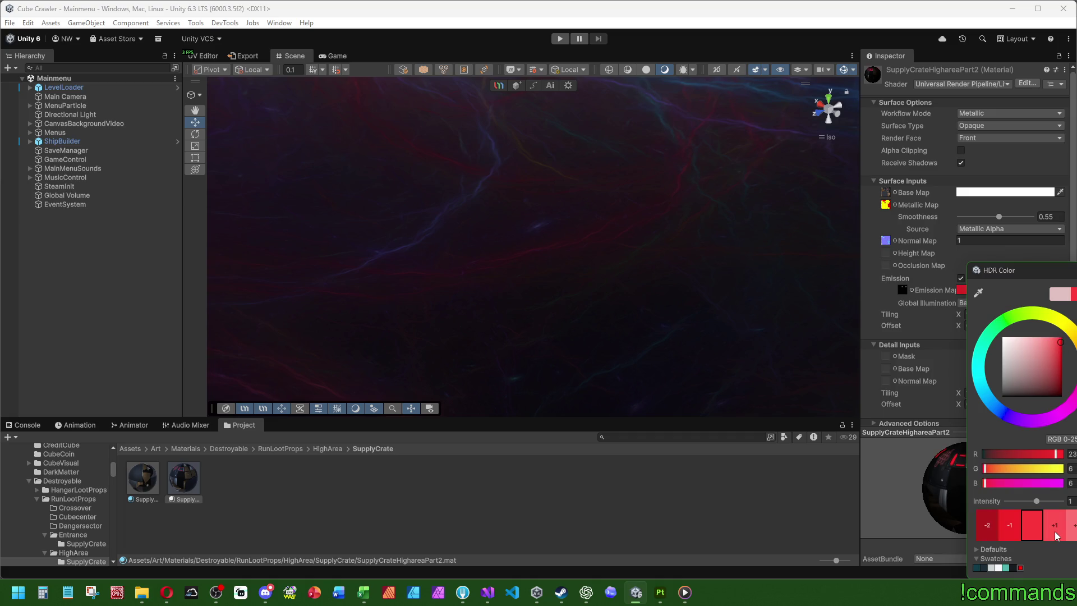
click(1072, 501)
text(0.5)
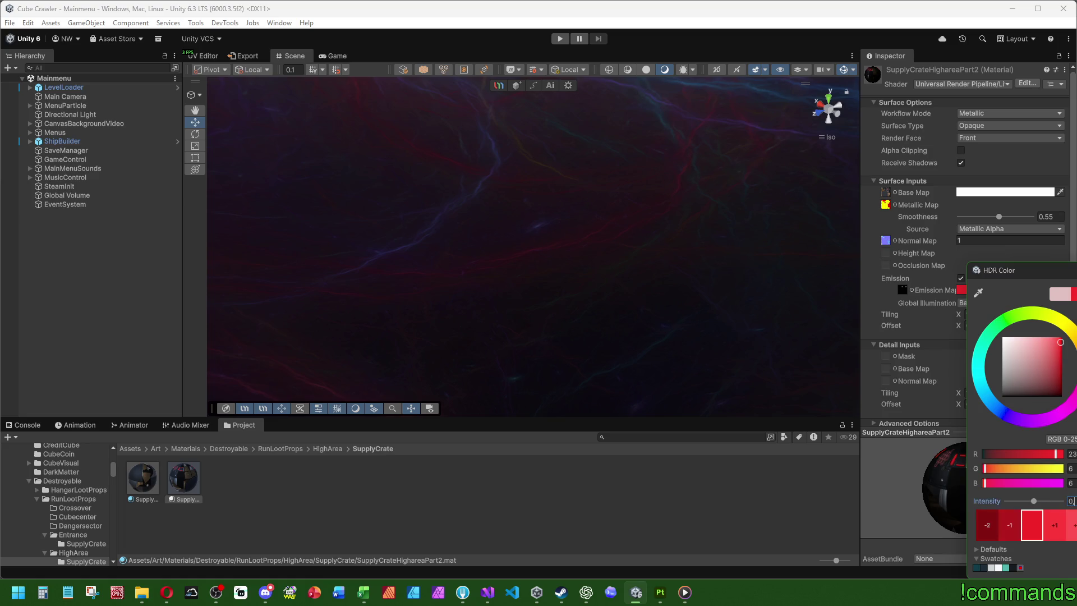
click(1070, 419)
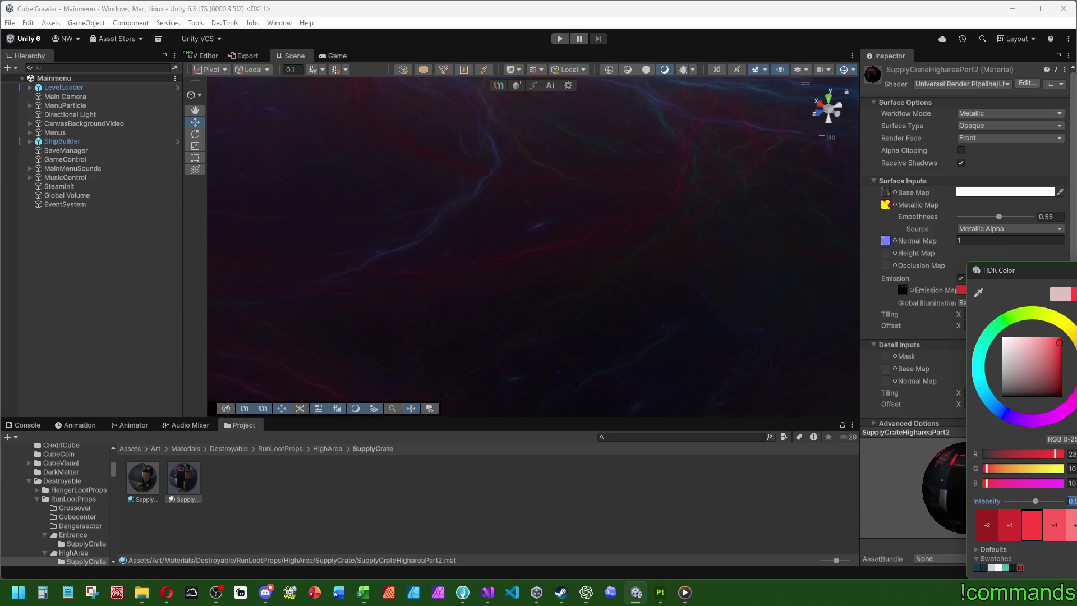
click(1072, 501)
key(Return)
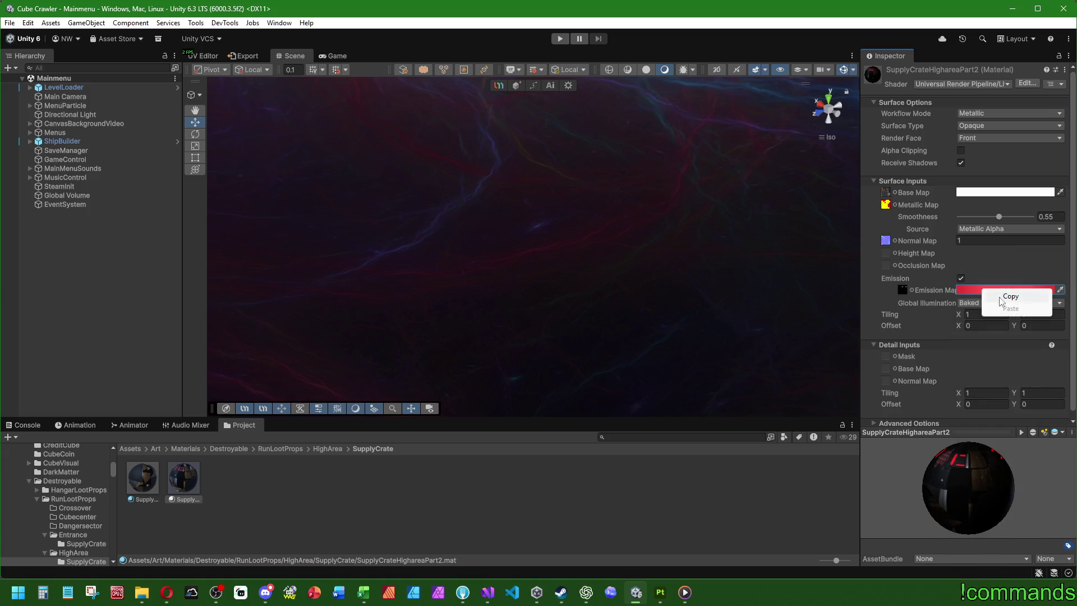
click(299, 449)
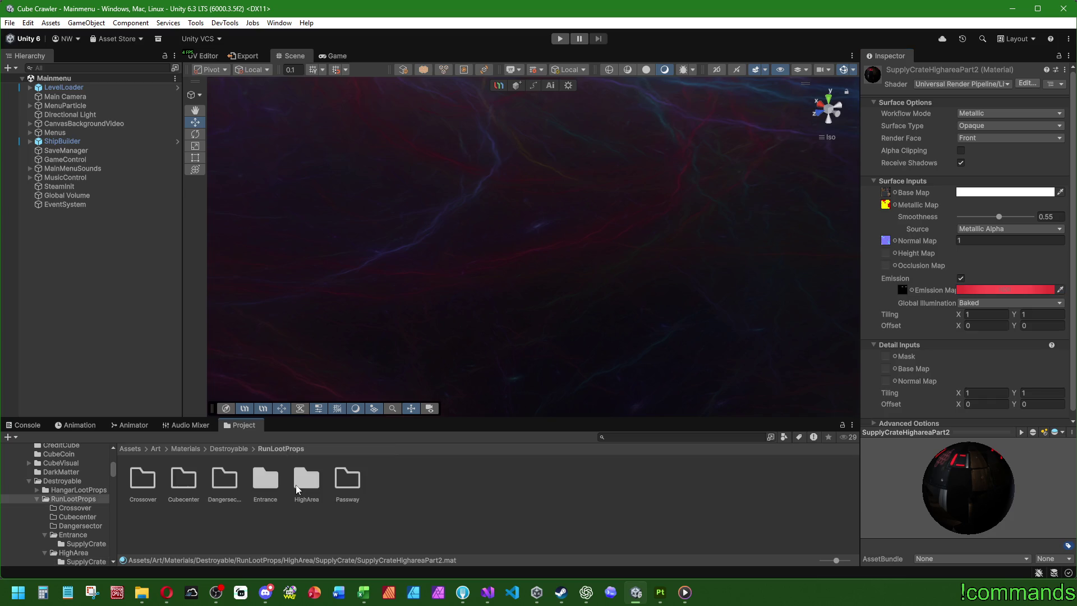
Open Entrance/SupplyCrate and paste the red emission colour onto SupplyCrateEntrancePart2.
double_click(263, 480)
double_click(145, 482)
click(184, 477)
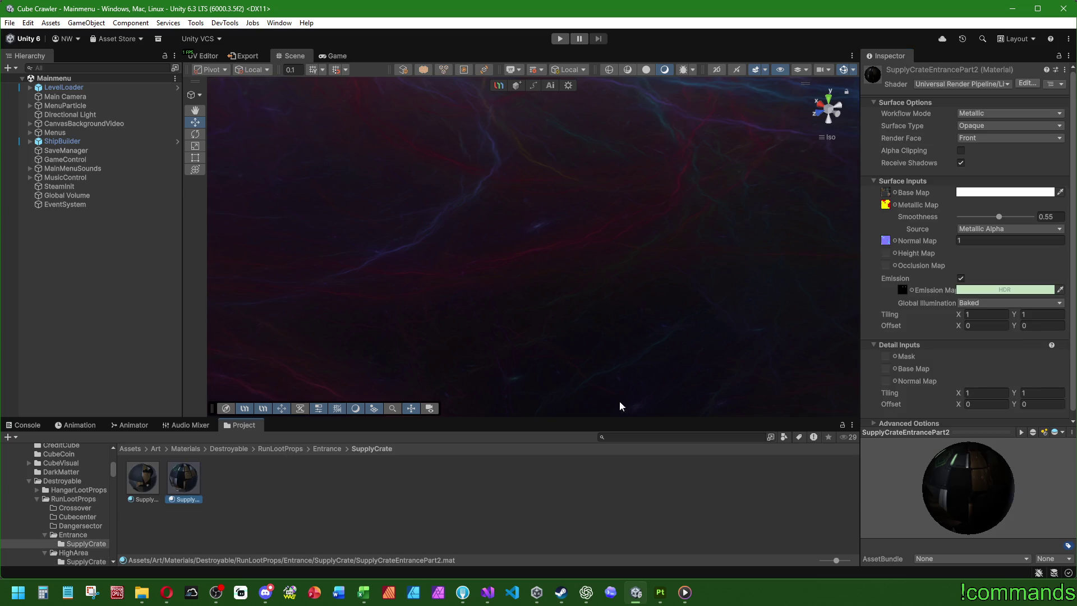
right_click(987, 289)
click(1004, 306)
Shift the pasted emission hue from red to green and lower its intensity slightly.
click(1002, 292)
drag(1043, 319, 1038, 320)
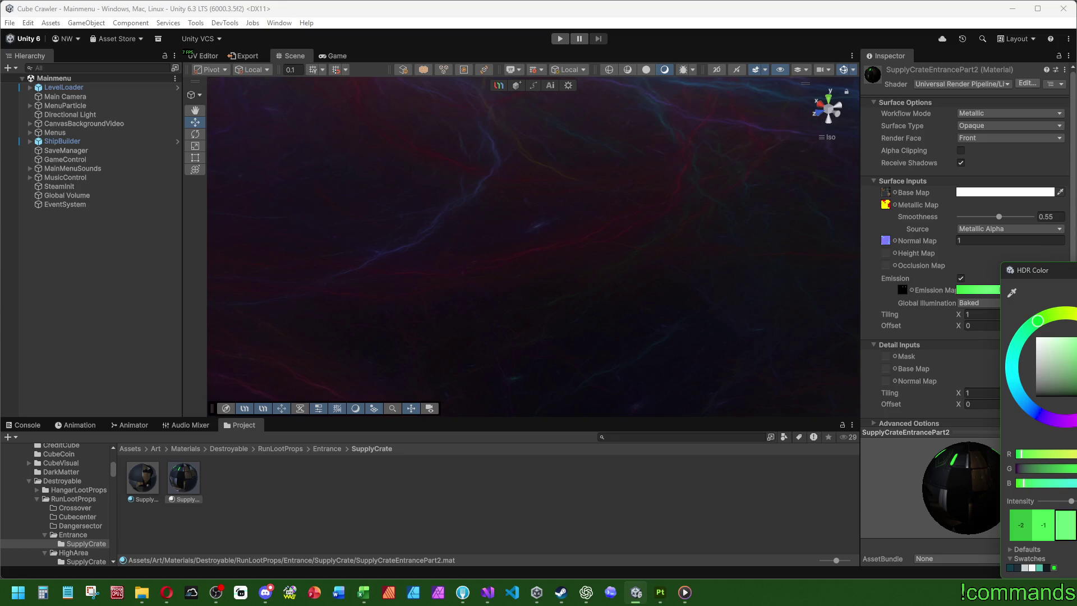
drag(1072, 501, 1069, 501)
click(692, 497)
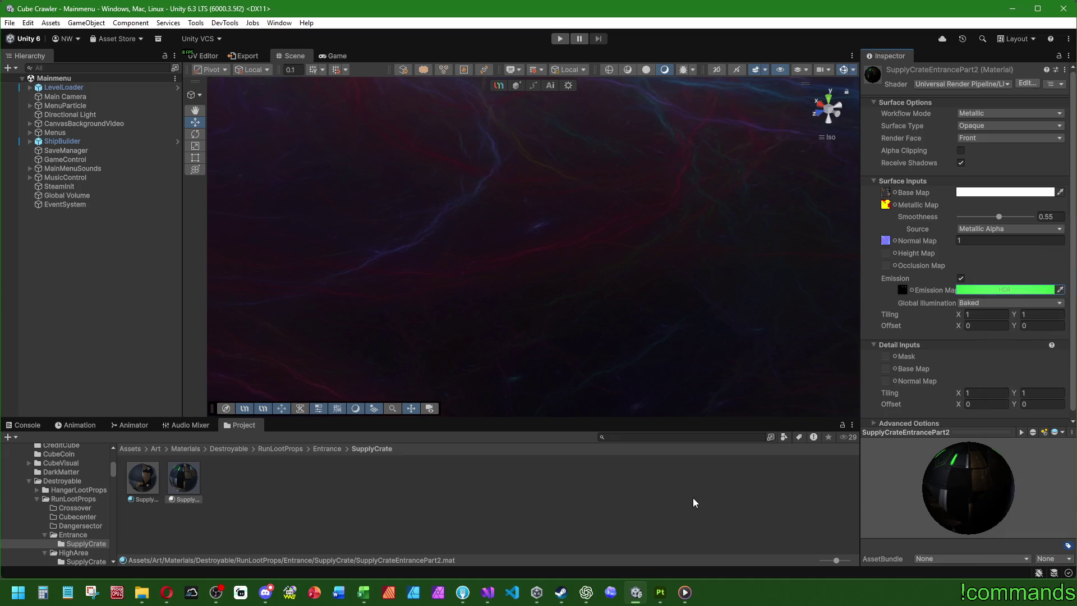
click(692, 497)
click(23, 425)
Save the project with File > Save.
click(9, 22)
click(40, 144)
click(9, 23)
click(30, 78)
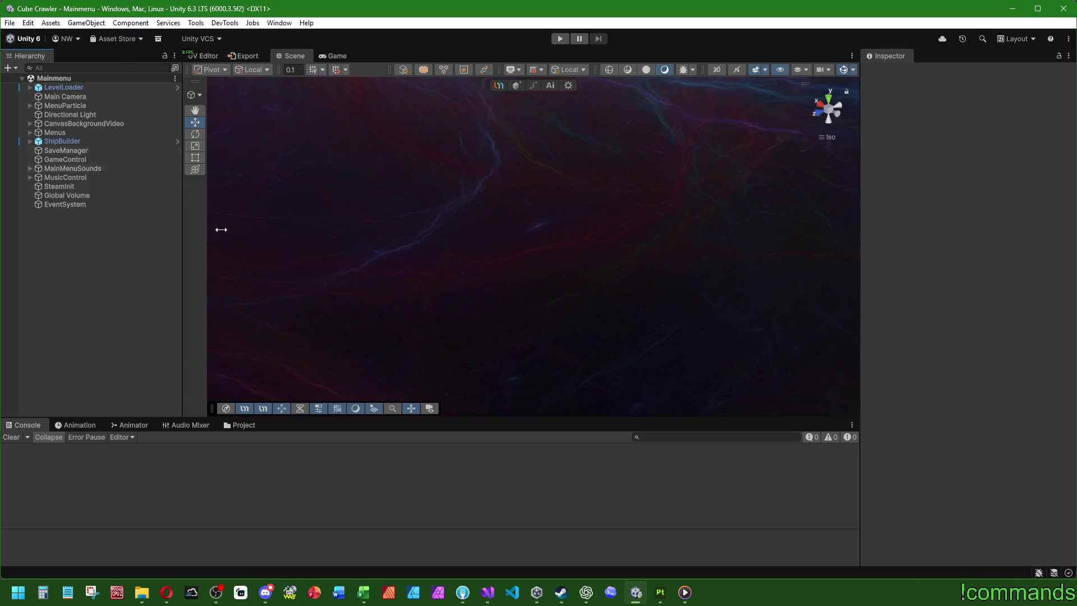
Navigate to Prefabs/Destroyable/RunLootProps/HighArea/SupplyCrate in the Project window.
click(224, 426)
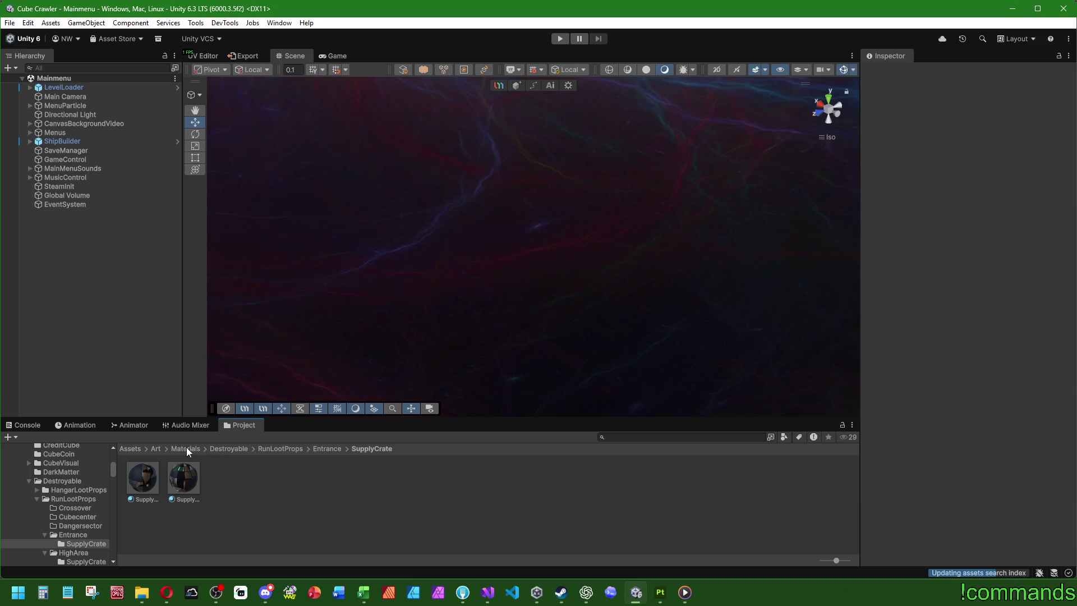
click(130, 449)
double_click(527, 477)
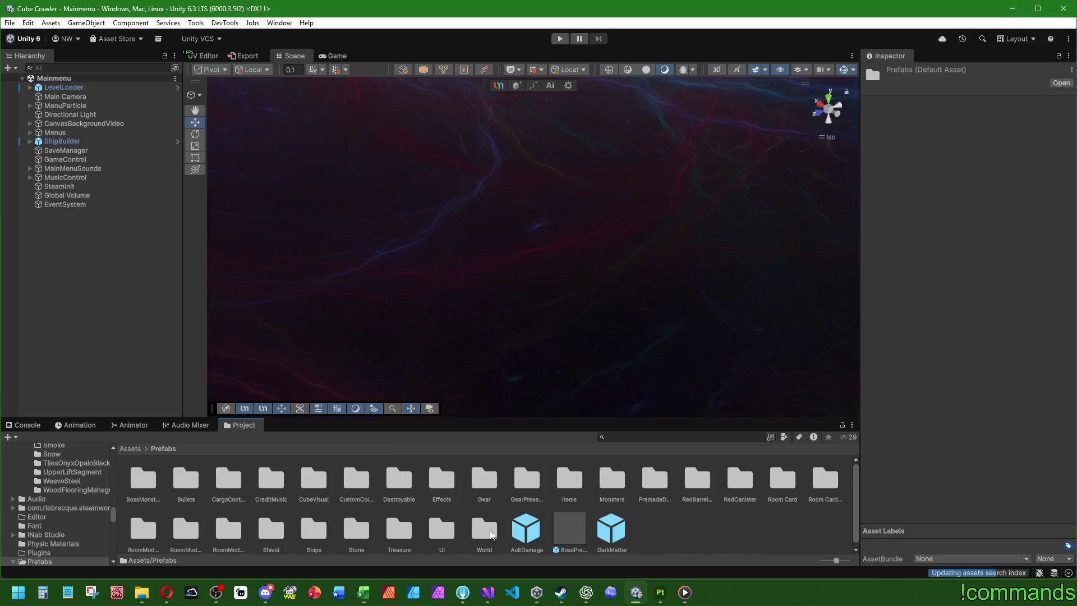
double_click(399, 482)
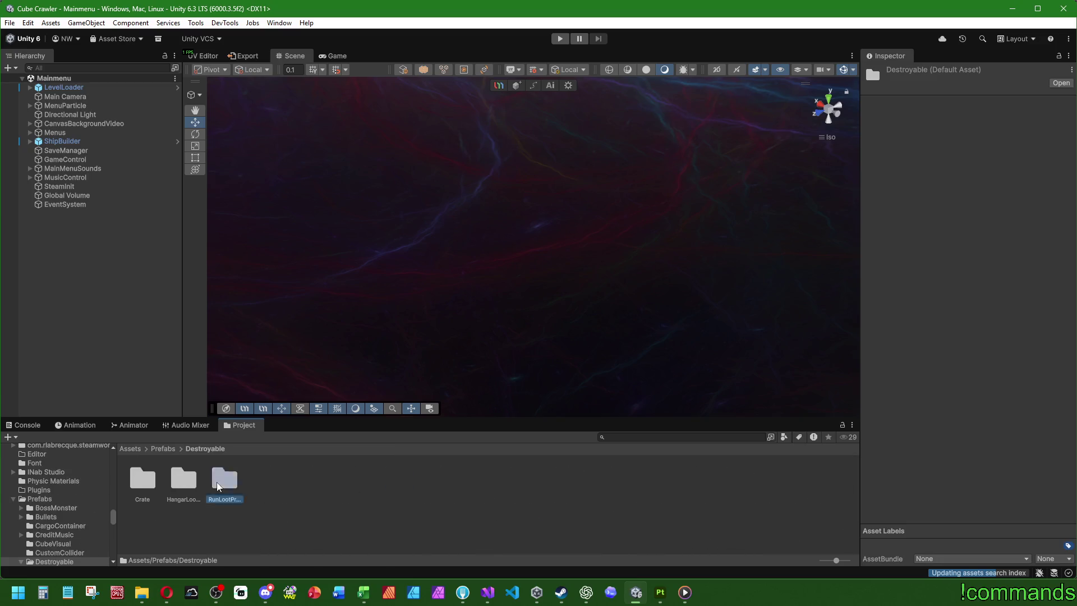
double_click(225, 482)
double_click(306, 480)
double_click(143, 480)
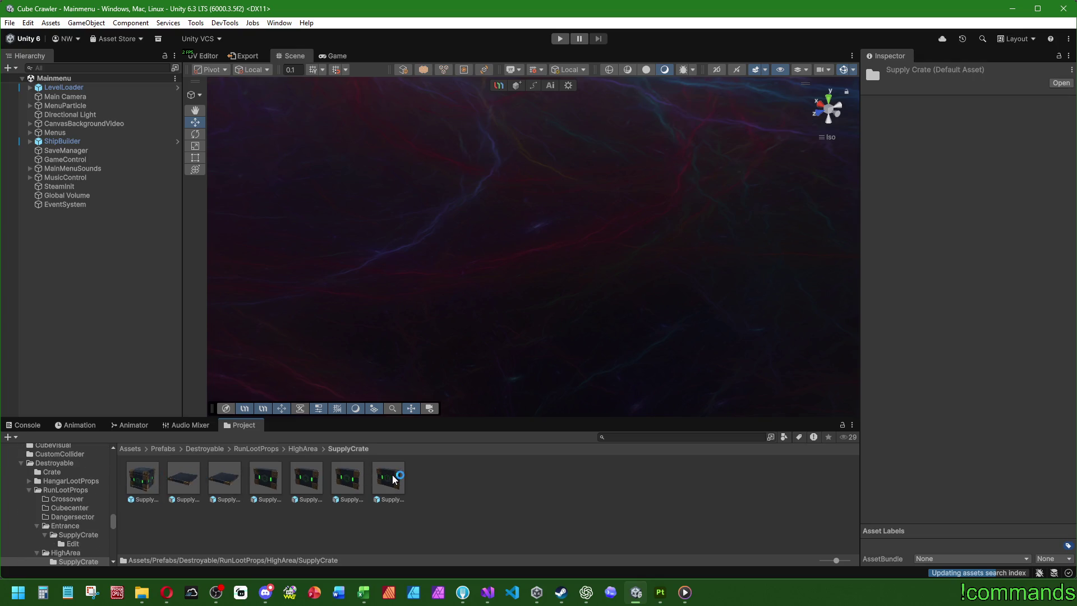
Give the SupplyCrate_Part2 prefab's mesh the SupplyCrateHighareaPart2 material.
click(274, 483)
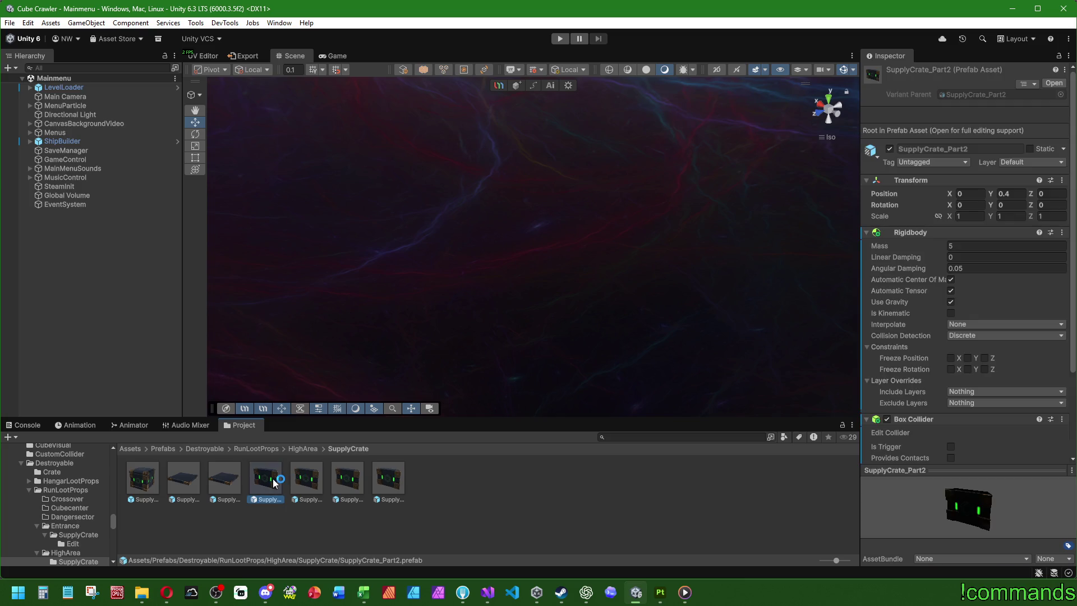
click(301, 484)
click(352, 483)
click(382, 485)
click(261, 480)
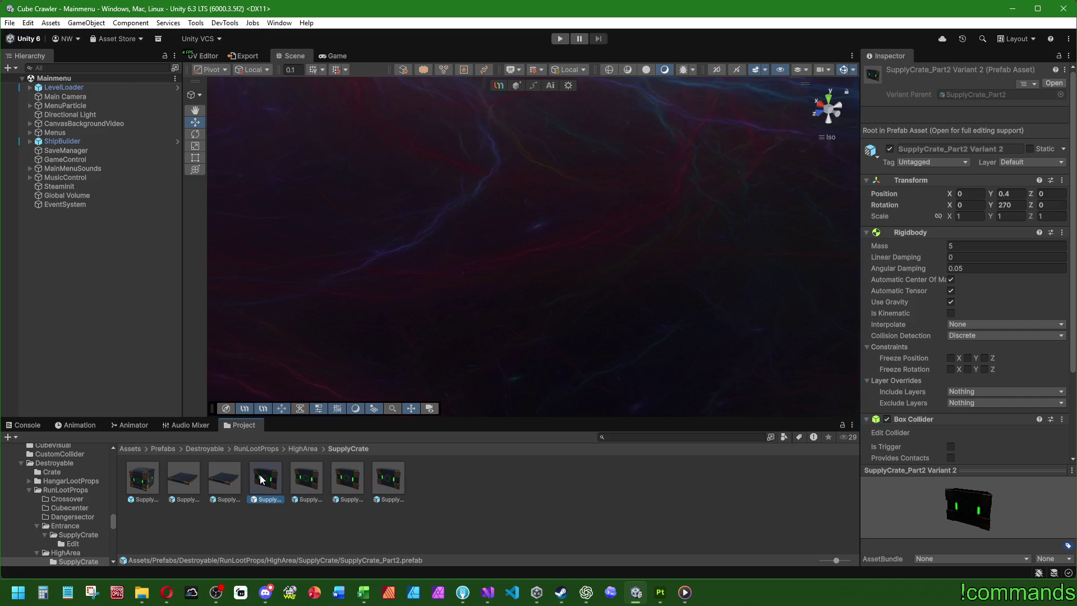
double_click(261, 480)
click(70, 102)
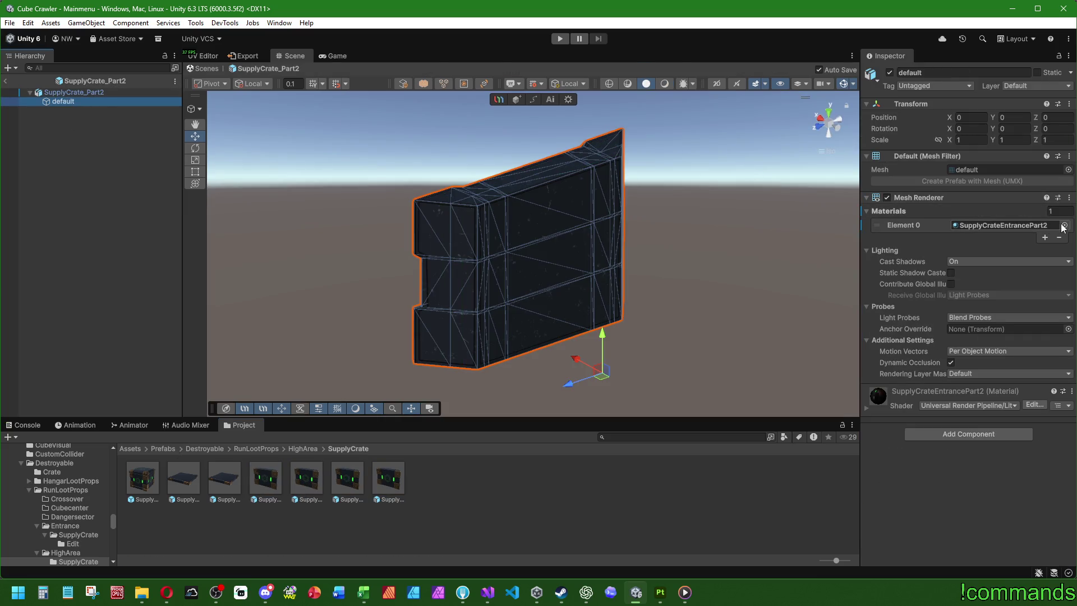
click(1064, 225)
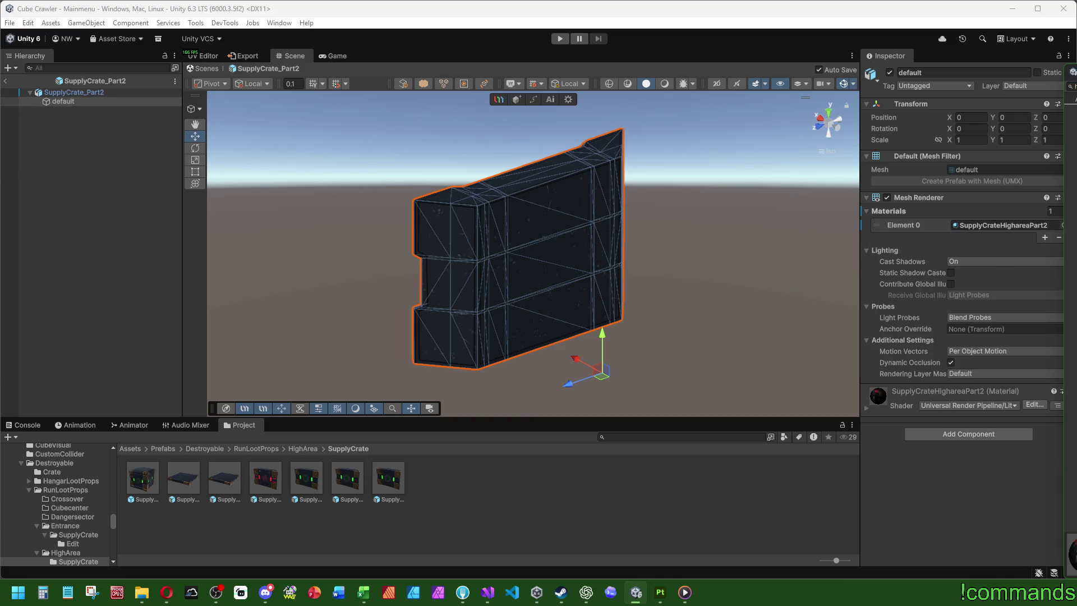
click(820, 117)
mouse_move(890, 251)
alt+mouse_down()
mouse_move(951, 274)
mouse_move(863, 292)
alt+mouse_up()
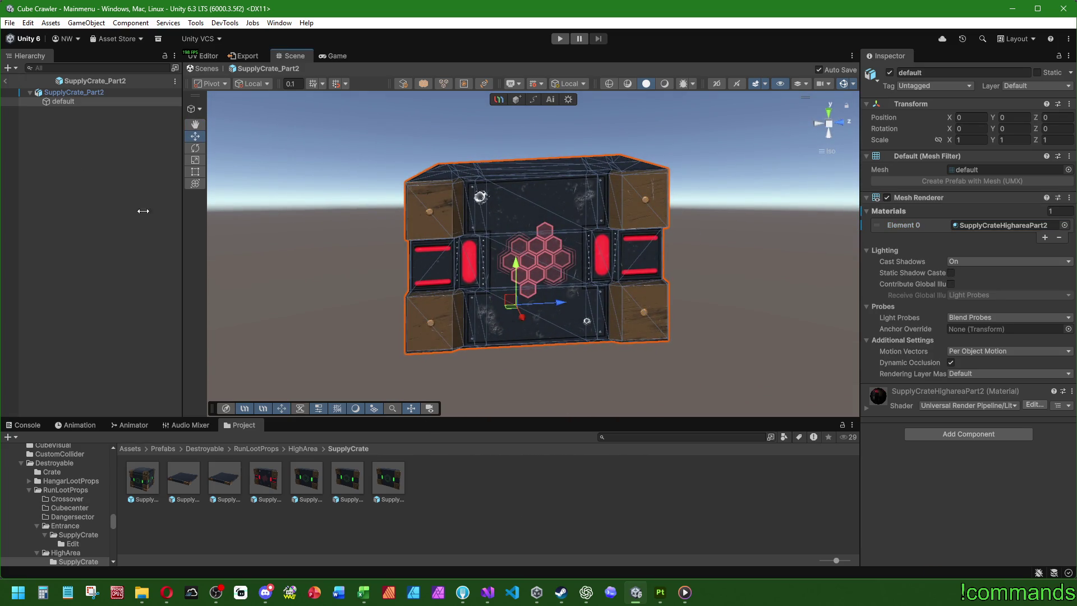
click(8, 81)
Assign SupplyCrateHighareaPart2 to the meshes of SupplyCrate_Part2 Variant 1 and Variant 2.
double_click(309, 477)
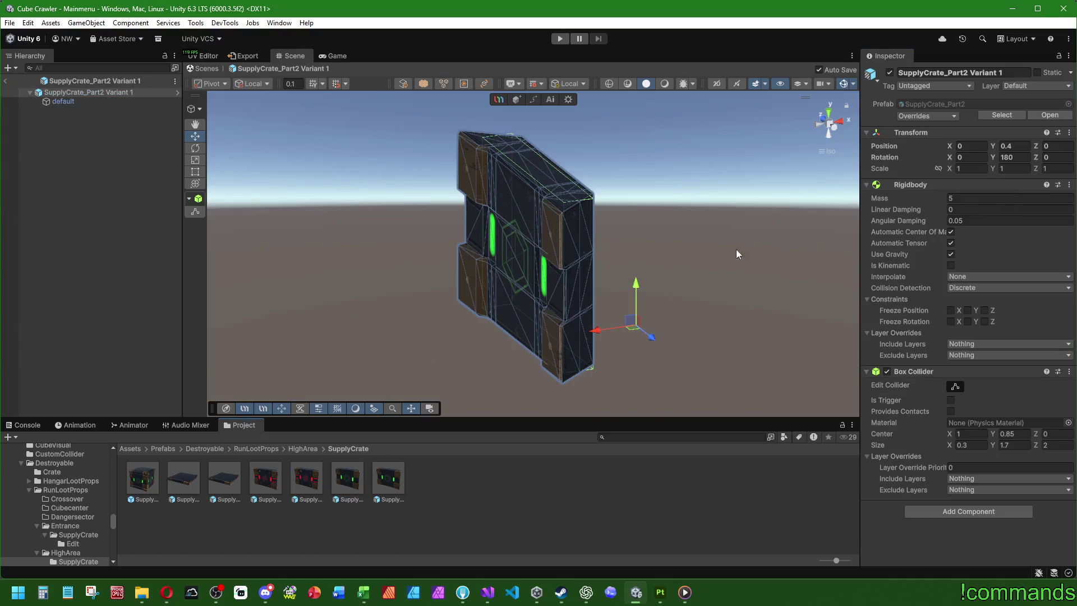
click(63, 101)
click(1054, 225)
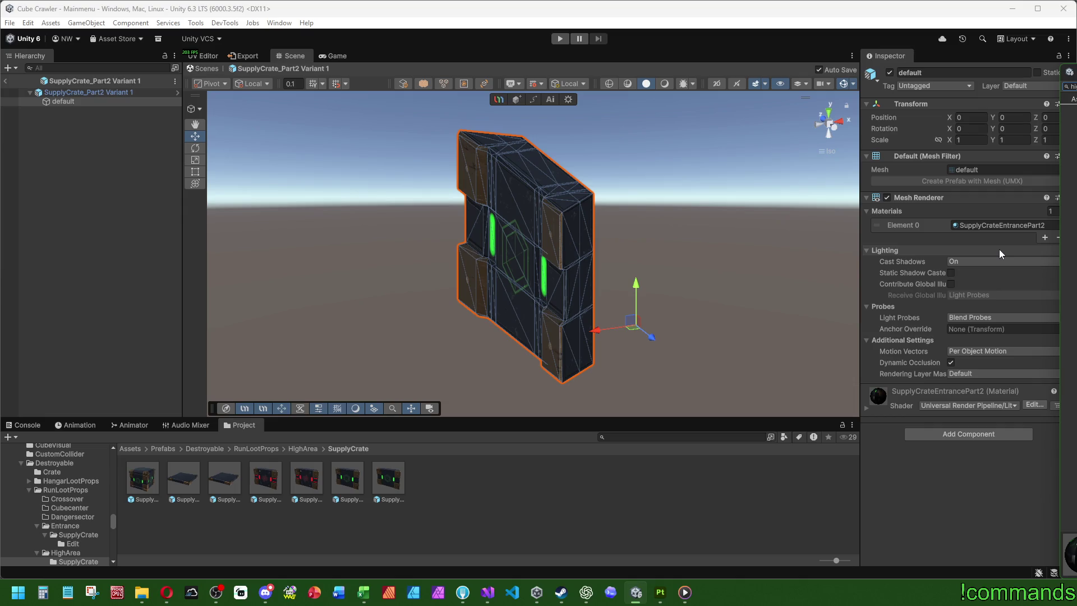
key(Return)
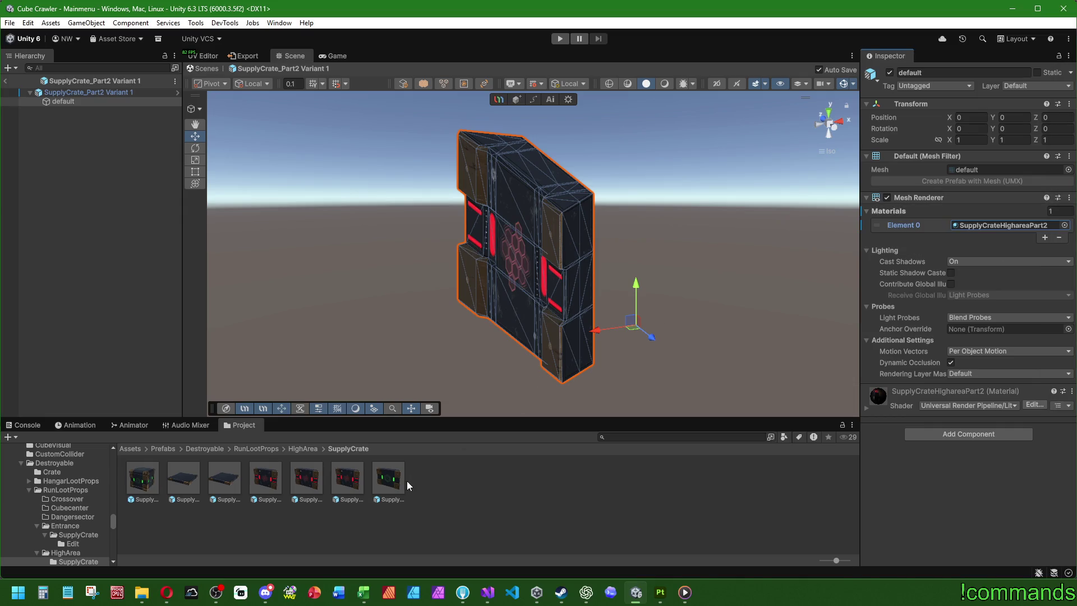
double_click(378, 480)
click(120, 100)
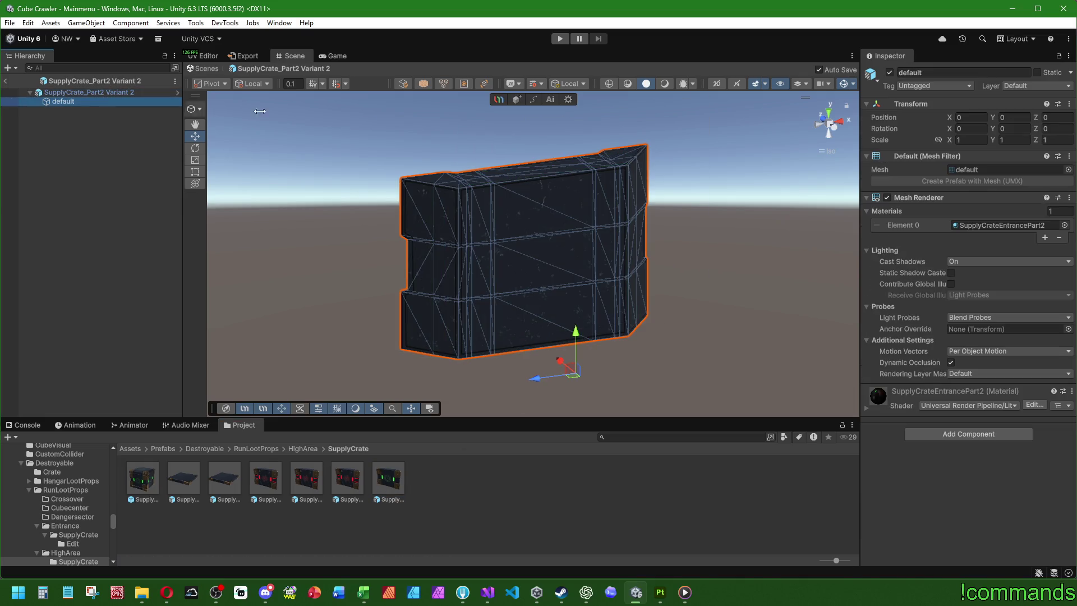
click(1058, 226)
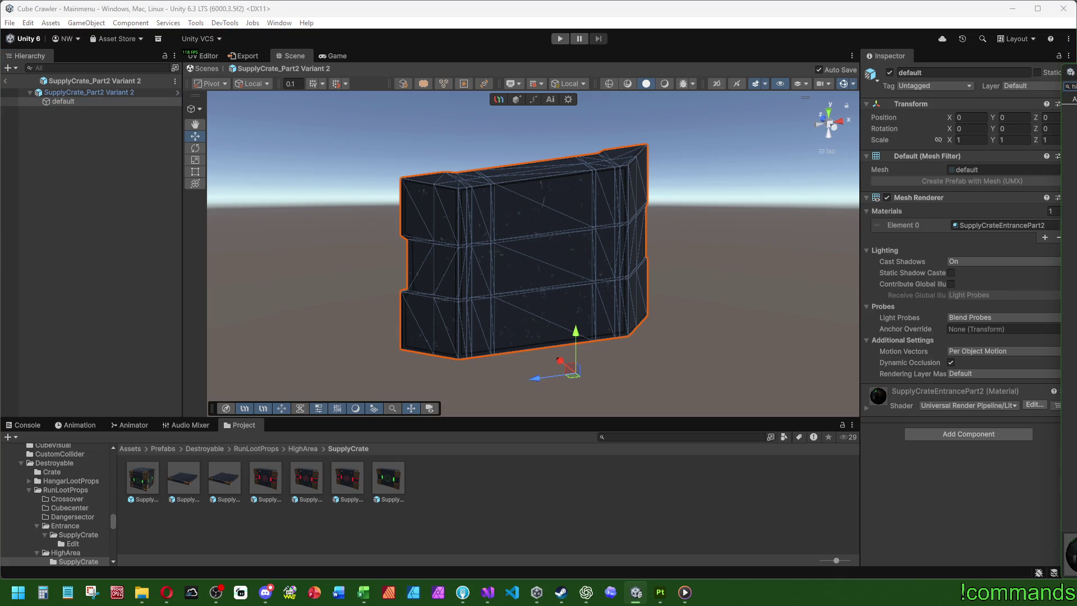
Assign the Higharea material to the SupplyCrate_Part1 Variant and SupplyCrate_Part1 meshes.
double_click(227, 478)
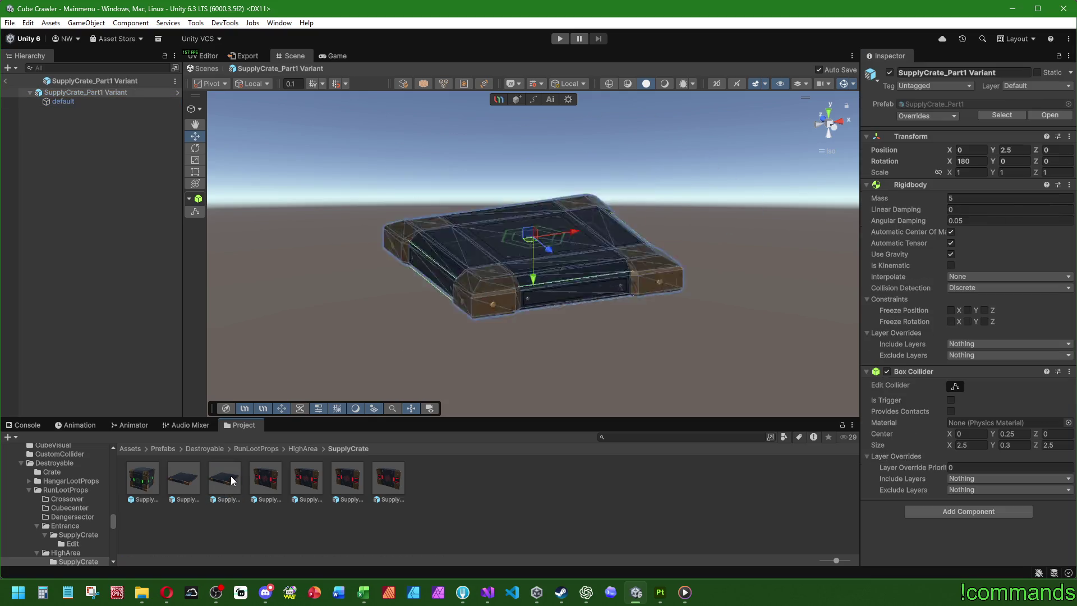
click(78, 102)
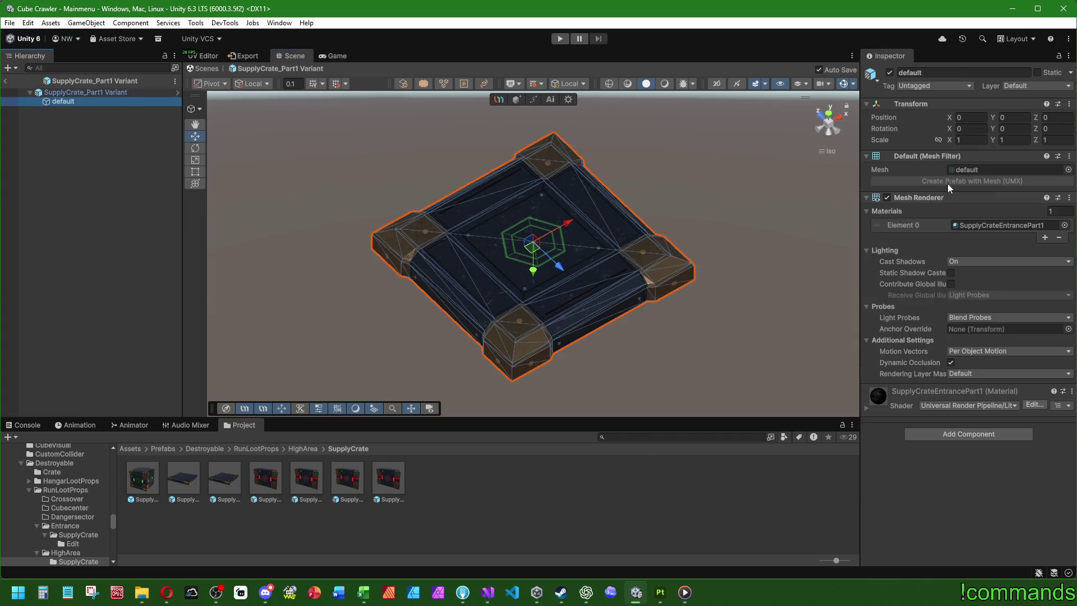
click(1066, 225)
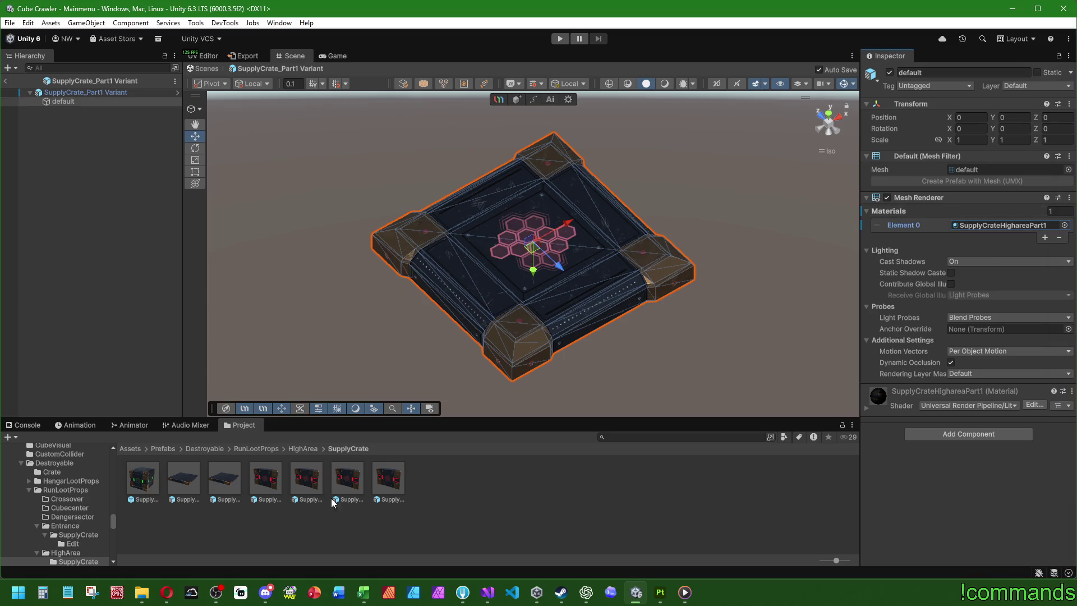
double_click(194, 481)
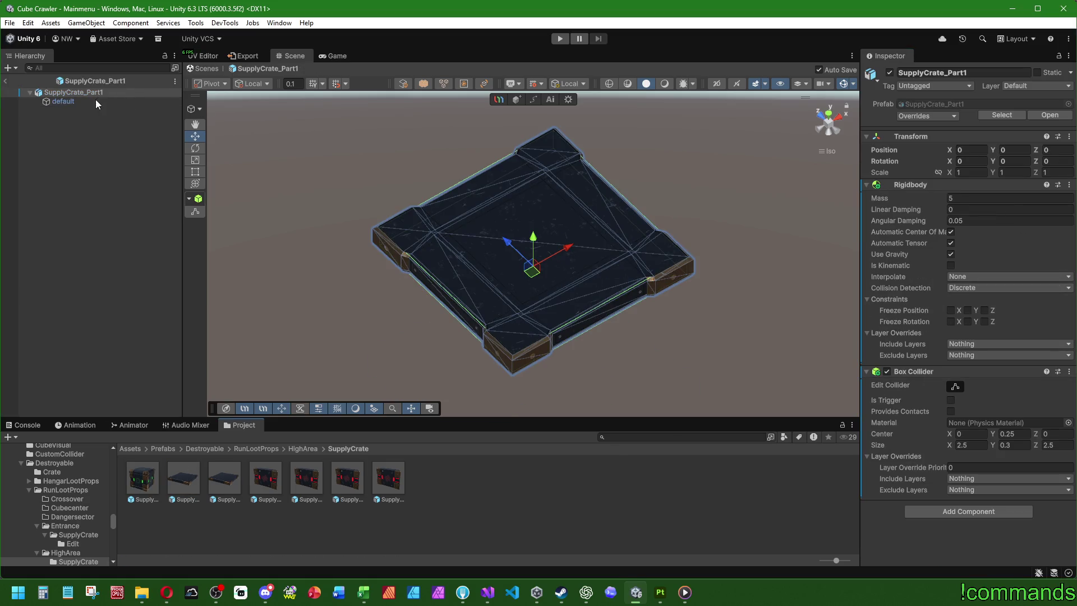
click(96, 102)
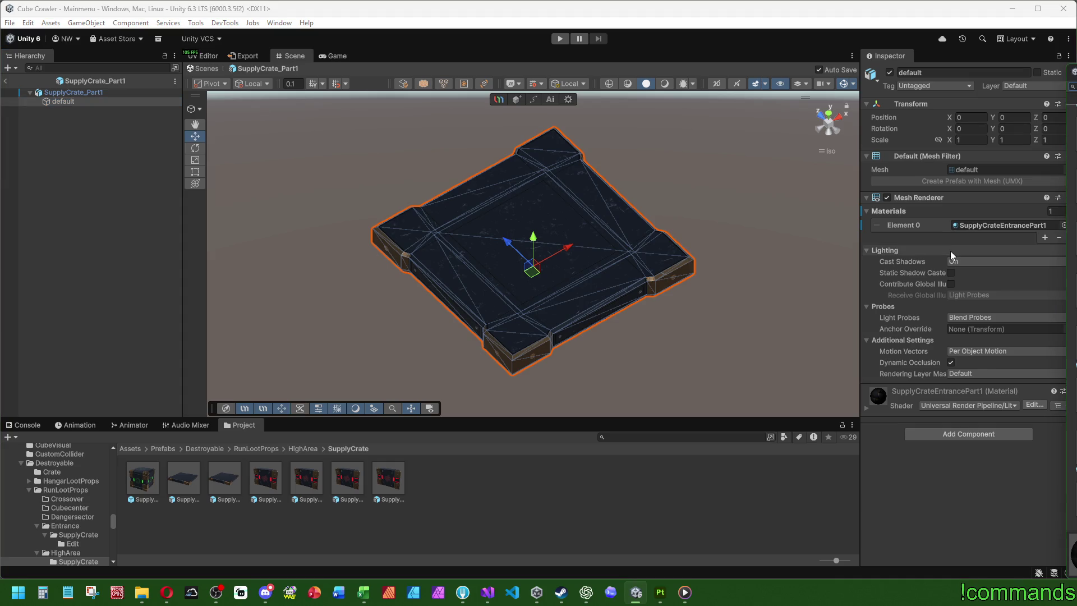
alt+drag(358, 362, 566, 64)
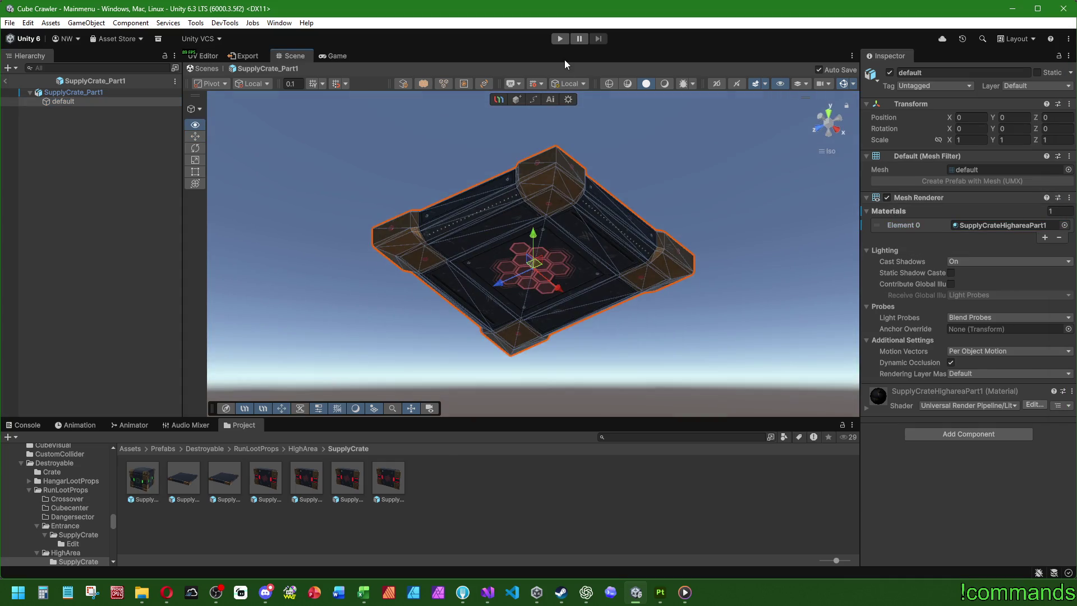
click(89, 206)
click(6, 83)
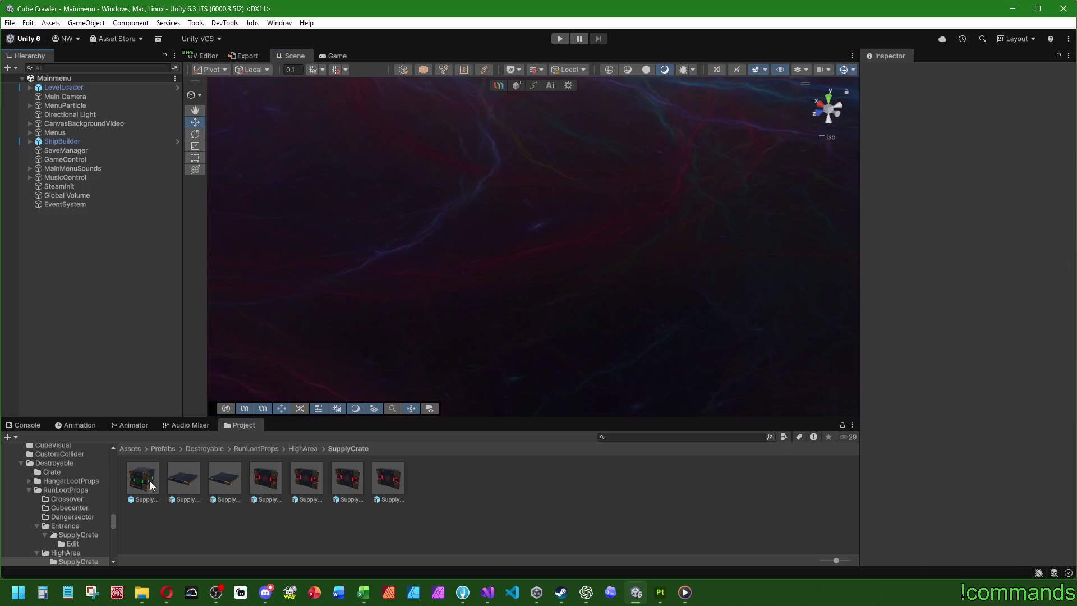
In SupplyCrate_Entrance_Final, apply SupplyCrateHighareaPart2 to all four Part2 side panels.
double_click(144, 474)
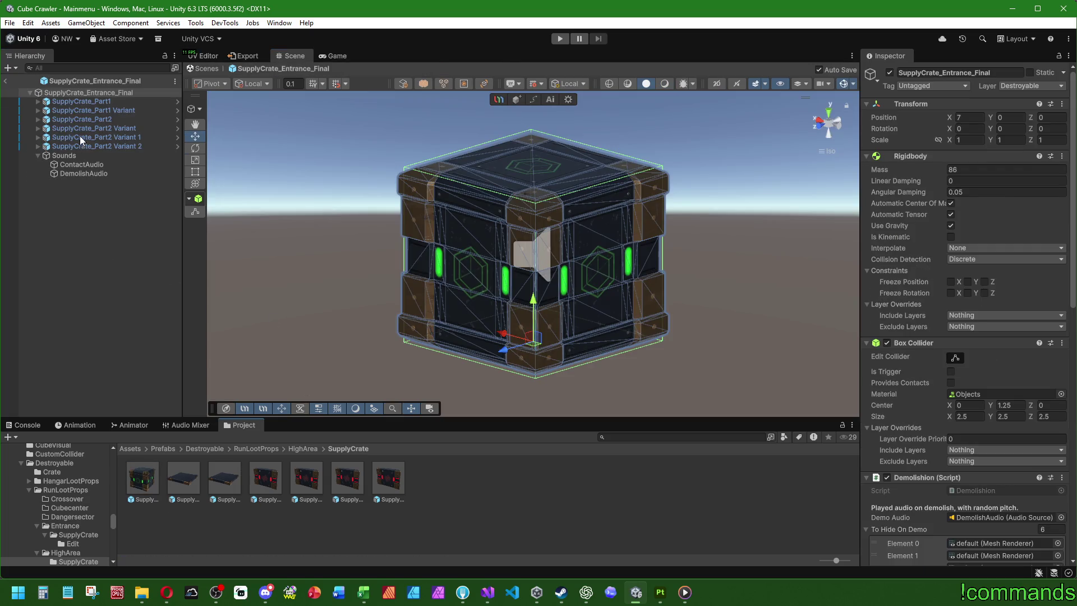
alt+click(37, 147)
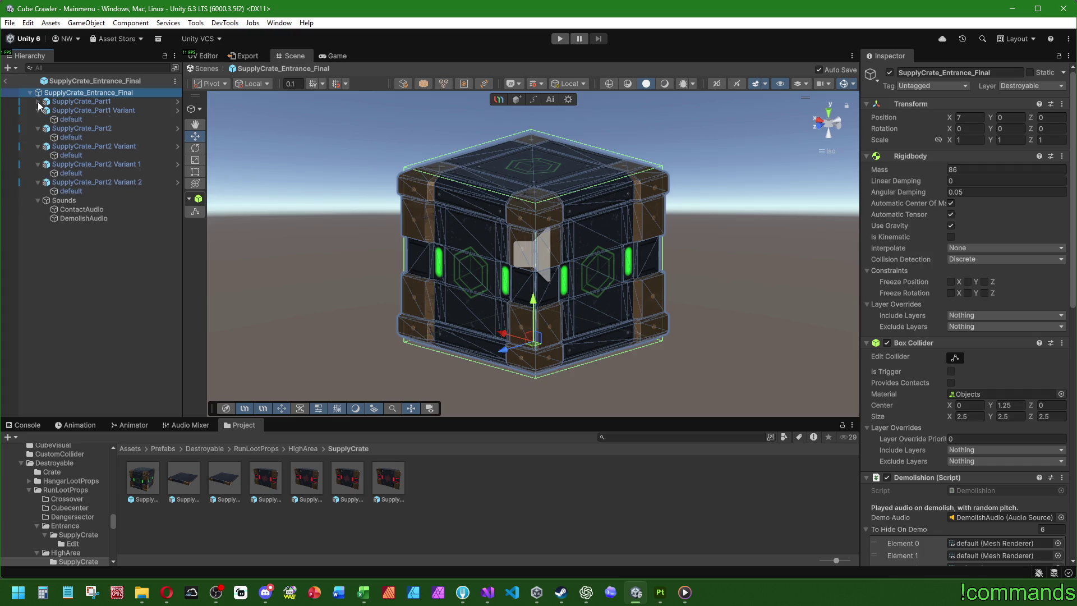
click(72, 197)
ctrl+click(75, 182)
ctrl+click(75, 163)
ctrl+click(84, 147)
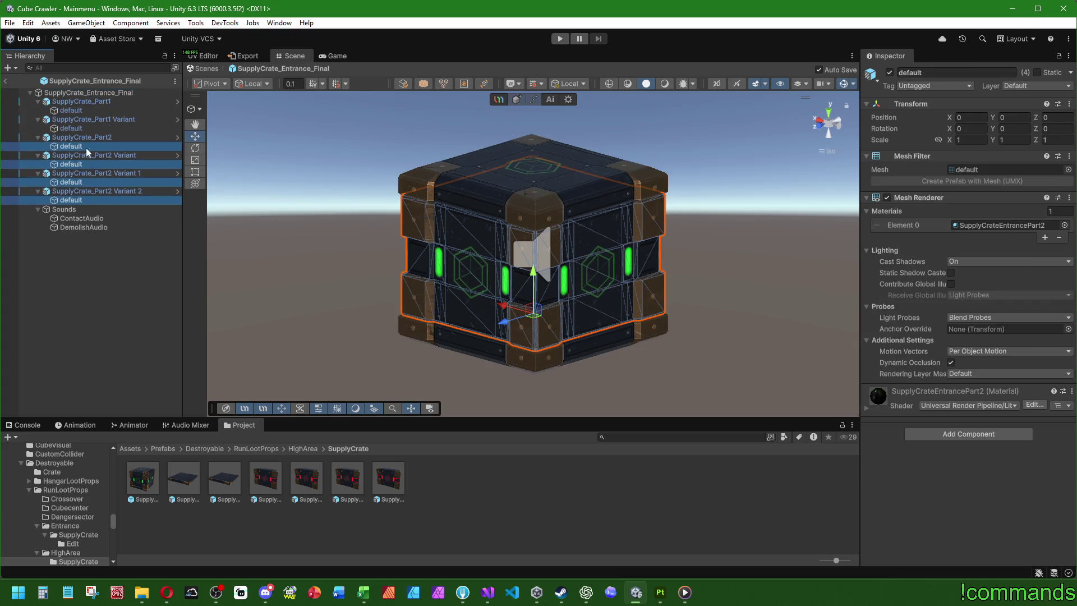
click(1065, 225)
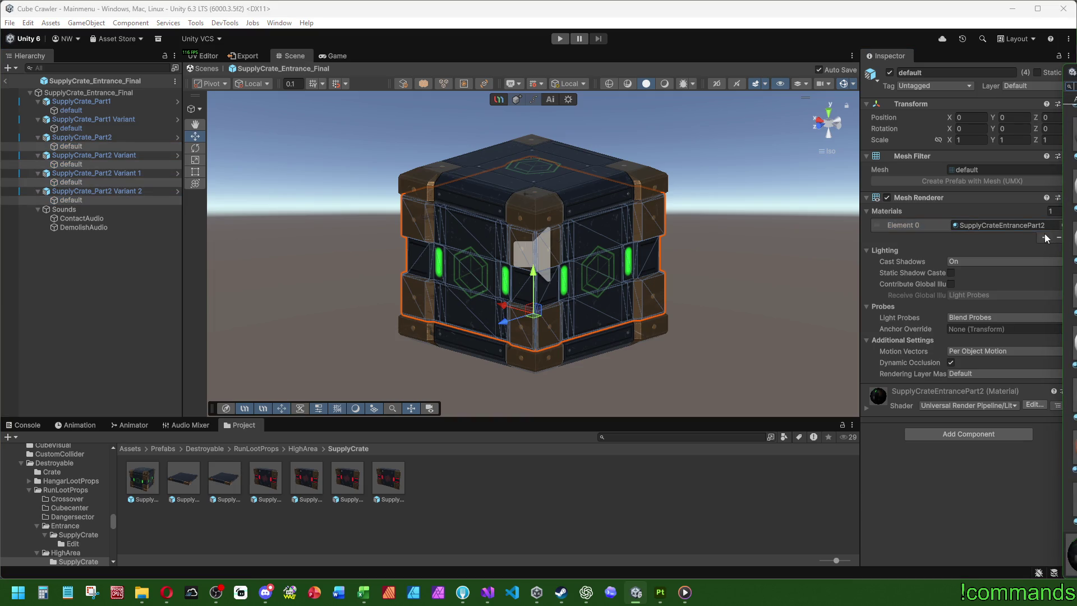
double_click(1071, 224)
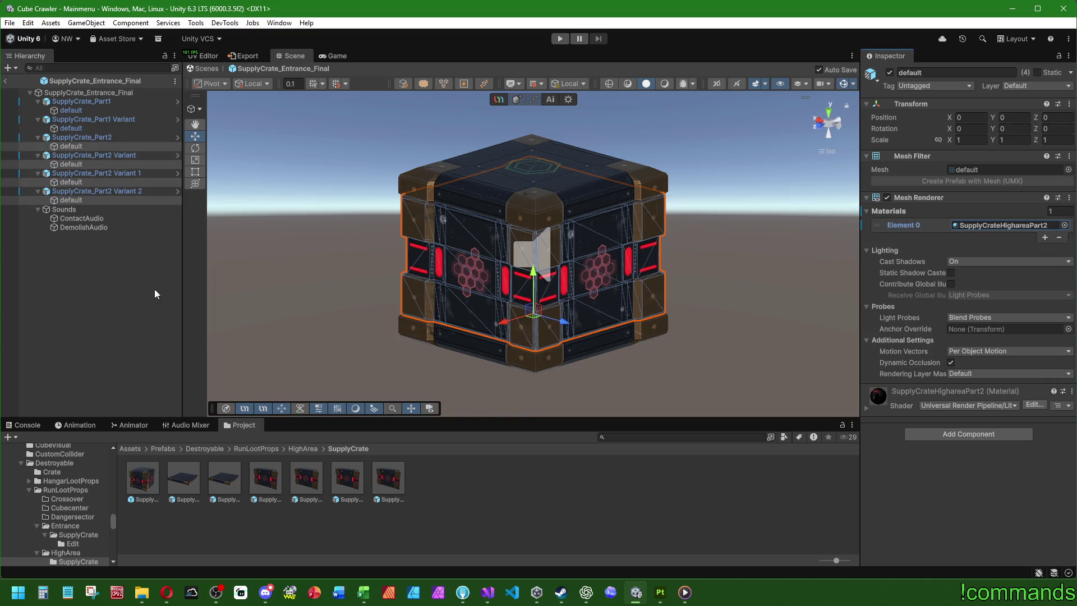
Apply the Higharea material to the crate's top and bottom Part1 meshes.
click(72, 110)
ctrl+click(72, 128)
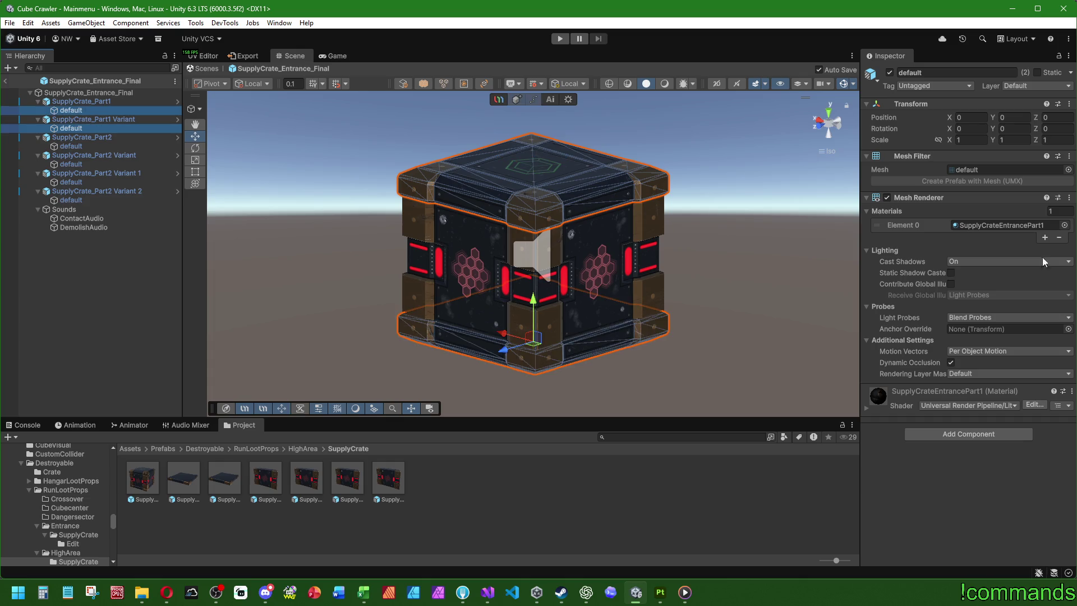
click(1065, 225)
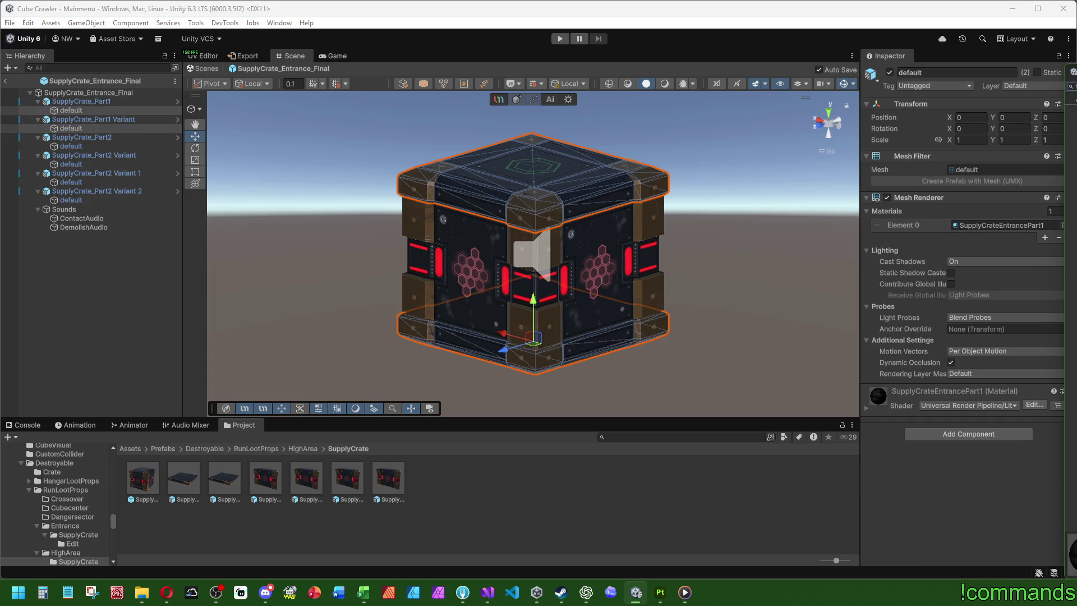
double_click(1070, 224)
click(117, 312)
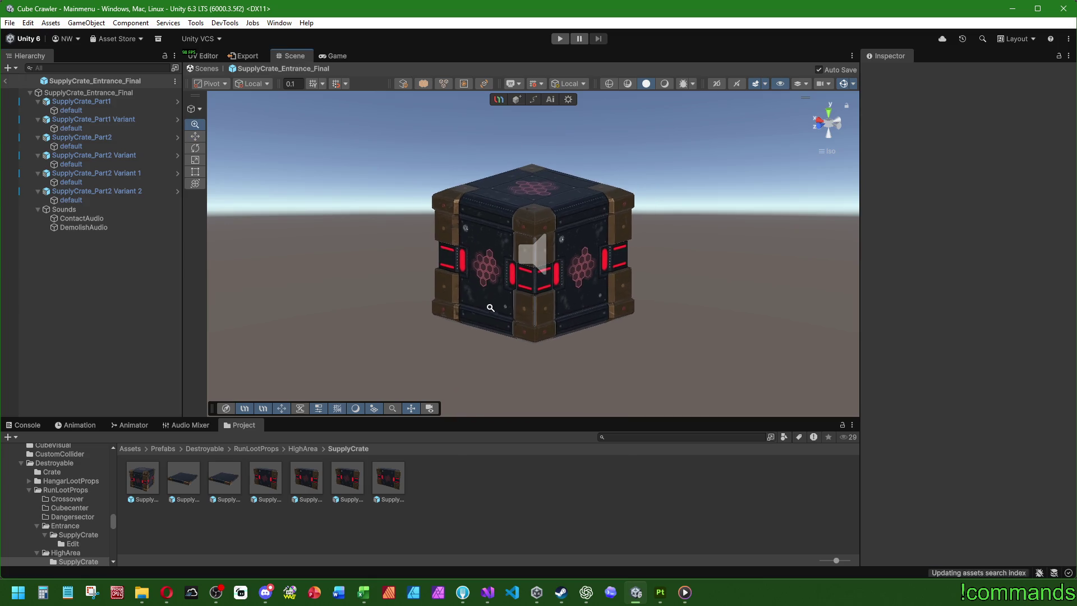
mouse_move(546, 247)
alt+mouse_down()
mouse_move(637, 312)
mouse_move(943, 262)
mouse_move(842, 269)
alt+mouse_up()
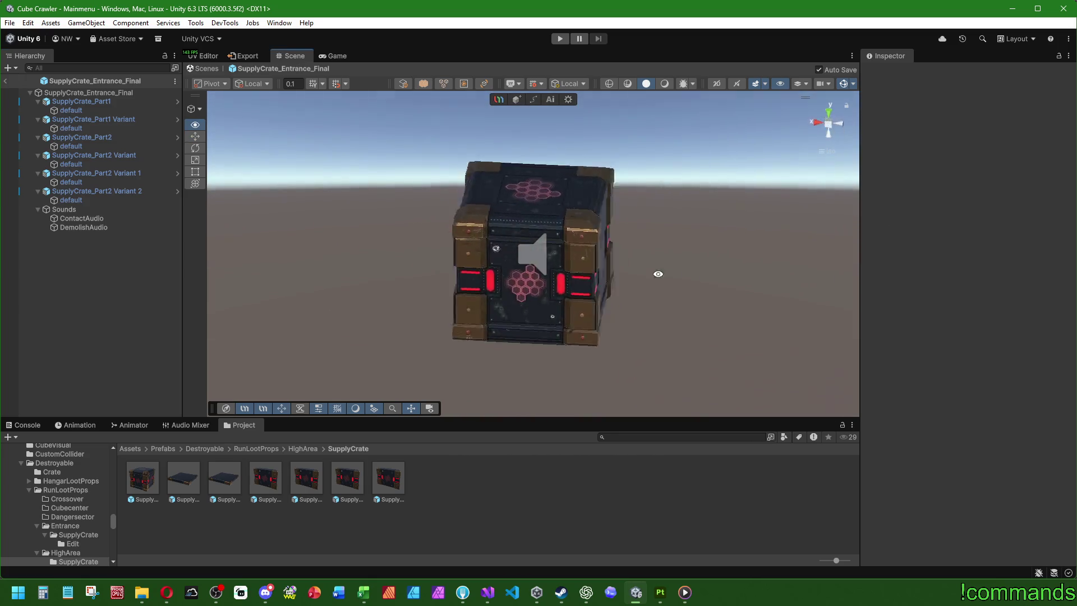
Go to the RunLootProps/Entrance/SupplyCrate folder and select the first entrance crate prefab.
click(255, 449)
click(269, 481)
double_click(269, 481)
double_click(143, 479)
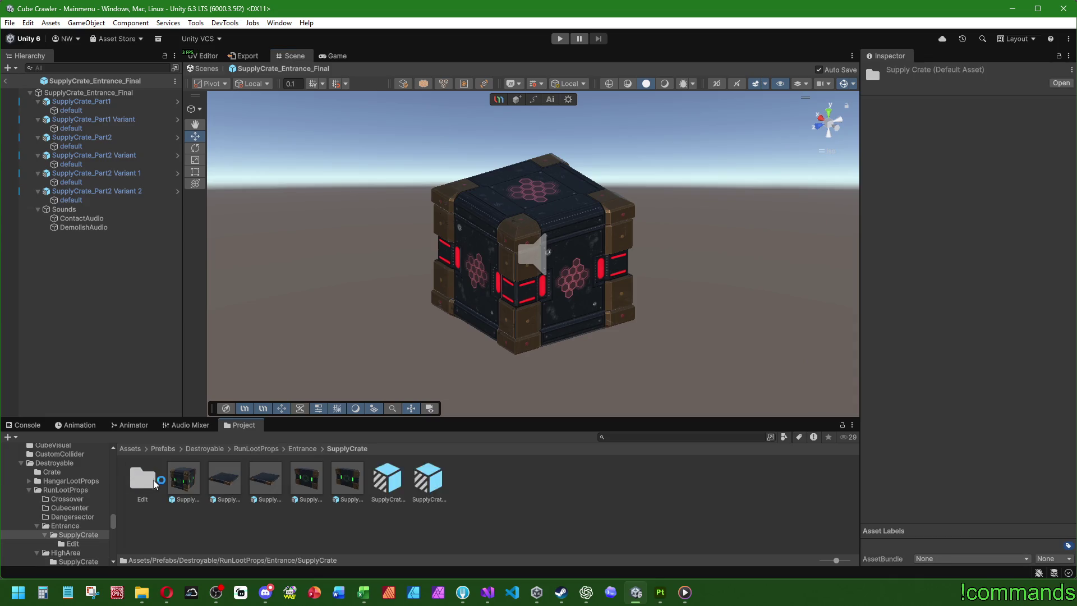
click(184, 479)
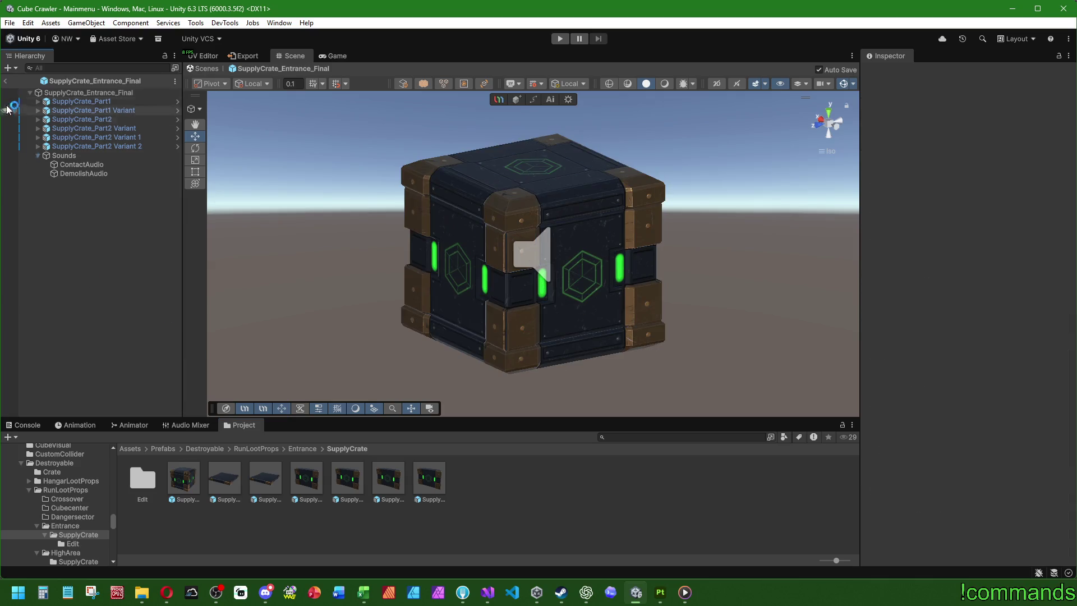
Open the ExampleRoom prefab from Prefabs/World/Stage1_Entrance for editing.
click(6, 81)
click(177, 449)
double_click(487, 523)
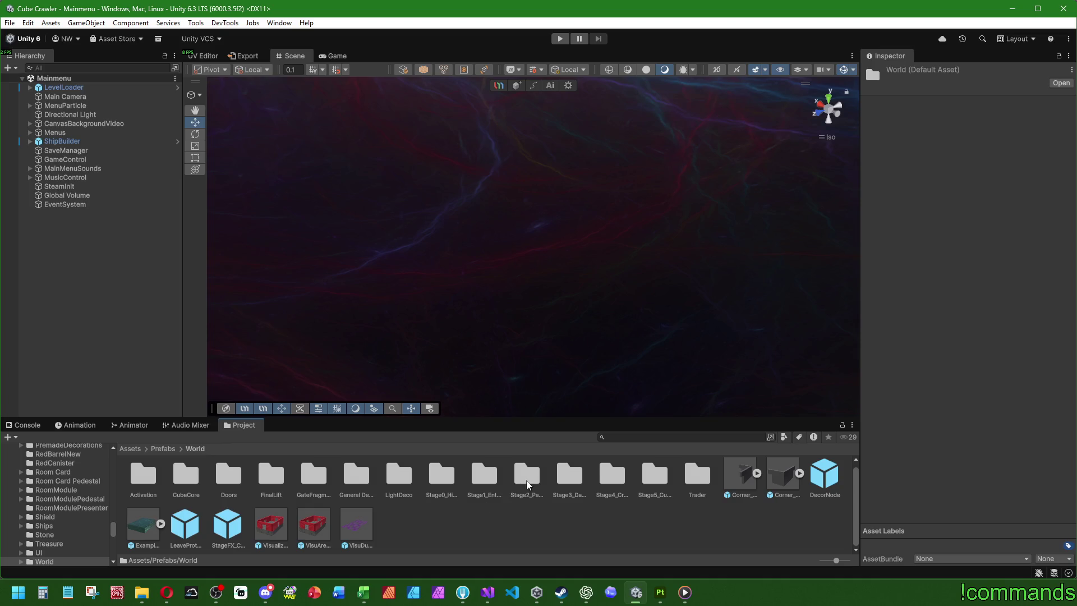
double_click(485, 478)
click(478, 481)
double_click(479, 482)
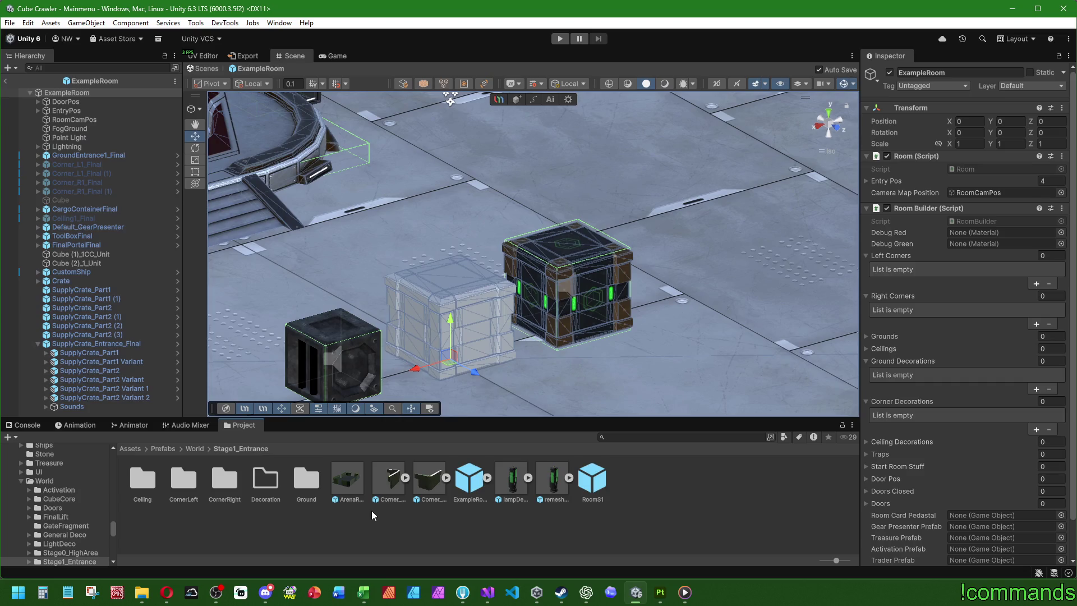
click(564, 378)
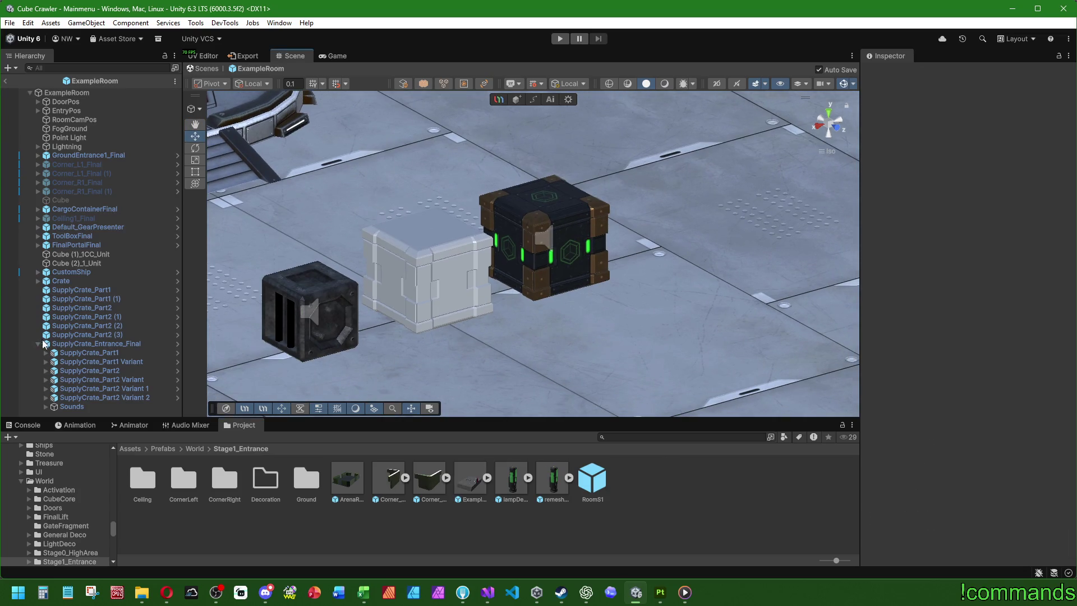
click(38, 344)
Drag the first HighArea SupplyCrate prefab from Destroyable/RunLootProps into the scene.
click(163, 449)
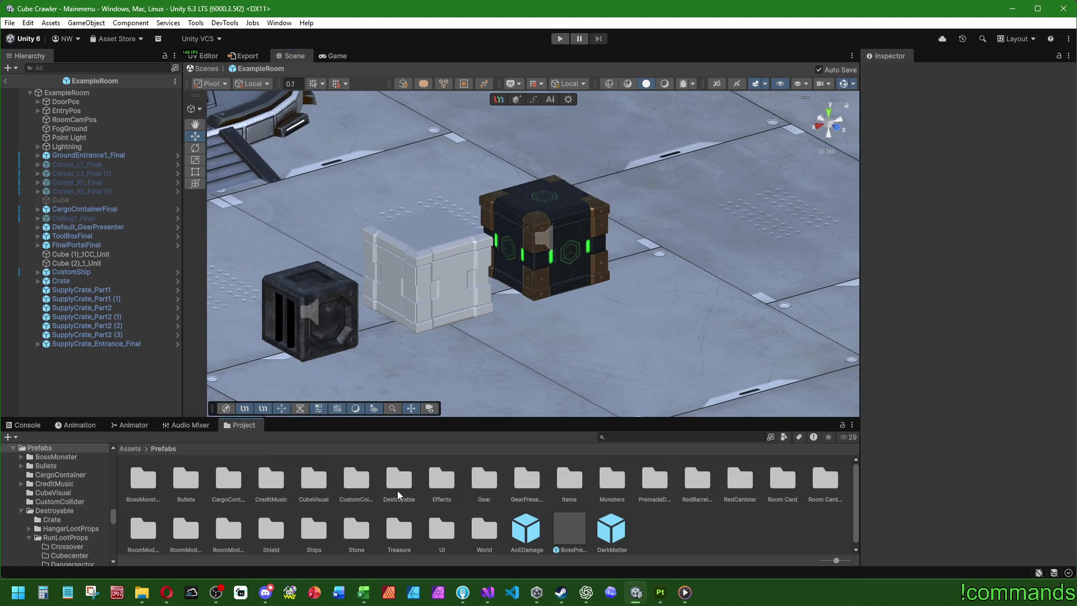
double_click(397, 490)
double_click(226, 486)
click(306, 482)
click(268, 484)
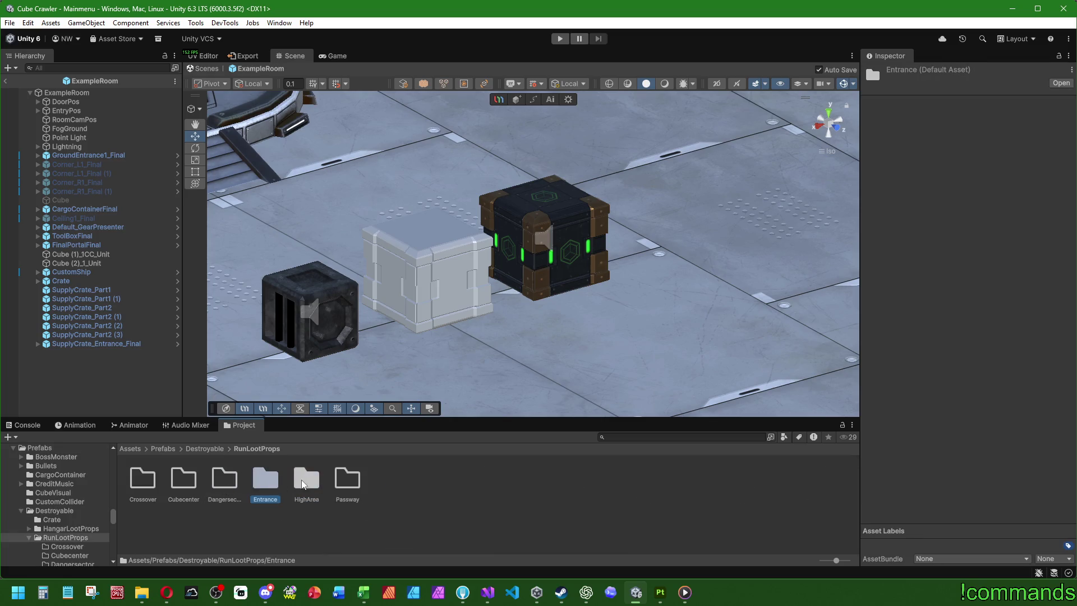
double_click(303, 485)
double_click(144, 478)
mouse_move(143, 478)
mouse_down()
mouse_move(99, 382)
mouse_move(539, 242)
mouse_up()
Reset the new crate's Transform and set its Position X to -8.
right_click(904, 132)
click(920, 137)
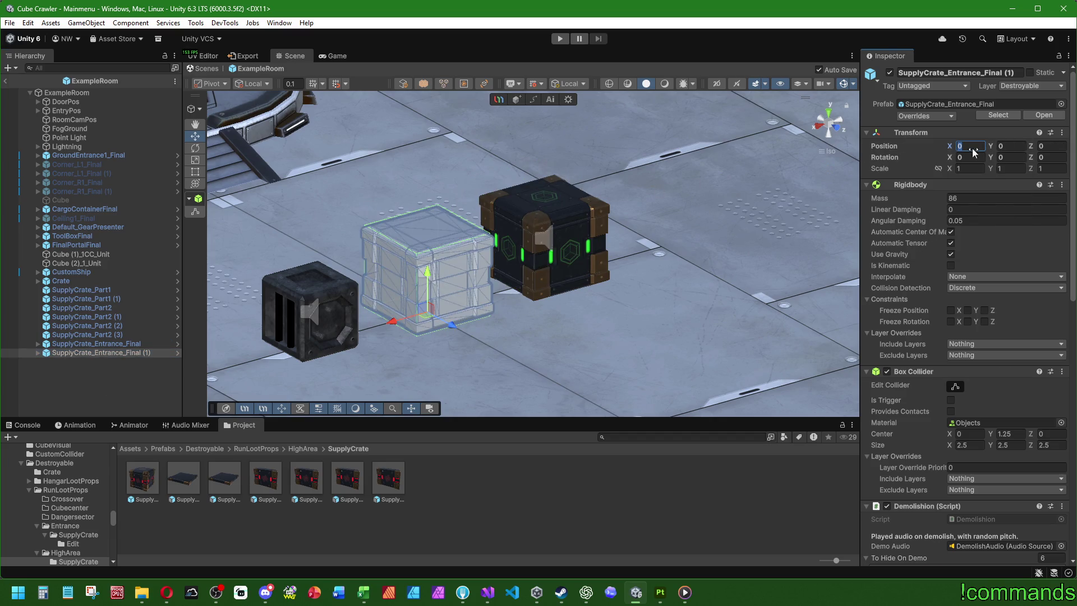
text(-8)
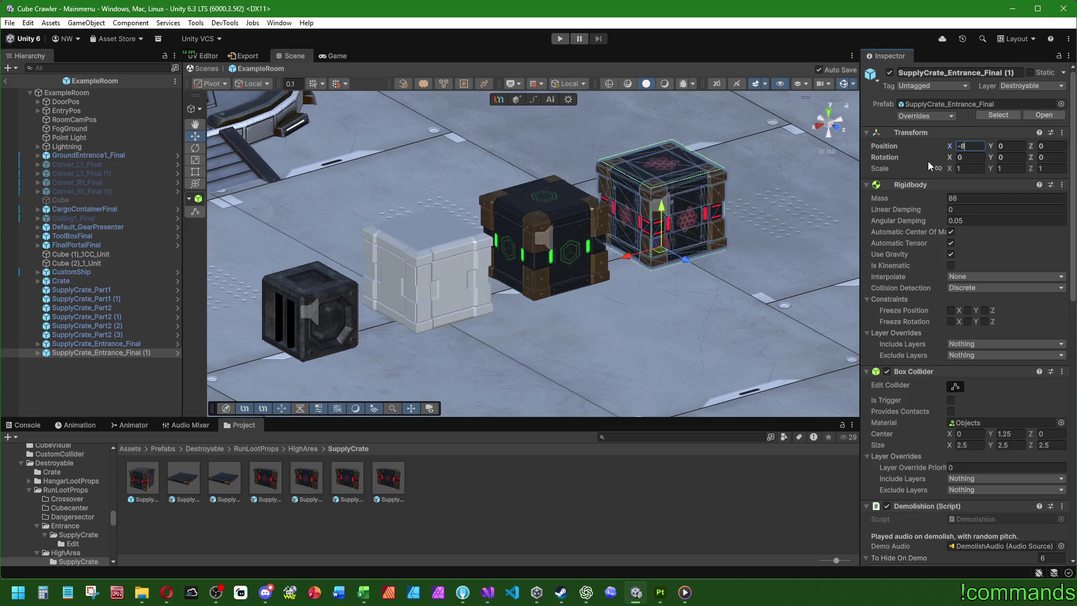
click(682, 269)
Orbit, zoom and pan the Scene view to inspect both crates from above.
mouse_move(681, 269)
alt+mouse_down()
mouse_move(395, 298)
mouse_move(548, 331)
mouse_move(533, 322)
mouse_move(487, 332)
mouse_move(523, 352)
mouse_move(548, 267)
mouse_move(486, 275)
alt+mouse_up()
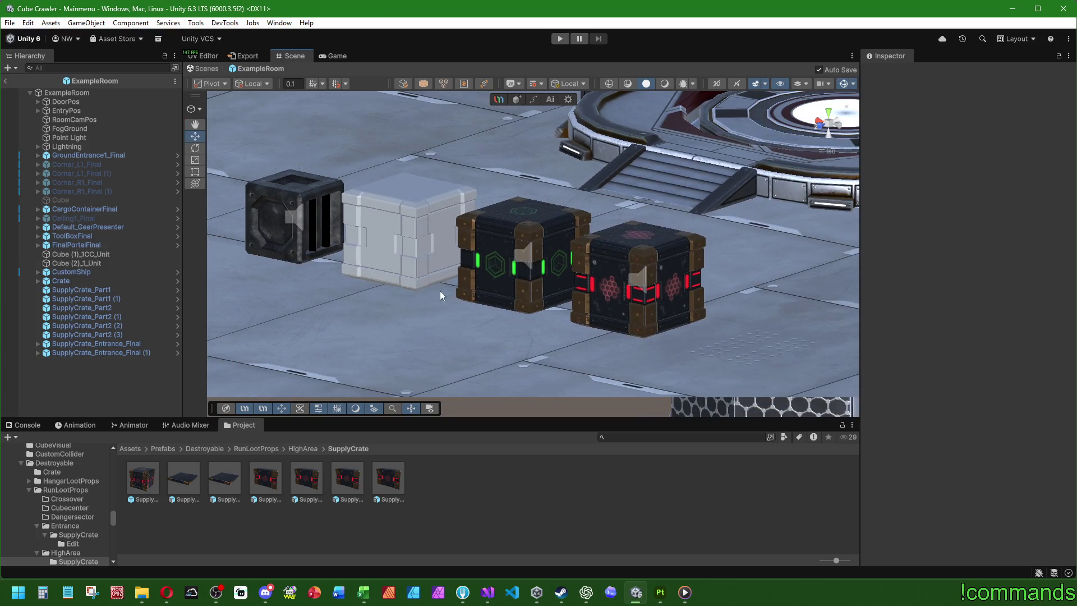
mouse_move(486, 289)
alt+mouse_down()
mouse_move(463, 277)
mouse_move(501, 292)
mouse_move(503, 306)
mouse_move(507, 271)
mouse_move(631, 302)
alt+mouse_up()
scroll(633, 303, down, 10)
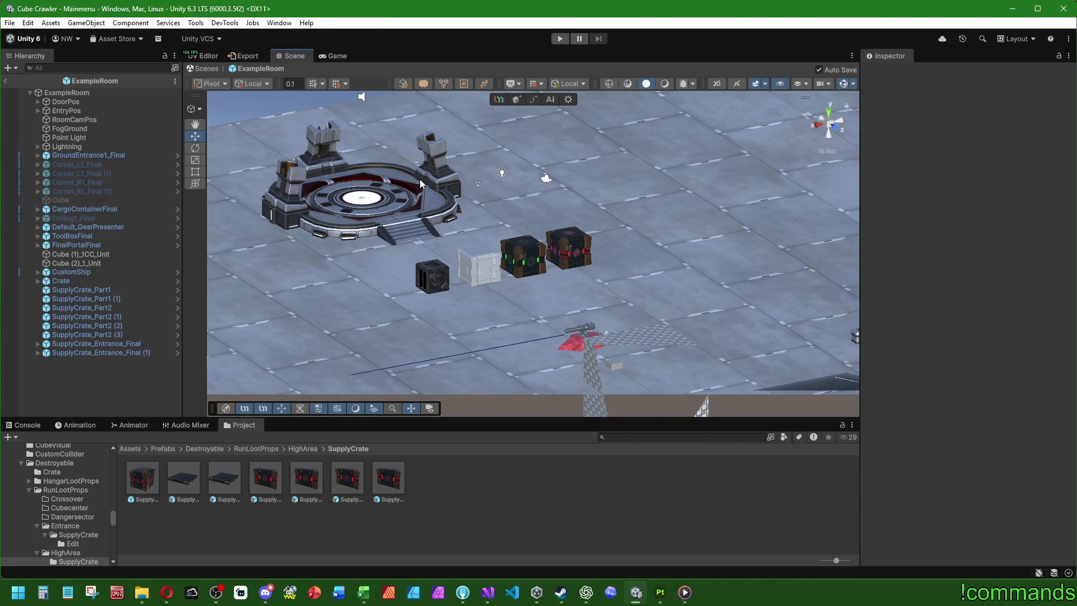
scroll(517, 299, up, 10)
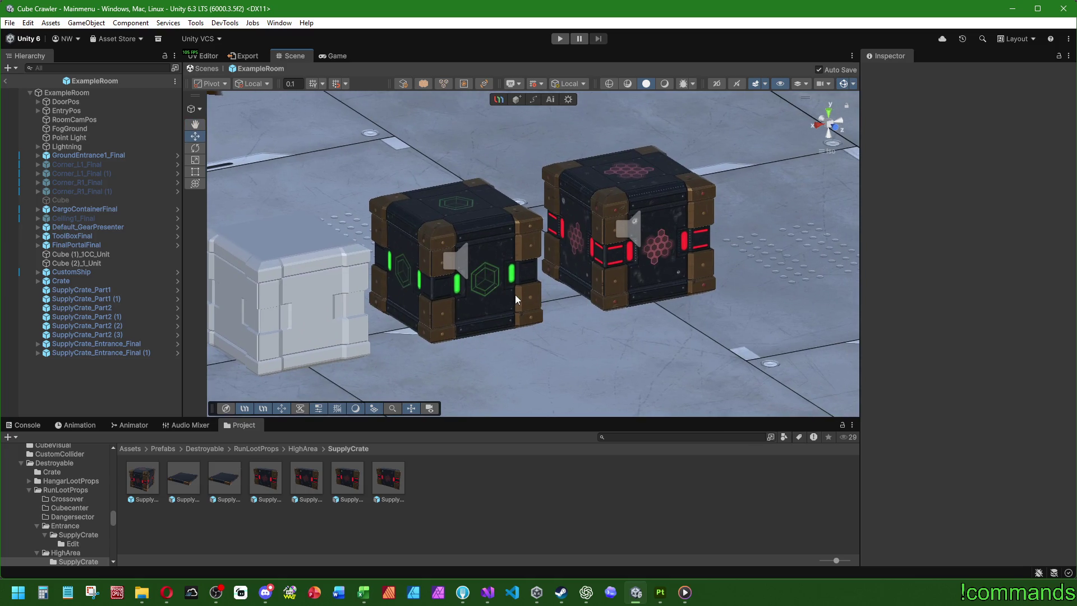
scroll(628, 277, down, 5)
alt+drag(477, 284, 540, 287)
middle_drag(641, 223, 554, 280)
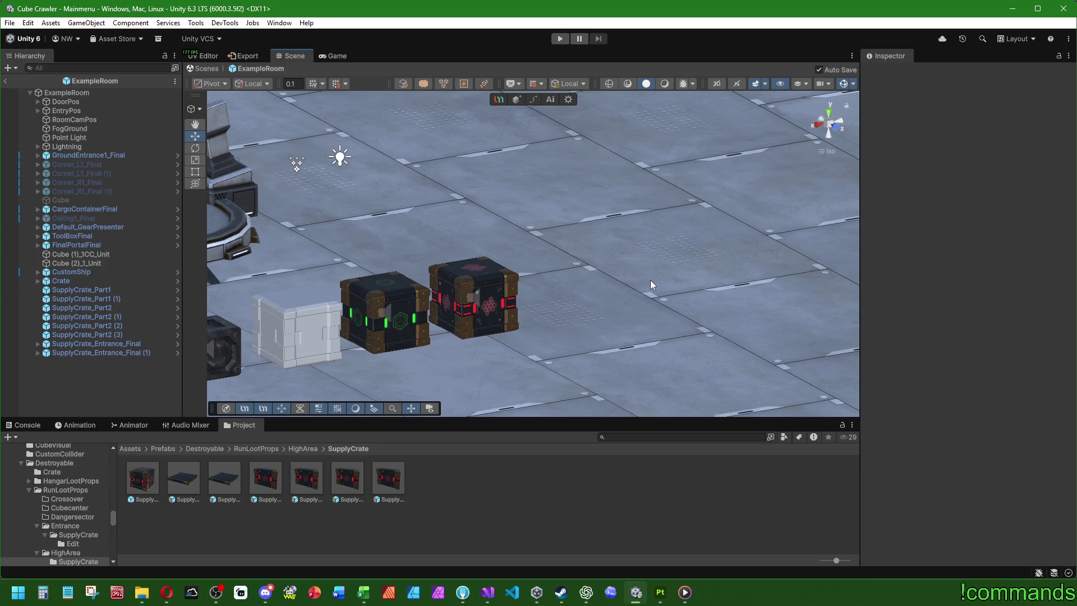
mouse_move(494, 314)
alt+mouse_down()
mouse_move(806, 202)
mouse_move(505, 292)
mouse_move(493, 318)
mouse_move(417, 338)
alt+mouse_up()
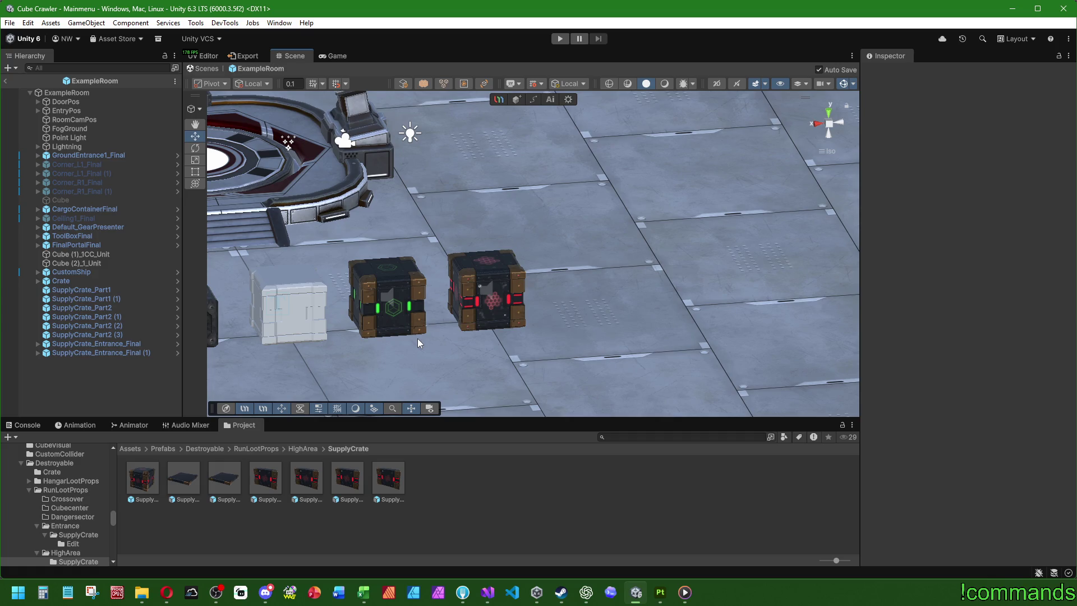
Delete the placed crate copy and rename the prefab to SupplyCrate_Higharea_Final.
click(126, 352)
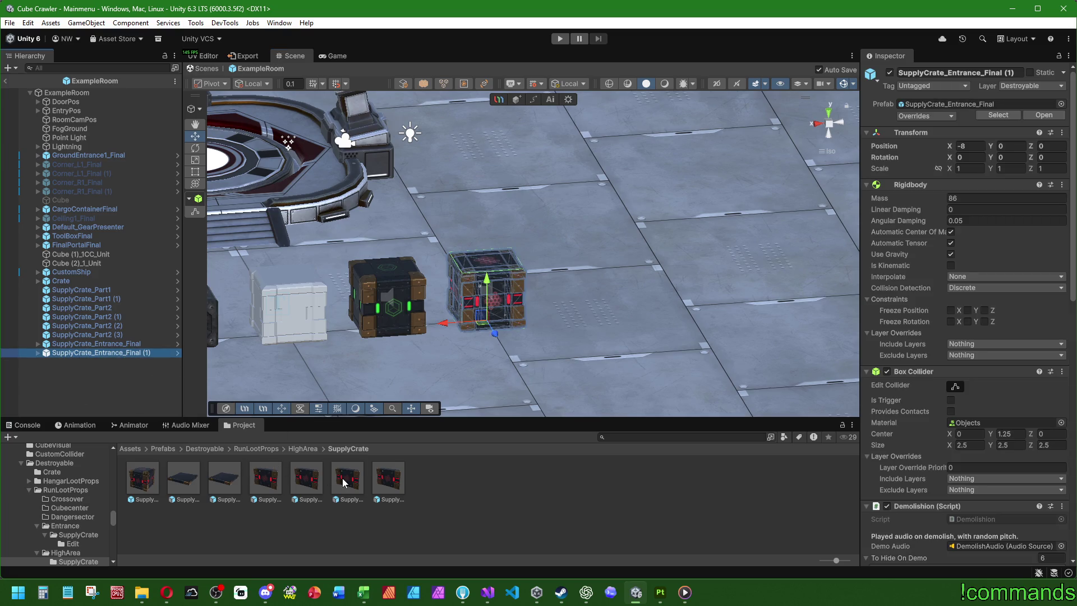
key(Delete)
click(154, 481)
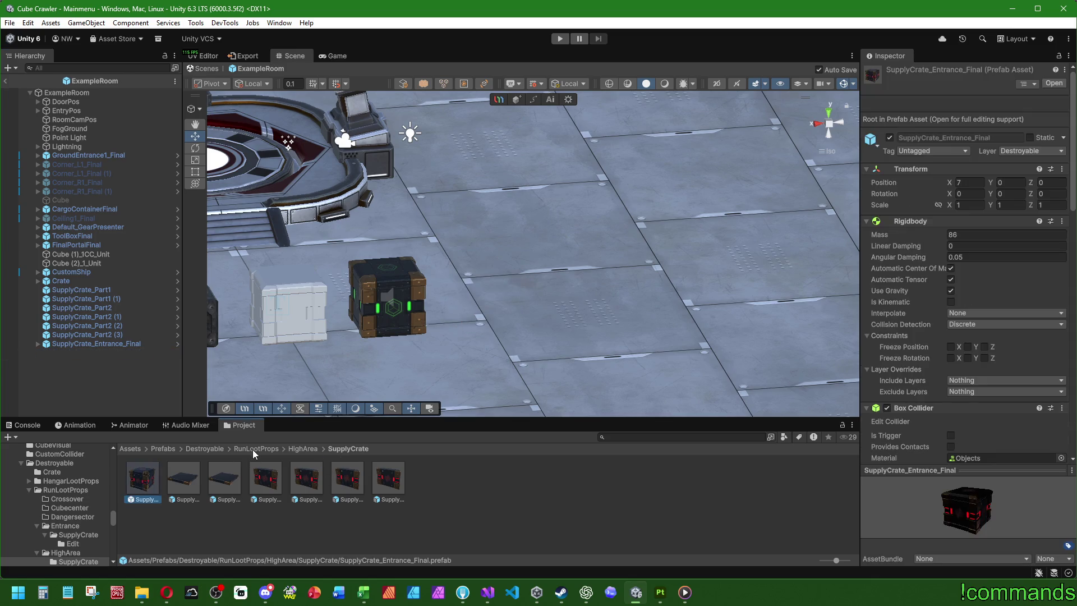
key(End)
key(BackSpace)
key(BackSpace)
key(BackSpace)
text(Higharea)
key(Return)
Place the renamed crate in the room, reset its transform and set X to -8.
drag(140, 464, 109, 387)
right_click(911, 132)
click(982, 140)
click(968, 146)
text(-8.53)
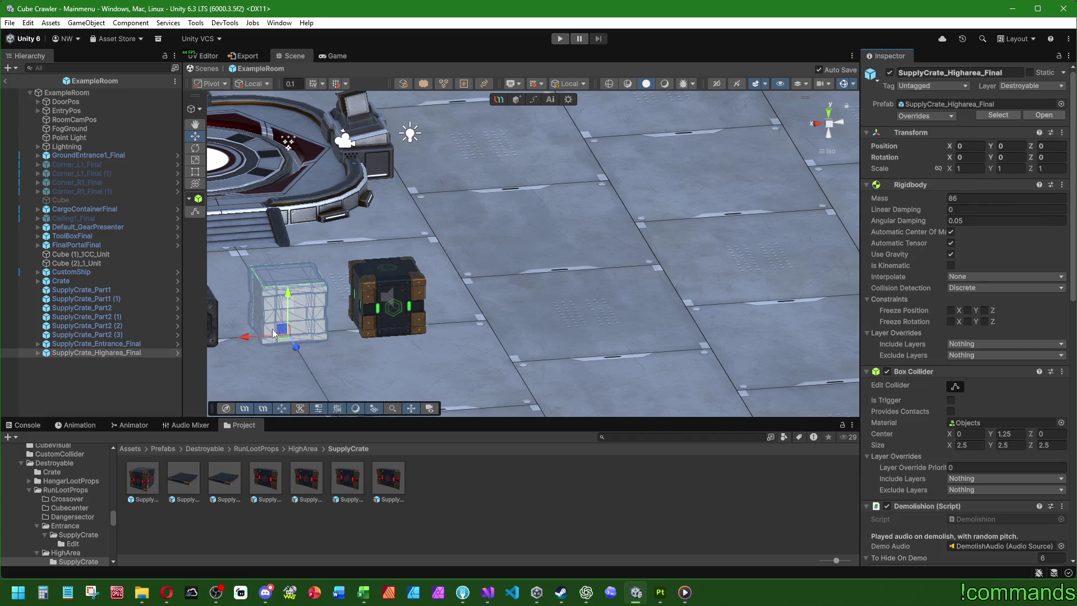
key(Return)
click(970, 146)
text(-8)
key(Return)
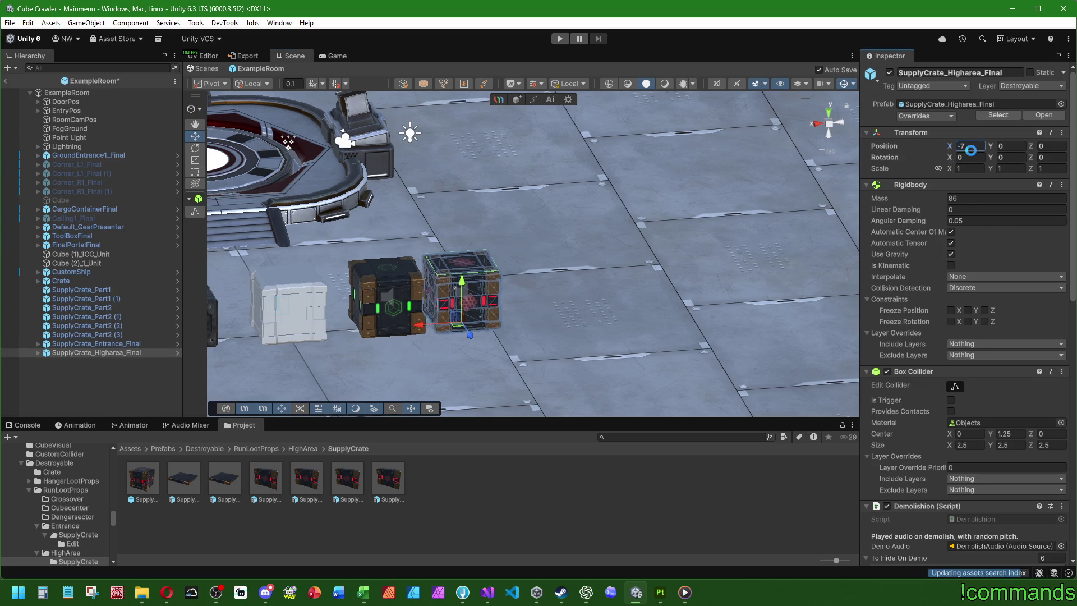
Move the Higharea crate to X -7, right beside the green crate.
click(118, 396)
mouse_move(315, 314)
alt+mouse_down()
mouse_move(391, 322)
mouse_move(337, 325)
alt+mouse_up()
click(97, 352)
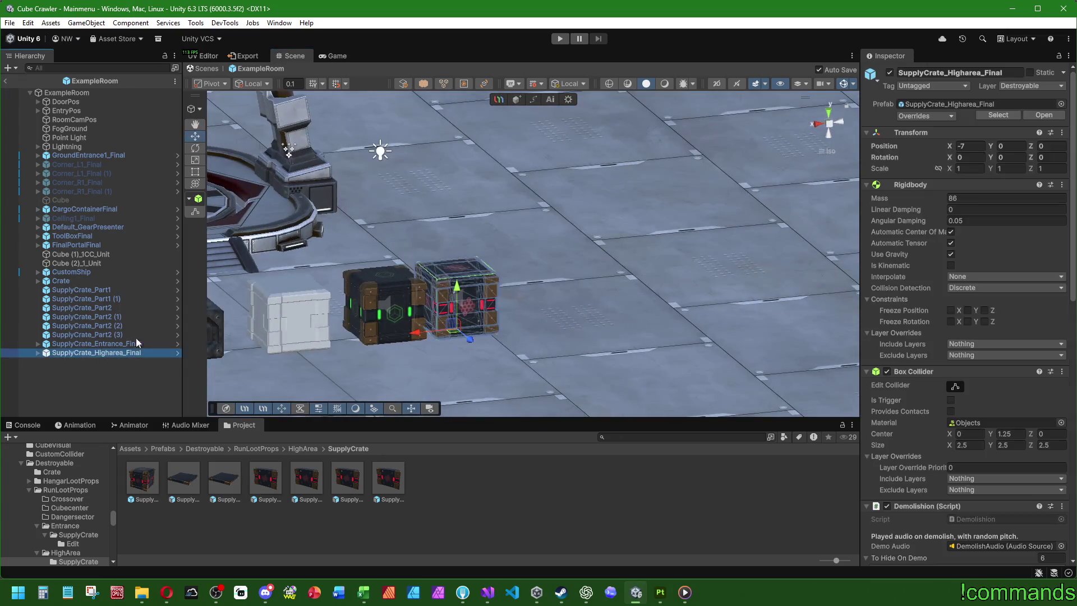
click(967, 146)
text(-)
key(Return)
click(100, 392)
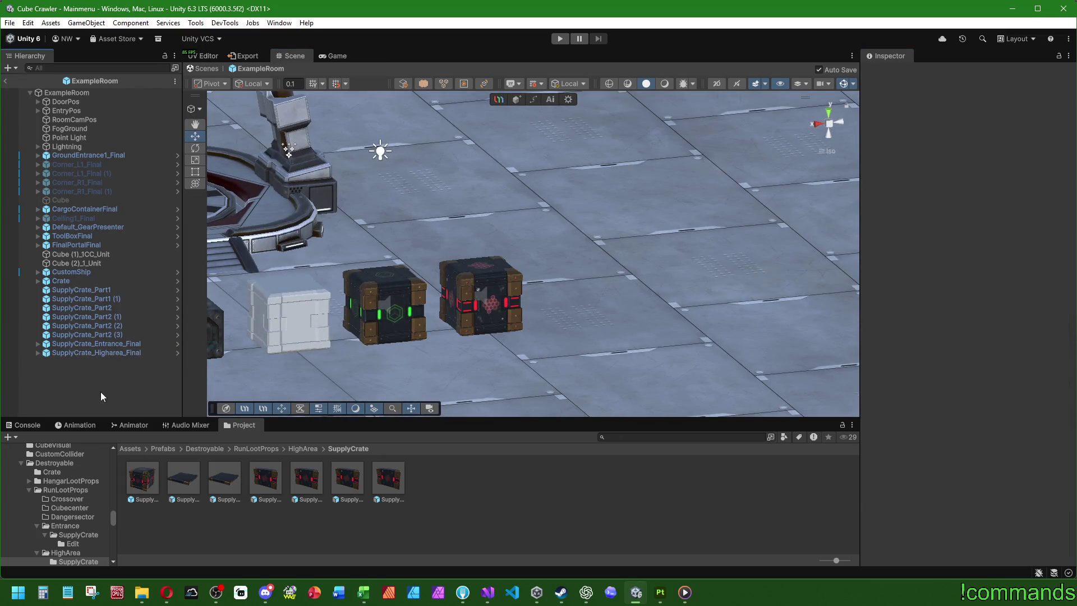
click(161, 449)
double_click(473, 520)
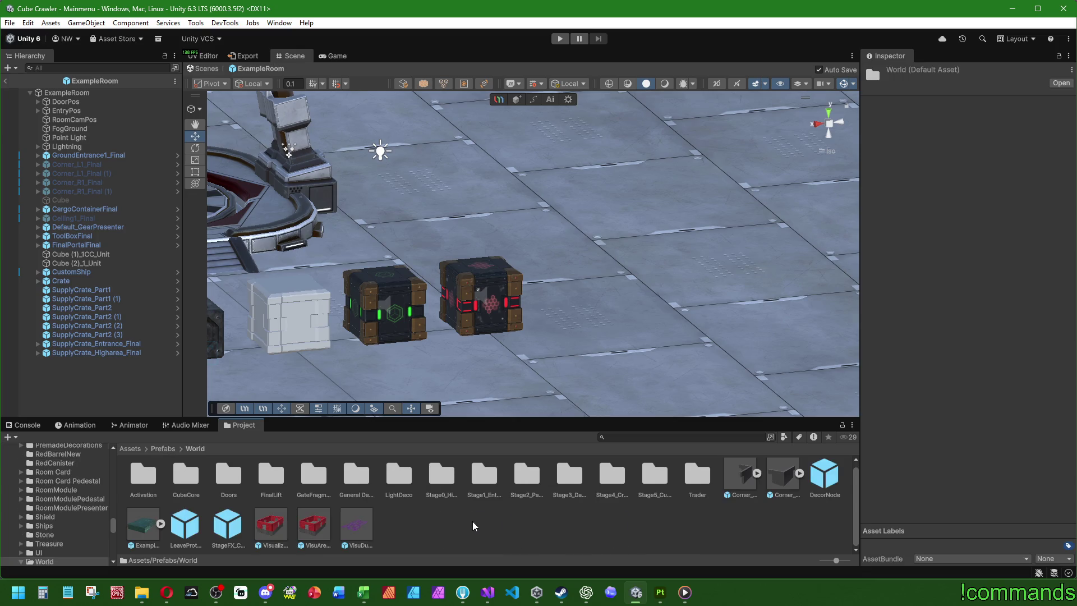
Assign SupplyCrate_Higharea_Final as Element 4 of RoomS0's Ground Decorations list in Stage0_HighArea.
double_click(437, 480)
click(347, 480)
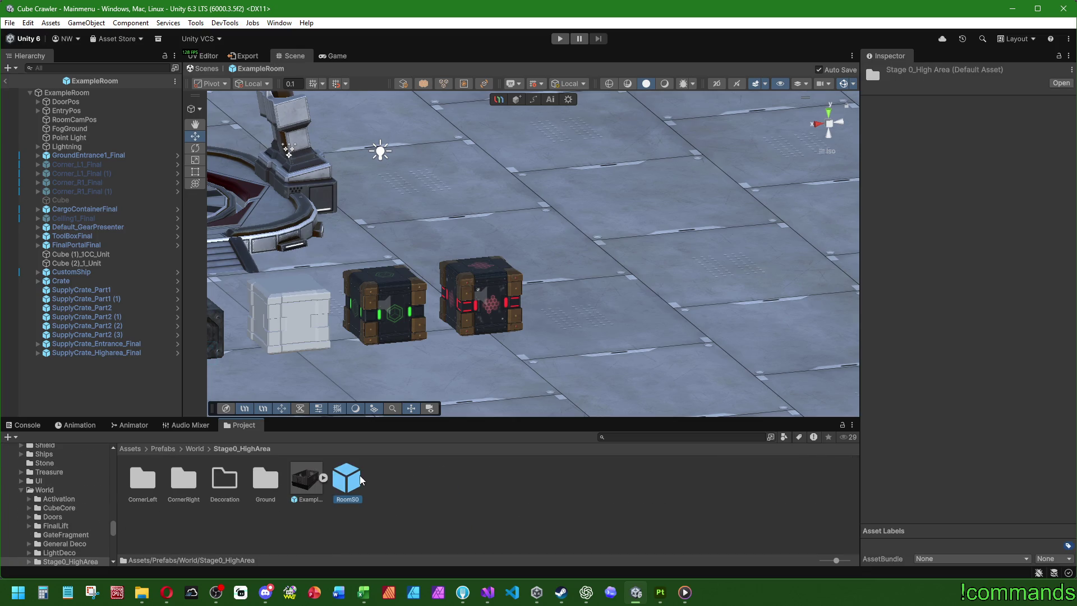
scroll(933, 351, down, 5)
click(1037, 309)
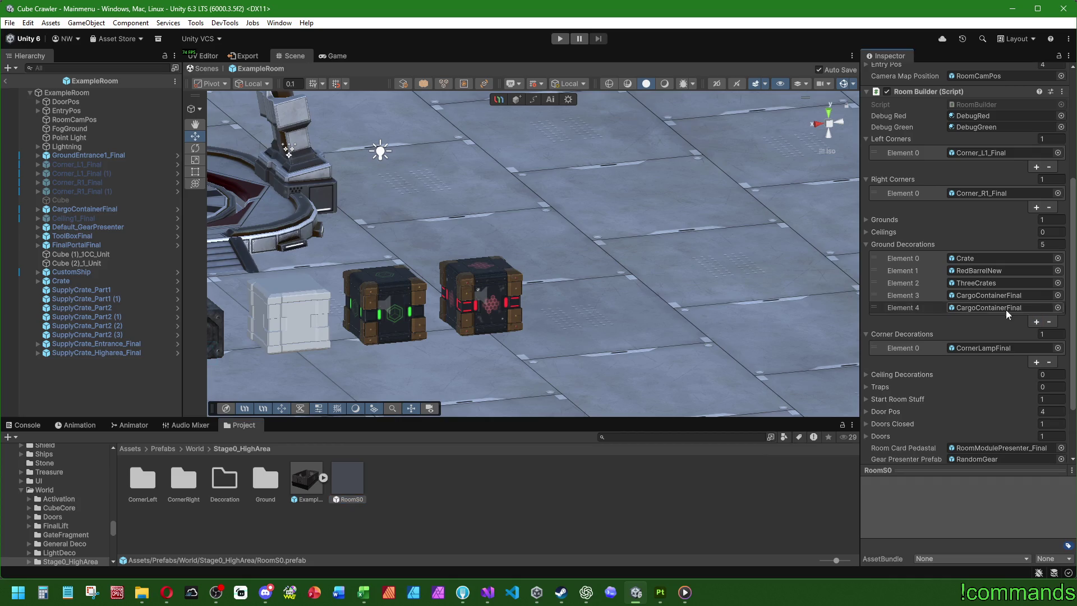
click(1059, 308)
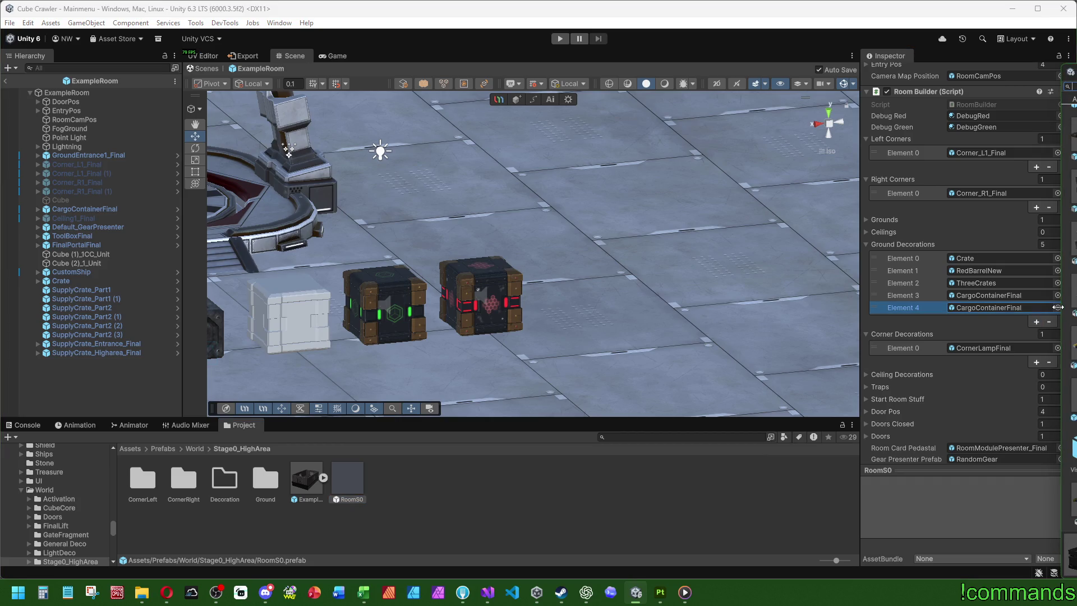
double_click(1070, 365)
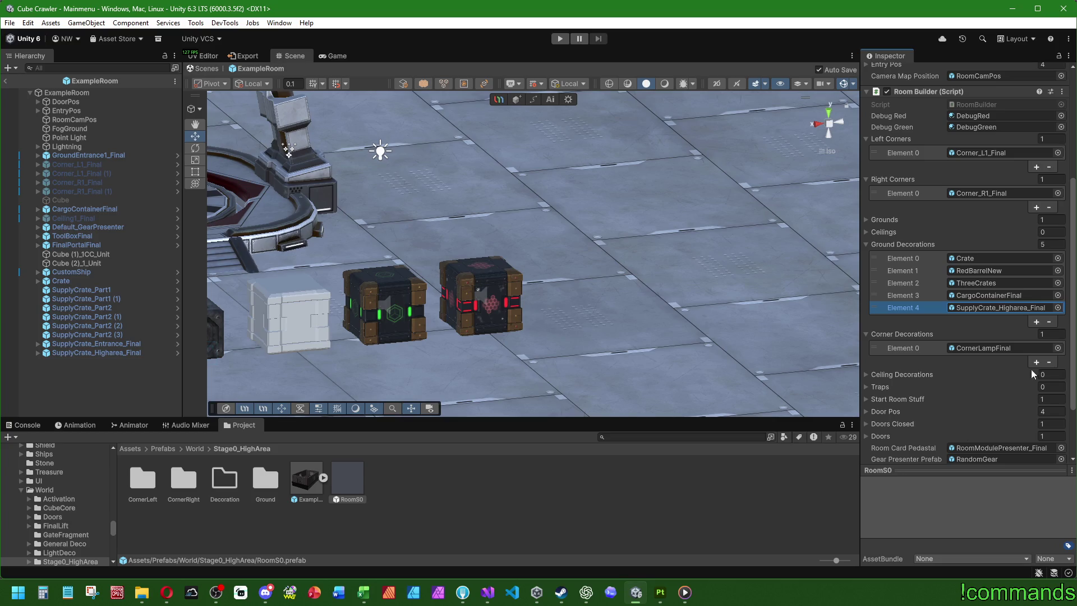
click(571, 535)
scroll(615, 270, up, 5)
mouse_move(623, 268)
alt+mouse_down()
mouse_move(700, 234)
mouse_move(360, 229)
mouse_move(451, 332)
alt+mouse_up()
click(114, 398)
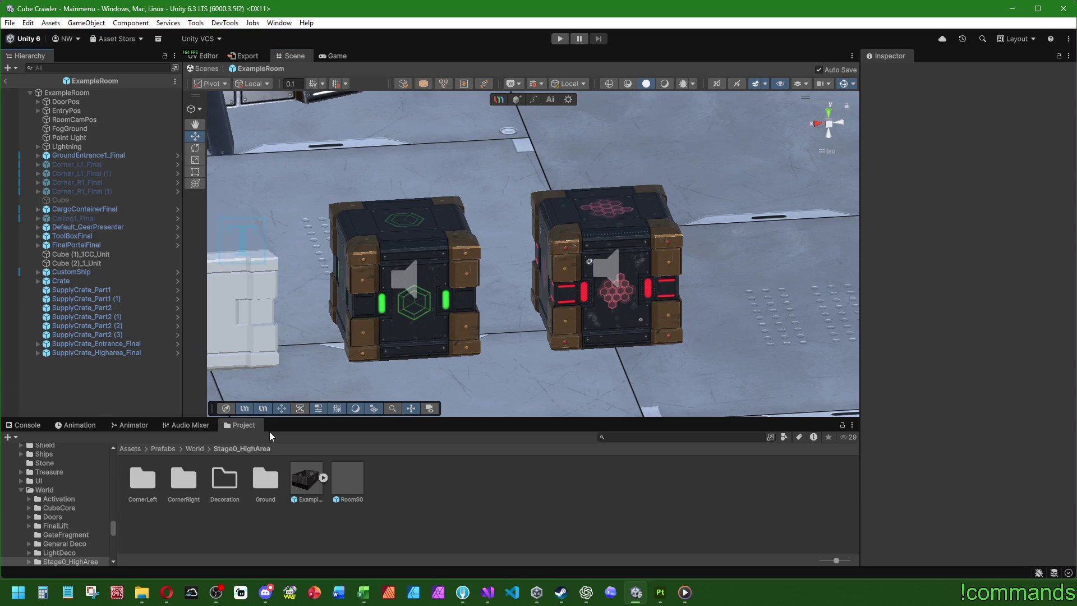
Select all seven supply crate prefabs in the HighArea SupplyCrate prefab folder.
click(163, 449)
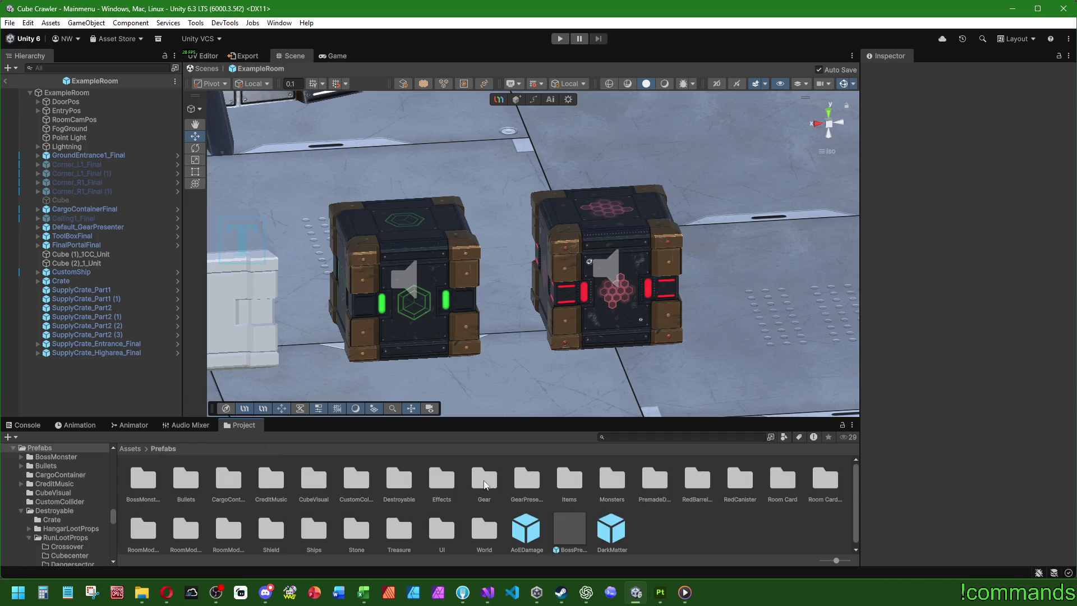
double_click(399, 480)
double_click(221, 480)
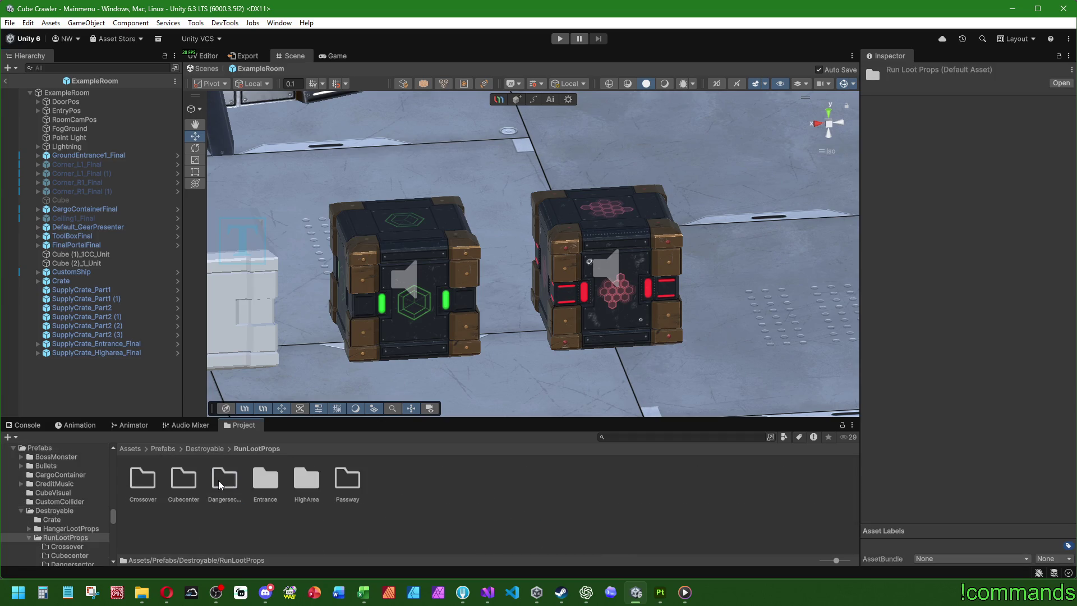
double_click(307, 483)
double_click(142, 479)
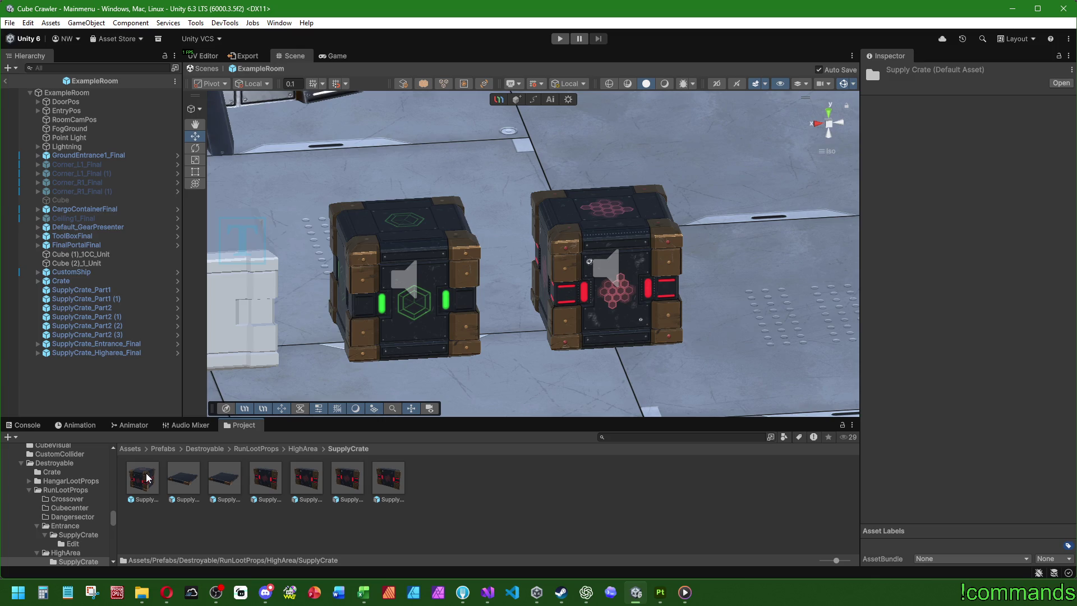
drag(412, 483, 156, 479)
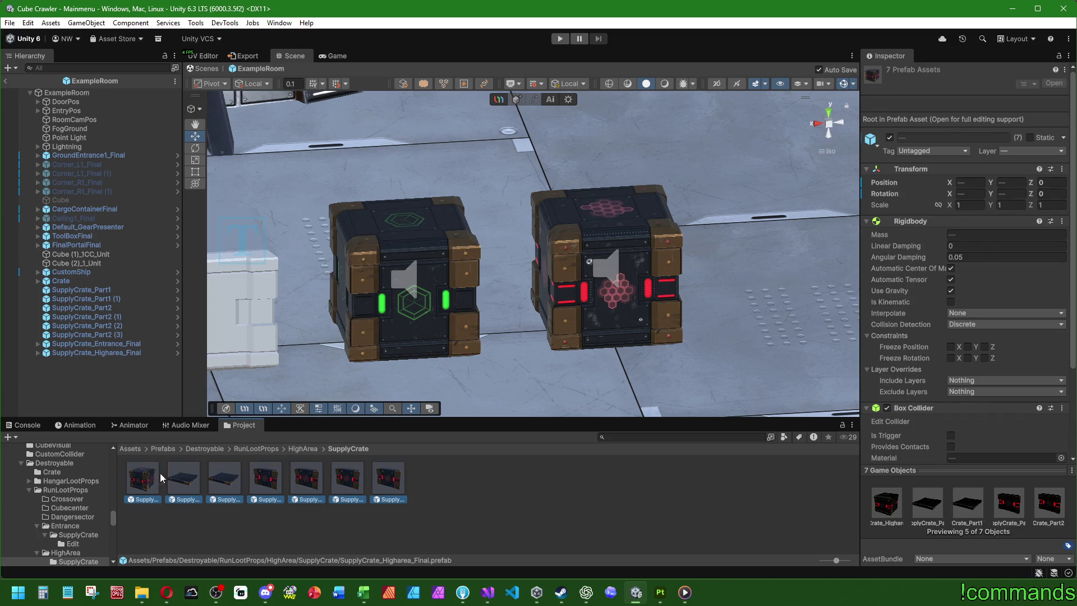
Create a SupplyCrate folder under Passway and paste the seven crate prefabs into it.
click(492, 508)
click(264, 449)
double_click(308, 481)
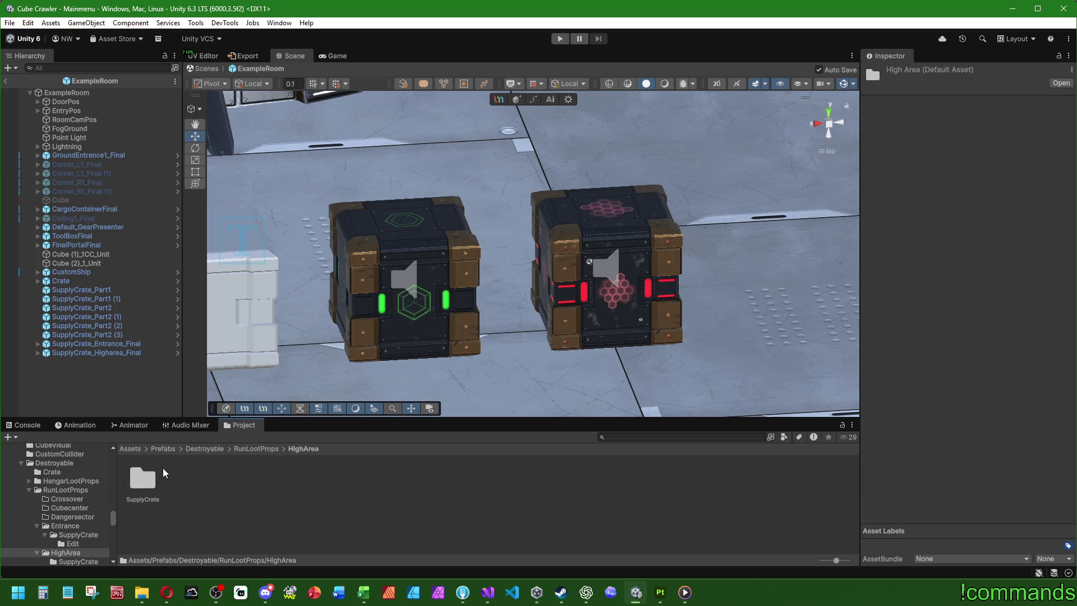
click(249, 449)
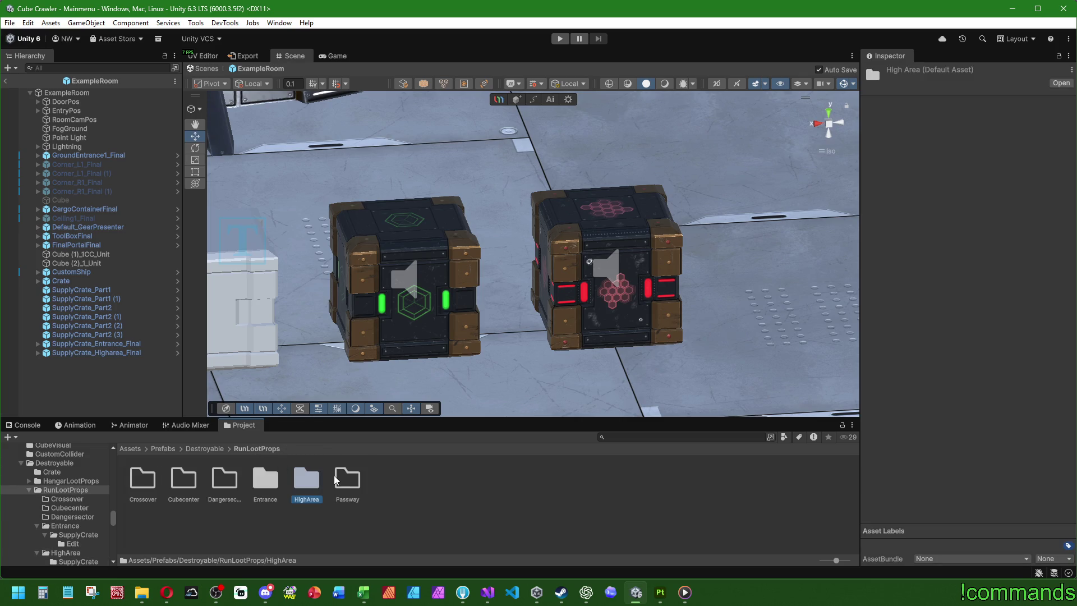
double_click(348, 479)
right_click(330, 482)
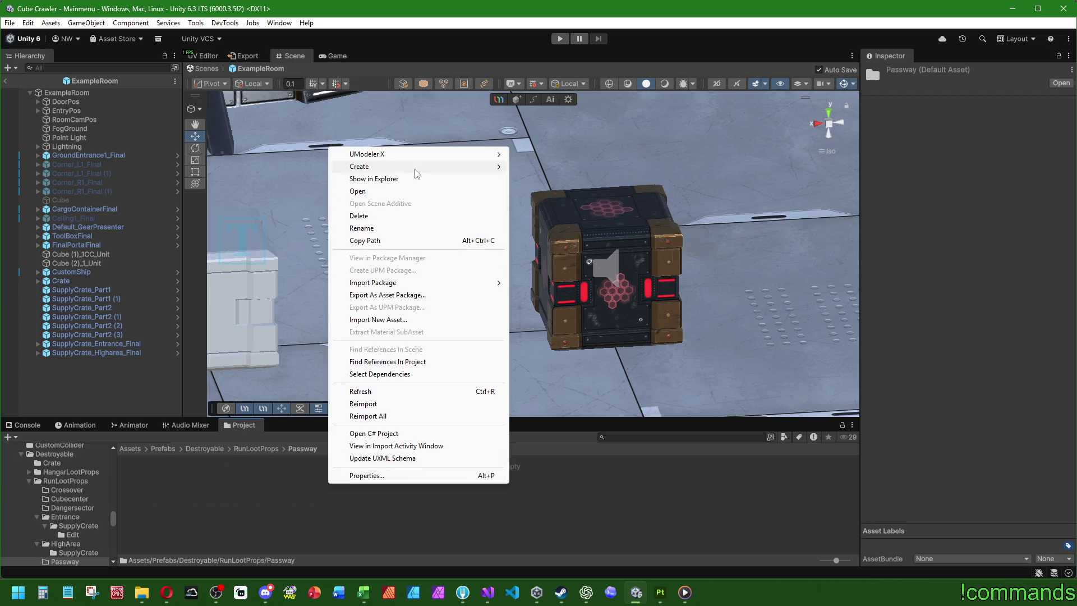
mouse_move(417, 168)
click(525, 166)
text(Suppl)
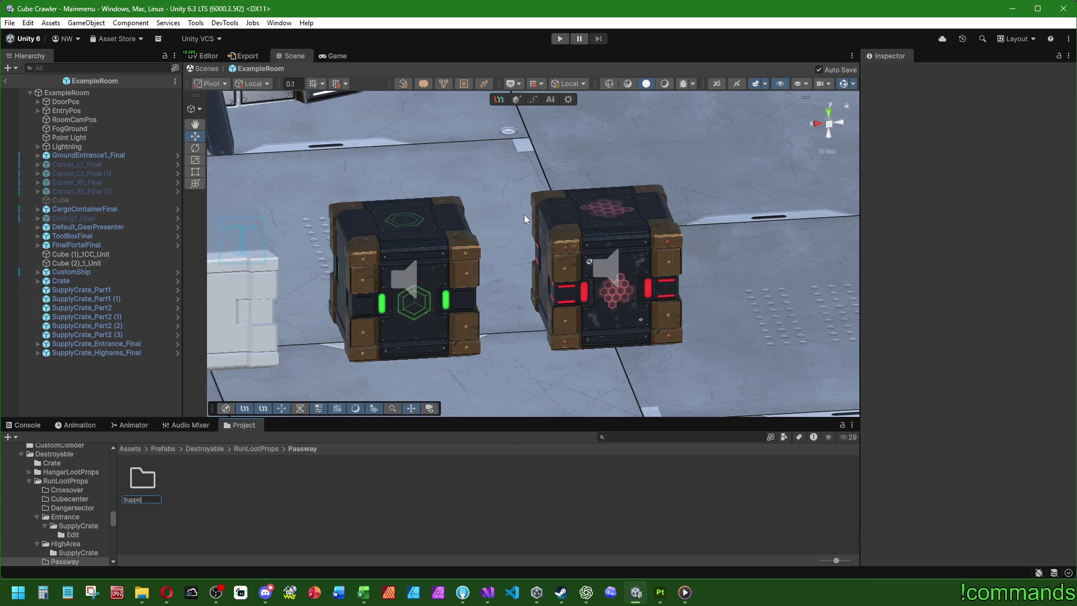
key(Return)
key(Return)
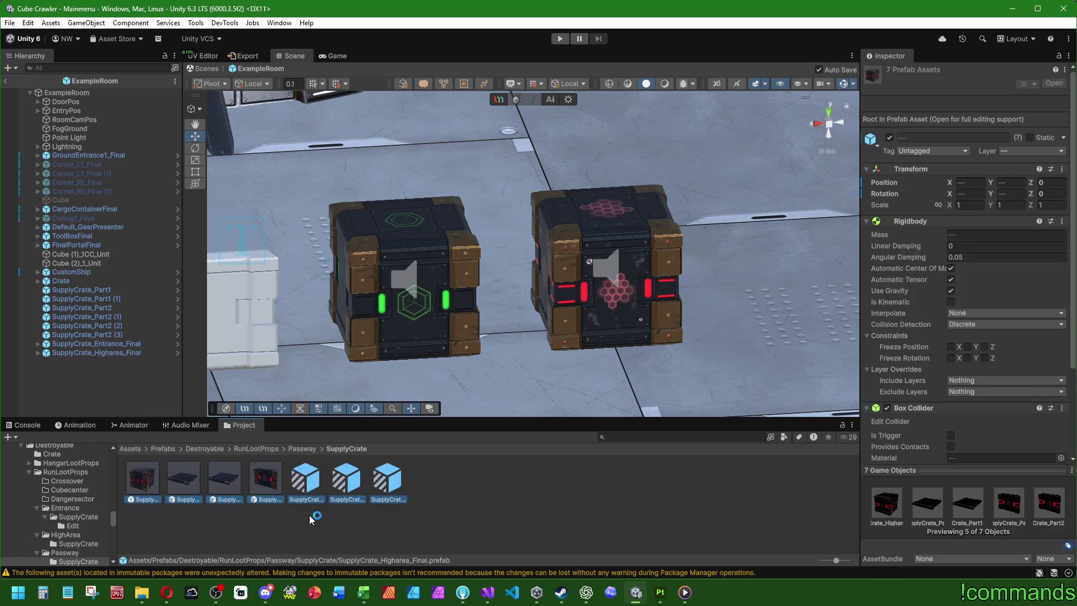
click(136, 476)
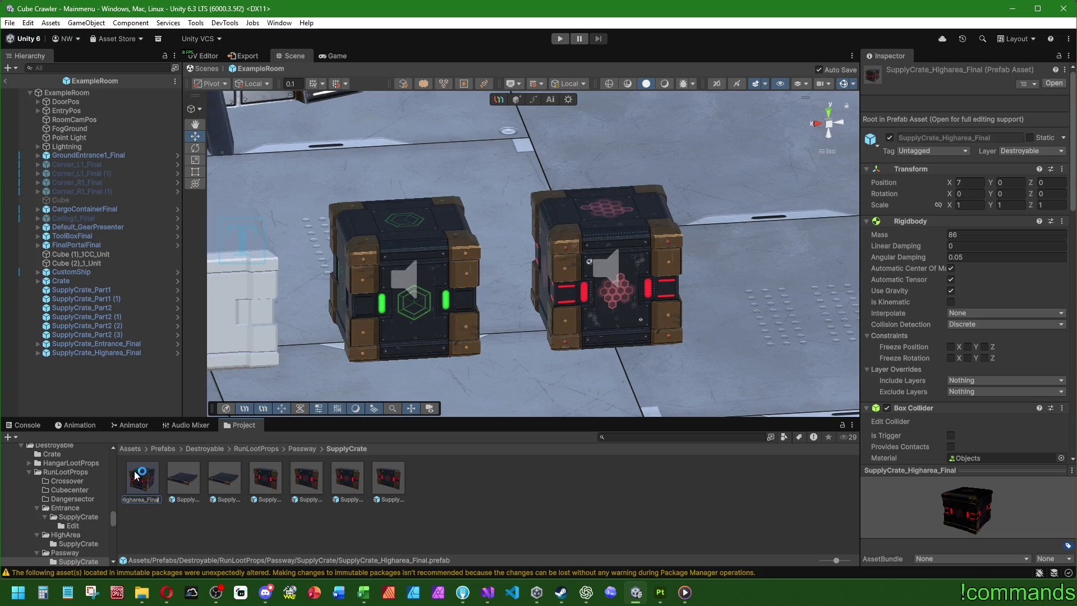
Rename the main copied prefab to SupplyCrate_Passway_Final.
key(BackSpace)
key(BackSpace)
key(BackSpace)
text(sway)
key(Return)
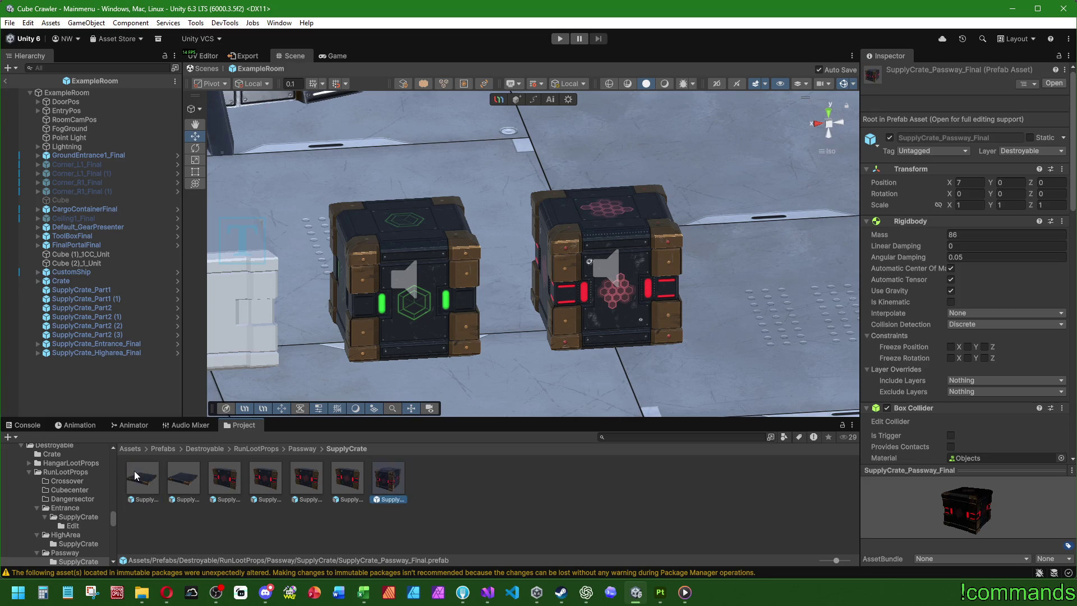
click(508, 499)
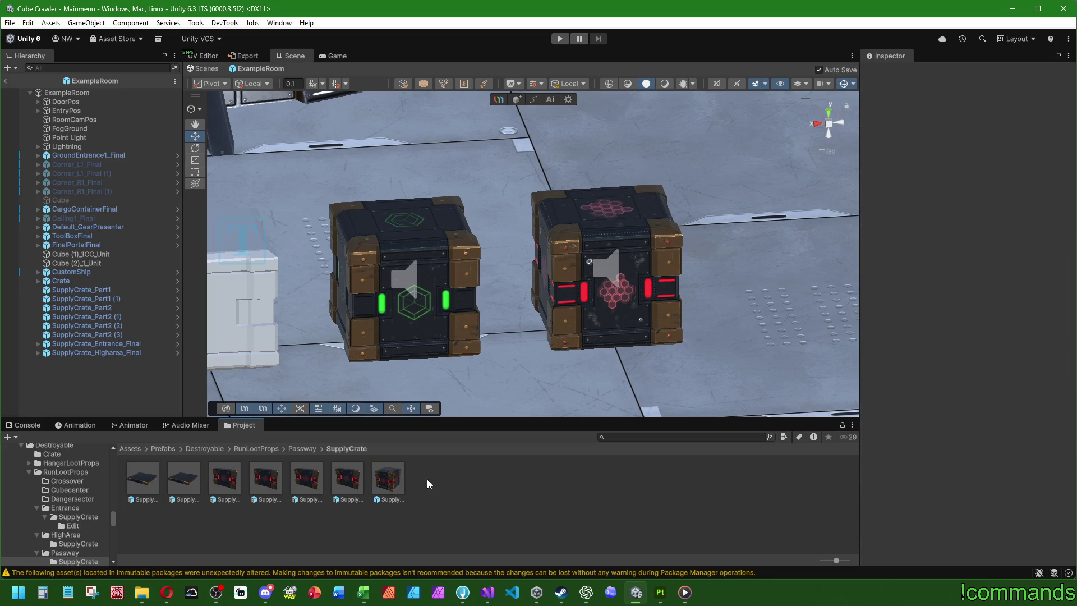
mouse_move(418, 393)
alt+mouse_down()
mouse_move(427, 322)
mouse_move(449, 415)
alt+mouse_up()
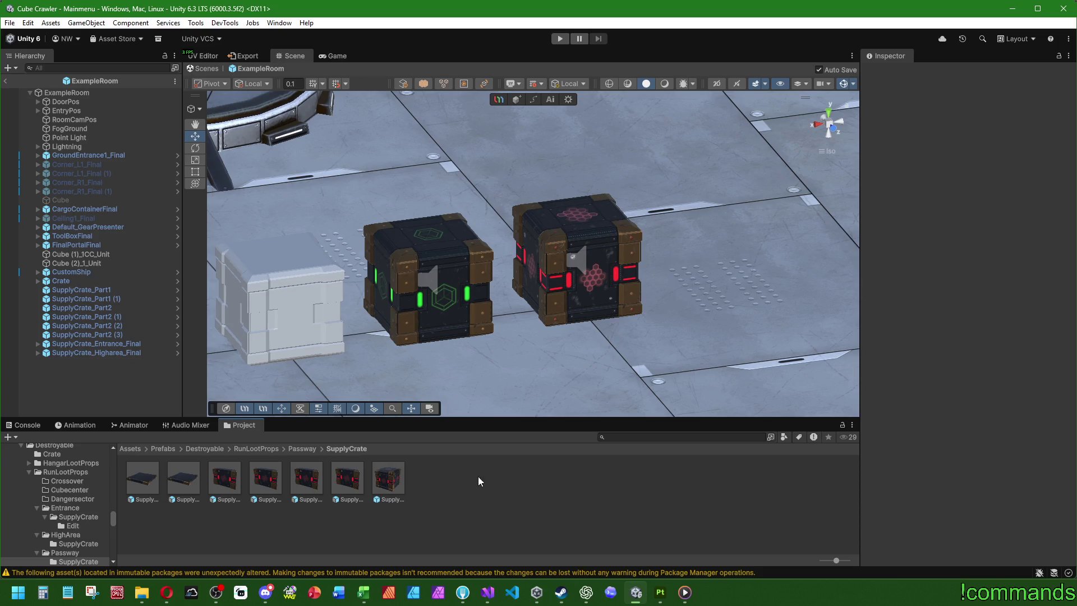
mouse_move(367, 600)
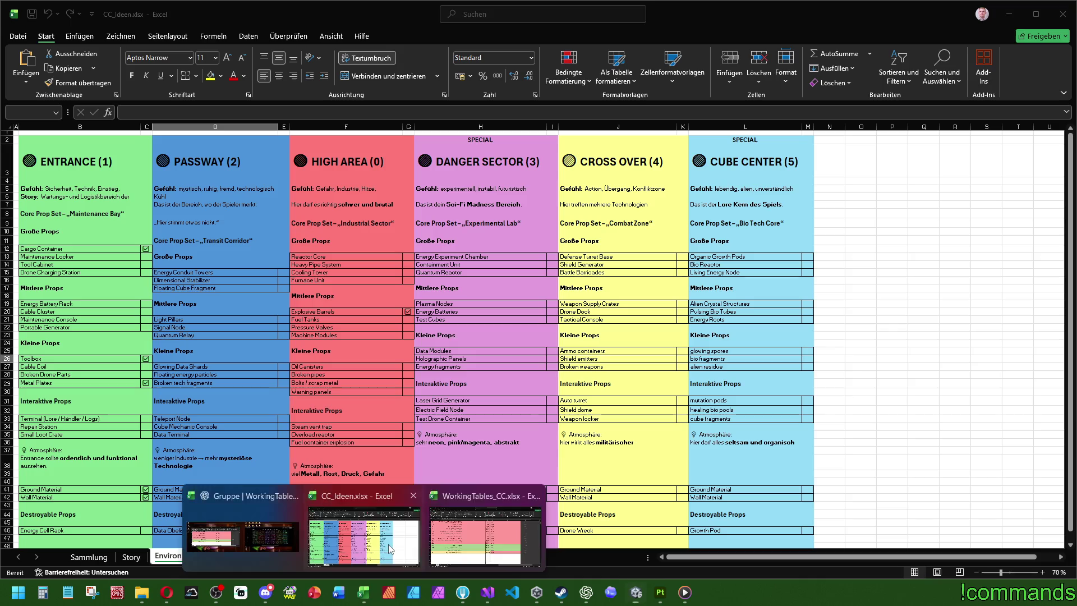
click(388, 544)
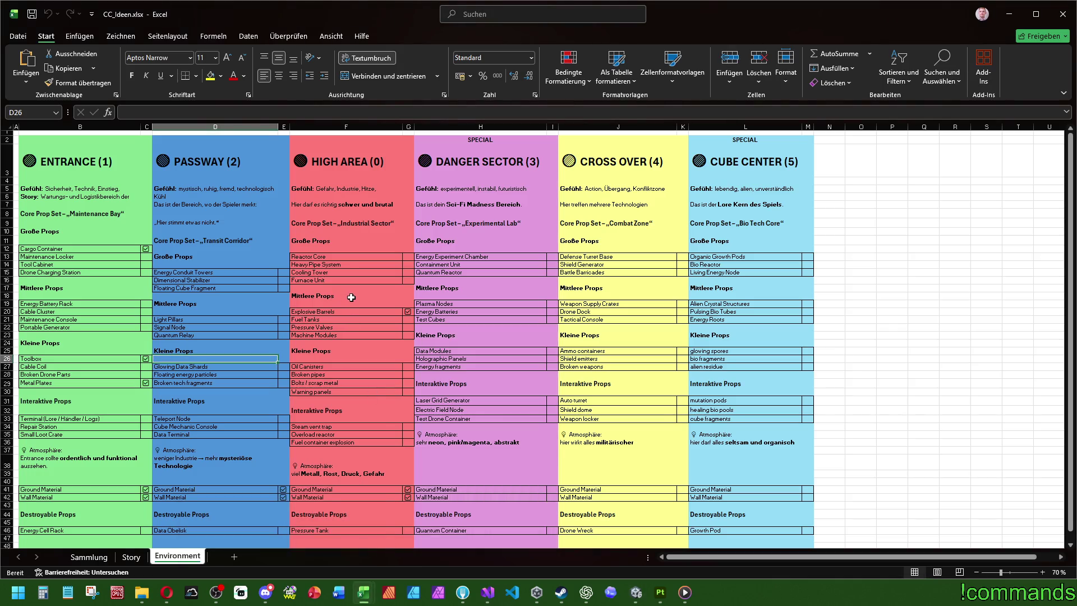
click(1013, 17)
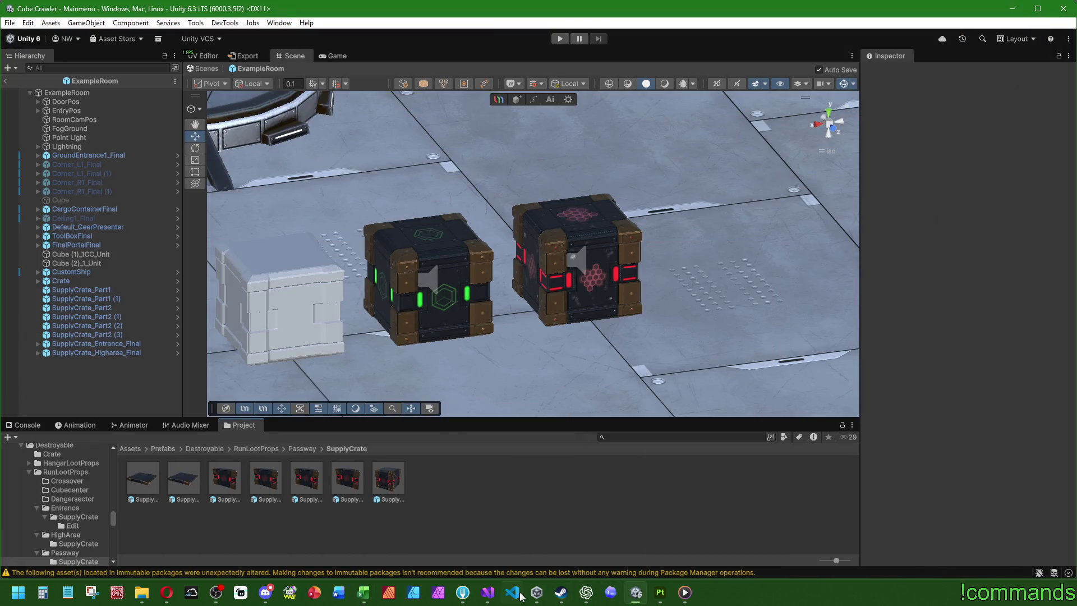
click(660, 593)
click(5, 28)
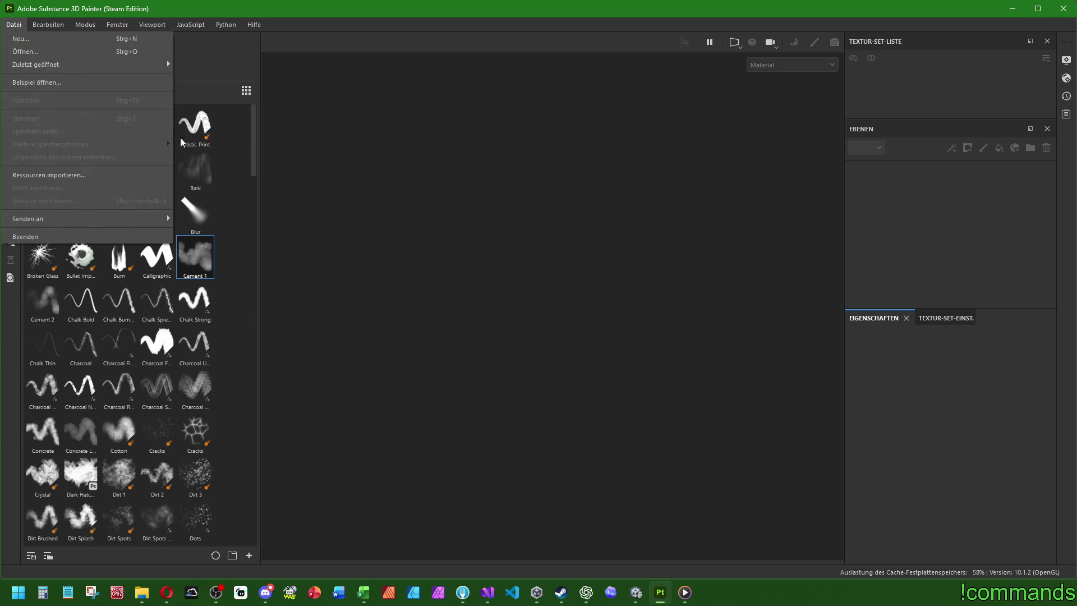
click(143, 600)
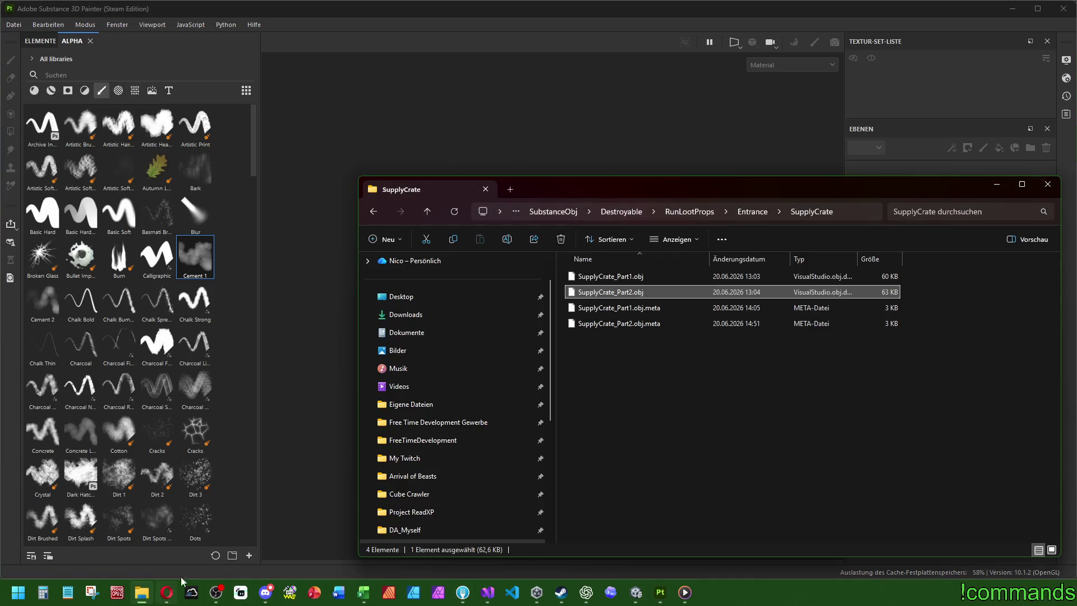
click(636, 593)
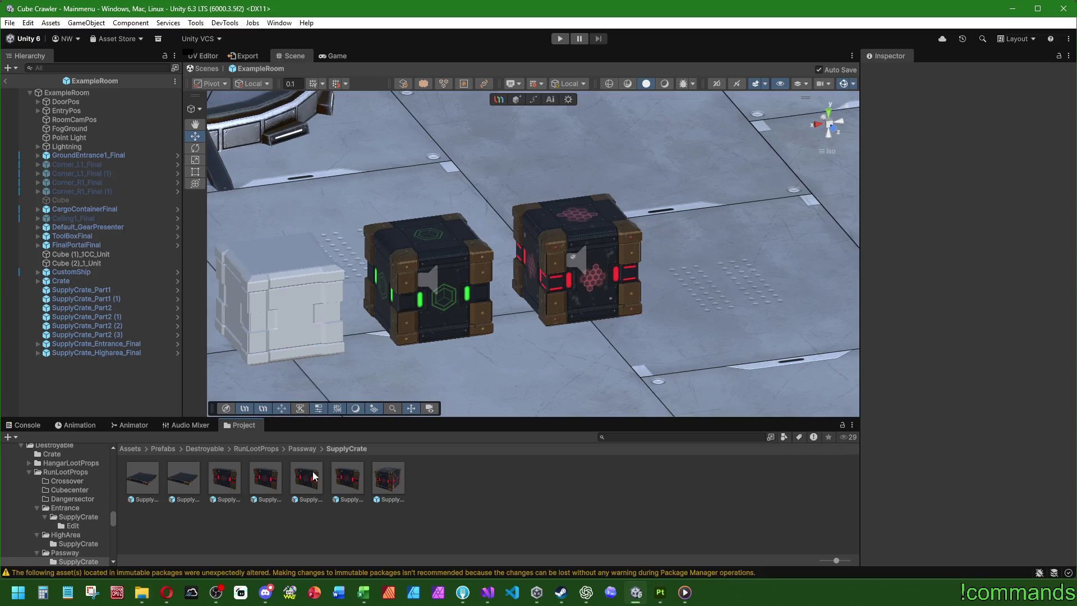
Search the SubstanceObj and SubstanceMats folders for the HighArea crate materials.
click(138, 450)
scroll(353, 508, up, 1)
double_click(323, 506)
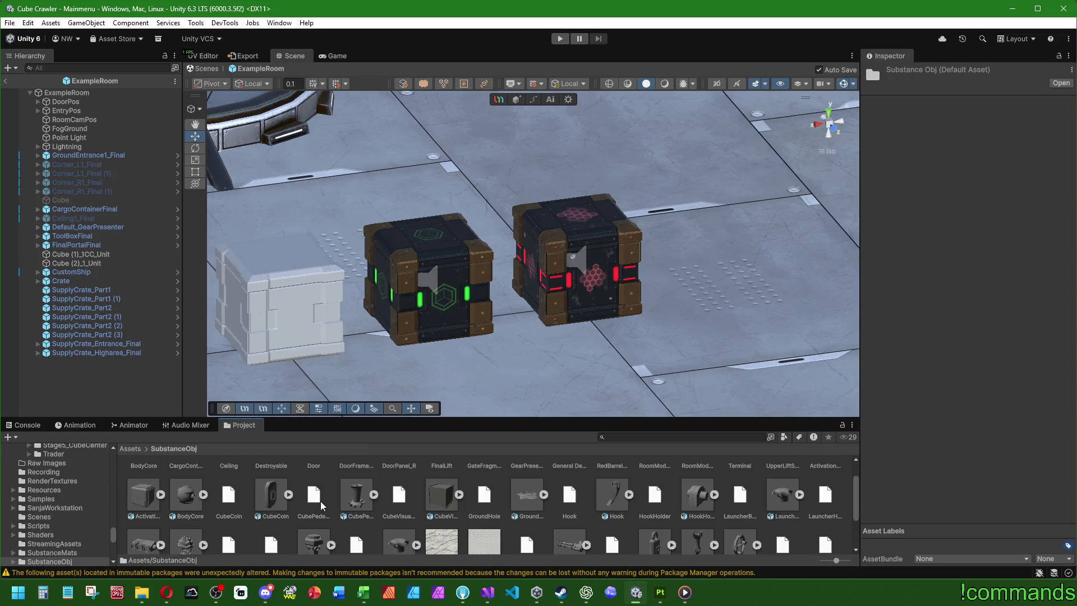
click(130, 449)
scroll(269, 505, down, 1)
click(271, 496)
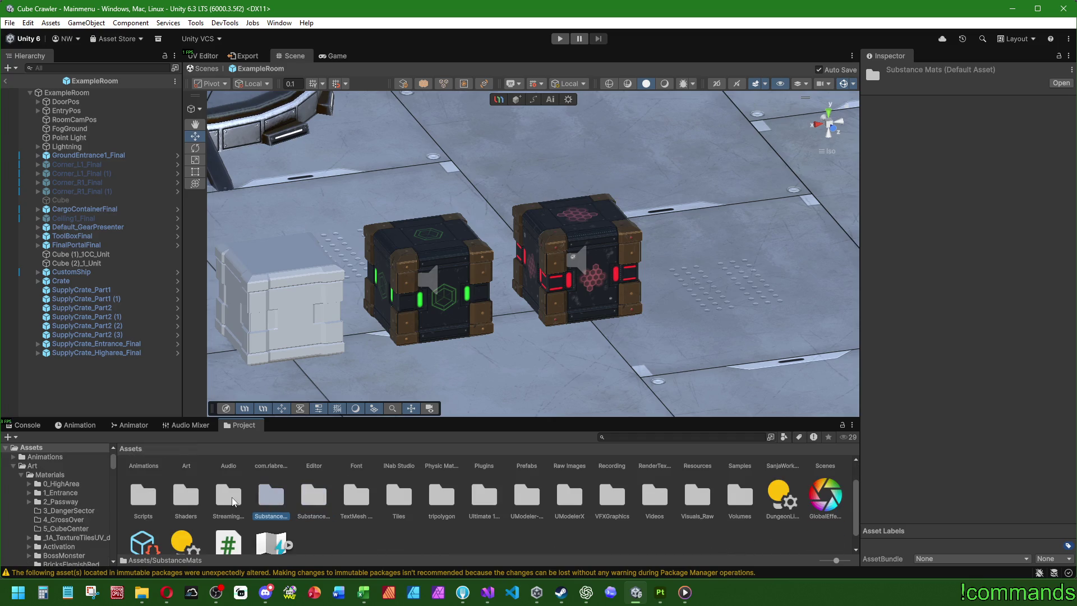
double_click(271, 495)
double_click(182, 482)
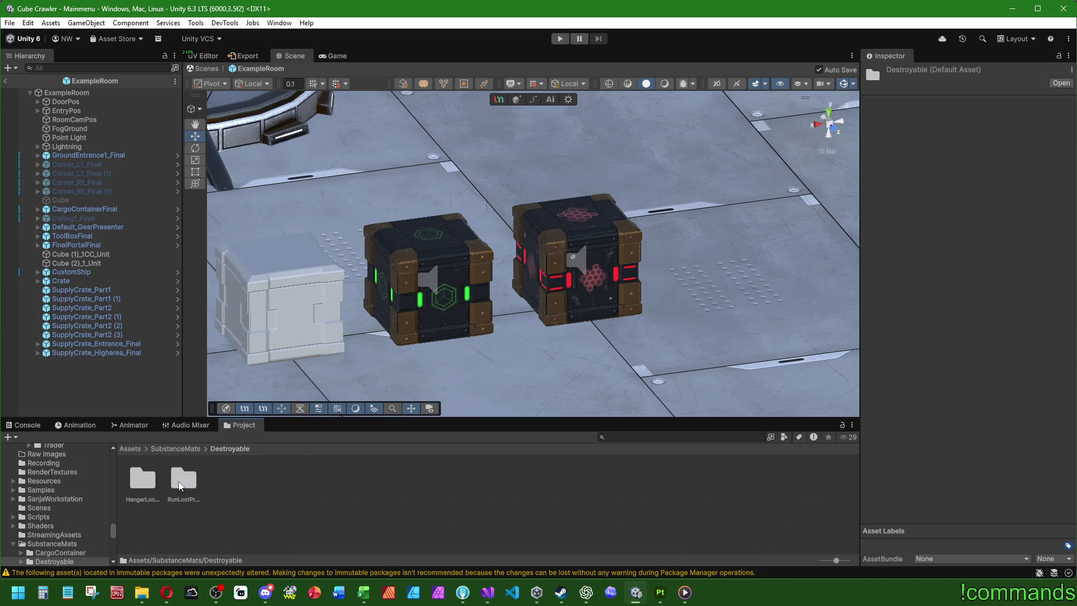
double_click(182, 482)
double_click(300, 480)
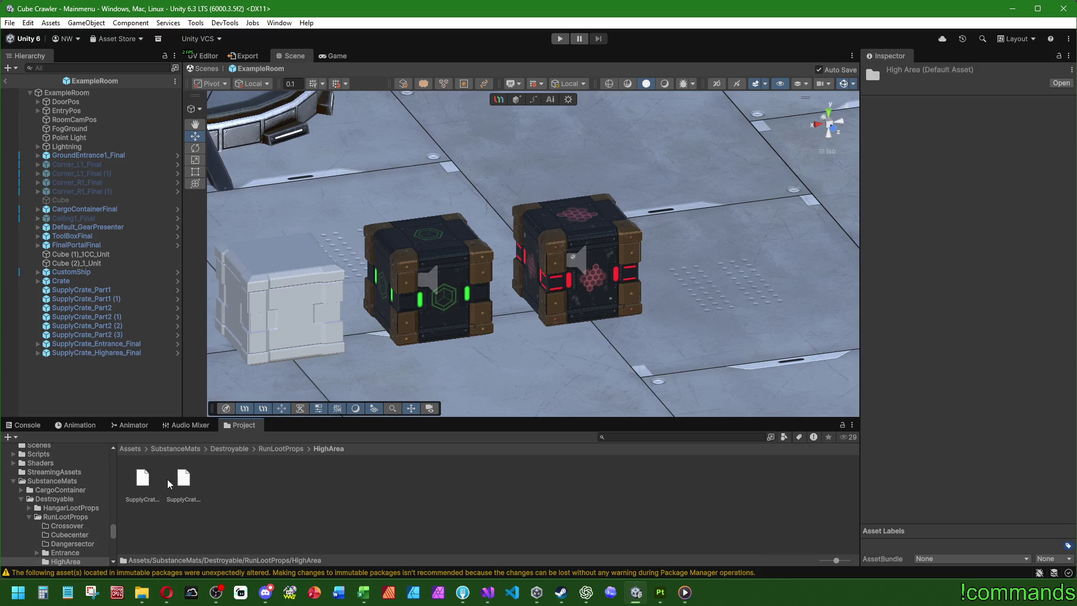
click(284, 449)
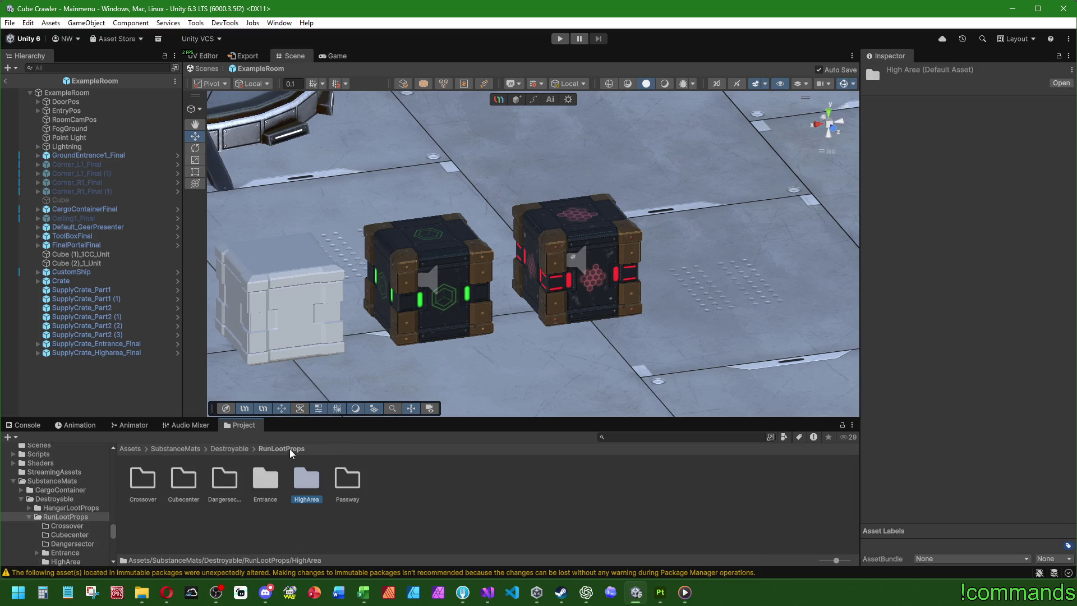
click(135, 450)
Locate the SupplyCrate folder under Art/Materials/Destroyable/RunLootProps/HighArea.
double_click(185, 479)
double_click(185, 478)
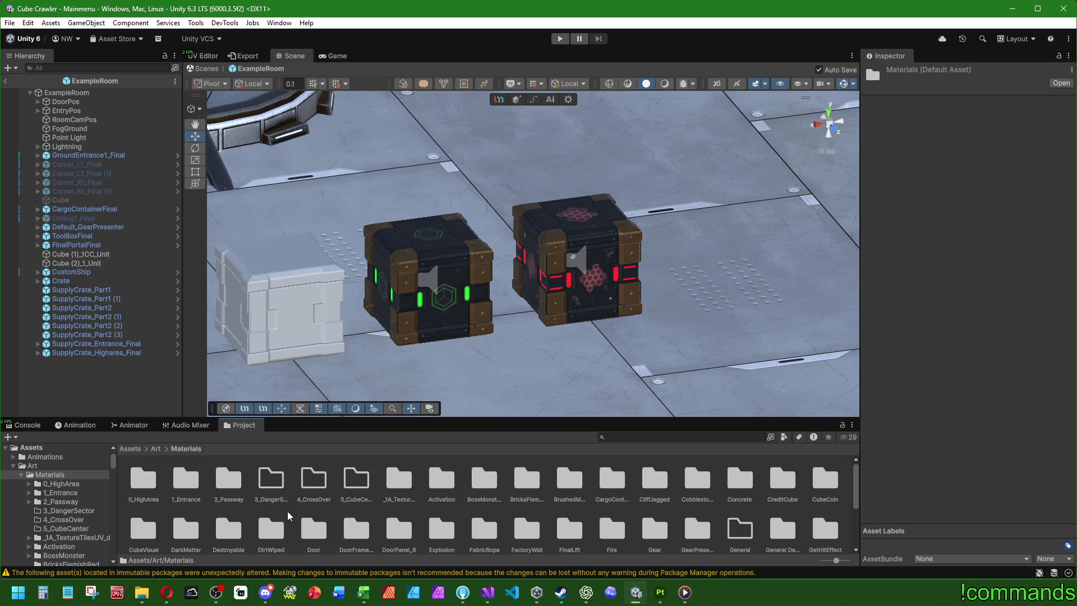
double_click(229, 528)
click(186, 492)
double_click(187, 493)
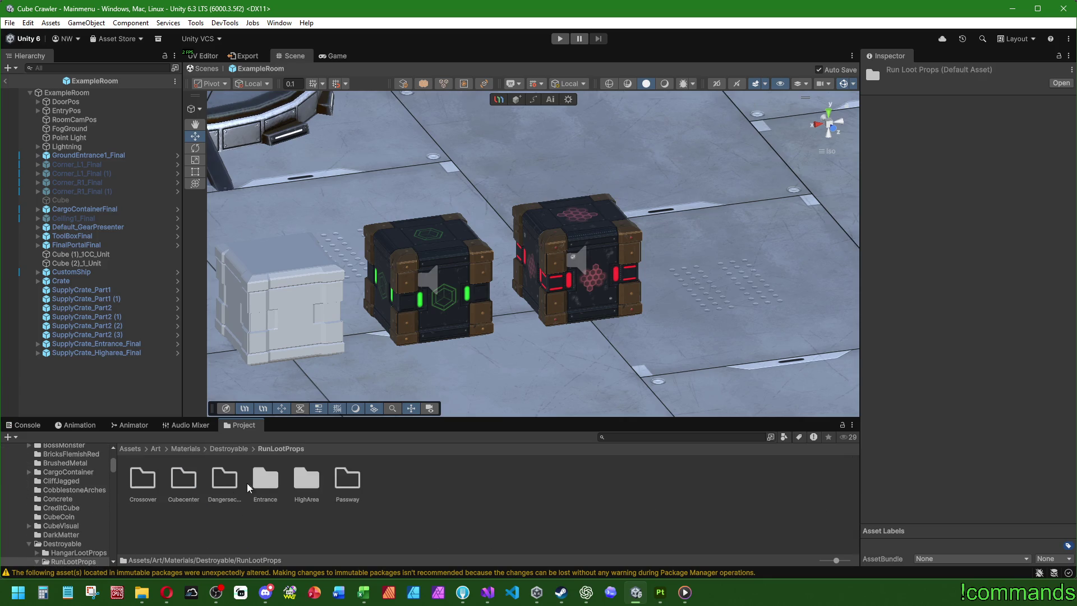
double_click(306, 480)
double_click(137, 485)
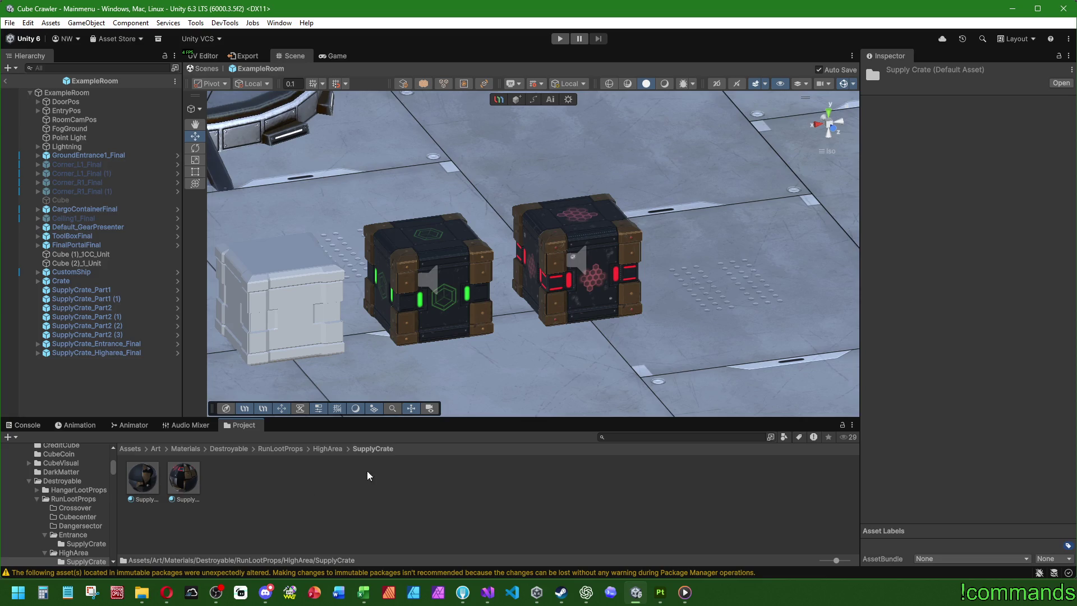
click(342, 450)
Paste the SupplyCrate materials folder into the Passway materials folder and open it.
click(279, 449)
double_click(340, 484)
key(ctrl+v)
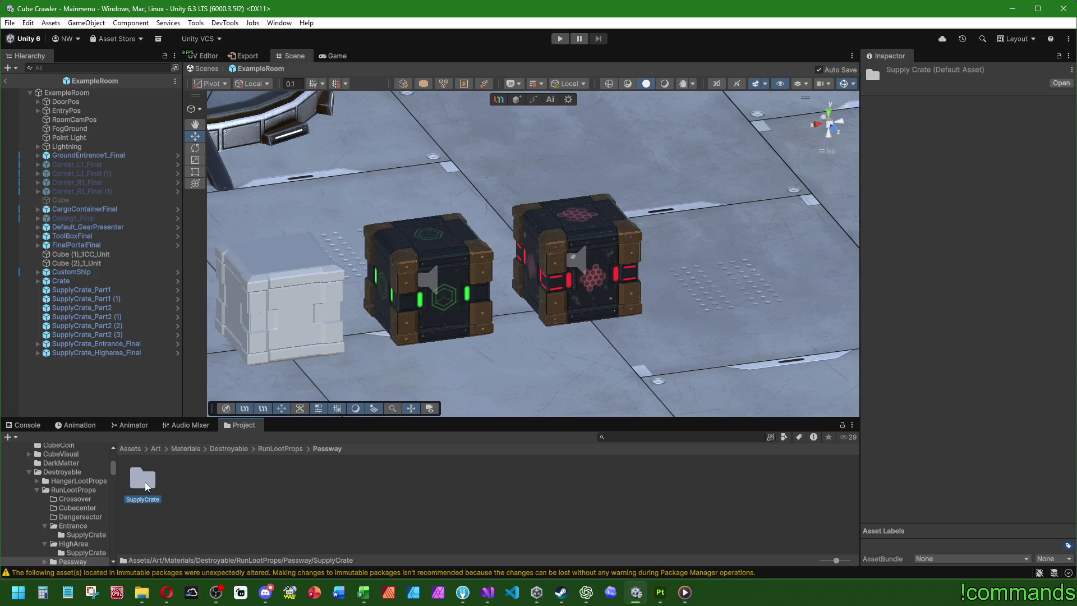
double_click(144, 478)
click(142, 478)
Rename the two copied materials to SupplyCratePasswayPart1 and SupplyCratePasswayPart2.
key(End)
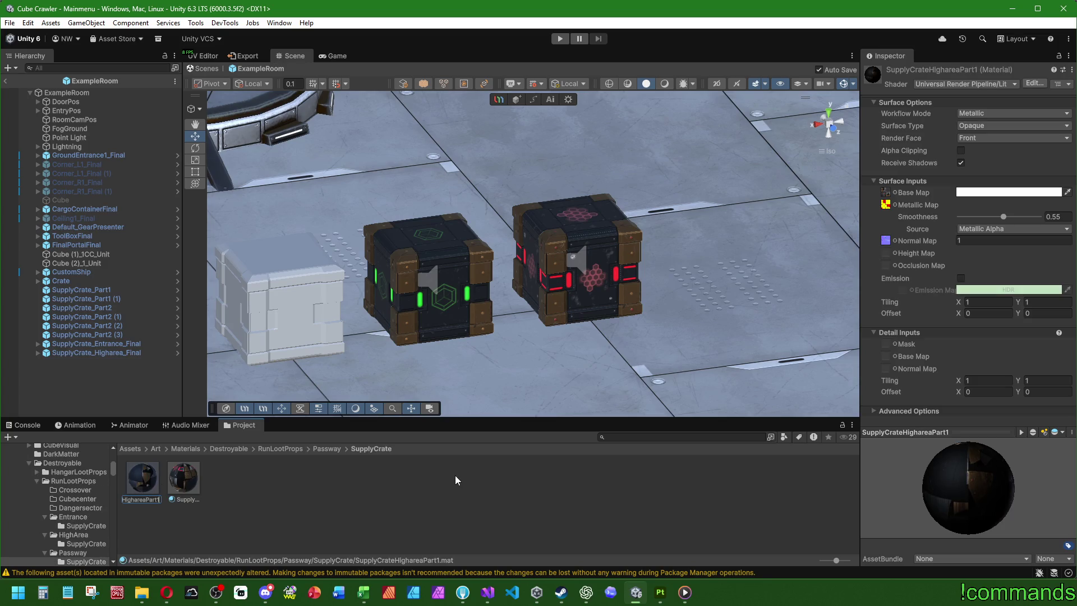
key(BackSpace)
key(BackSpace)
key(BackSpace)
text(Passway)
key(Return)
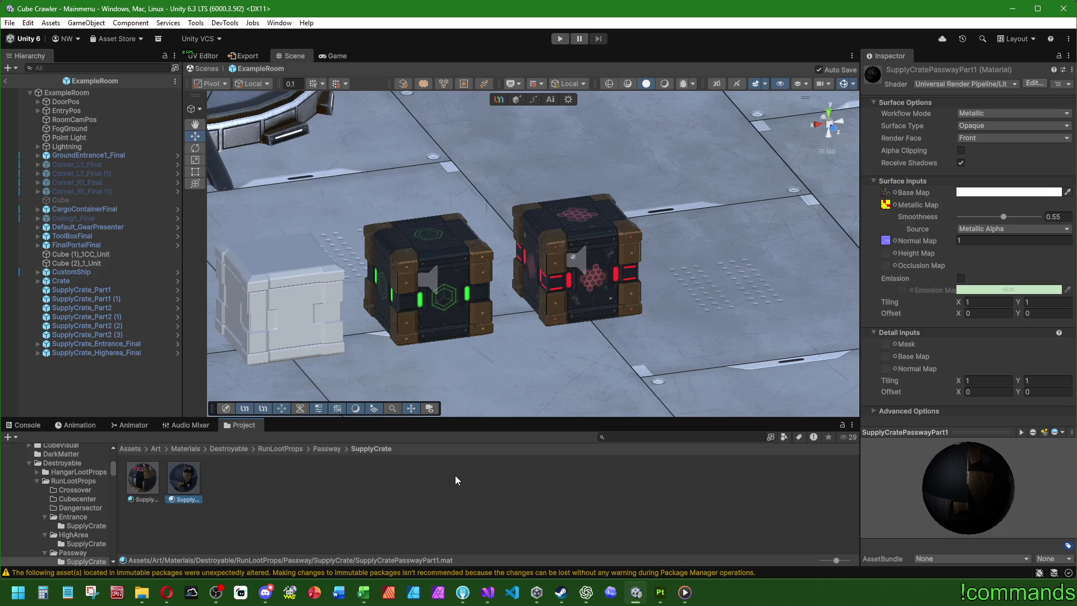
key(Left)
key(F2)
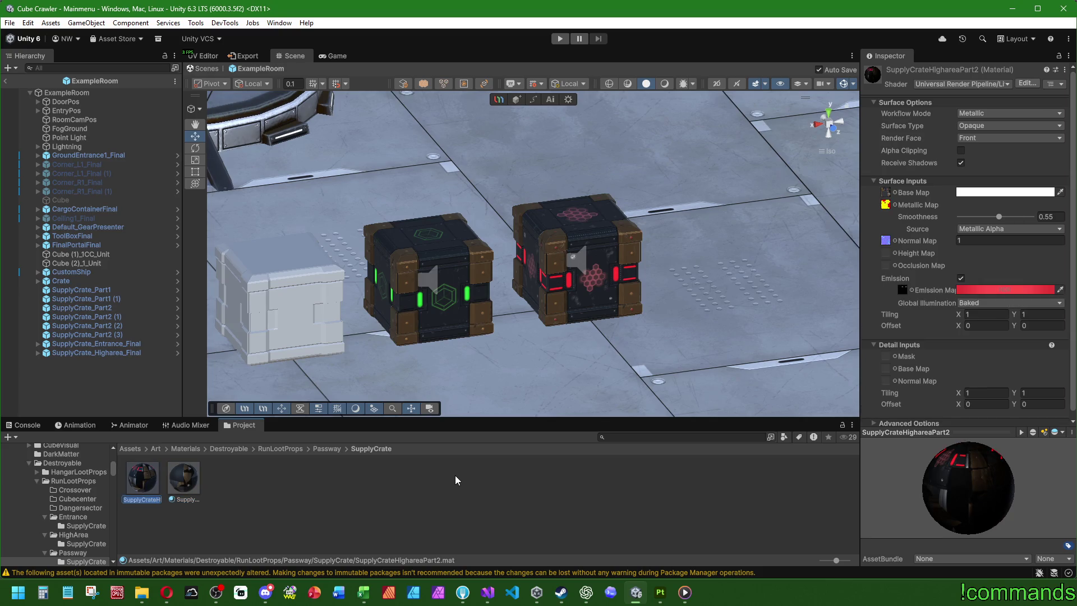
key(BackSpace)
key(BackSpace)
key(BackSpace)
text(Passway)
key(Return)
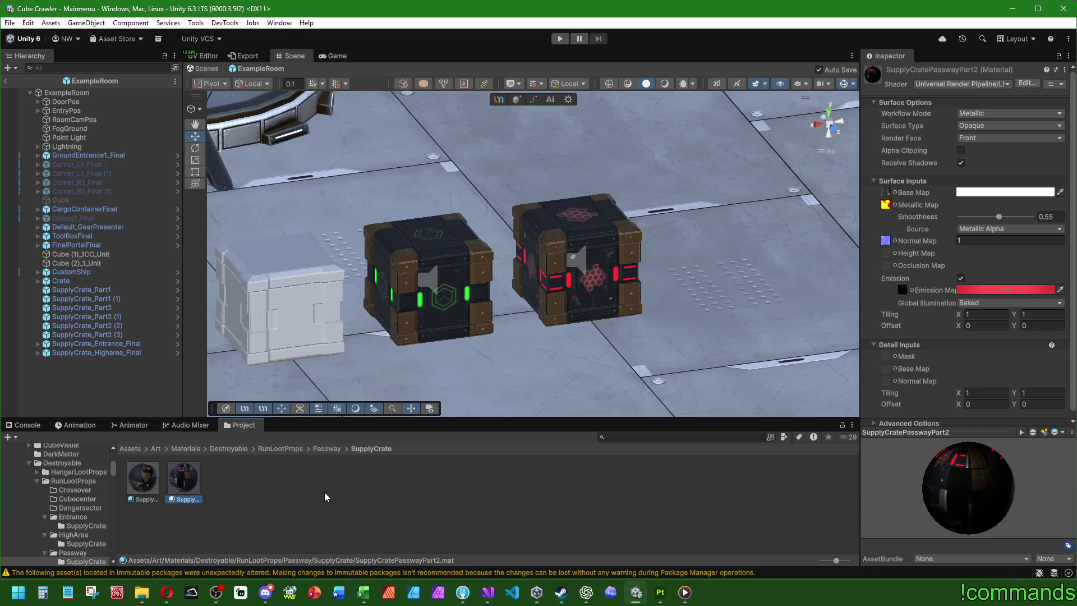
click(987, 289)
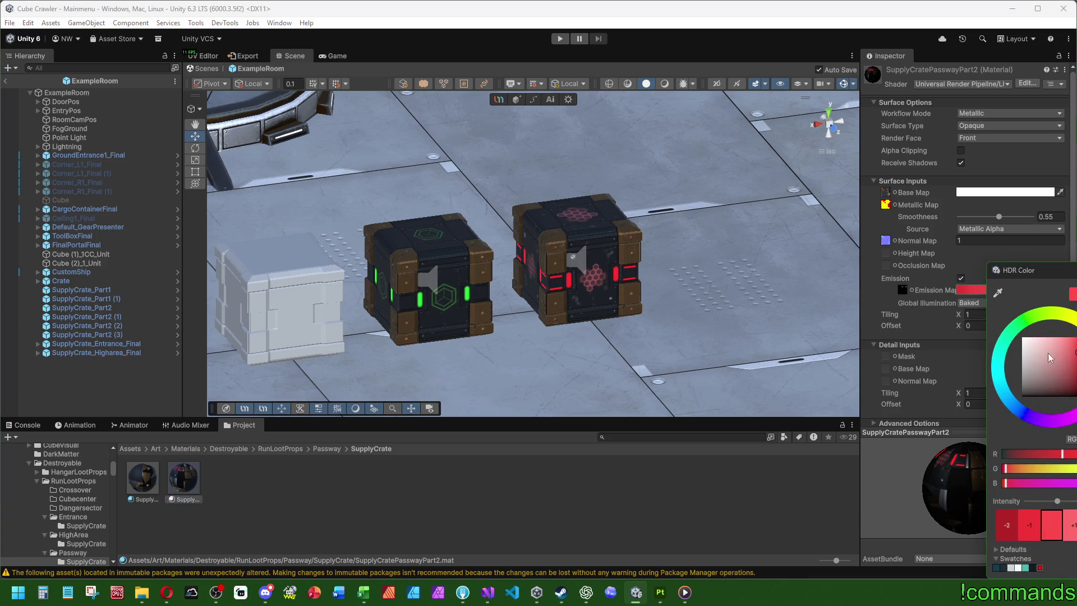
Set the SupplyCratePasswayPart2 HDR emission colour to cyan in place of red.
click(1014, 405)
drag(1015, 408, 1020, 409)
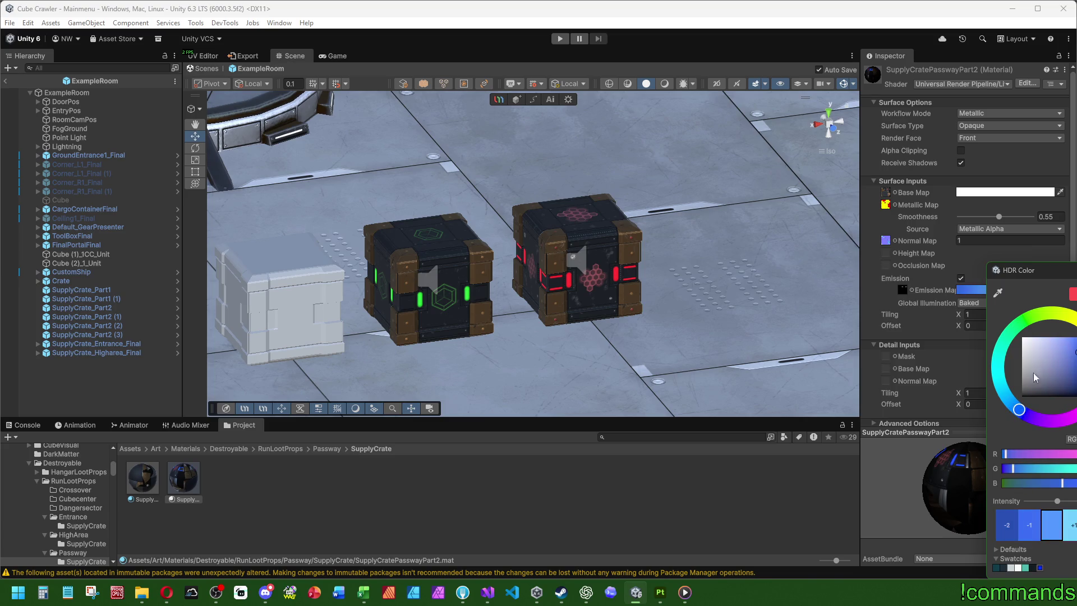
mouse_move(1008, 384)
mouse_down()
mouse_move(1000, 380)
mouse_move(1004, 394)
mouse_up()
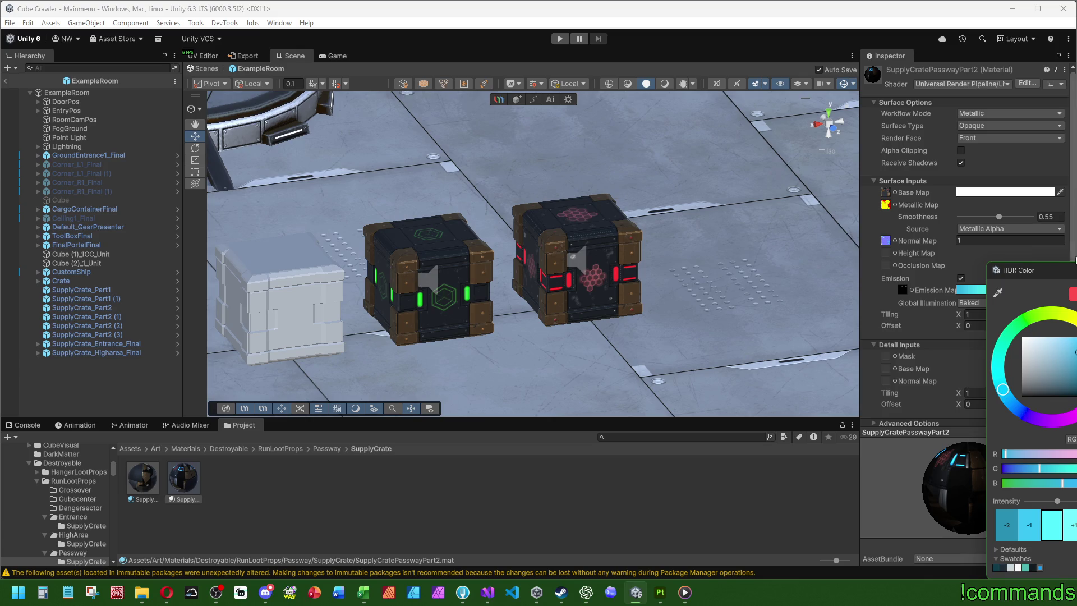
click(287, 513)
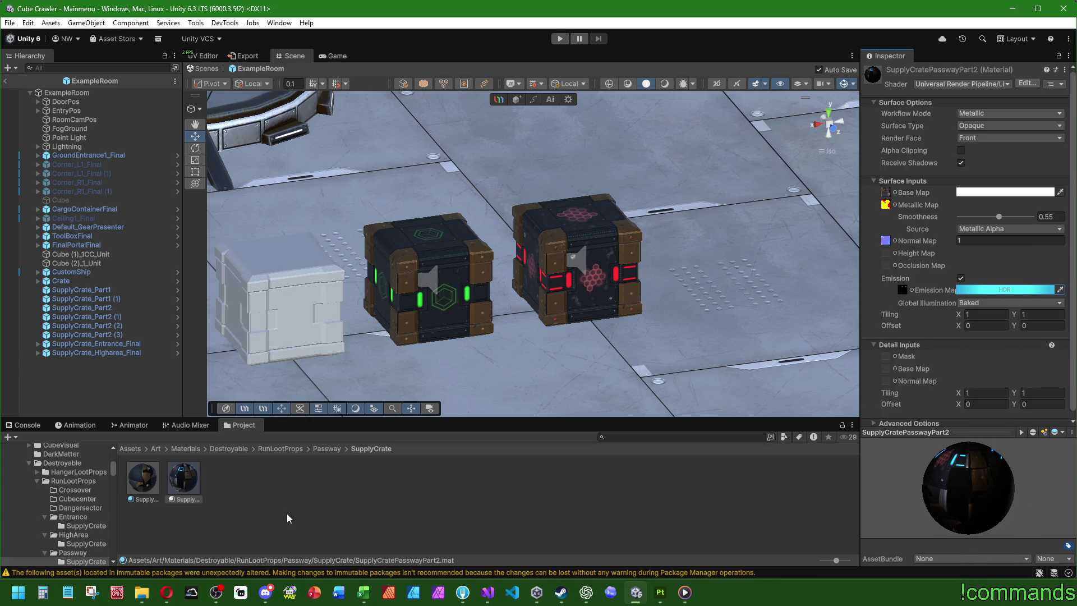
click(254, 511)
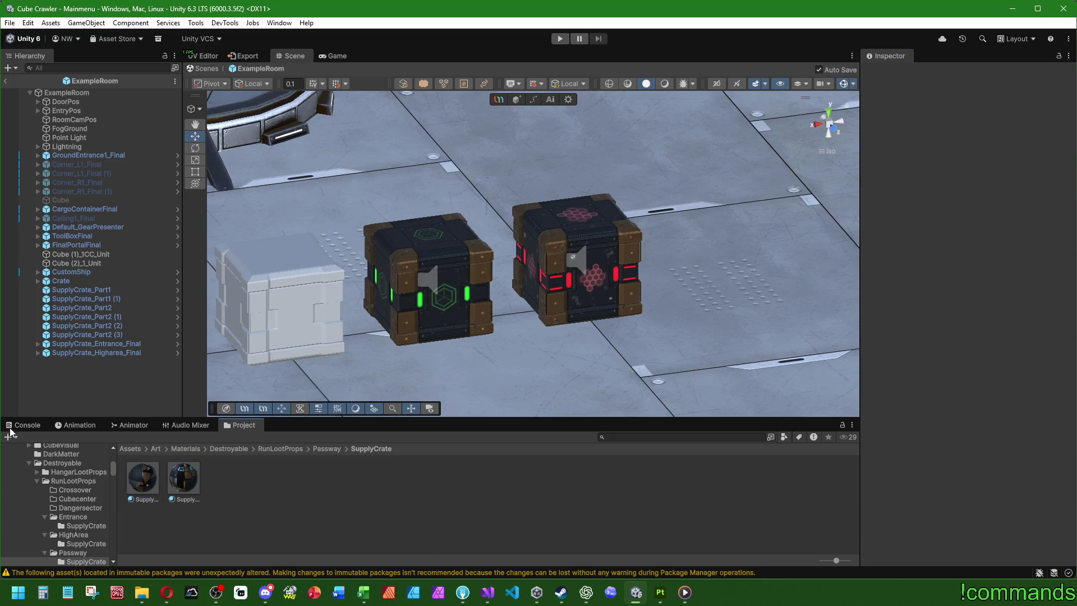
Clear the console warnings and go to the Prefabs folder in the Project panel.
click(17, 425)
click(12, 437)
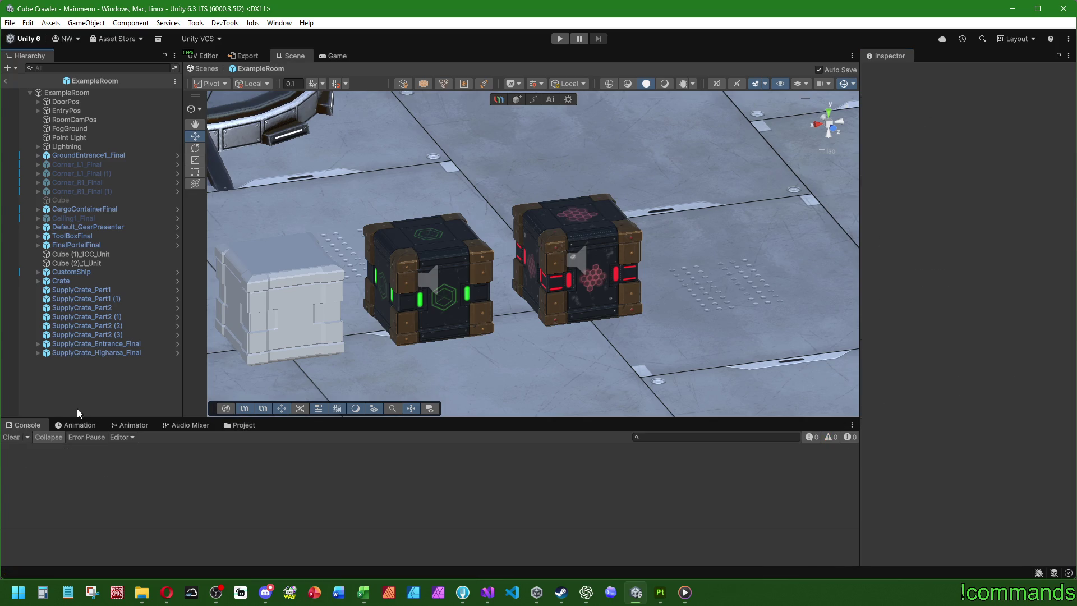
click(231, 425)
click(130, 449)
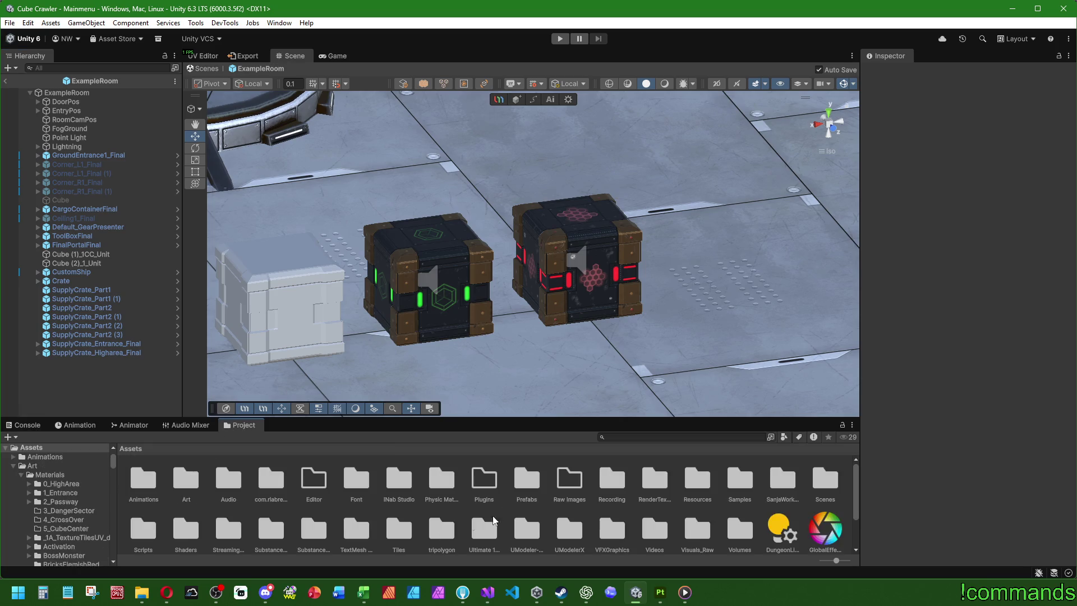
double_click(527, 479)
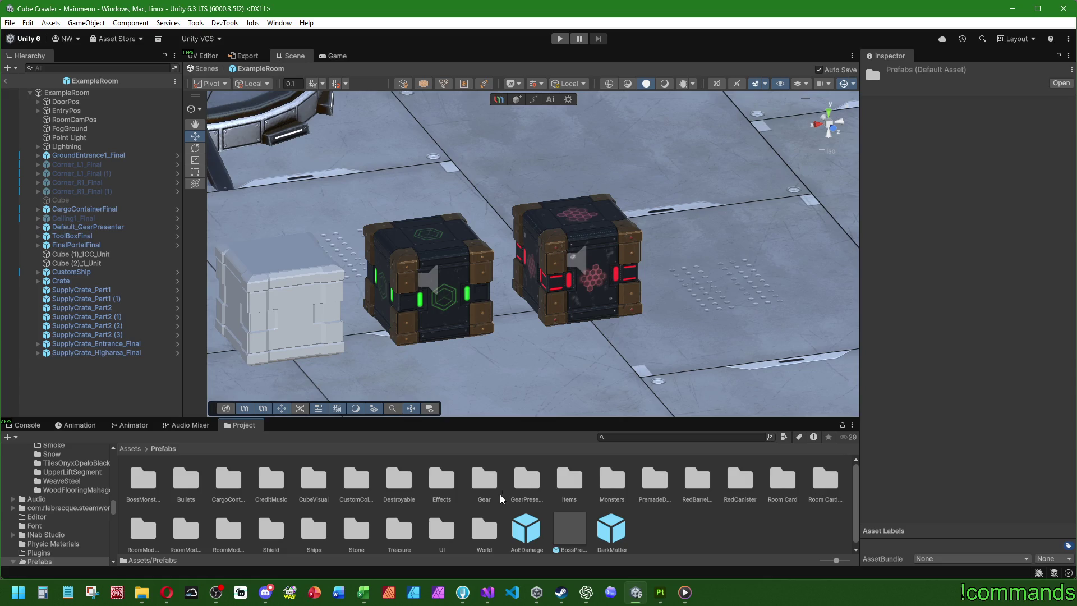
Open Destroyable/RunLootProps/Passway/SupplyCrate and inspect the SupplyCrate_Passway_Final prefab.
double_click(399, 478)
click(219, 480)
double_click(219, 480)
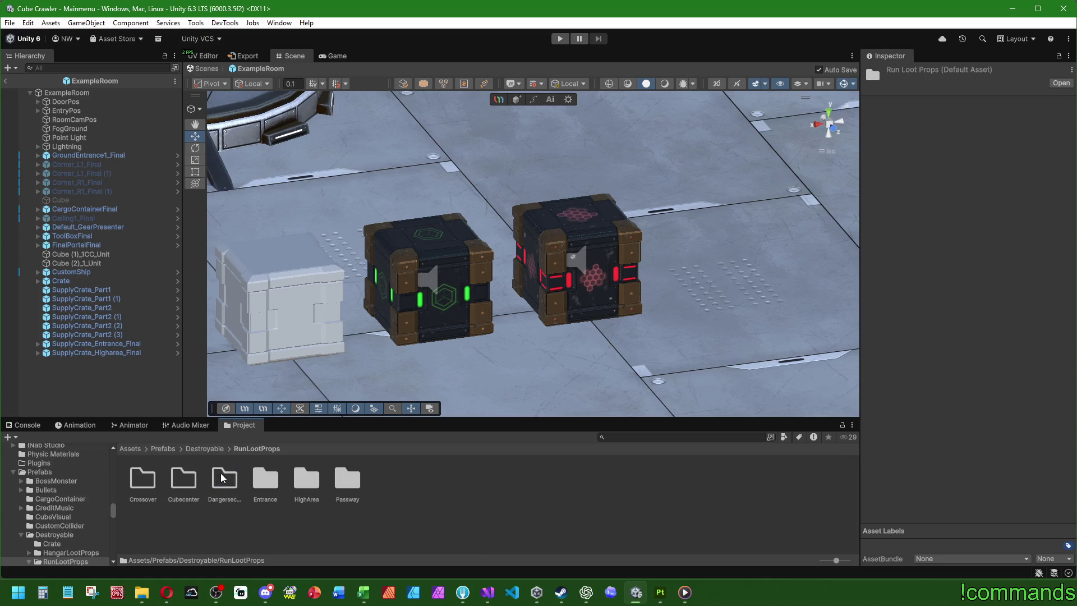
double_click(355, 480)
click(157, 482)
double_click(157, 481)
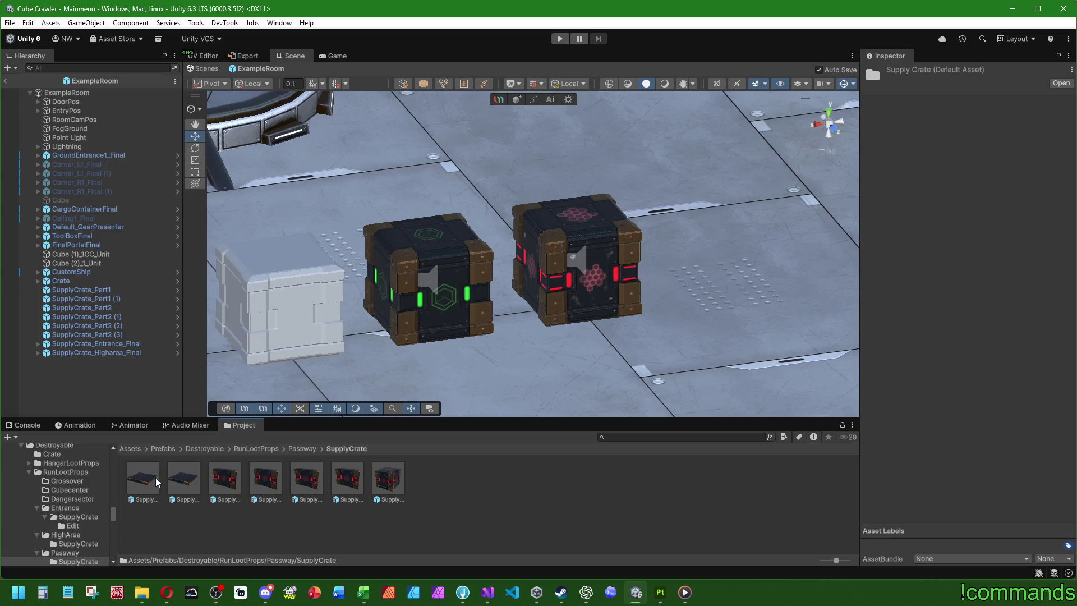
click(387, 481)
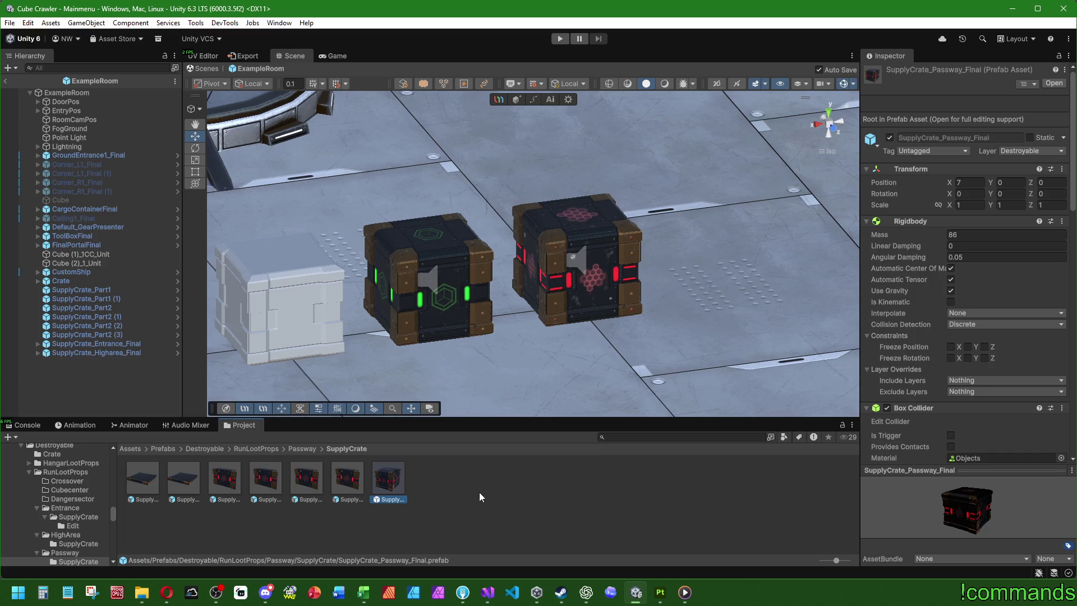
scroll(511, 325, down, 5)
scroll(537, 335, up, 3)
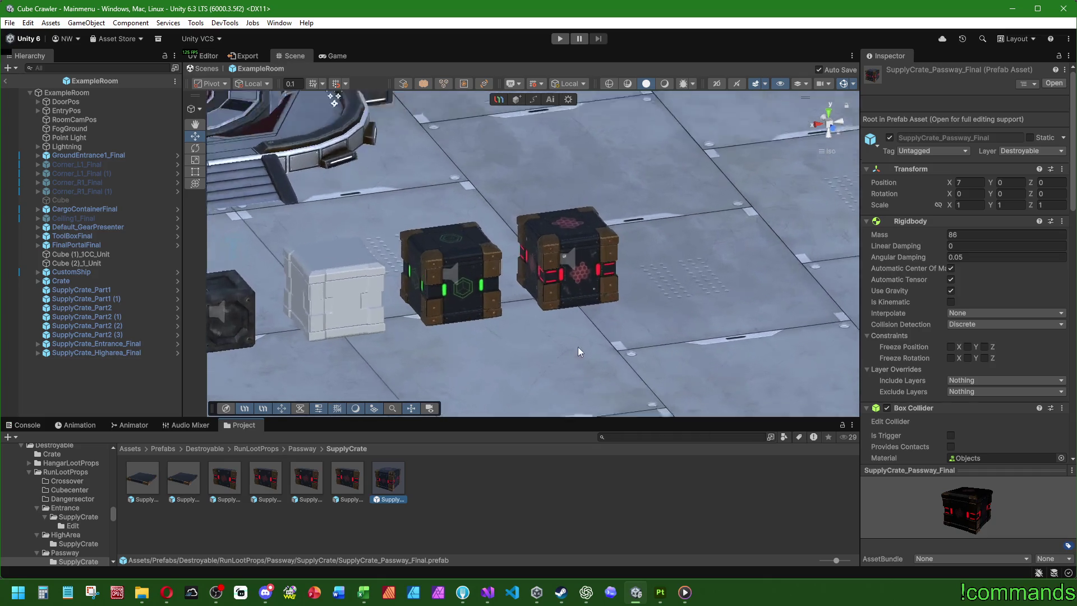
scroll(579, 348, up, 1)
click(475, 507)
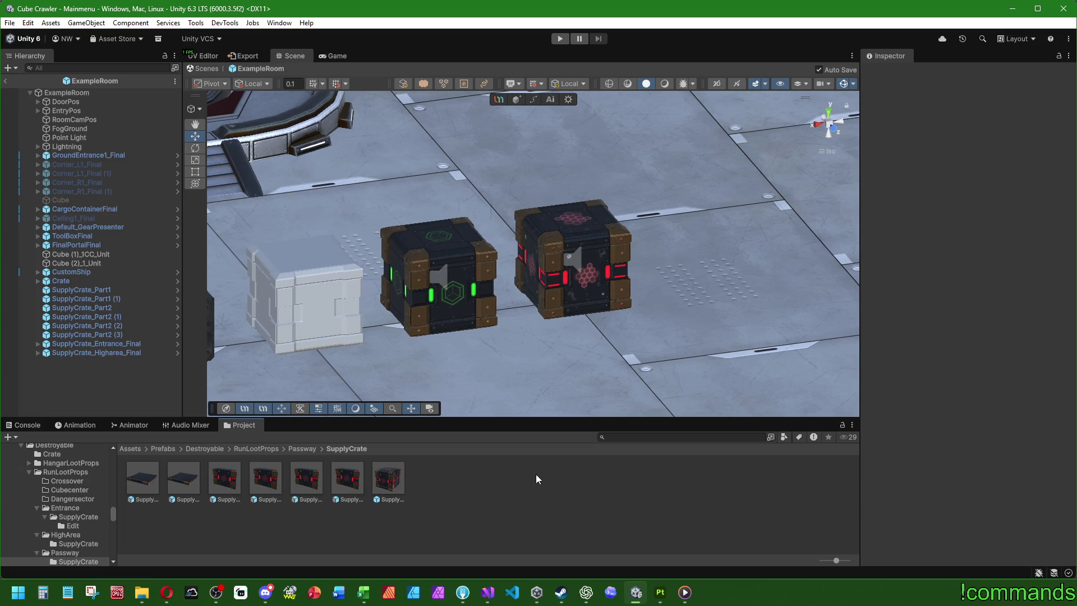
Switch from Unity to Adobe Substance 3D Painter via the taskbar.
click(660, 592)
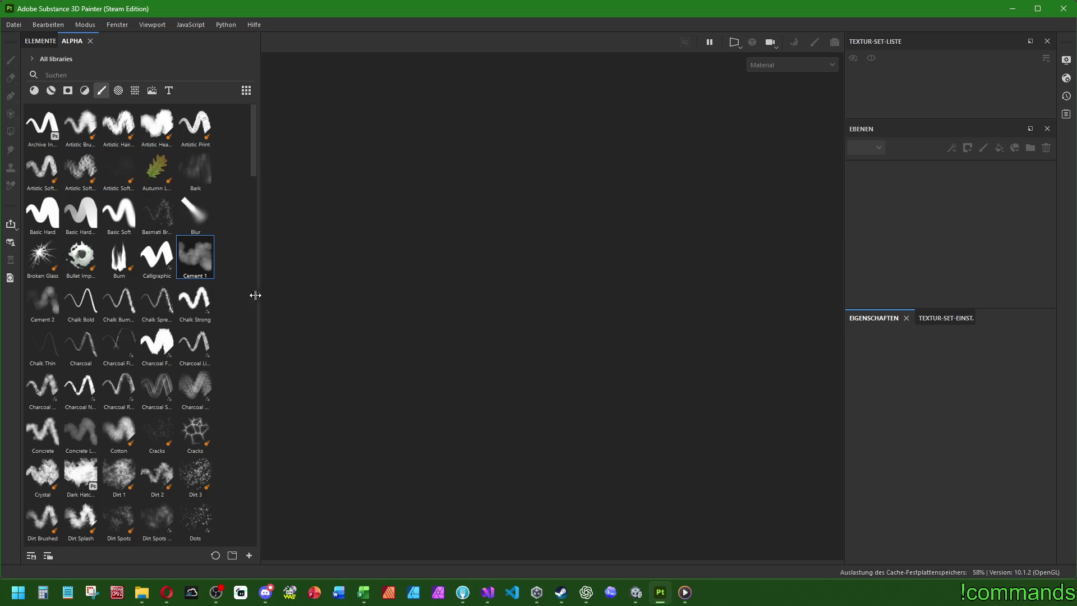
Open the project Entrance/SupplyCrate/SupplyCrate_Part1.spp.
click(13, 25)
click(34, 50)
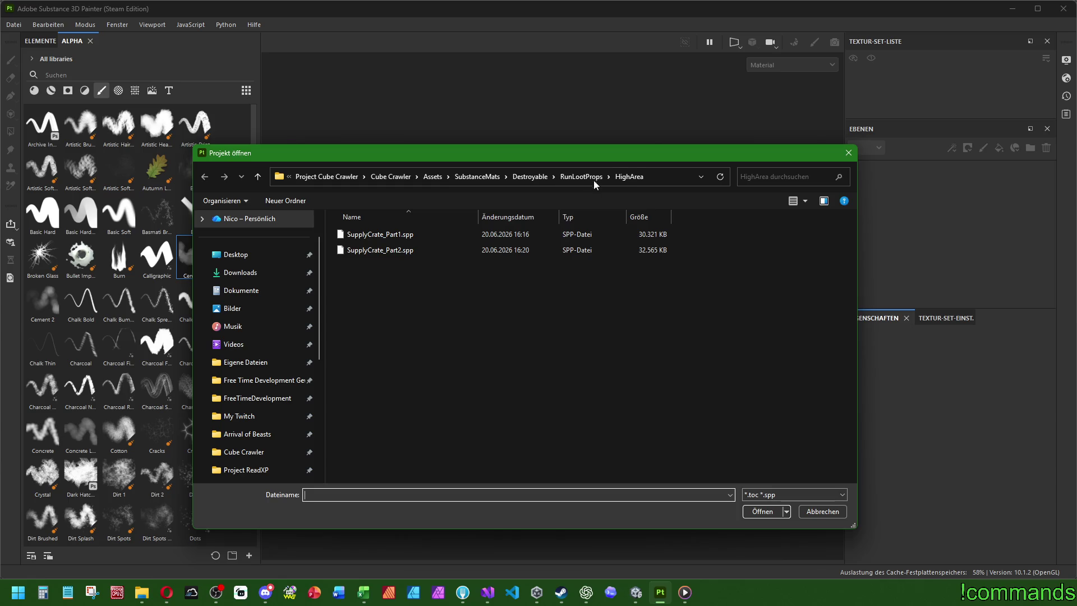
click(594, 177)
double_click(372, 281)
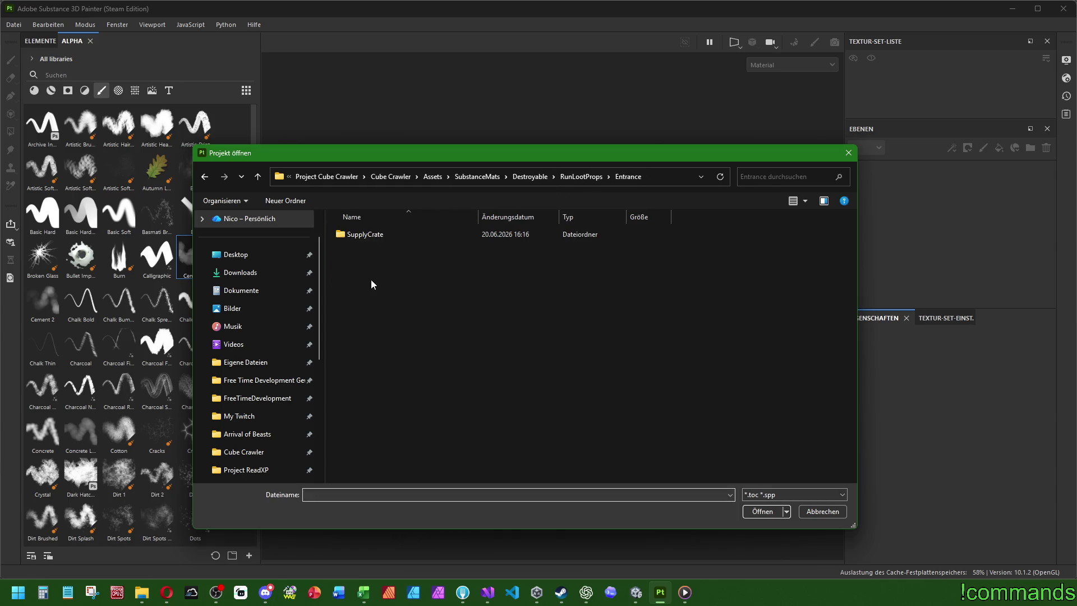
double_click(375, 235)
double_click(405, 235)
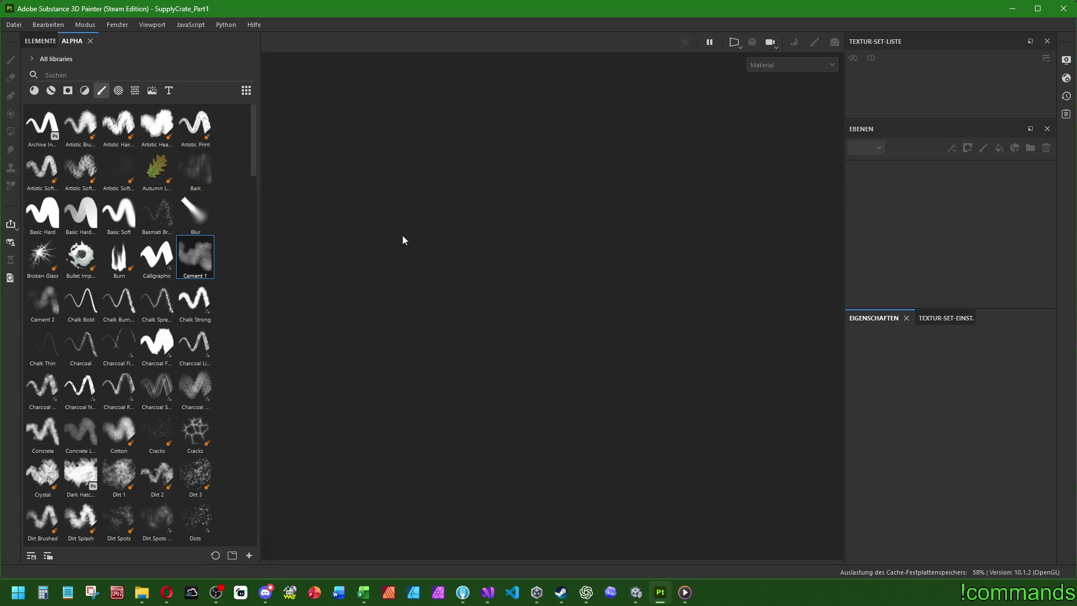
Save a copy of SupplyCrate_Part1 into the Passway folder.
click(12, 26)
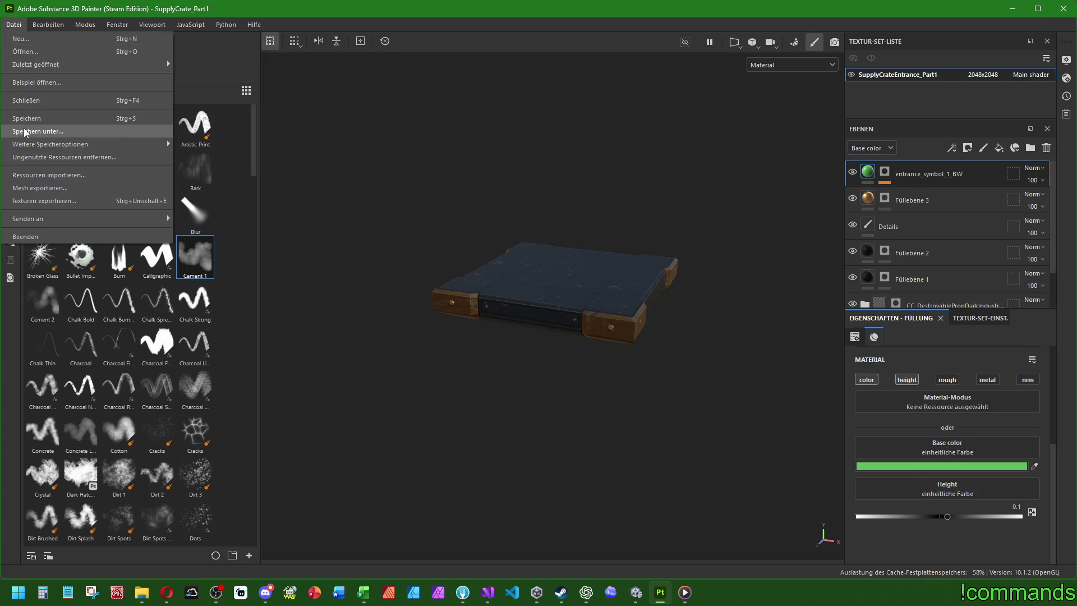
click(471, 235)
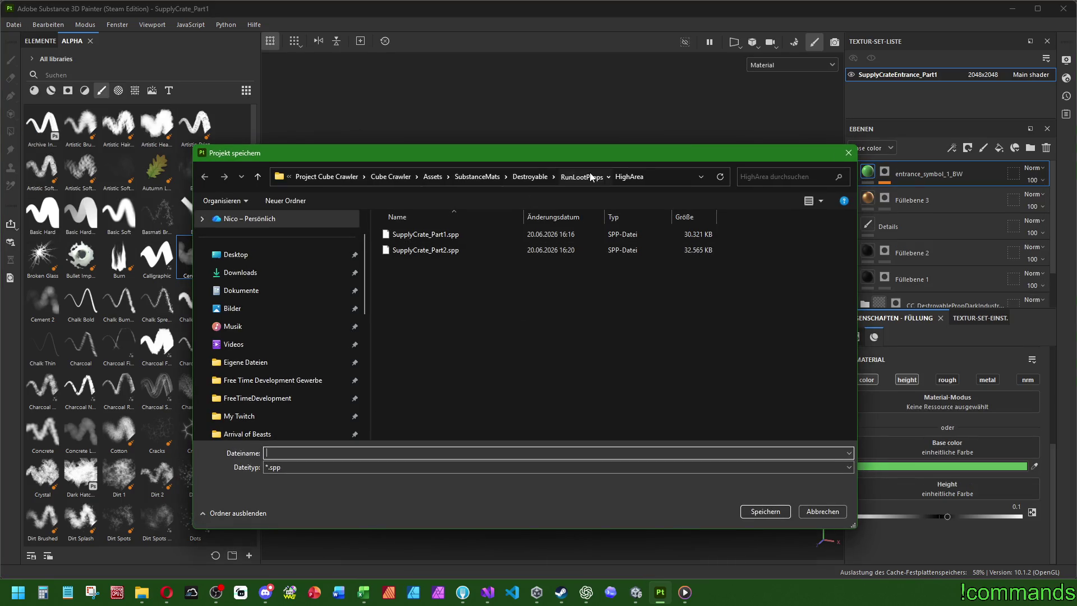
double_click(403, 314)
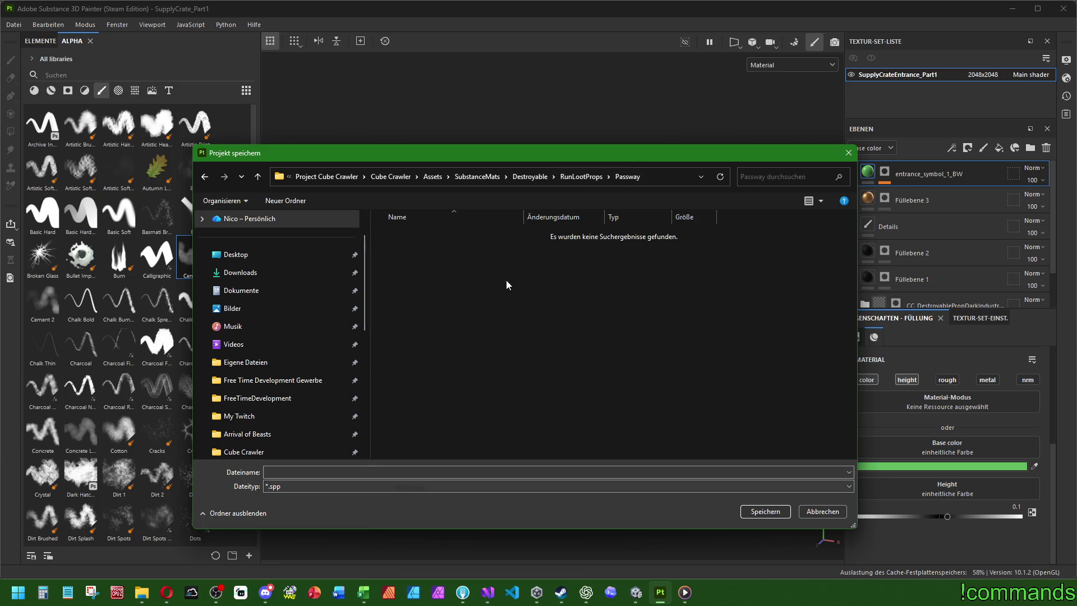
click(563, 178)
double_click(406, 284)
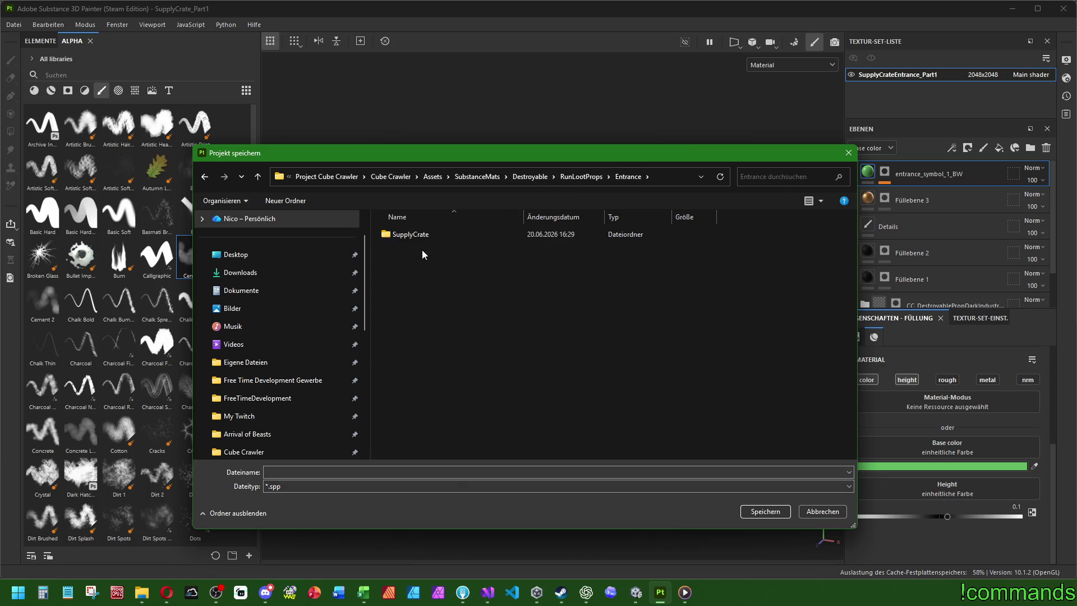
double_click(425, 235)
click(430, 234)
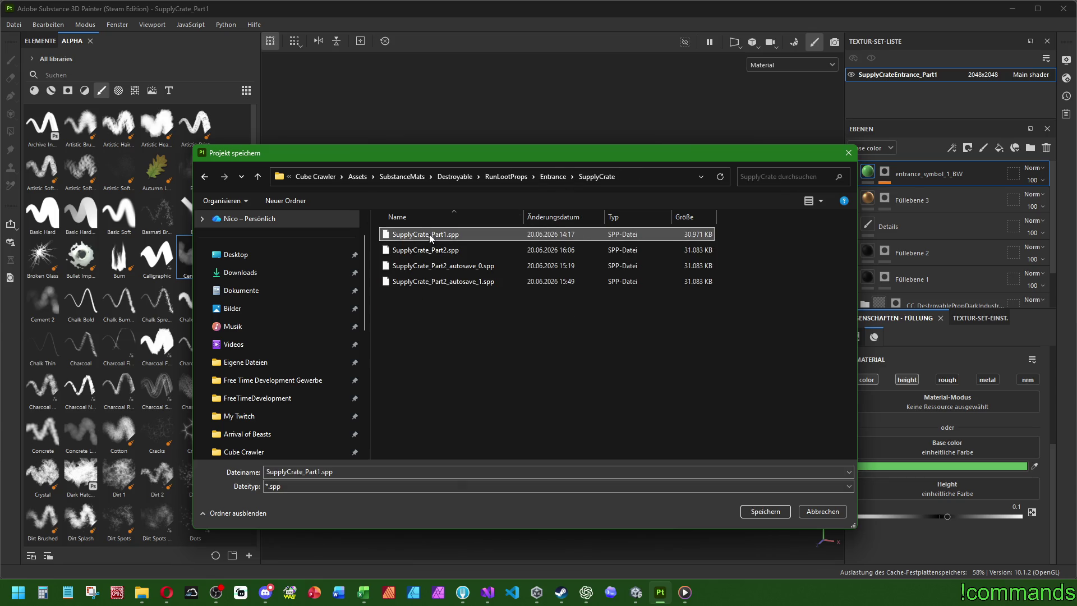
click(506, 177)
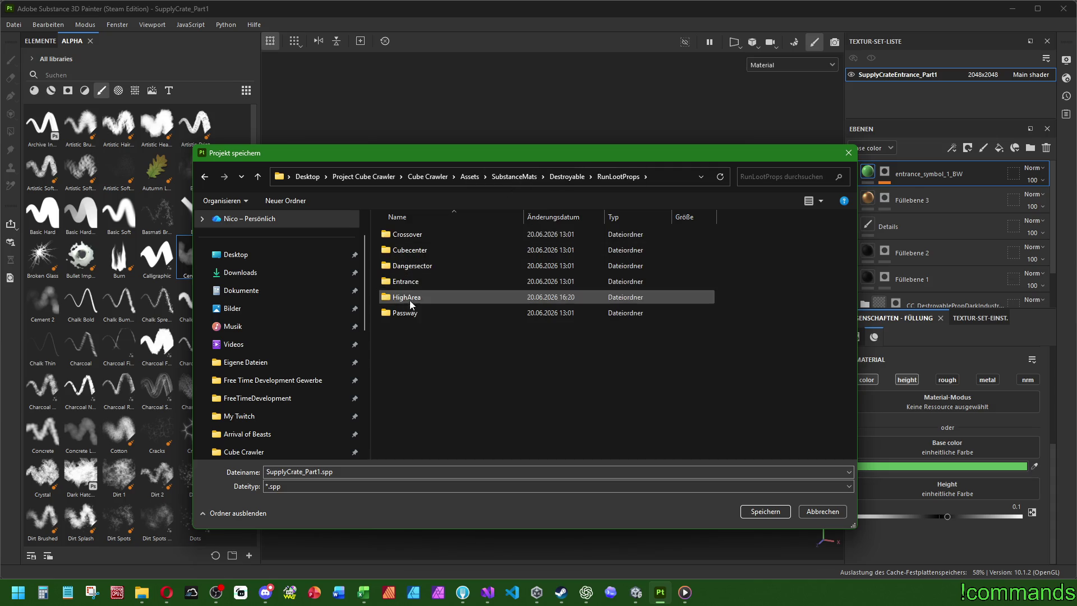
double_click(409, 314)
click(747, 513)
Close the project and reopen the SupplyCrate_Part1 copy from the Passway folder.
click(14, 25)
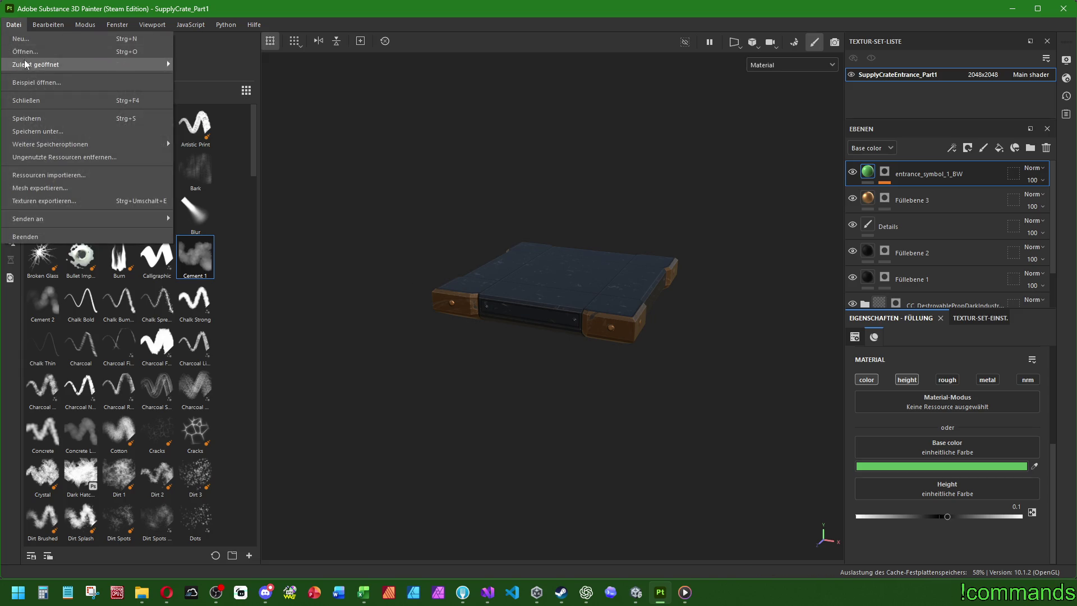
click(33, 98)
click(14, 25)
click(166, 60)
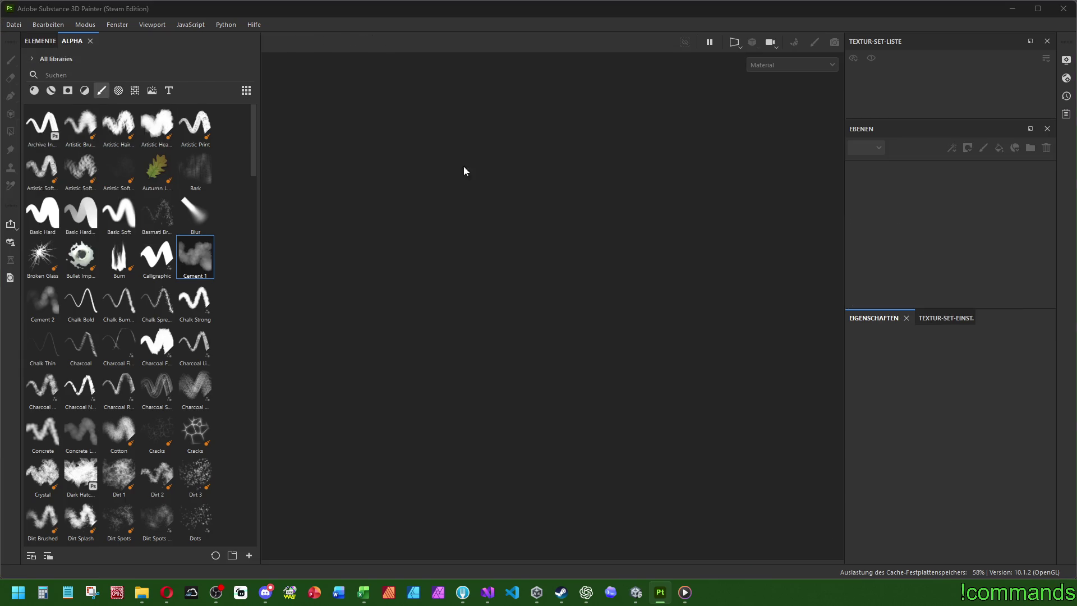
click(506, 176)
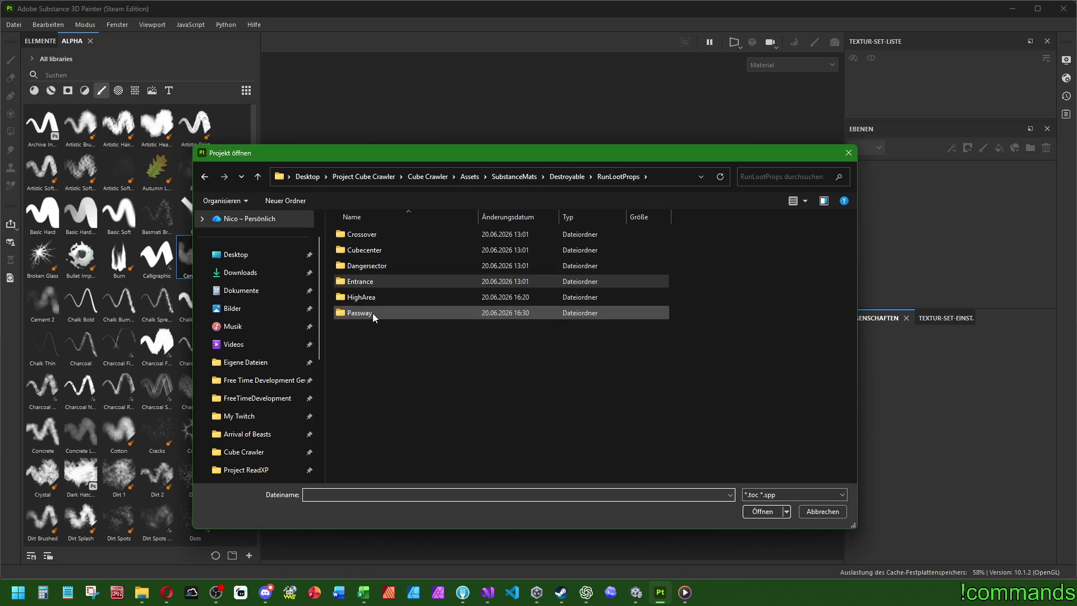
mouse_move(373, 313)
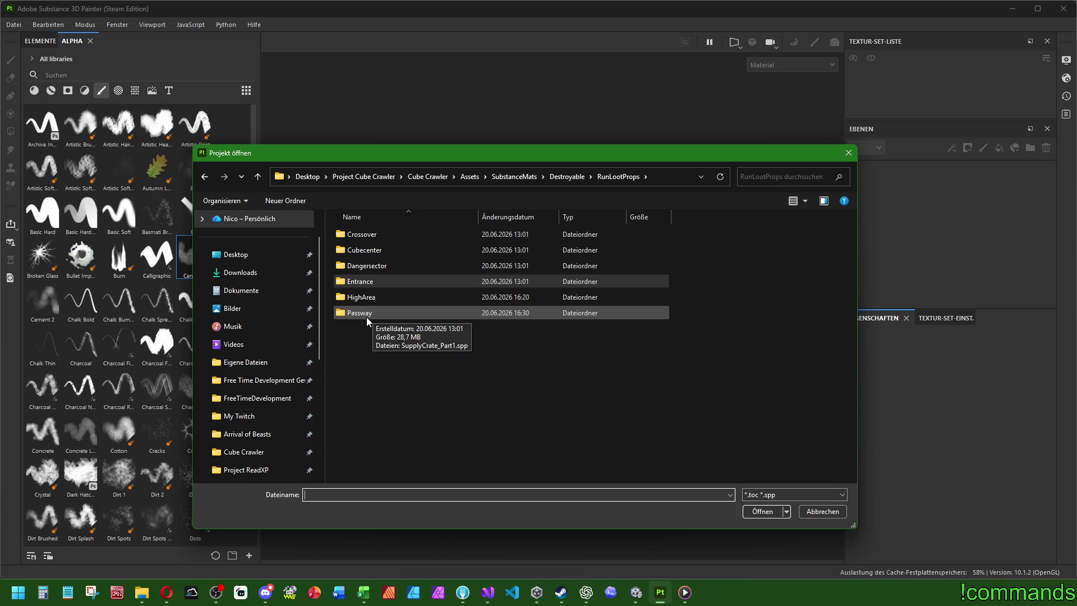
double_click(366, 317)
double_click(393, 233)
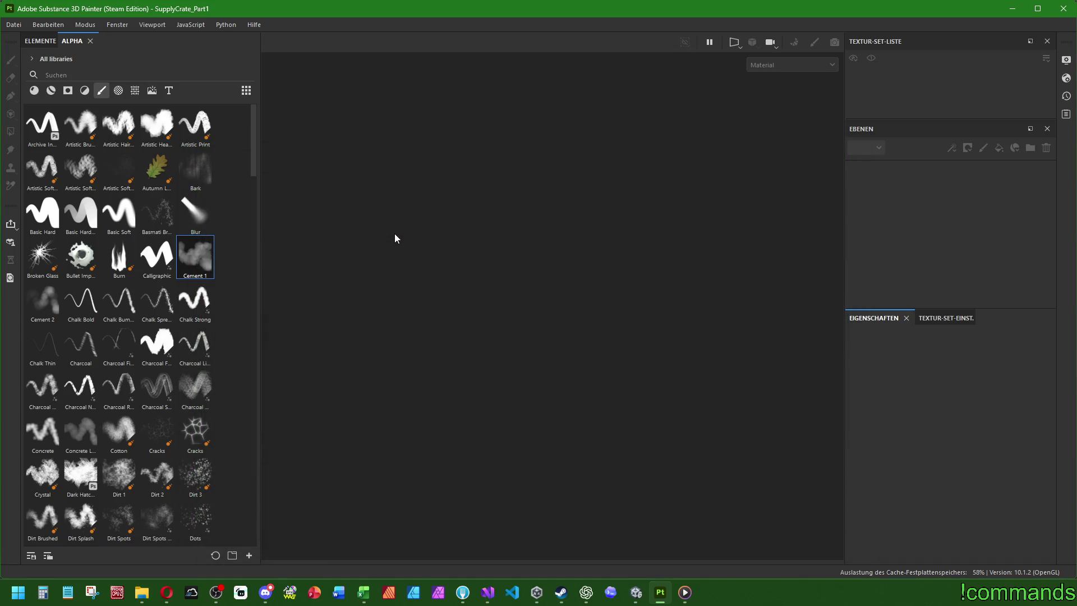
Copy the green symbol layer's base colour hex, then delete that entrance symbol layer.
mouse_move(645, 240)
alt+mouse_down()
mouse_move(608, 226)
mouse_move(623, 315)
mouse_move(669, 318)
alt+mouse_up()
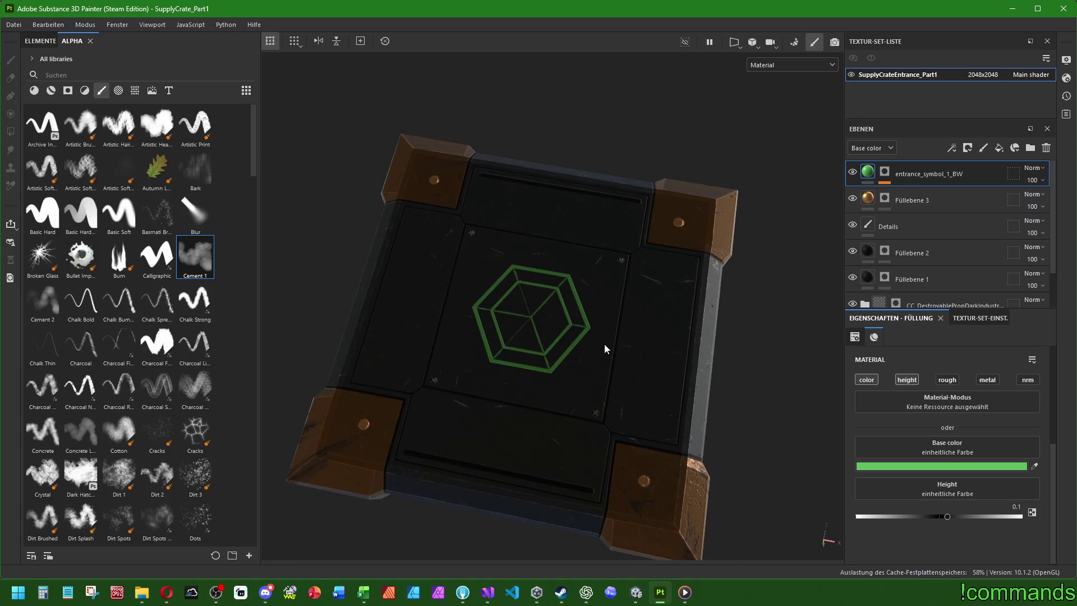
alt+shift+drag(601, 349, 570, 380)
mouse_move(732, 403)
alt+mouse_down()
mouse_move(656, 330)
mouse_move(661, 385)
mouse_move(649, 389)
mouse_move(722, 378)
alt+mouse_up()
key(f)
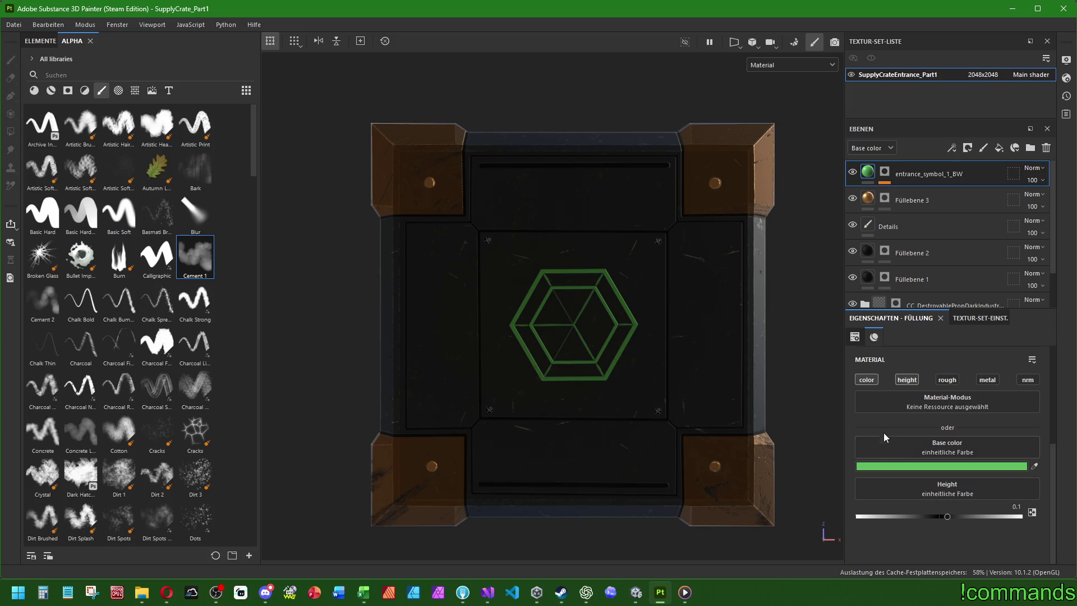
click(886, 465)
click(752, 364)
right_click(754, 365)
click(778, 414)
click(790, 194)
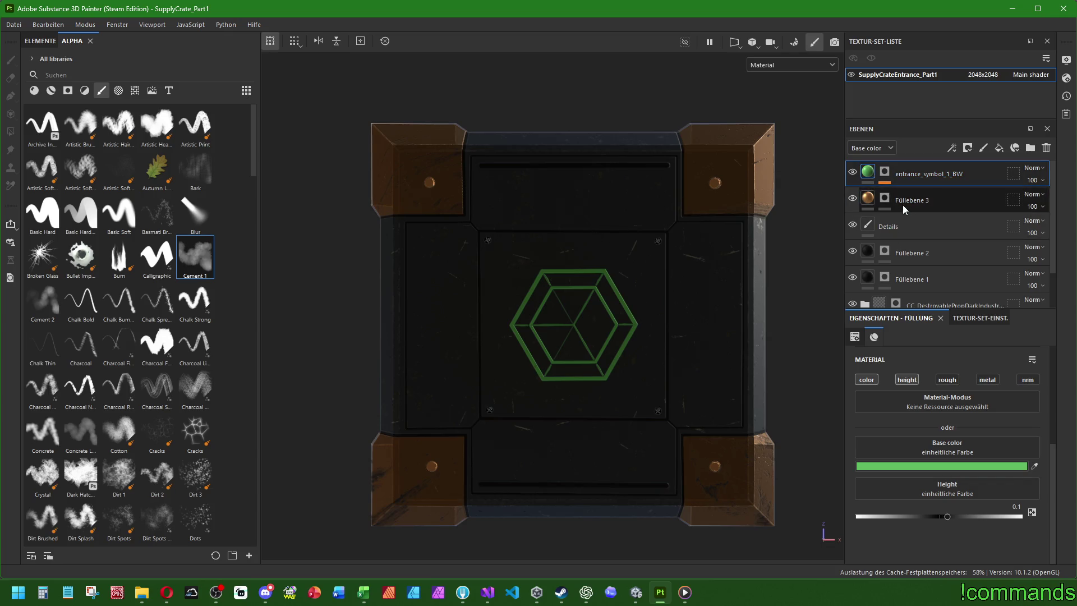
key(Delete)
Search the alphas for 'passw' and stamp passway_symbol_2_BW onto the crate top.
click(119, 91)
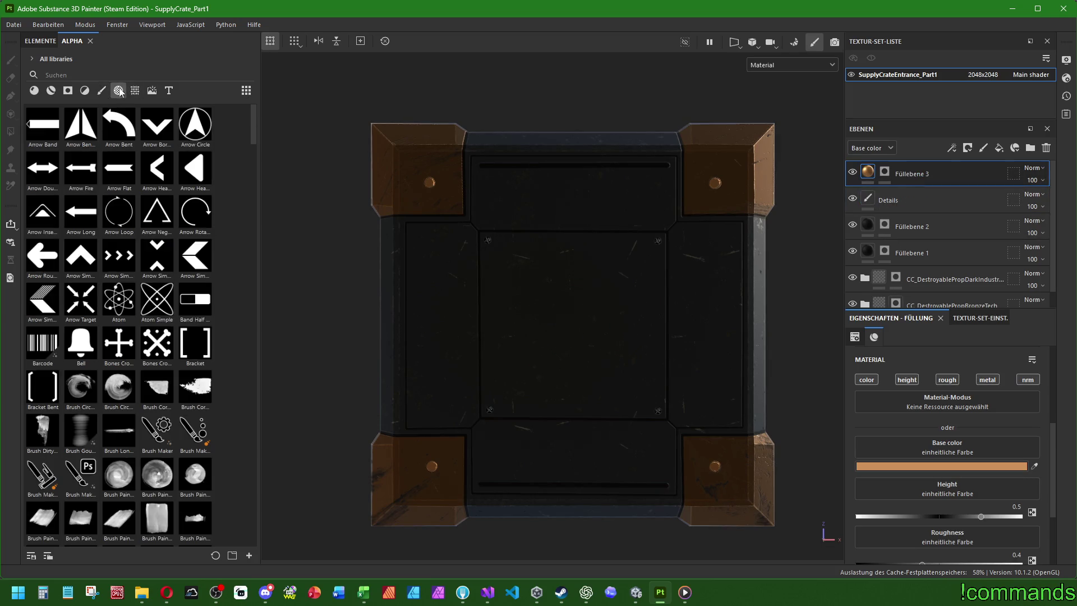
text(passw)
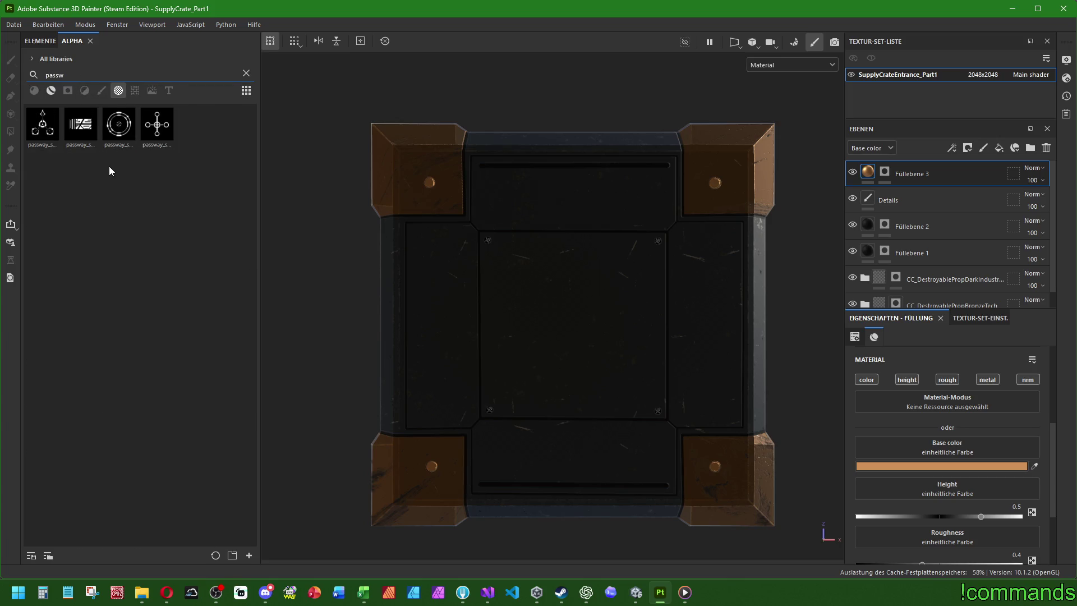
mouse_move(82, 126)
mouse_down()
mouse_move(505, 237)
mouse_move(573, 322)
mouse_up()
click(589, 344)
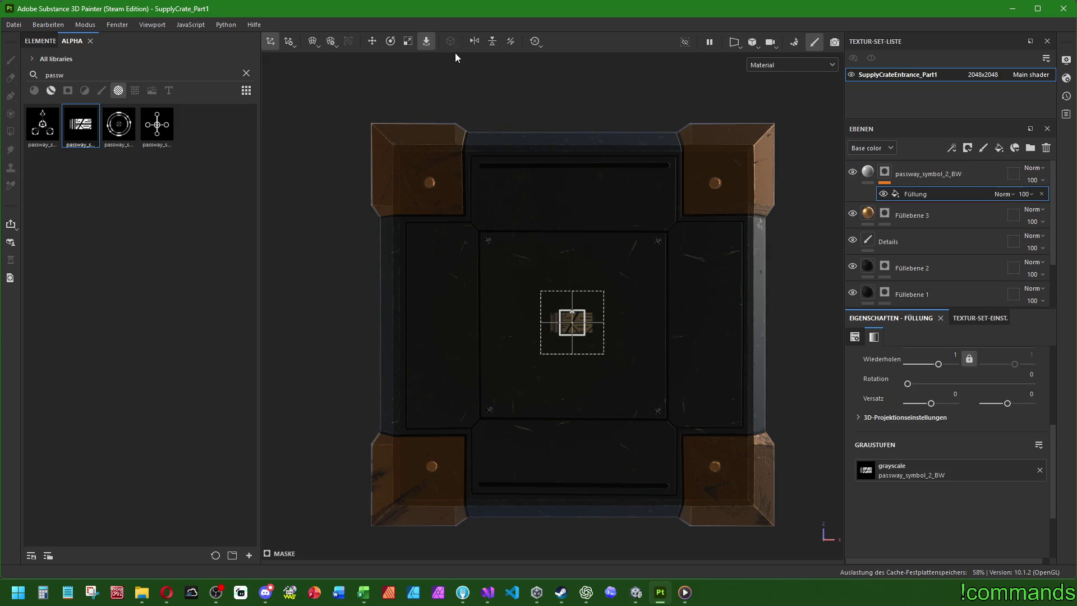
Fit the symbol projection to the panel, shrink it slightly and nudge it right.
click(407, 43)
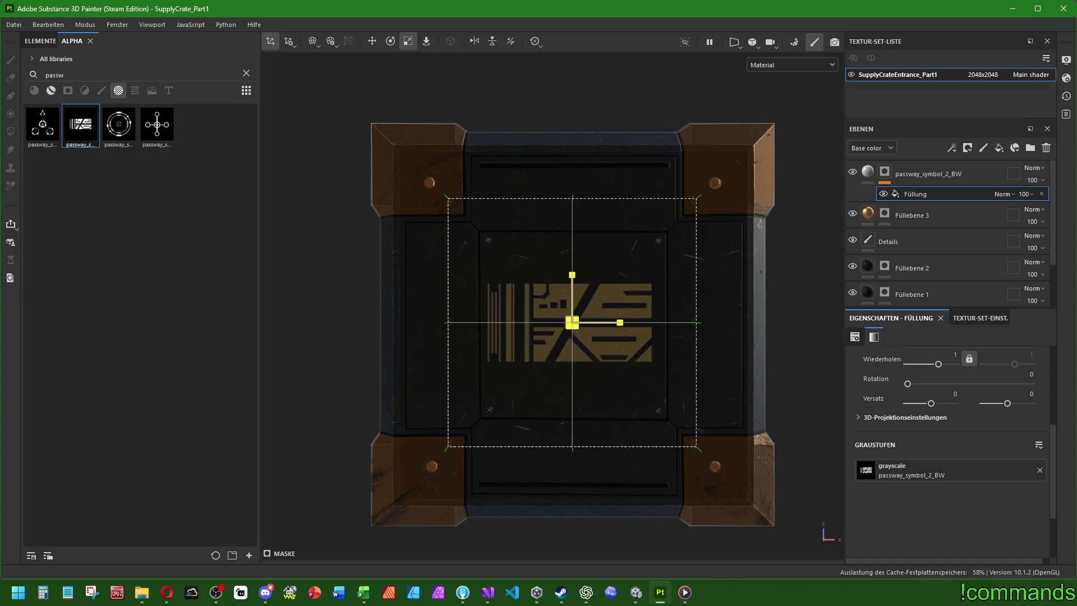
drag(573, 322, 755, 223)
click(370, 41)
drag(589, 312, 593, 317)
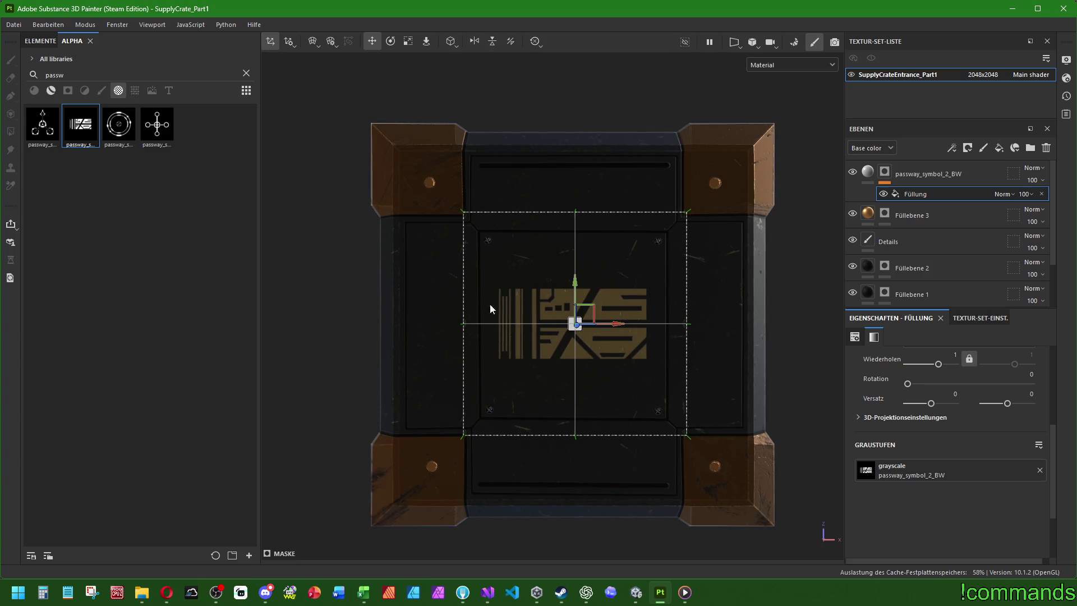
click(869, 173)
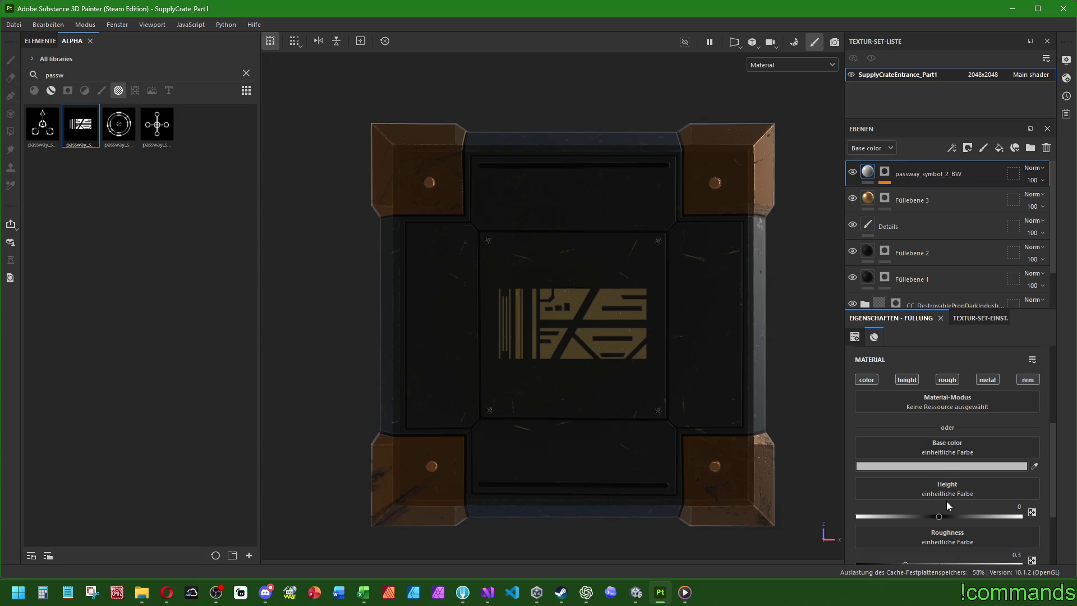
Paste the copied hex into the symbol's base colour and shift the hue toward cyan.
click(943, 466)
right_click(751, 368)
click(776, 432)
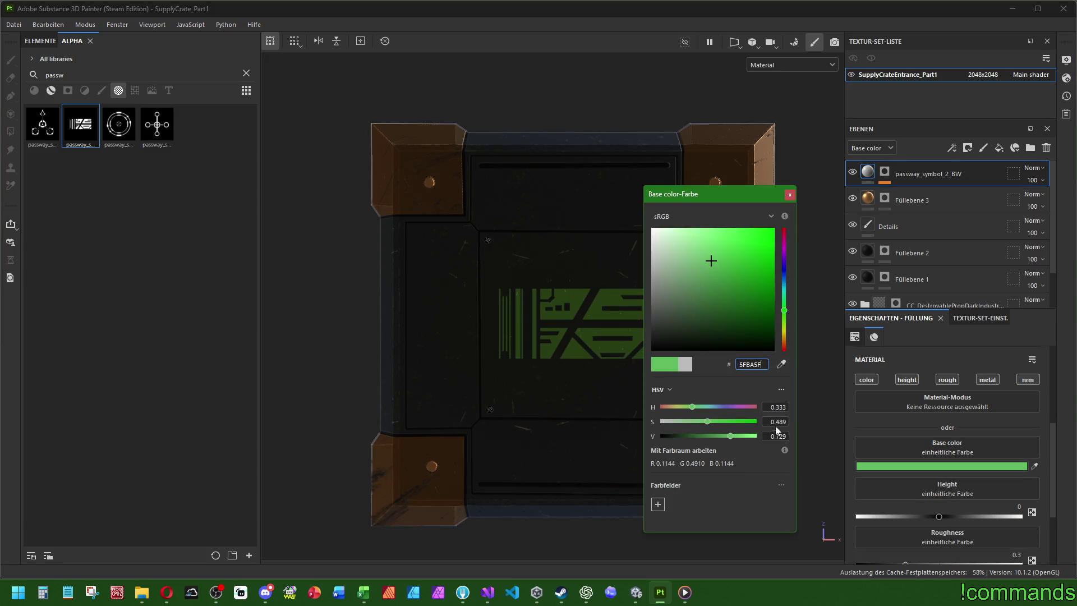
click(786, 285)
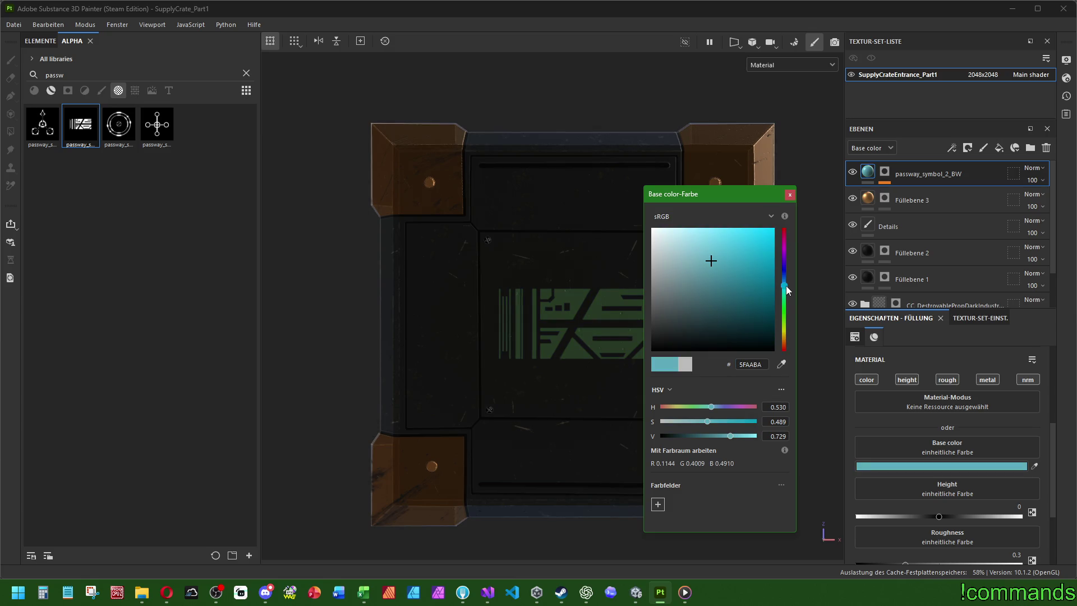
drag(786, 285, 786, 284)
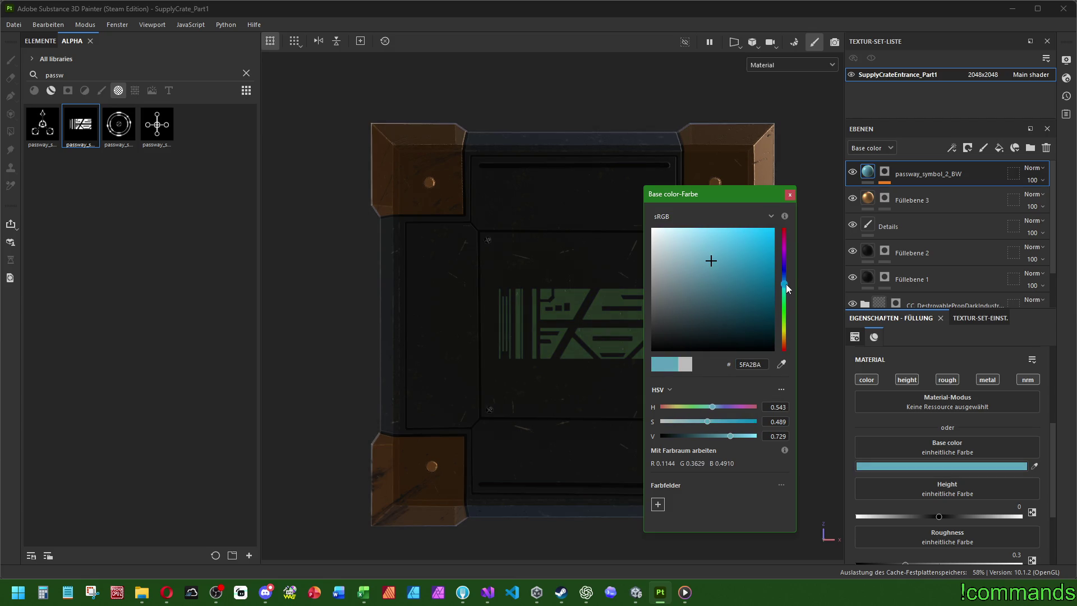
Give the passway symbol a raised height of 0.05.
click(790, 195)
mouse_move(713, 328)
alt+mouse_down()
mouse_move(522, 354)
mouse_move(625, 337)
alt+mouse_up()
scroll(535, 342, down, 5)
scroll(548, 334, down, 5)
mouse_move(666, 277)
alt+mouse_down()
mouse_move(611, 385)
mouse_move(608, 279)
mouse_move(739, 373)
alt+mouse_up()
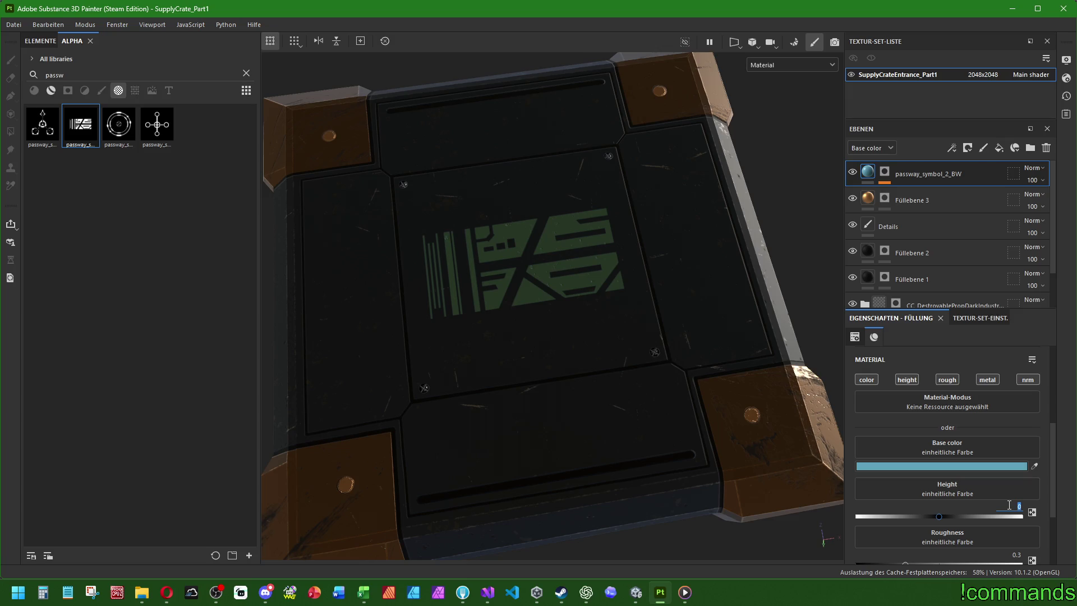
click(1007, 504)
text(.05)
key(Return)
scroll(684, 422, down, 5)
mouse_move(685, 422)
alt+mouse_down()
mouse_move(724, 279)
mouse_move(642, 369)
mouse_move(668, 414)
mouse_move(666, 495)
alt+mouse_up()
Reject a bright cyan trial and settle the symbol colour on blue-violet 5F6EBA.
click(909, 466)
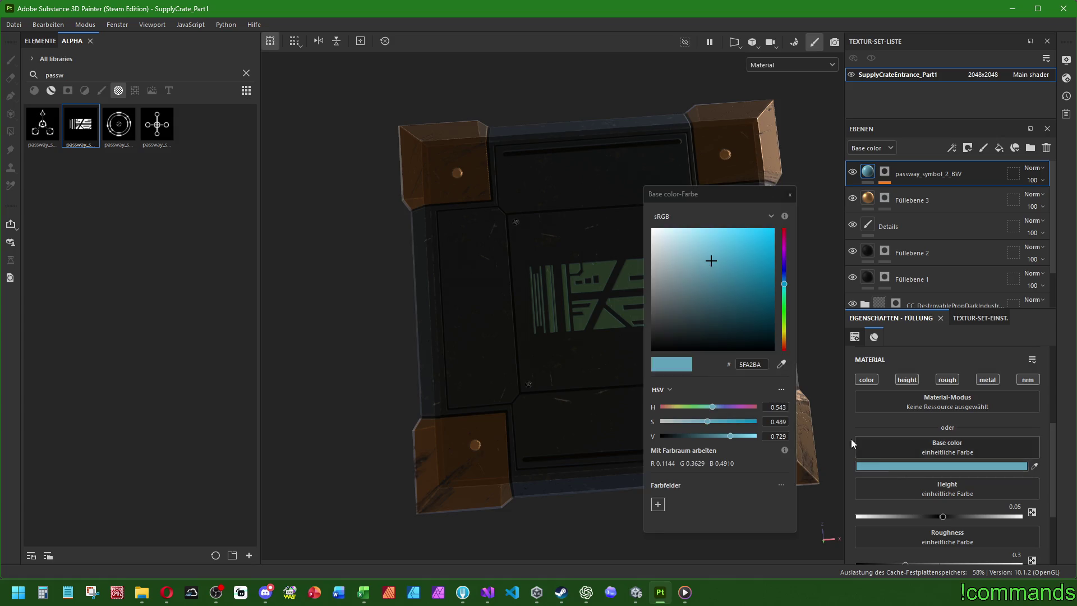
drag(727, 260, 829, 184)
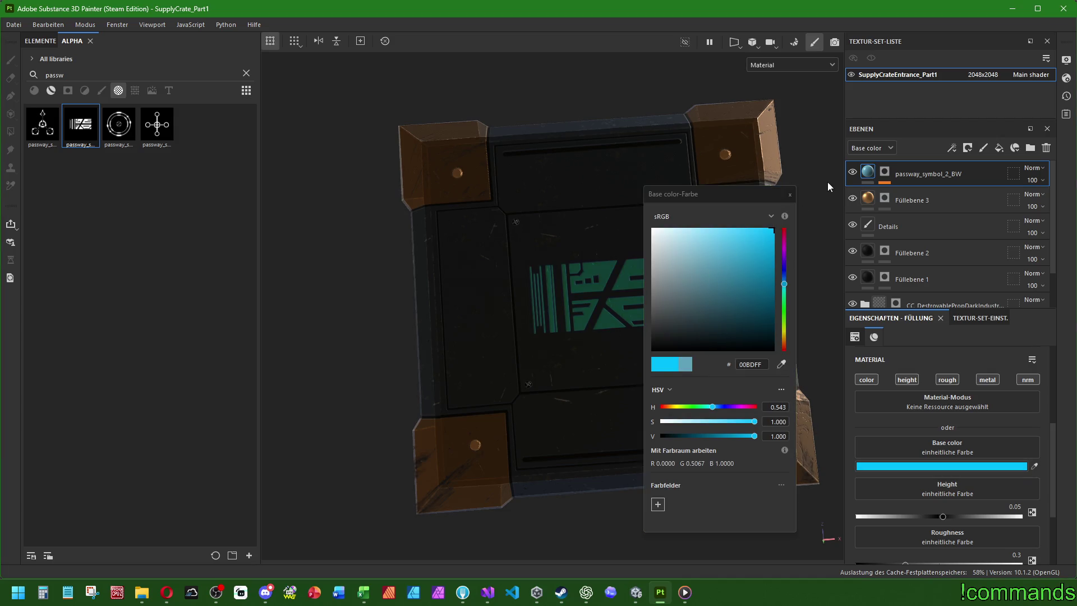
click(791, 195)
key(ctrl+z)
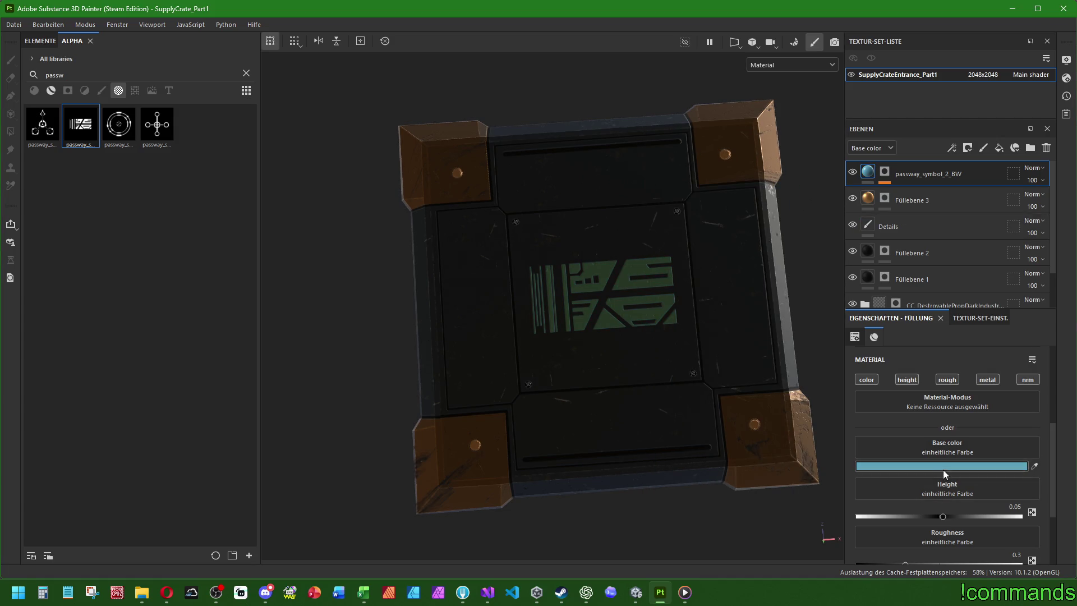
click(944, 468)
drag(786, 284, 786, 273)
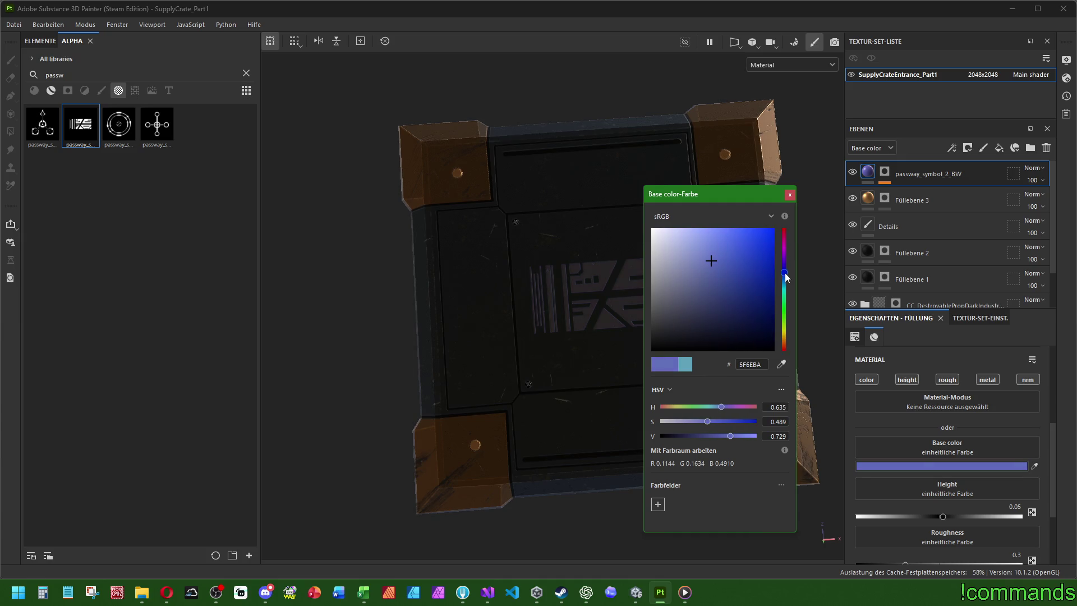
click(789, 195)
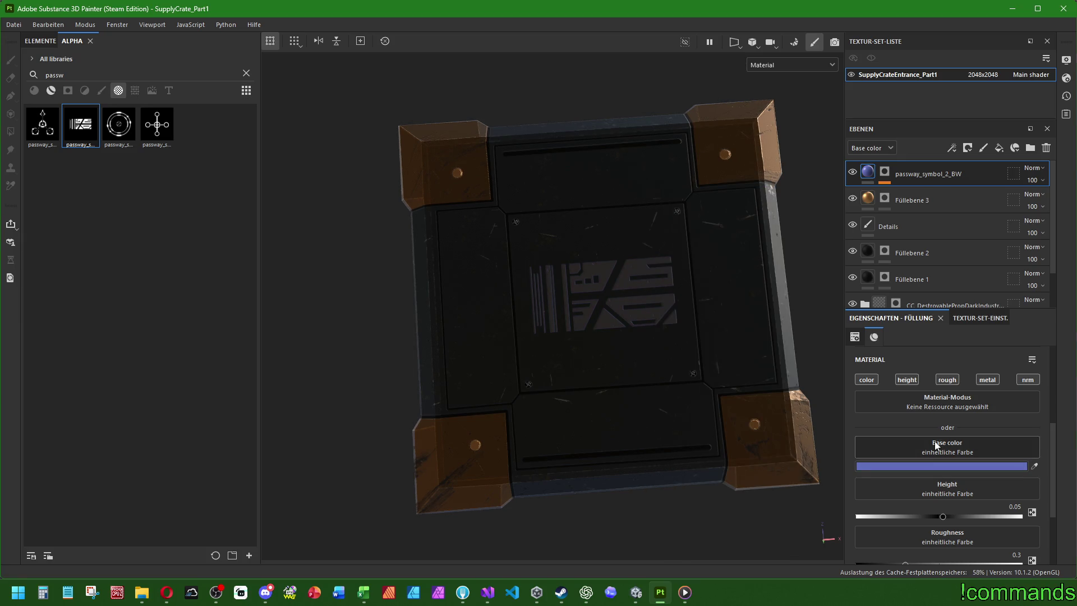
Set the symbol's Metallic to 0.1 and adjust its Roughness from 0.5.
click(988, 380)
click(987, 380)
scroll(955, 403, down, 1)
click(1011, 543)
text(0.1)
key(Return)
click(1015, 495)
text(0.5)
mouse_move(941, 502)
mouse_down()
mouse_move(1069, 502)
mouse_move(905, 504)
mouse_up()
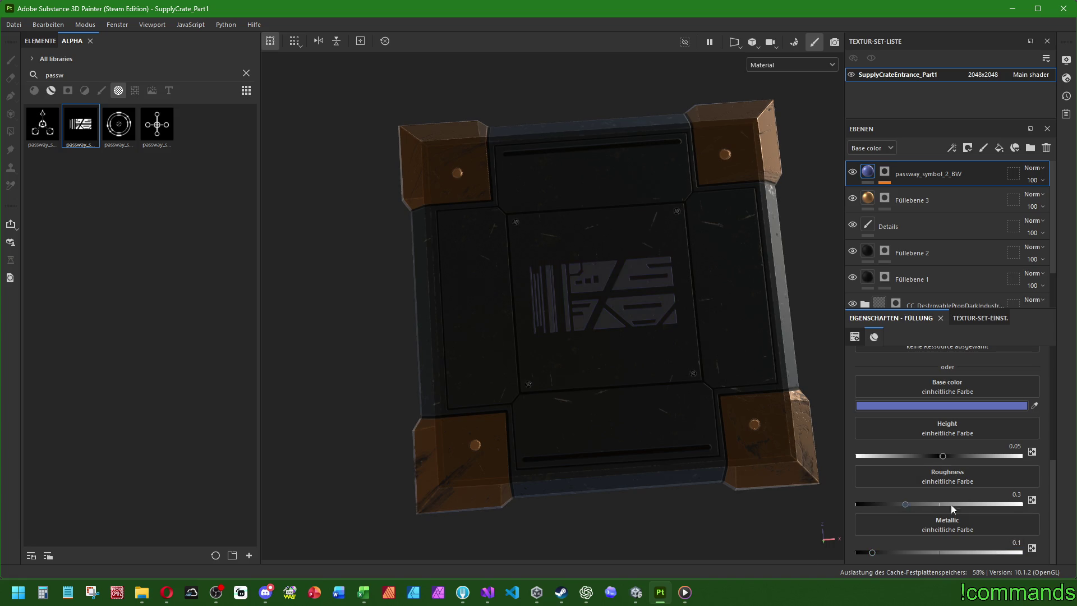
Select the fill effect in the symbol's mask with the scale tool, viewing the crate top-down.
scroll(1011, 411, up, 2)
scroll(659, 462, down, 3)
mouse_move(658, 461)
alt+mouse_down()
mouse_move(721, 317)
mouse_move(761, 392)
mouse_move(550, 378)
mouse_move(583, 339)
mouse_move(578, 307)
alt+mouse_up()
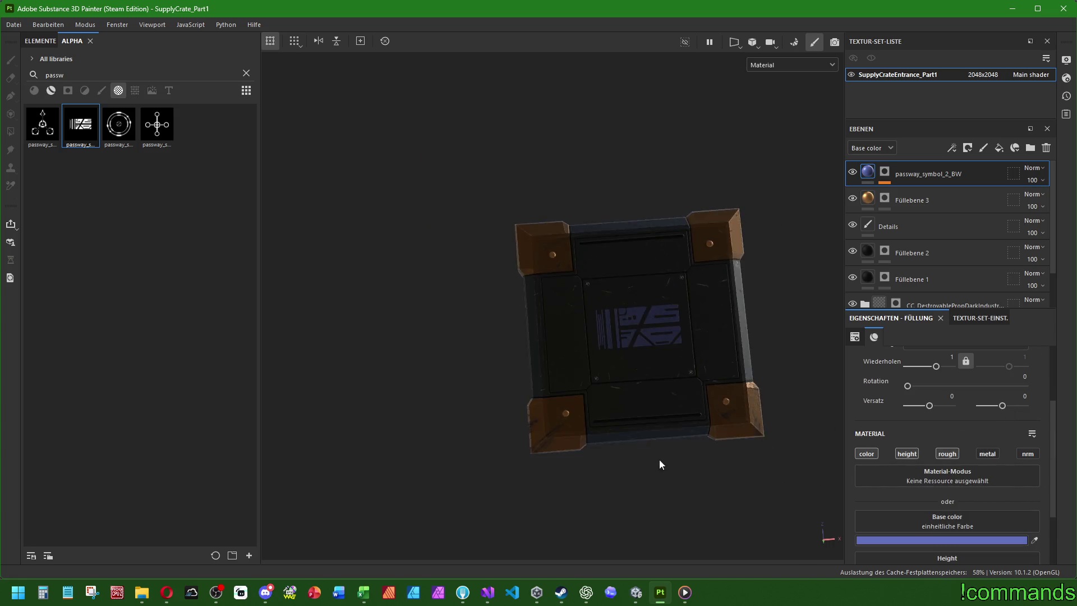
scroll(578, 306, up, 3)
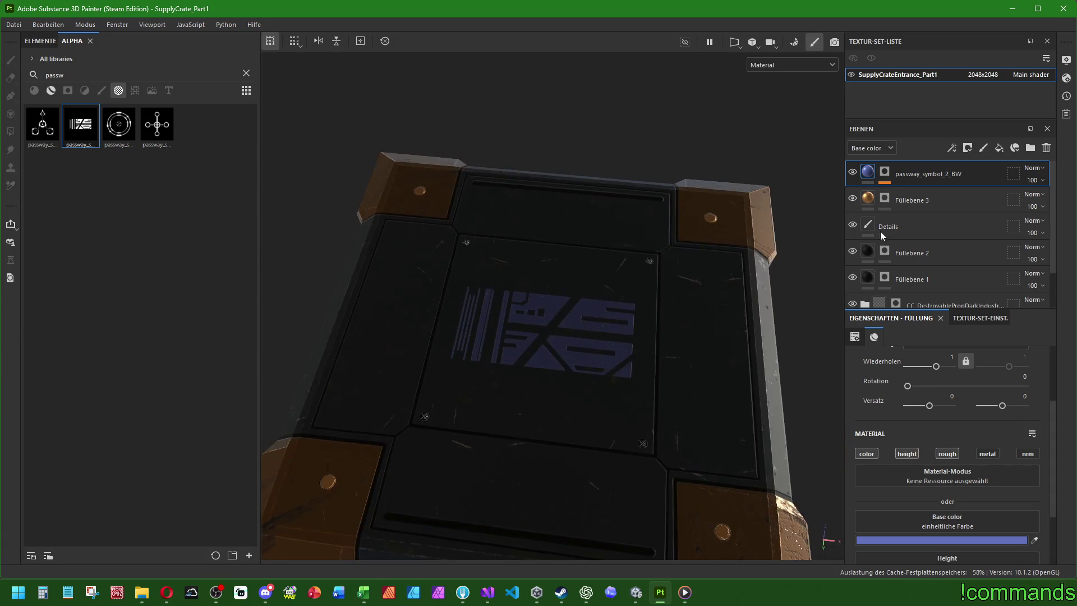
click(885, 171)
click(910, 194)
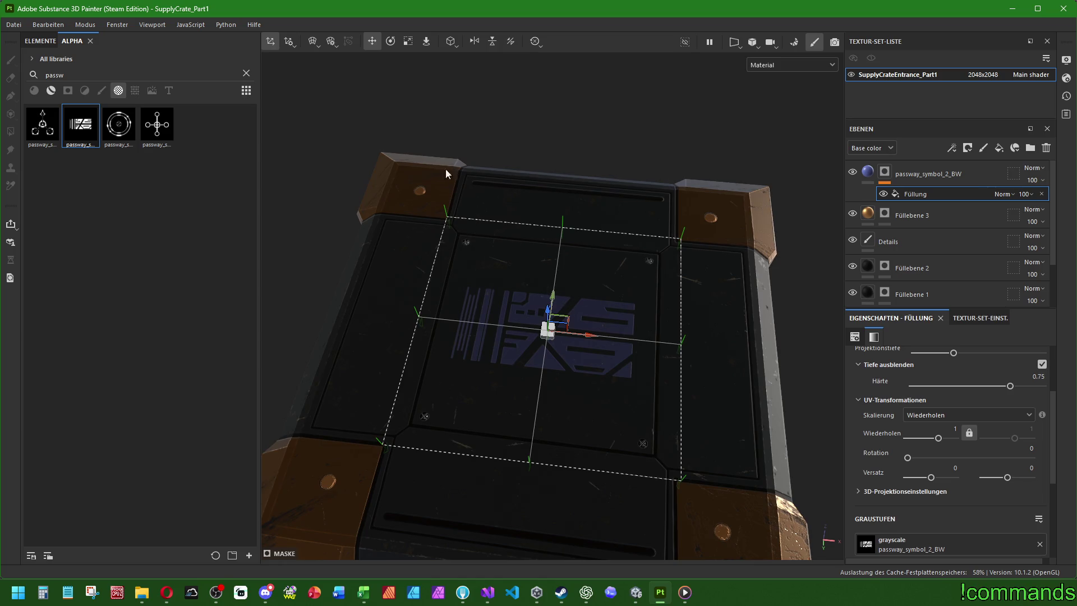
click(409, 41)
mouse_move(584, 314)
alt+mouse_down()
mouse_move(588, 347)
mouse_move(594, 328)
mouse_move(533, 430)
mouse_move(594, 435)
alt+mouse_up()
alt+middle_drag(594, 434, 685, 380)
alt+right_drag(674, 378, 628, 417)
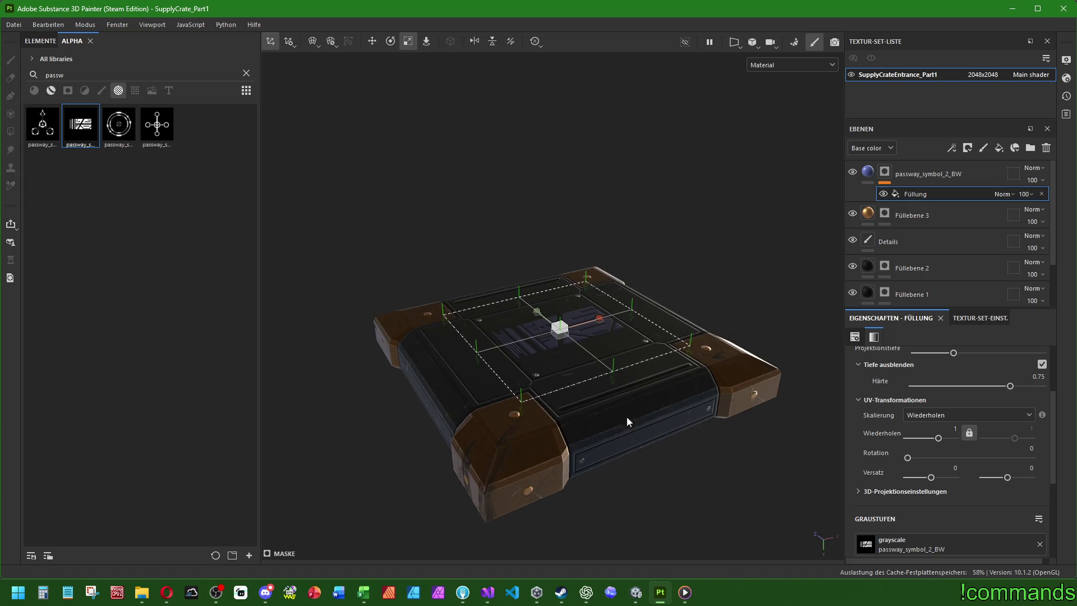
alt+drag(618, 429, 645, 418)
Change Füllebene 3's base colour from orange to blue 5569CD, turning the accent dots blue.
click(920, 216)
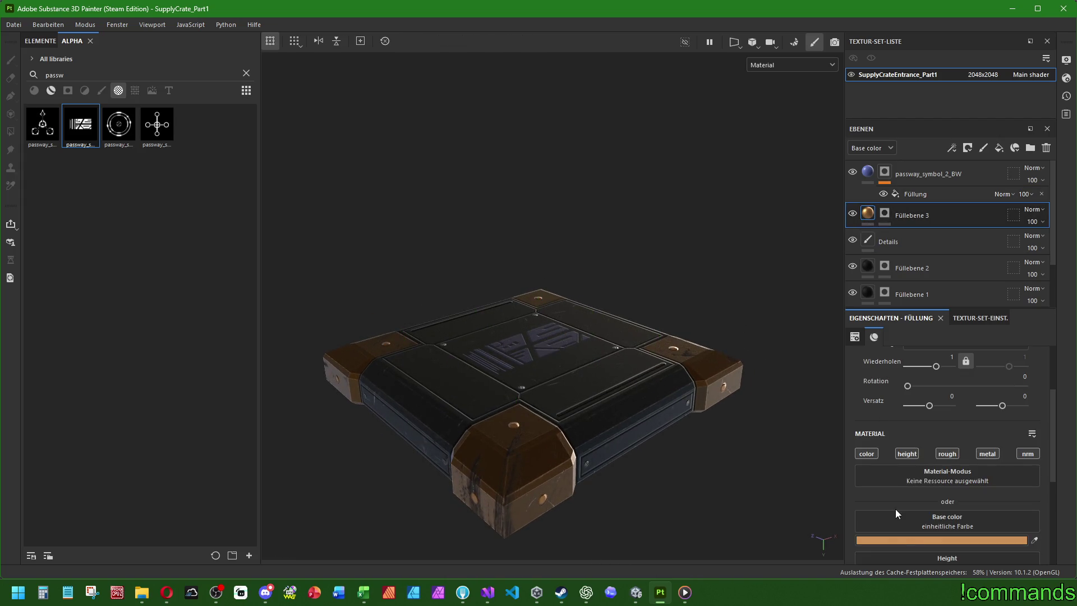
click(904, 541)
drag(785, 279, 785, 273)
click(790, 195)
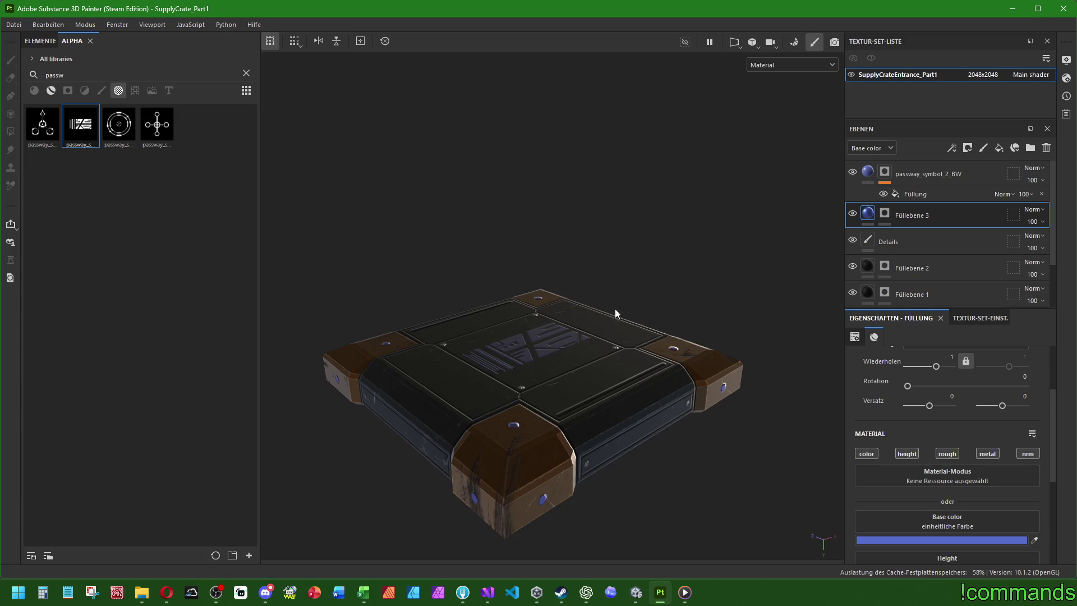
alt+drag(473, 392, 527, 388)
alt+middle_drag(527, 389, 631, 382)
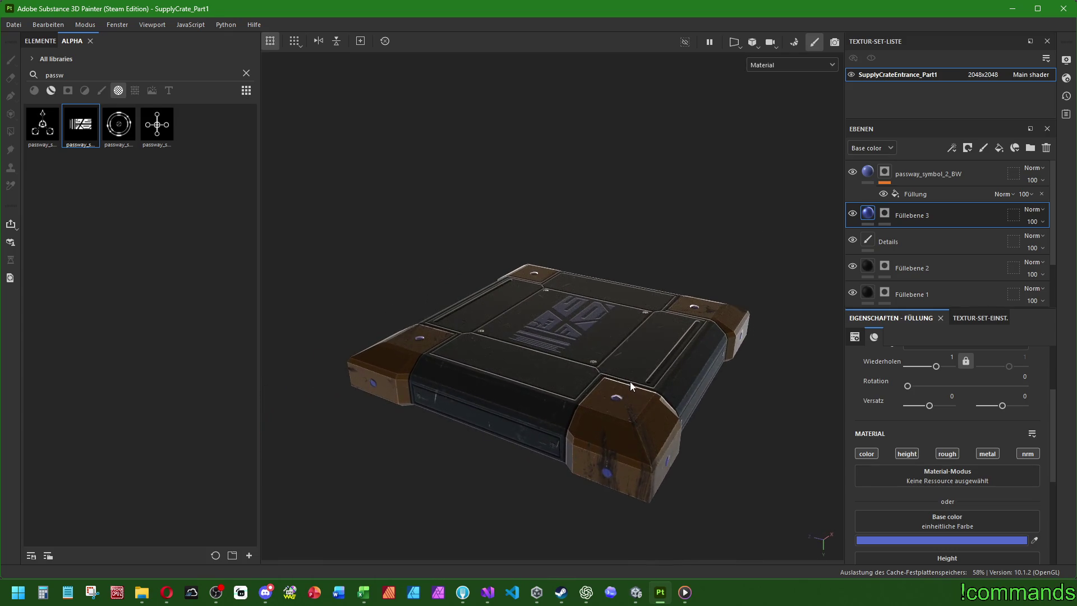
click(929, 176)
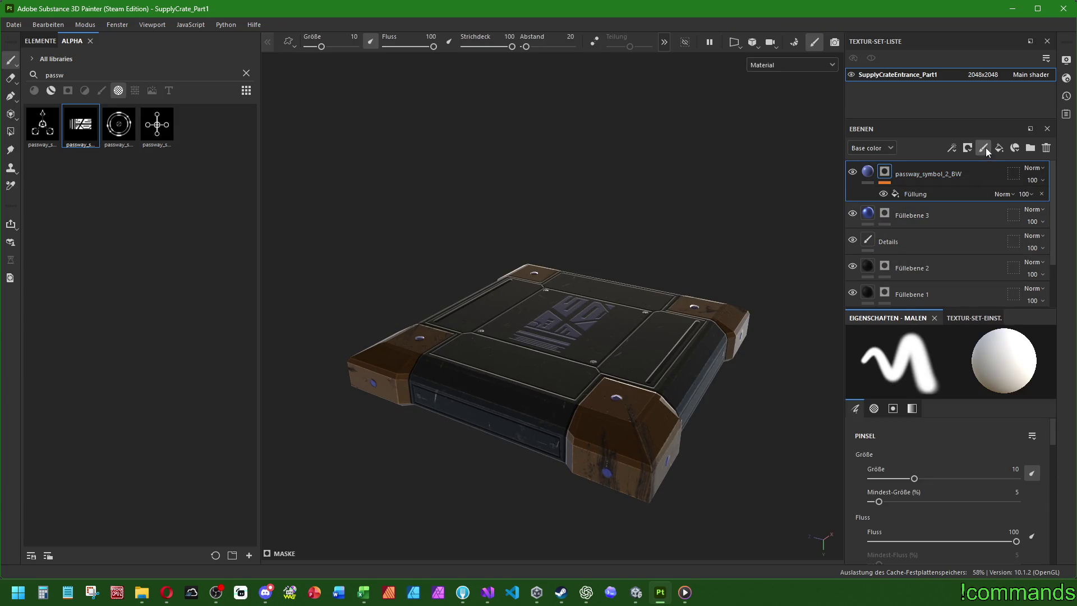
Add a new paint layer named Details on top.
click(983, 148)
double_click(912, 174)
text(Details)
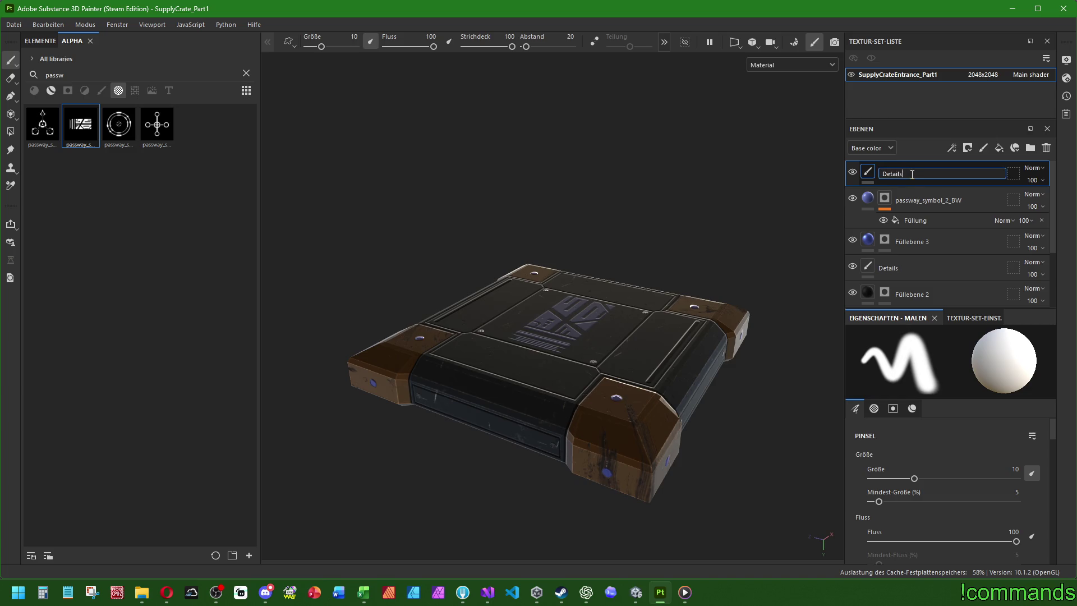
key(Return)
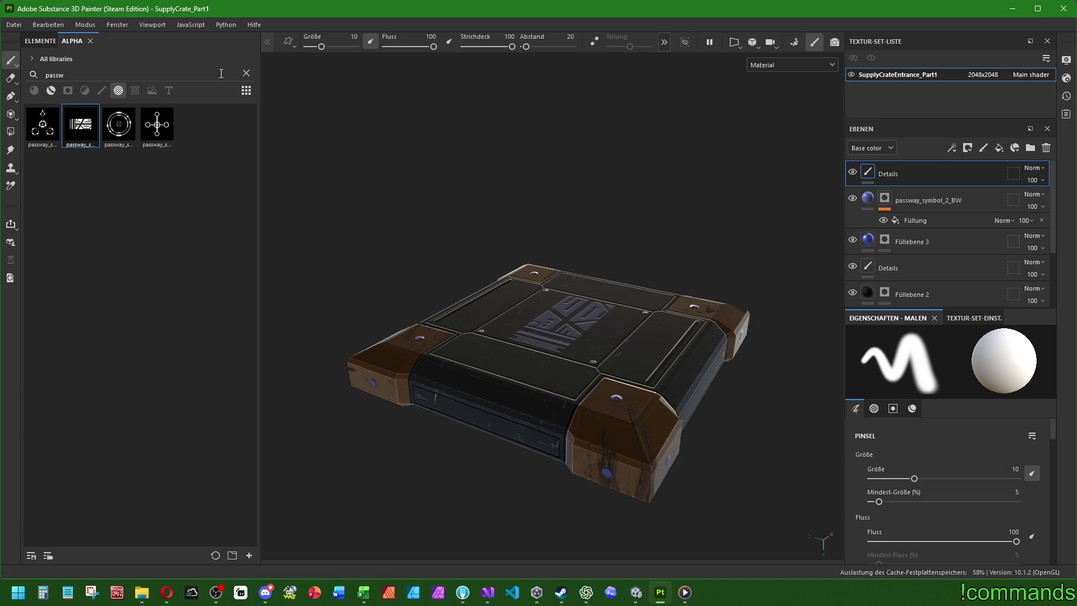
Compare the Stitches 1-4 brushes and choose the Square dot brush.
click(247, 73)
click(101, 90)
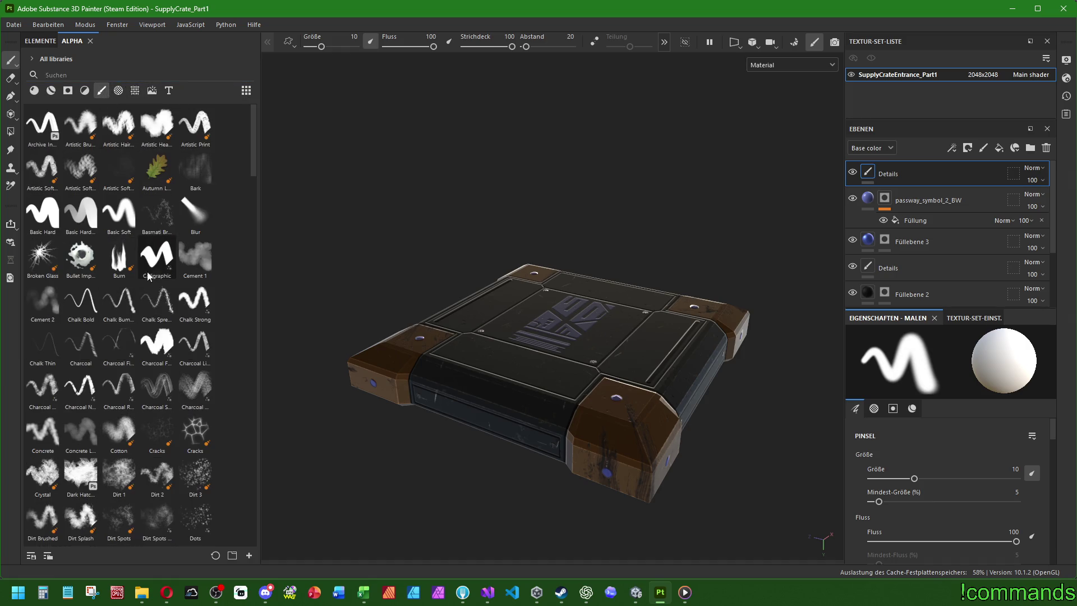
scroll(208, 223, down, 6)
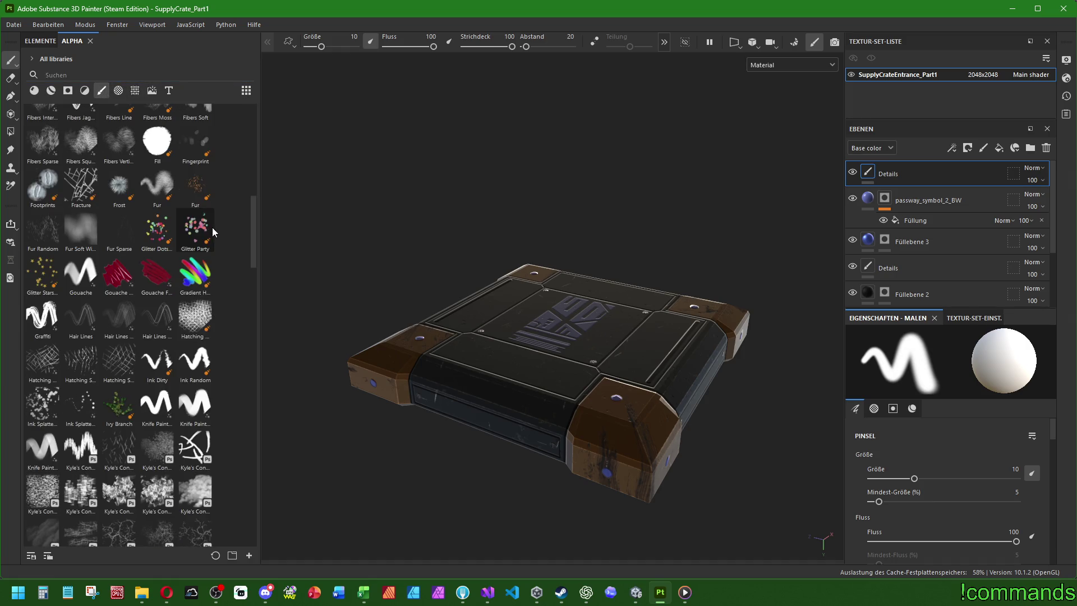
scroll(214, 227, down, 10)
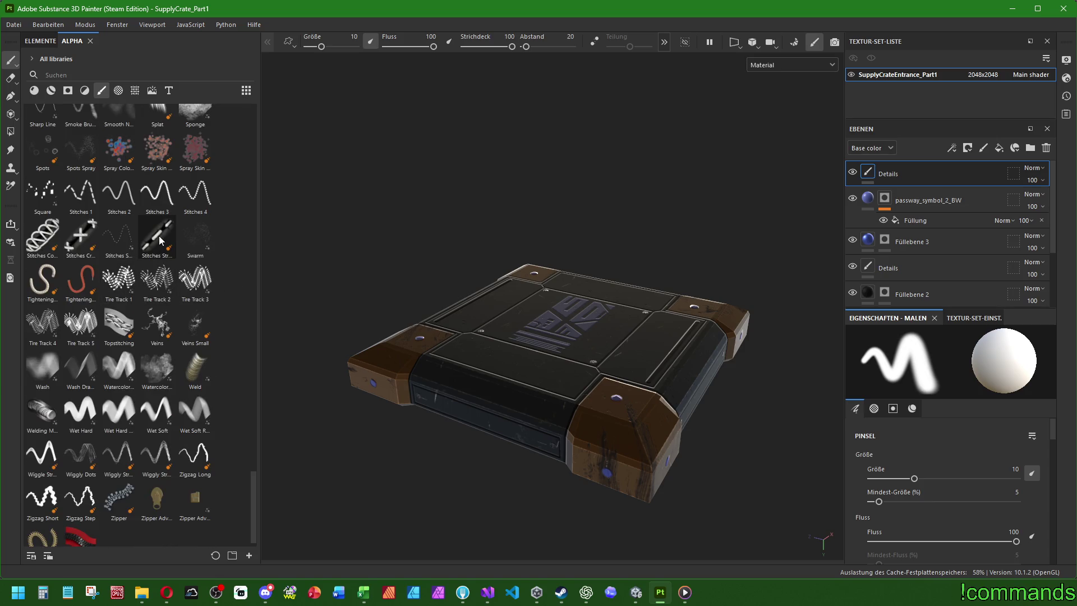
click(197, 199)
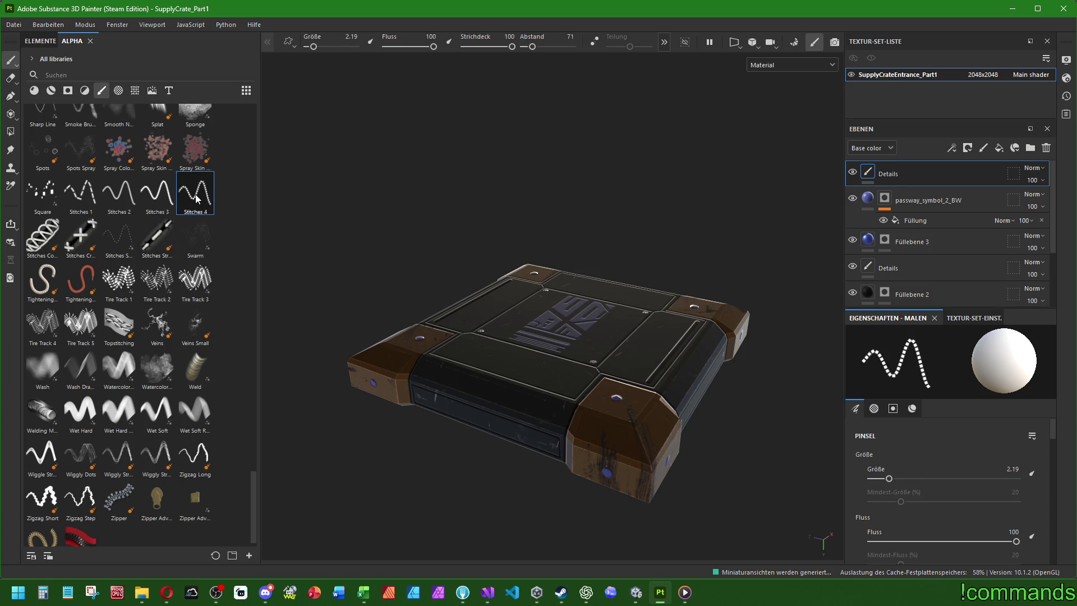
alt+drag(468, 463, 524, 449)
click(157, 193)
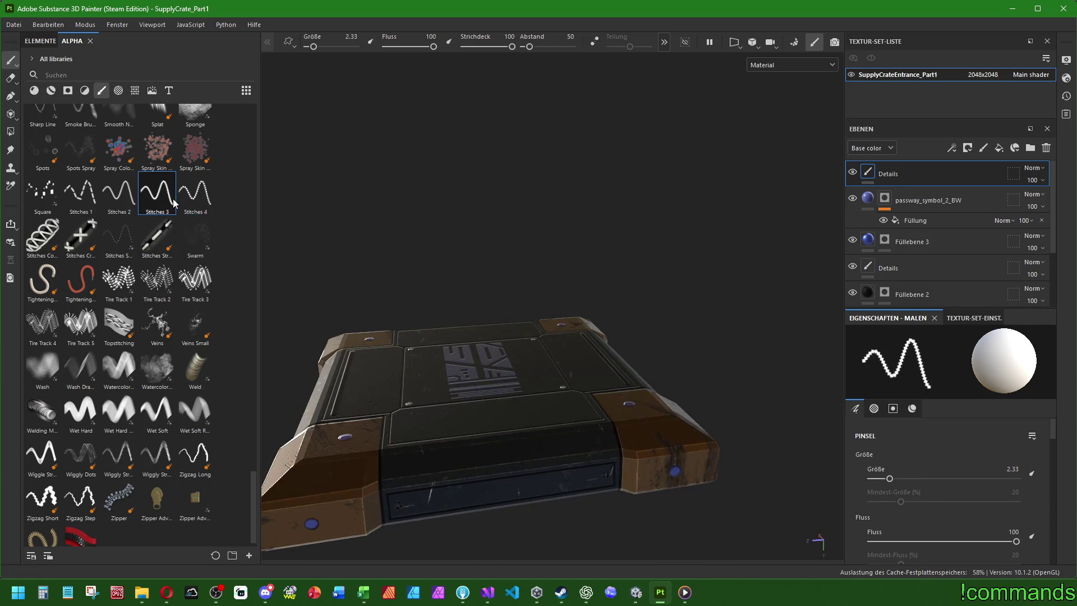
click(127, 201)
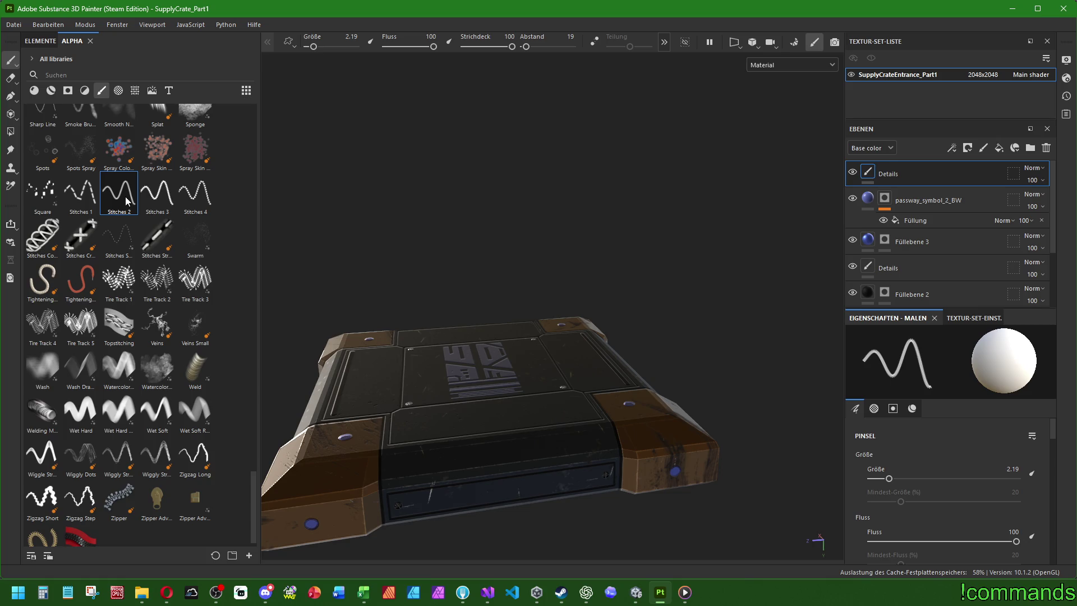
click(84, 197)
click(50, 198)
Undo a test row of square dabs on the front panel and delete the top Details layer.
mouse_move(271, 357)
alt+mouse_down()
mouse_move(491, 448)
mouse_move(514, 444)
mouse_move(529, 397)
alt+mouse_up()
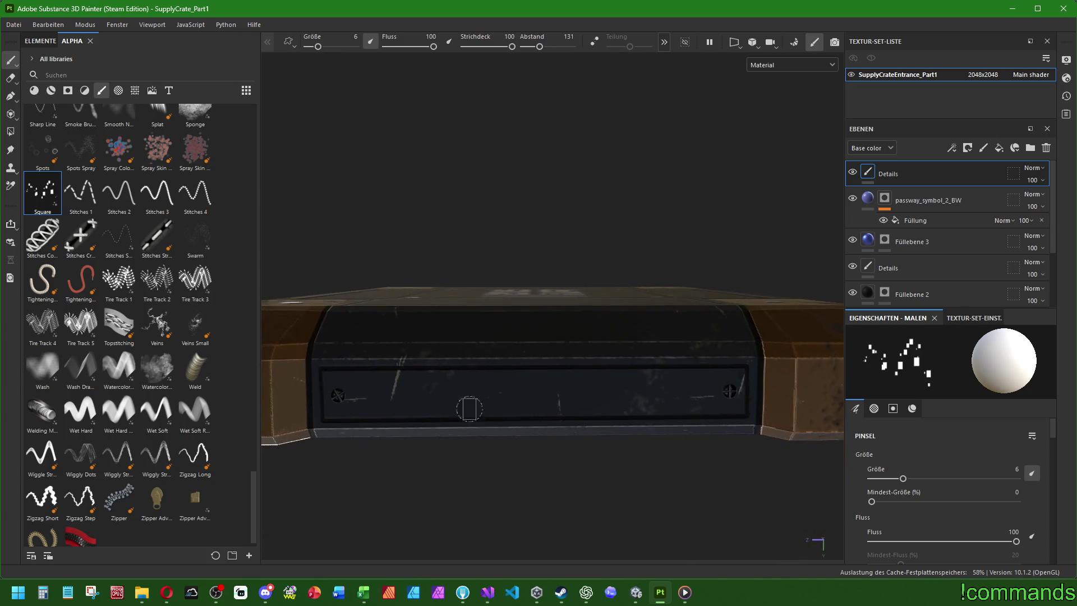
drag(363, 394, 705, 395)
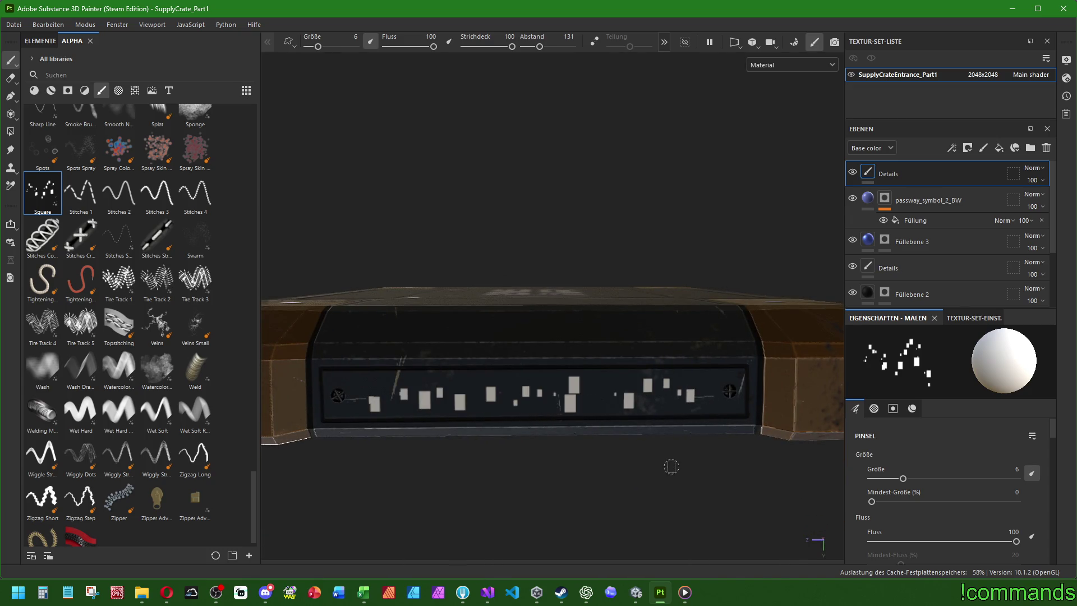
key(ctrl+z)
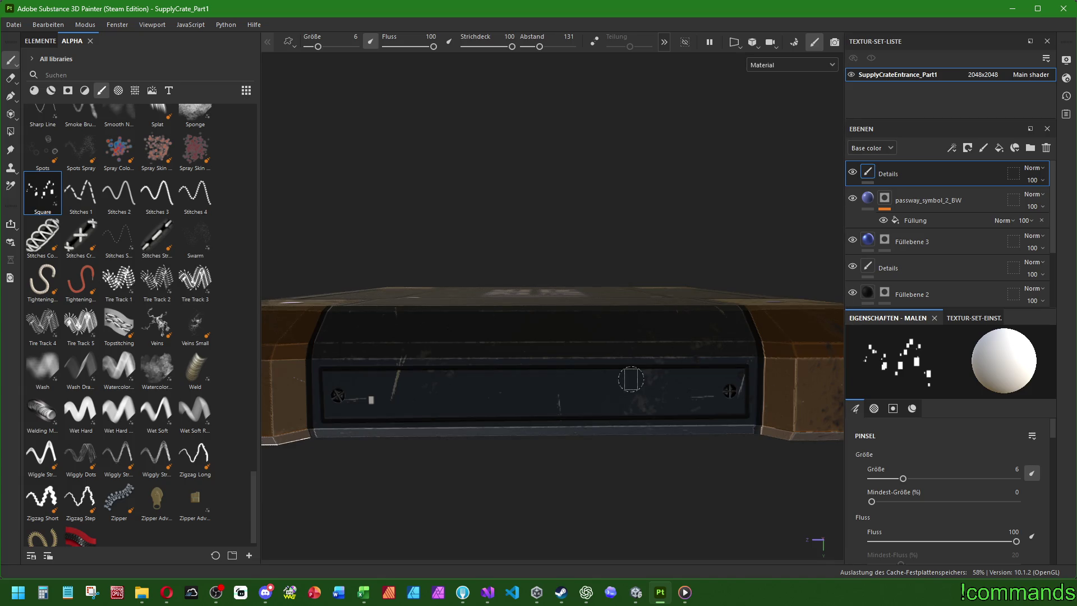
click(886, 245)
click(914, 176)
click(1046, 147)
click(909, 217)
click(885, 172)
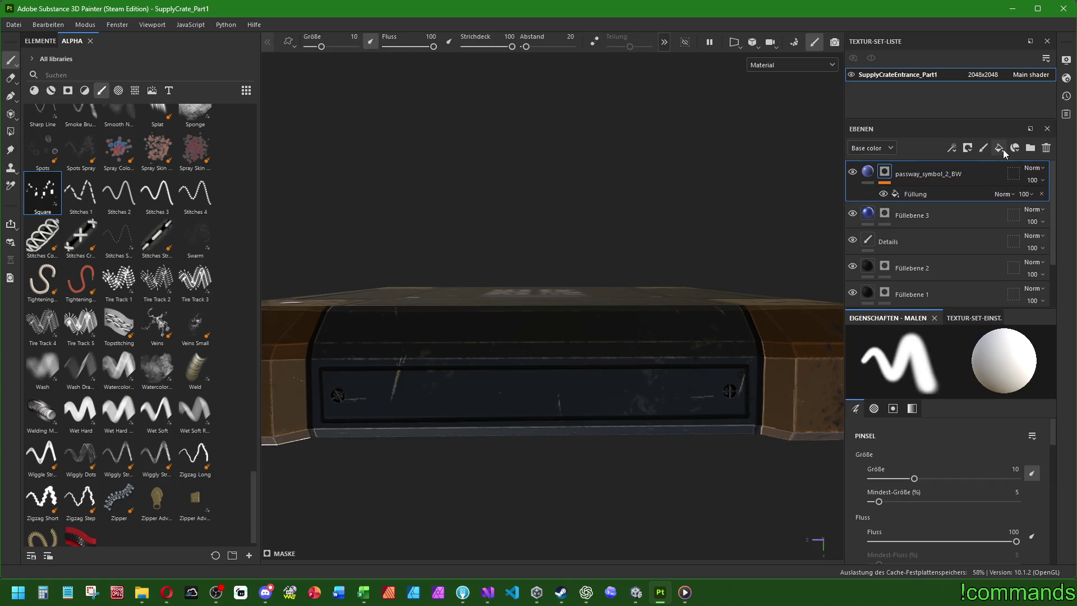
Add a top fill layer with a bitmap mask and paste Füllebene 3's blue contents into it.
click(999, 148)
right_click(897, 174)
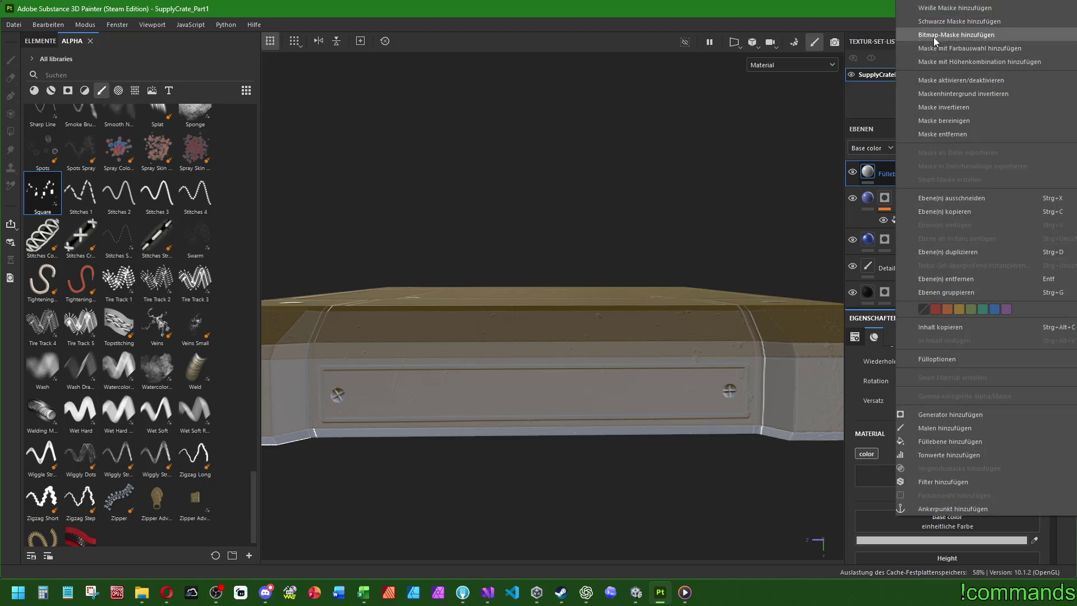
click(921, 37)
click(875, 243)
right_click(872, 243)
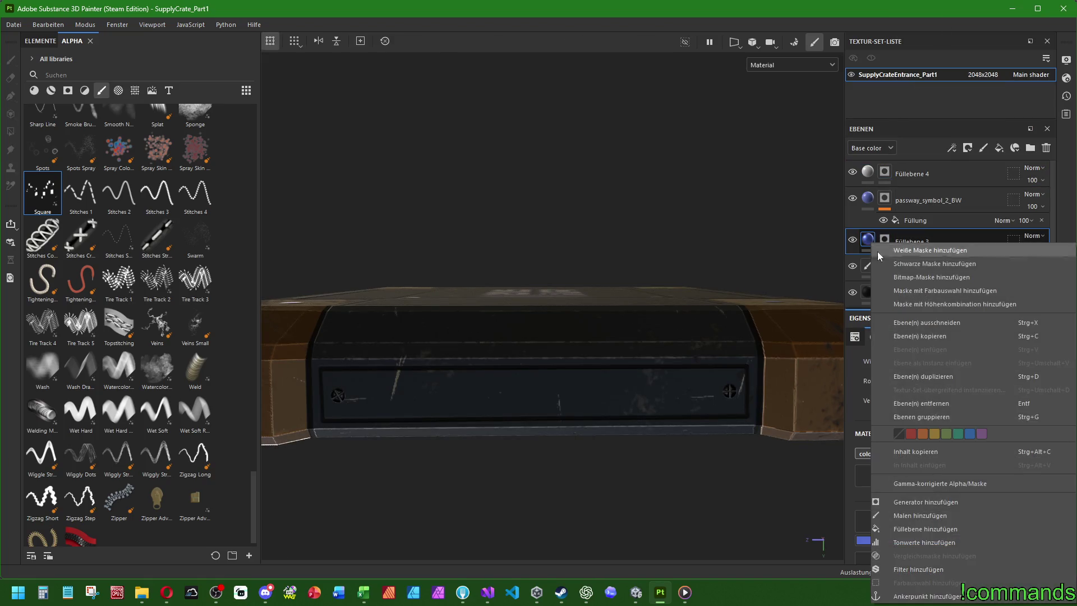
click(915, 452)
click(868, 174)
right_click(868, 174)
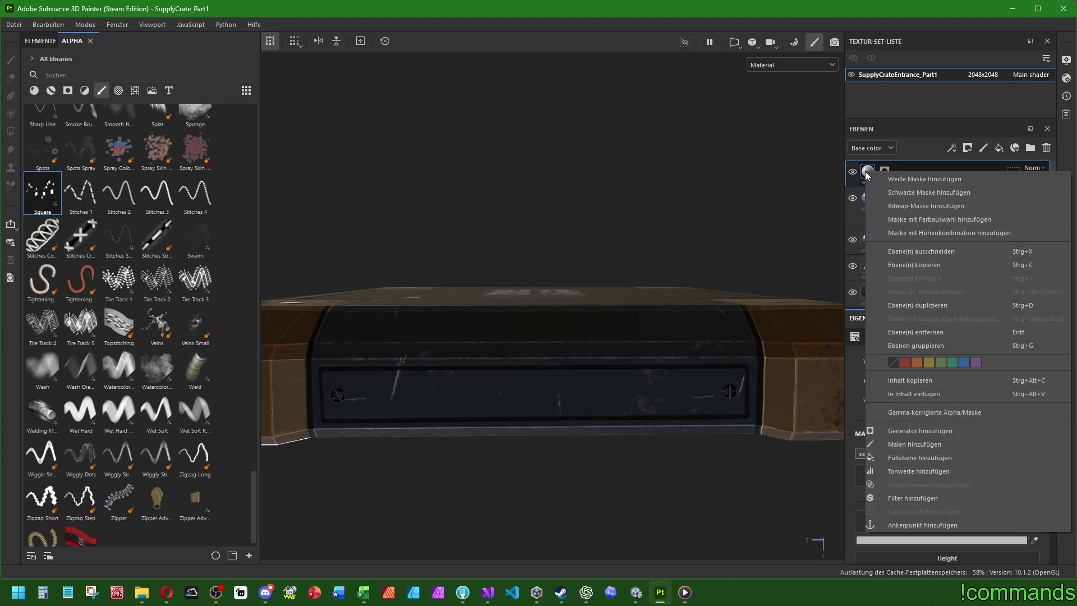
click(920, 393)
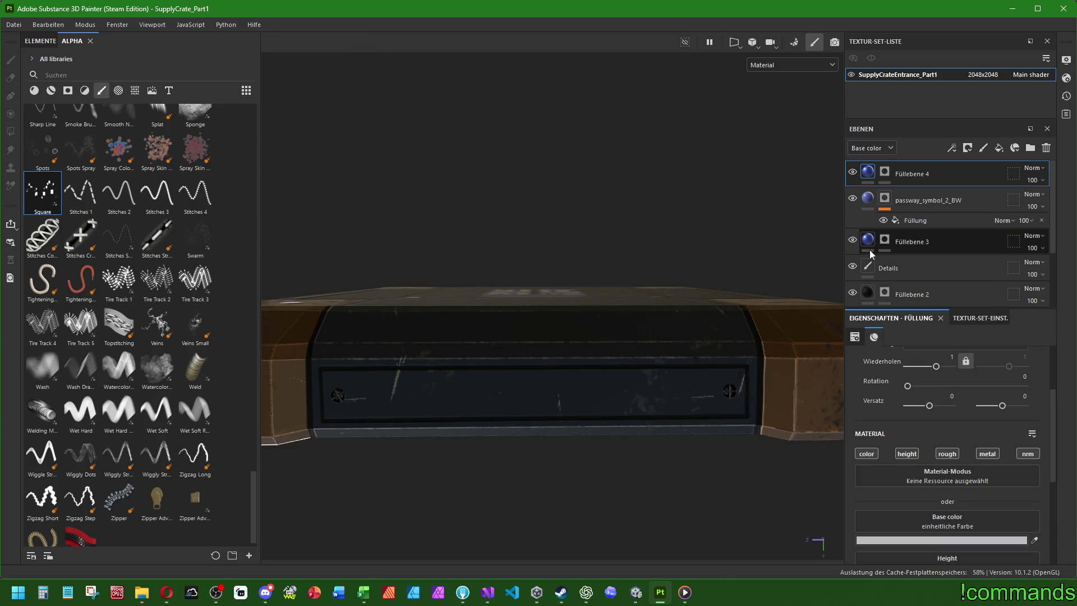
Select Füllebene 4's mask for painting, with the crate's front panel in view.
click(898, 242)
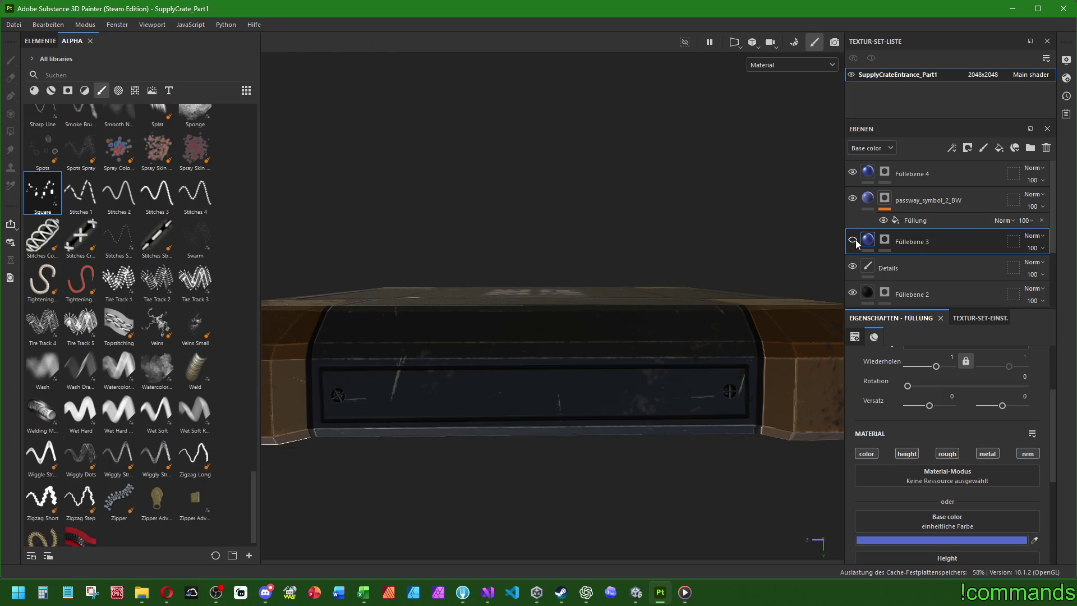
key(f)
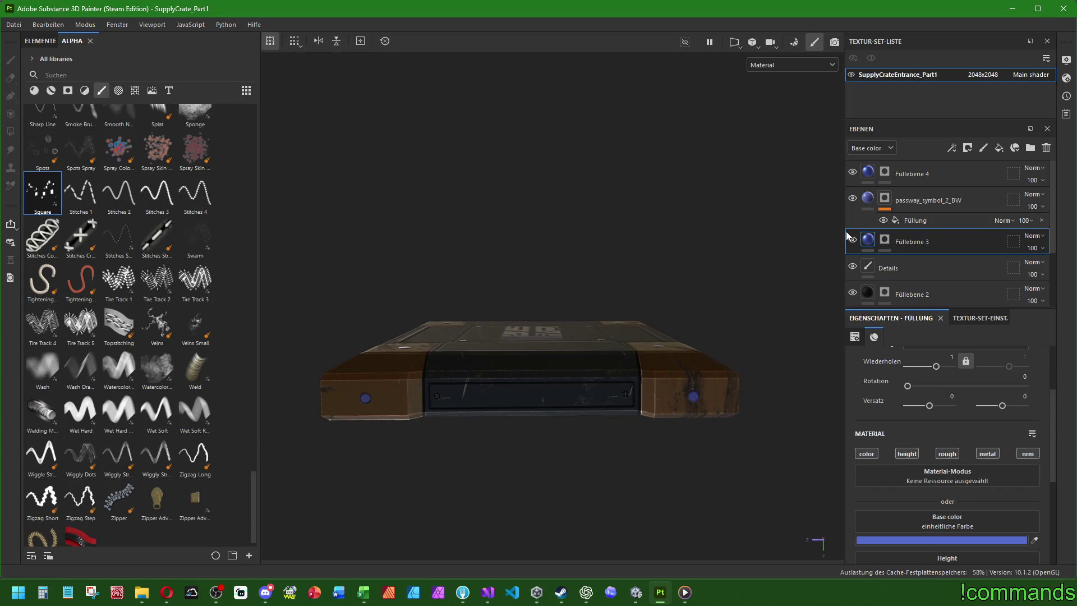
scroll(771, 261, up, 2)
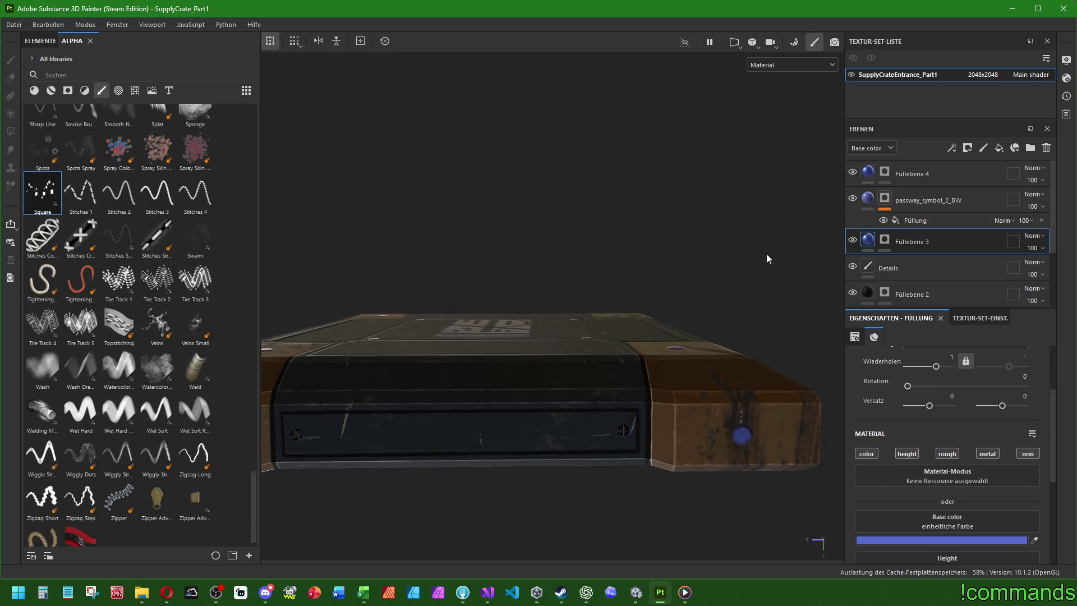
click(917, 178)
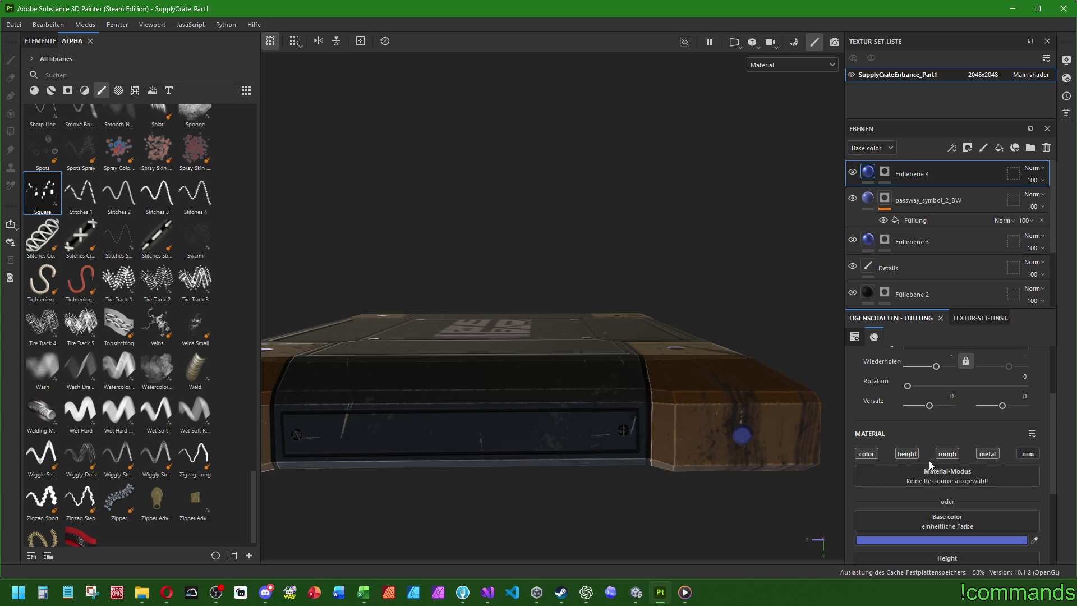
scroll(920, 432, down, 2)
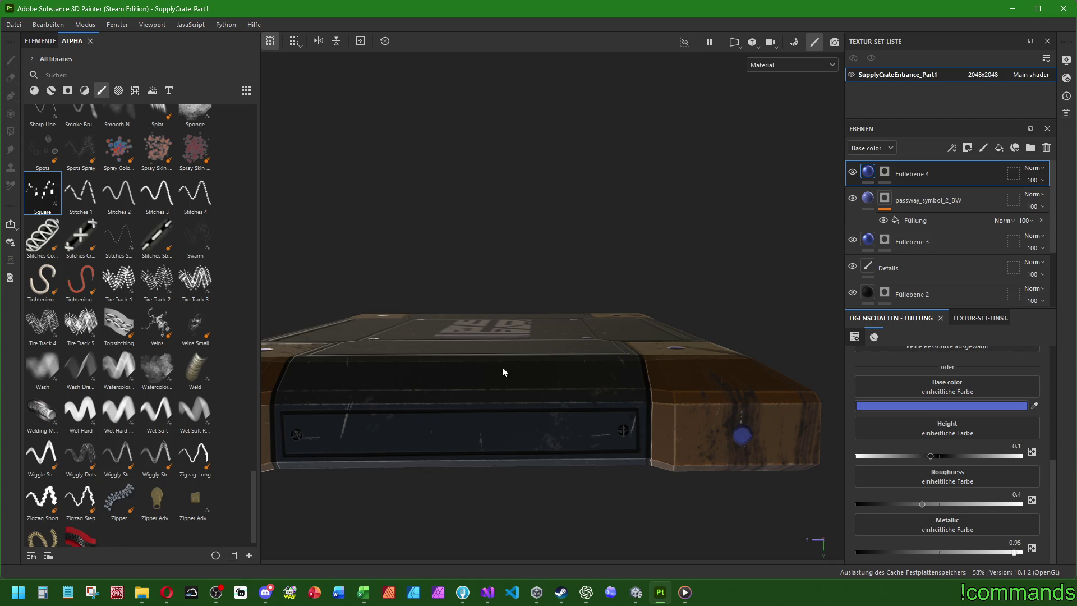
click(885, 171)
middle_drag(363, 385, 435, 331)
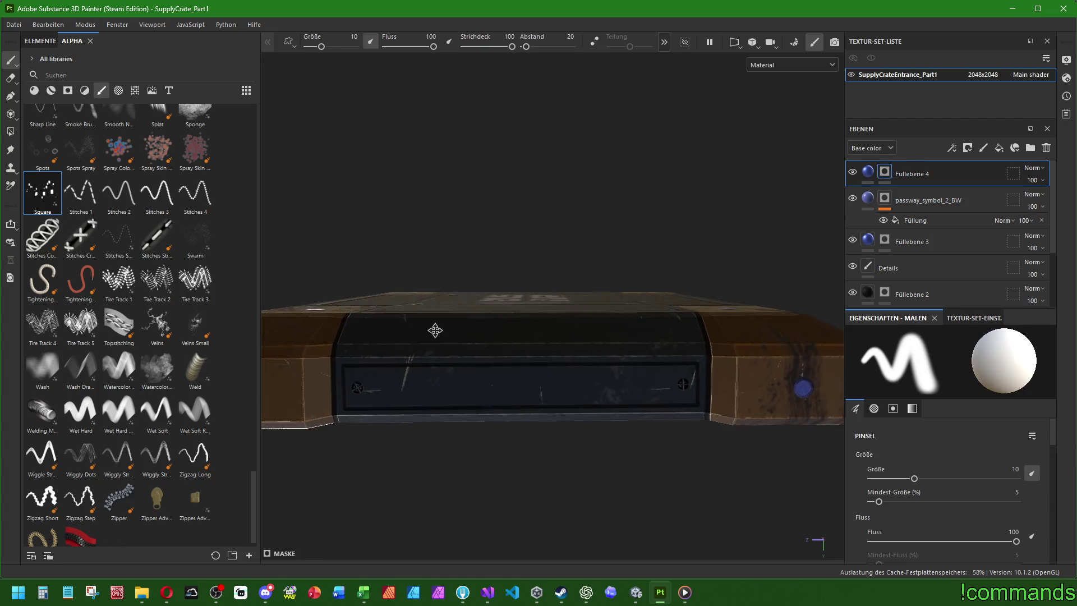
Test a blue stroke across the recessed front panel, then undo it.
click(381, 386)
shift+click(664, 385)
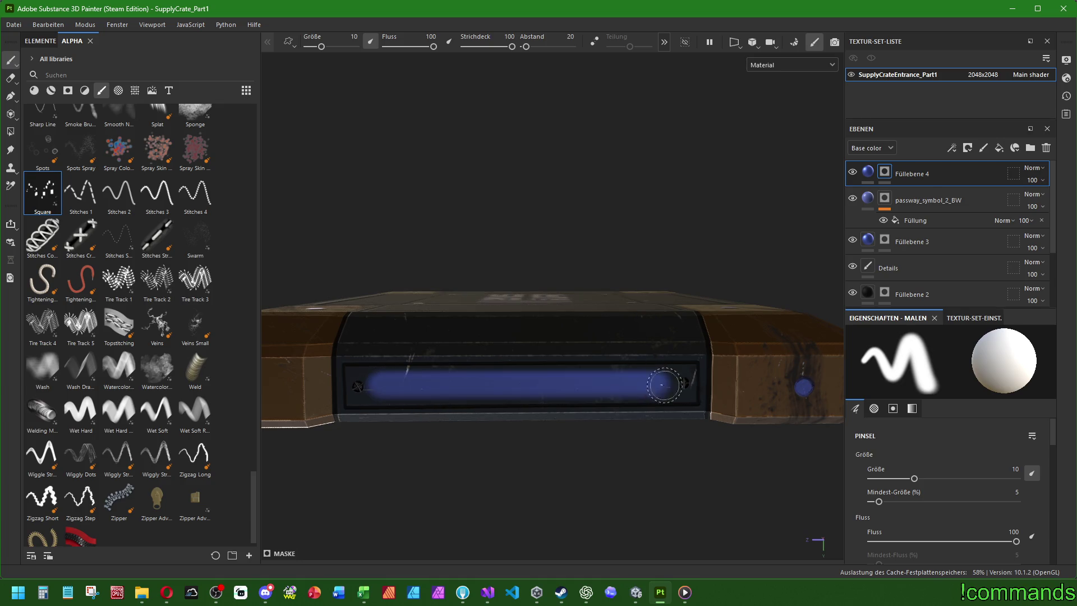
key(ctrl+z)
Switch to the Square alpha, undo a trial row of squares, and set brush size 4.
click(42, 190)
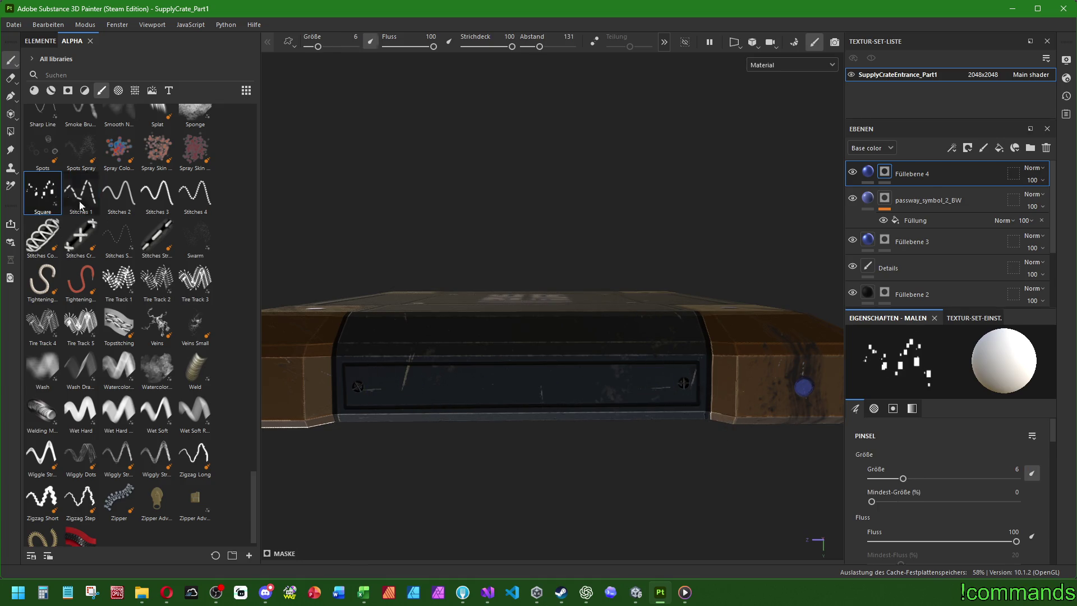
ctrl+right_drag(383, 386, 392, 386)
click(383, 386)
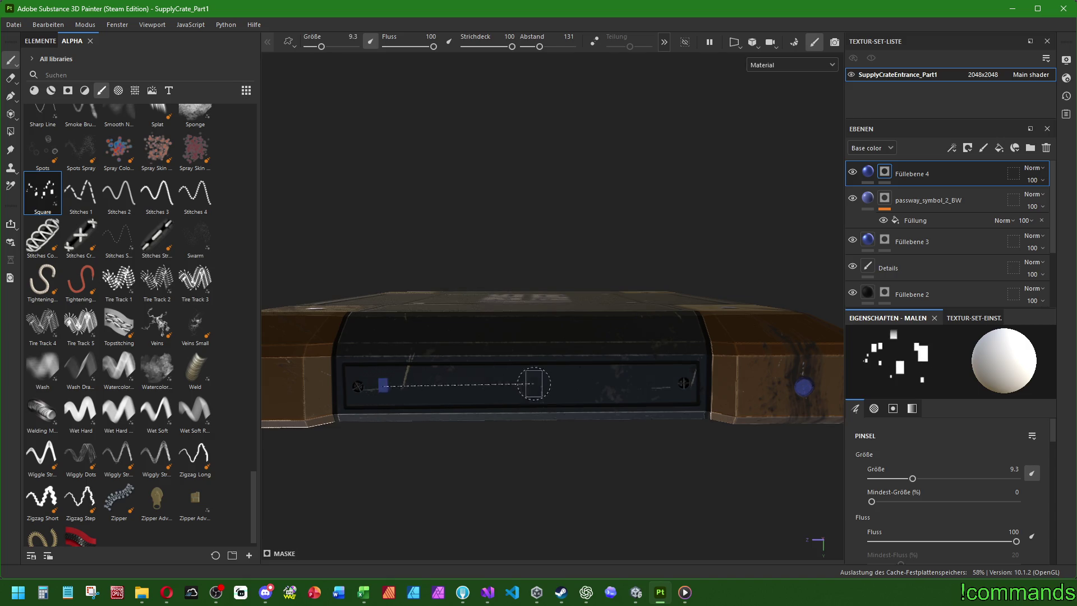
shift+click(662, 385)
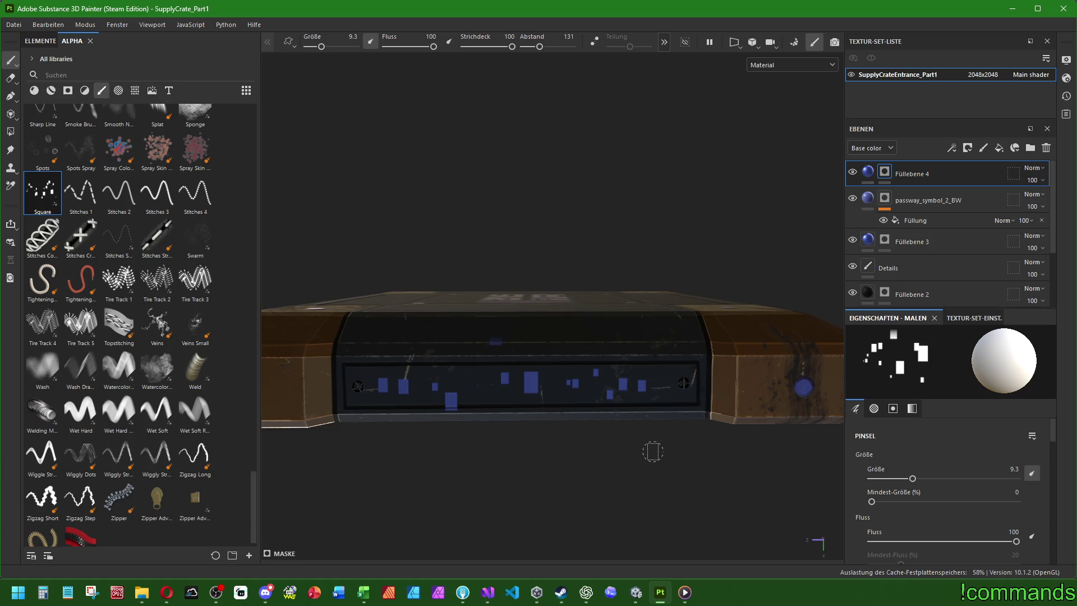
key(ctrl+z)
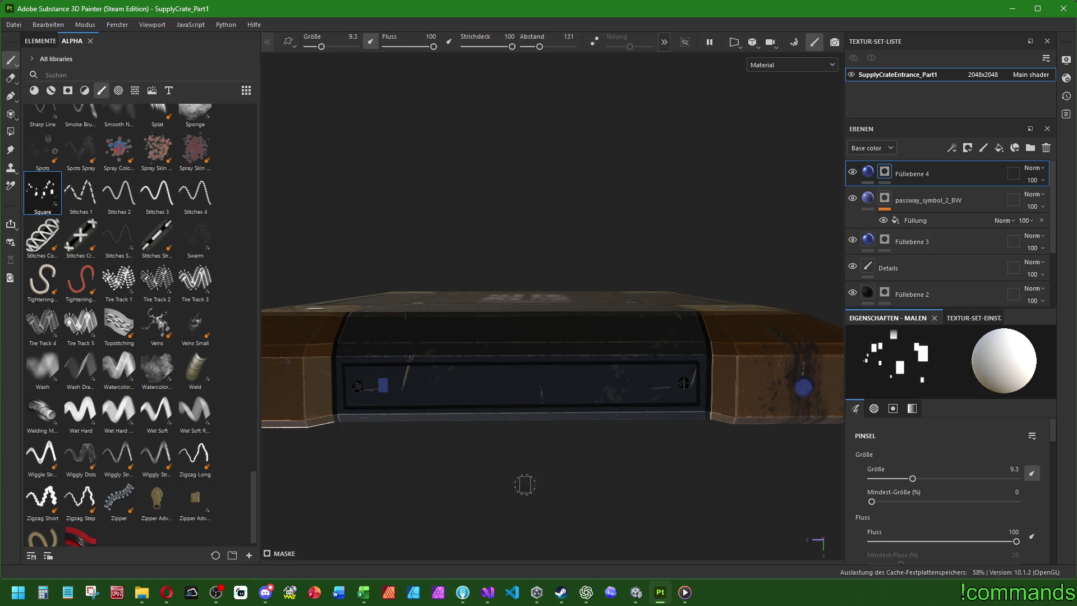
click(1016, 479)
click(1005, 471)
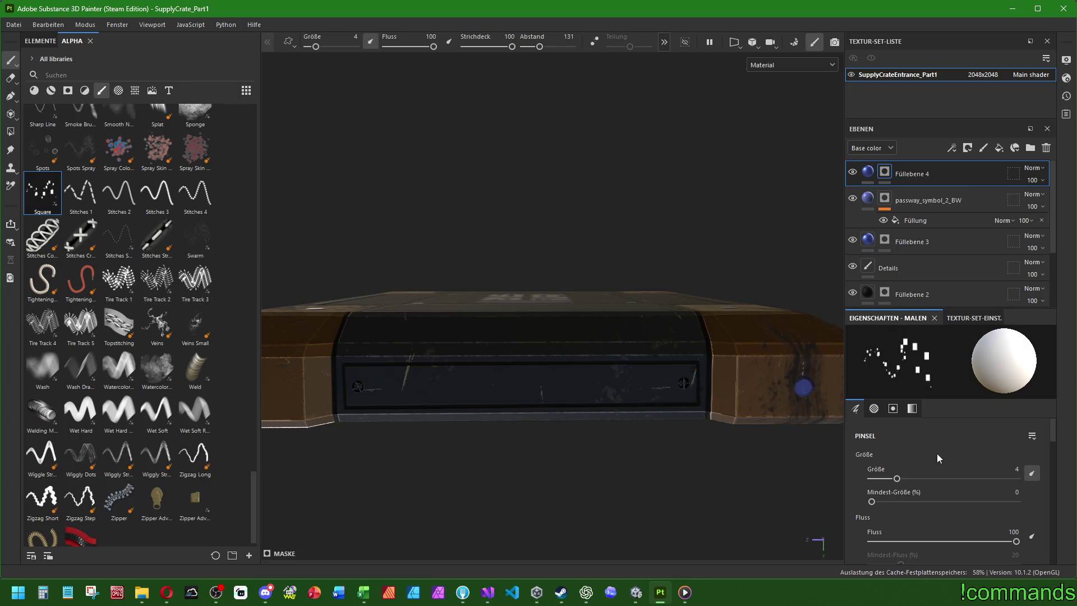
Set the square brush's dab spacing to 104 and lower size variation, then test-paint and undo a row.
scroll(937, 453, down, 5)
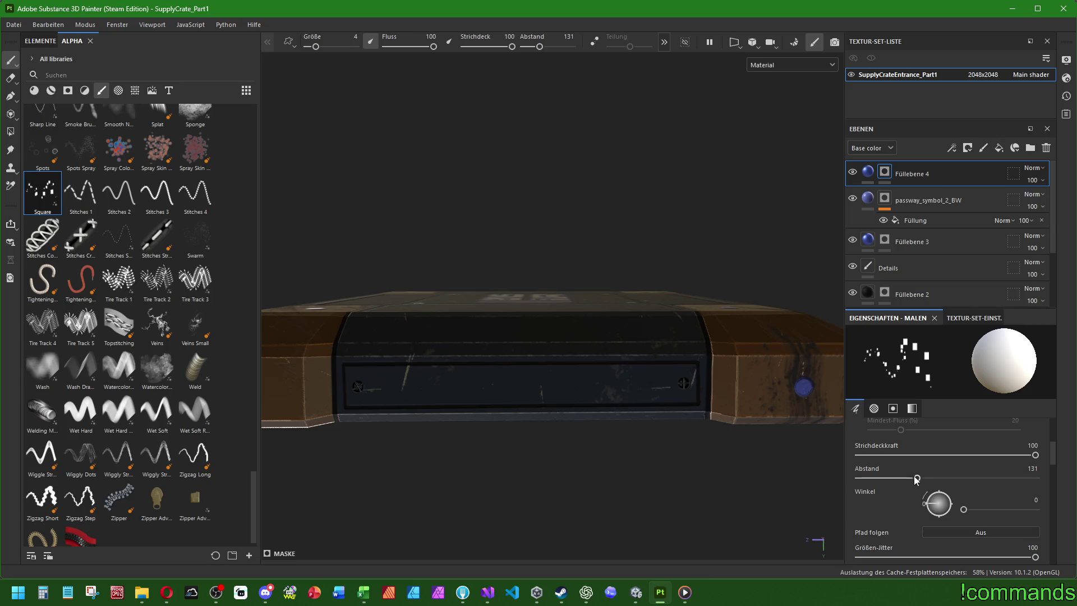
drag(924, 480, 880, 480)
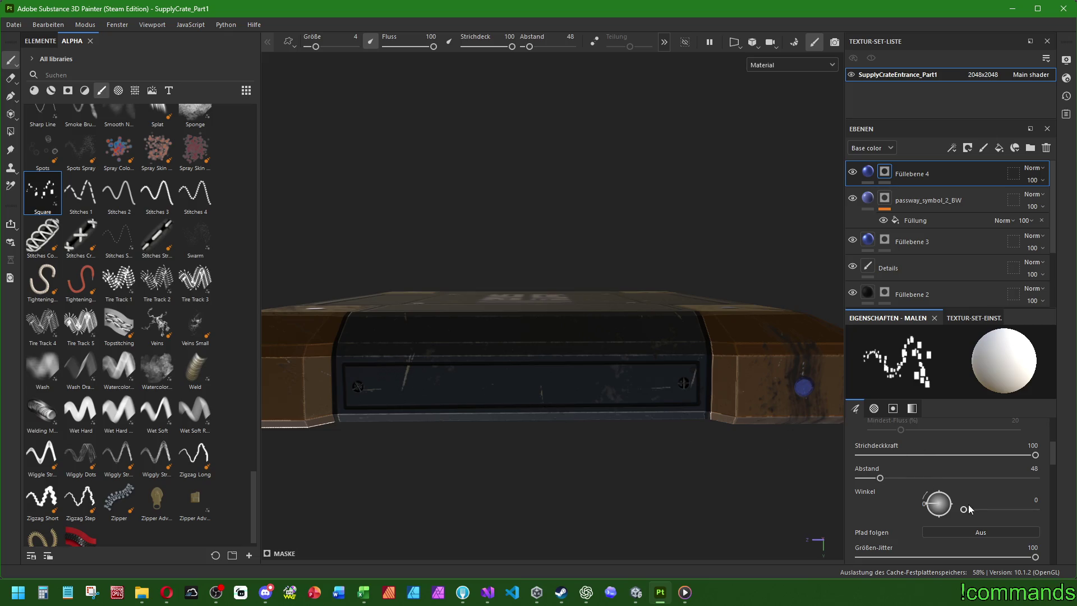
drag(880, 480, 905, 480)
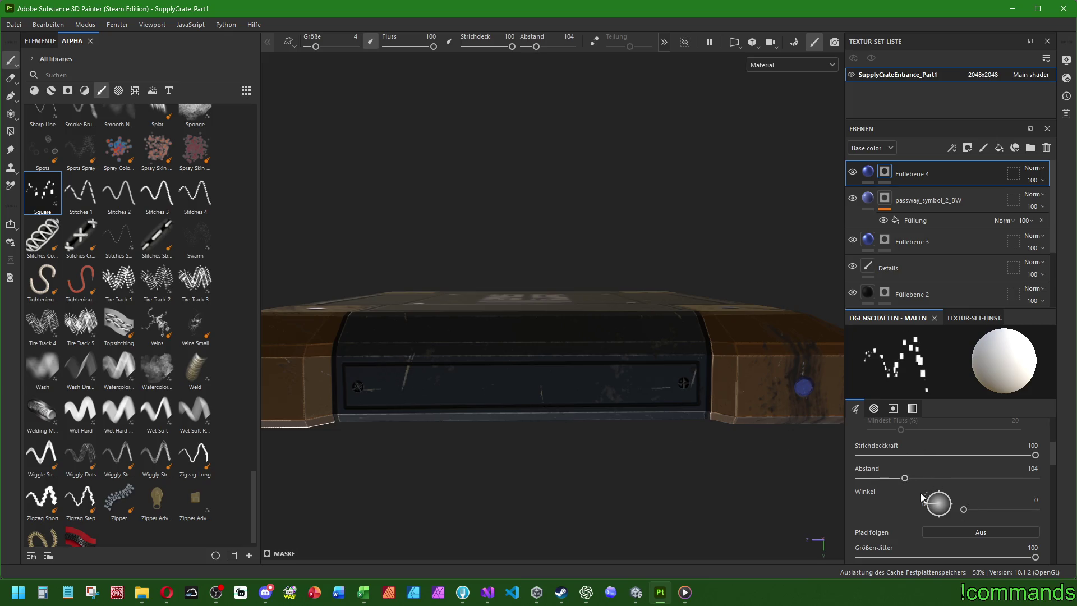
mouse_move(1036, 559)
mouse_down()
mouse_move(875, 560)
mouse_move(975, 560)
mouse_move(959, 557)
mouse_up()
scroll(918, 524, down, 2)
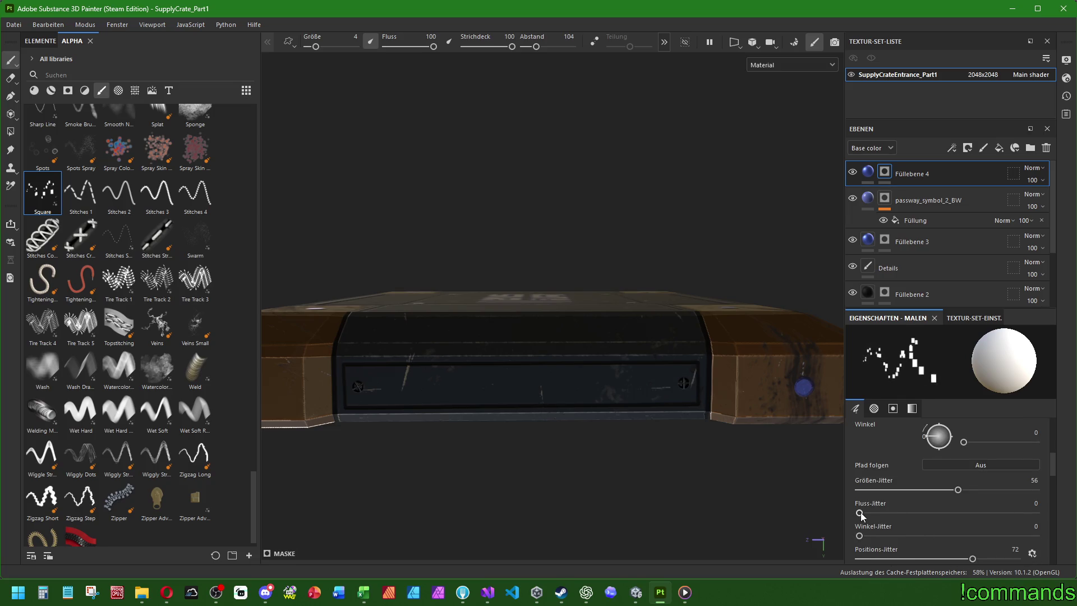
scroll(915, 510, down, 2)
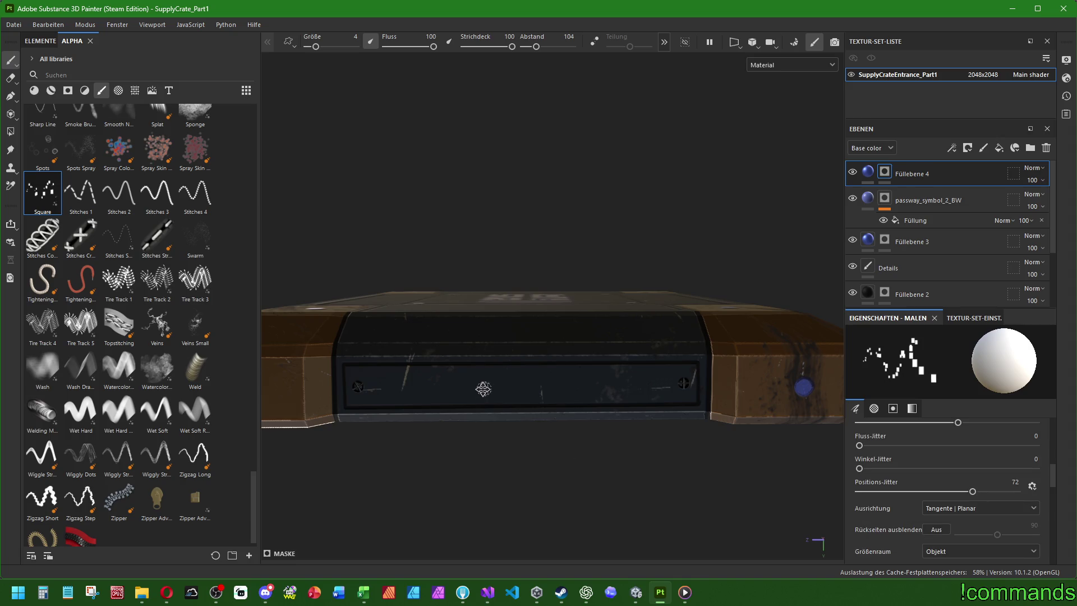
alt+drag(483, 389, 352, 389)
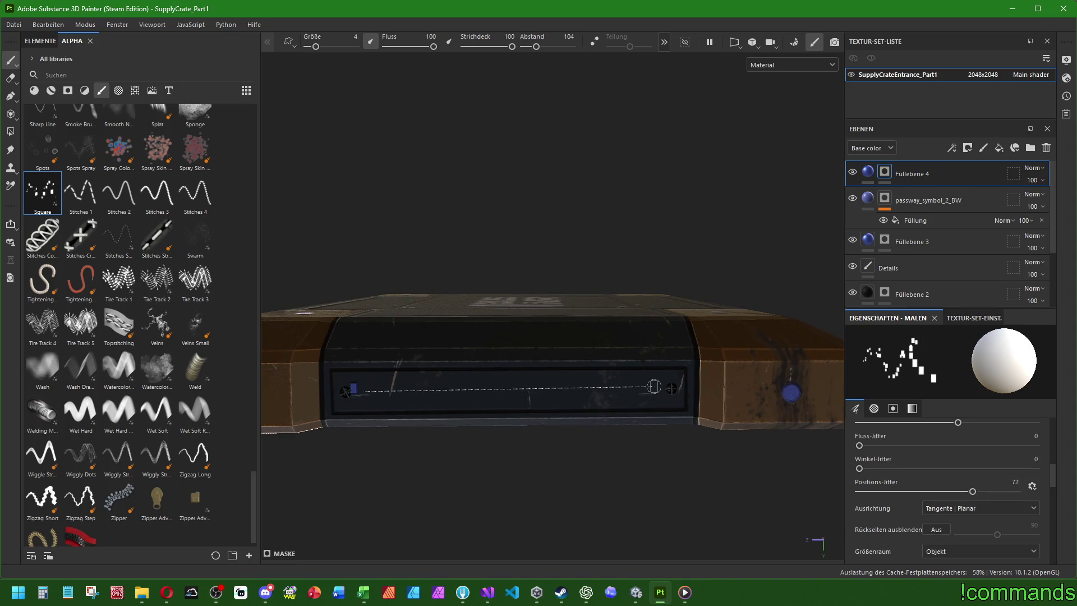
shift+click(648, 388)
key(ctrl+z)
Tighten dab spacing to 59 and remove flow jitter, then test-paint and undo a row.
scroll(917, 459, up, 5)
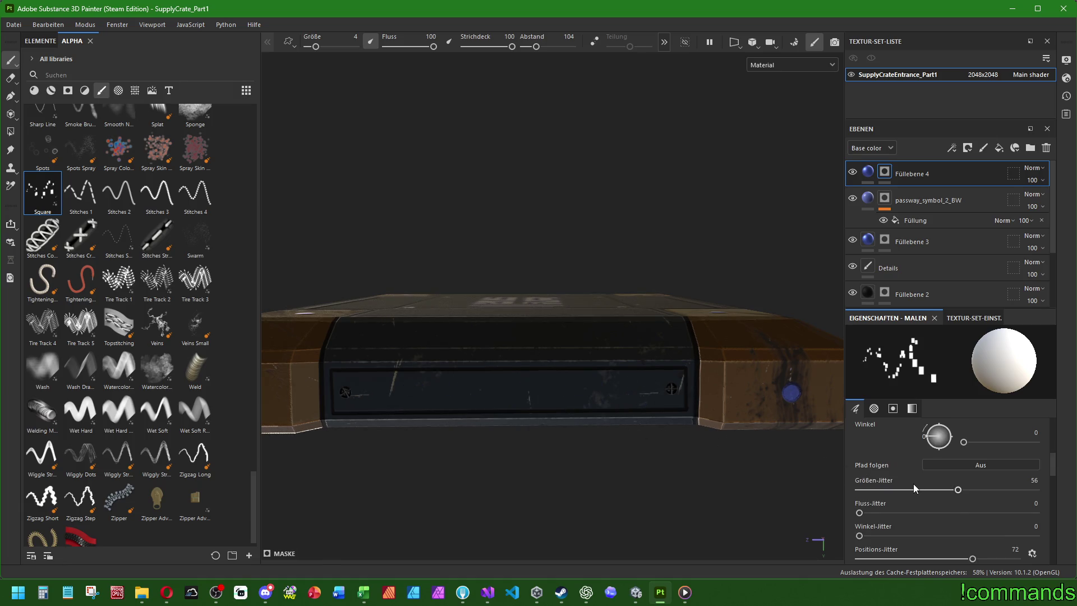
drag(905, 478, 885, 478)
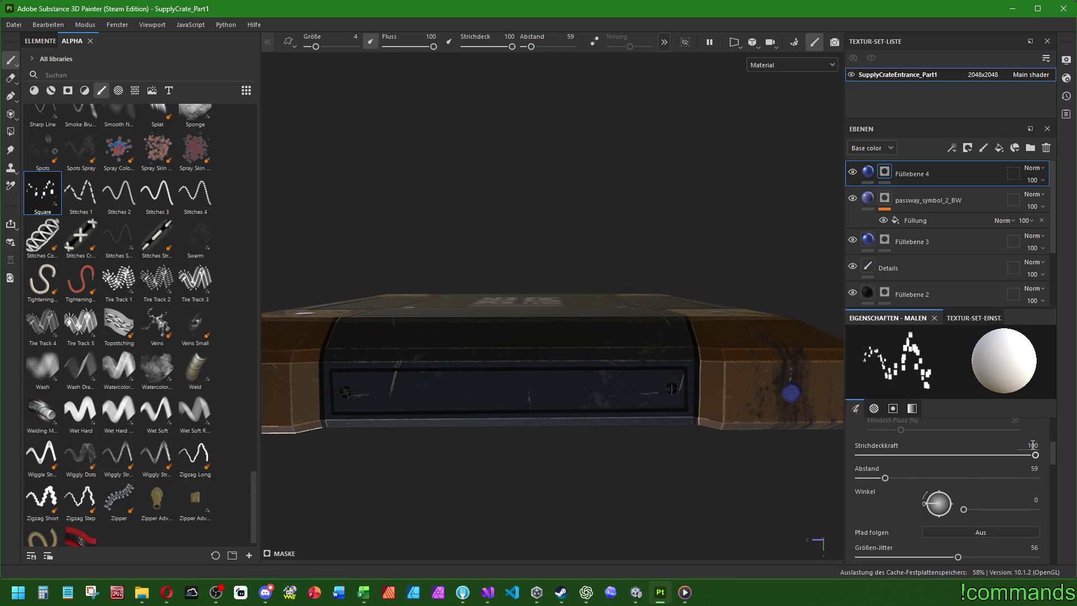
scroll(924, 523, down, 5)
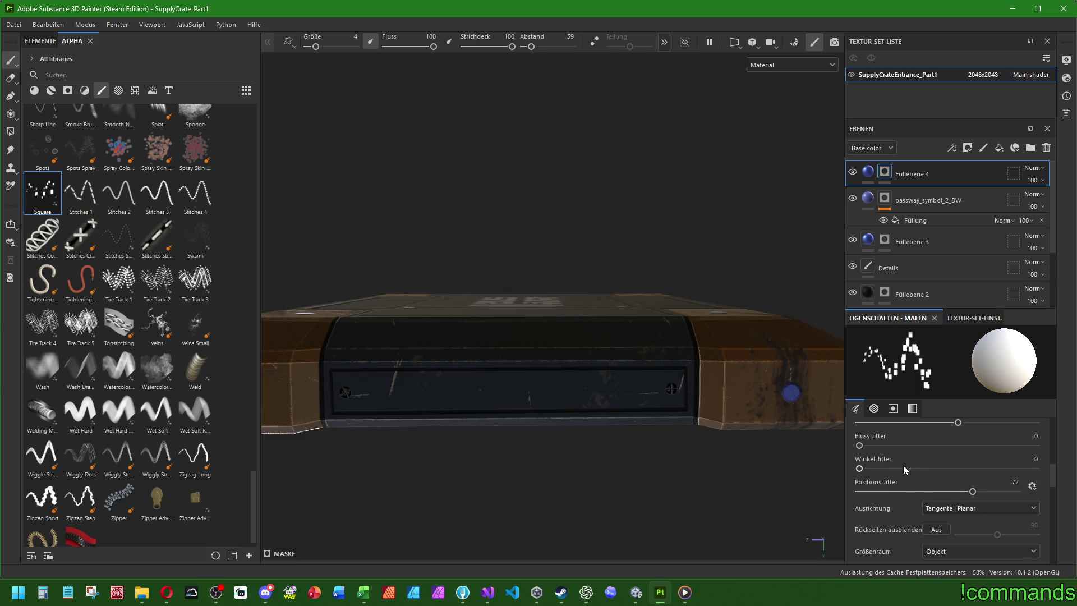
mouse_move(860, 445)
mouse_down()
mouse_move(1050, 444)
mouse_move(997, 446)
mouse_up()
click(1036, 437)
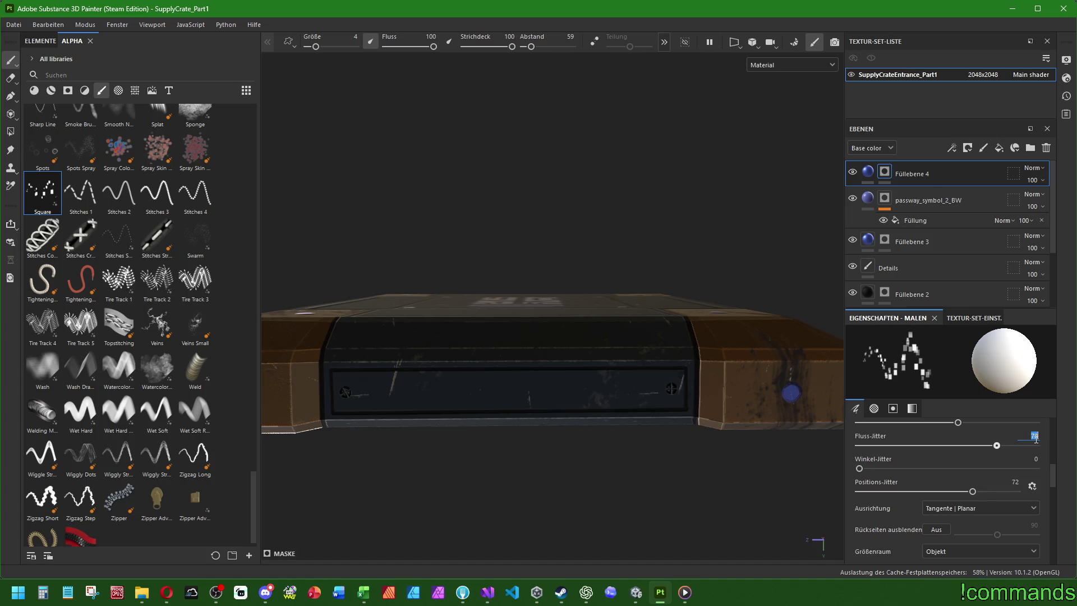
drag(993, 449, 604, 443)
drag(369, 393, 647, 396)
key(ctrl+z)
Set size jitter to 75 after testing and undoing a straight row of dabs.
scroll(905, 447, up, 2)
mouse_move(957, 492)
mouse_down()
mouse_move(1041, 491)
mouse_move(802, 486)
mouse_move(1044, 490)
mouse_up()
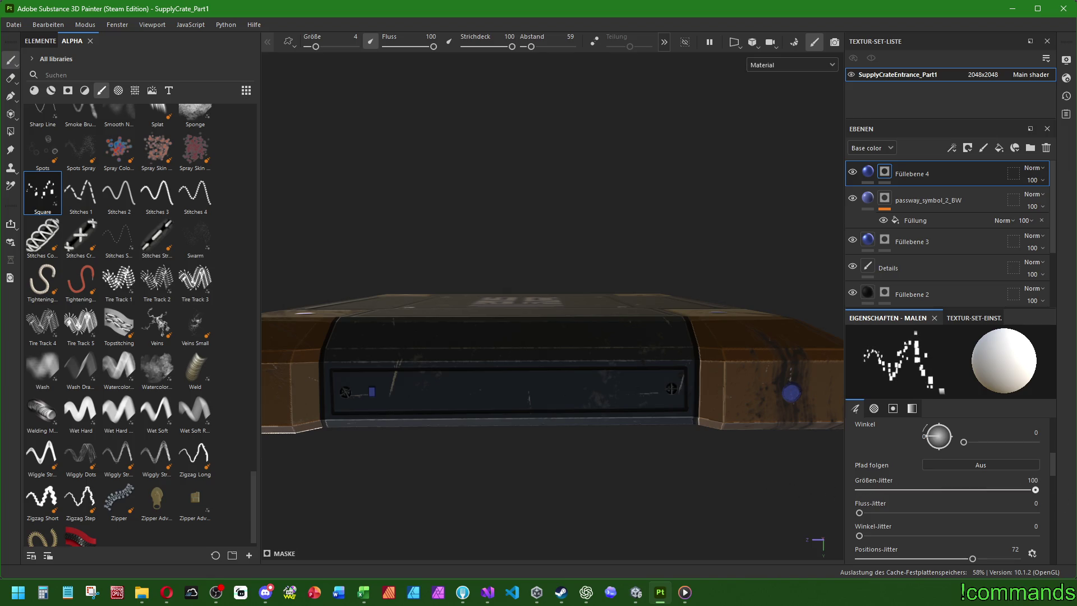
key(ctrl+z)
click(368, 392)
shift+click(638, 389)
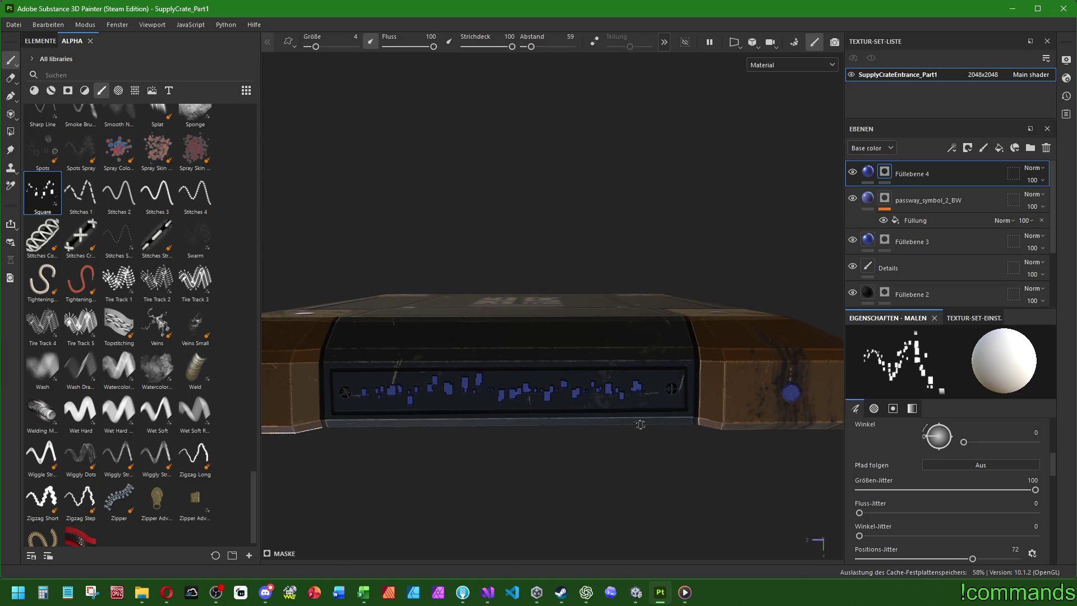
key(ctrl+z)
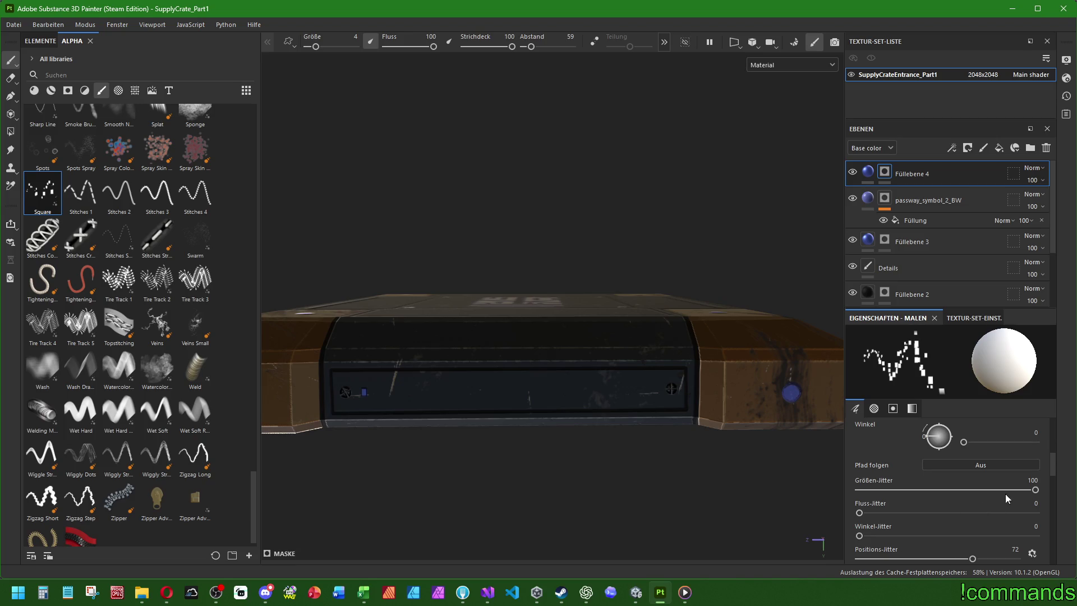
text(75)
key(Return)
Keep flow and angle jitter at 0 and raise position jitter to 50, undoing a test row.
mouse_move(860, 513)
mouse_down()
mouse_move(1022, 517)
mouse_move(767, 515)
mouse_up()
mouse_move(859, 536)
mouse_down()
mouse_move(975, 535)
mouse_move(763, 534)
mouse_up()
scroll(909, 523, down, 2)
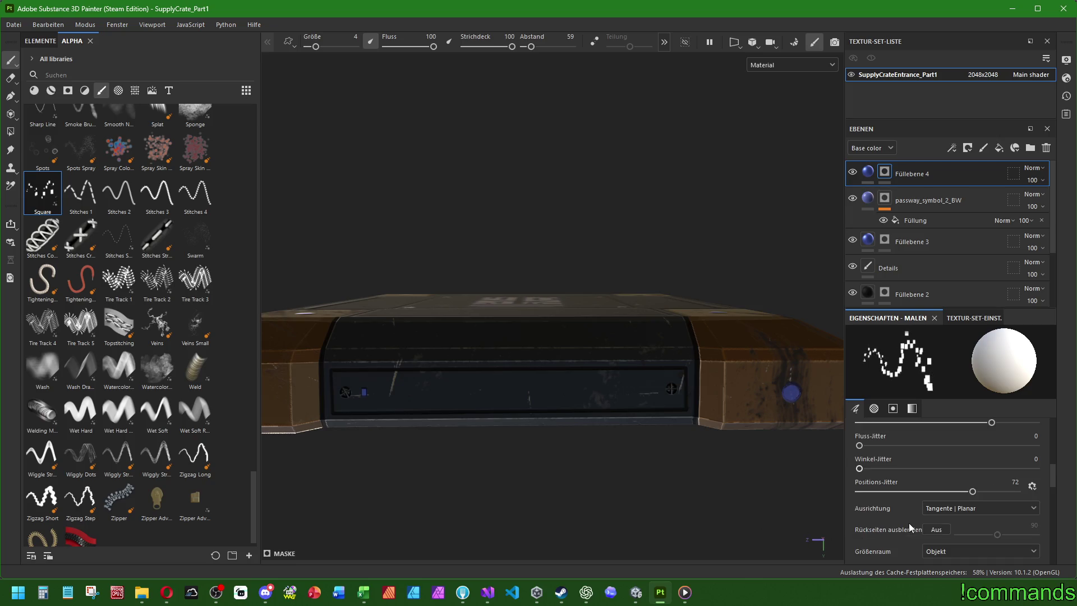
mouse_move(973, 491)
mouse_down()
mouse_move(823, 487)
mouse_move(919, 488)
mouse_move(901, 493)
mouse_up()
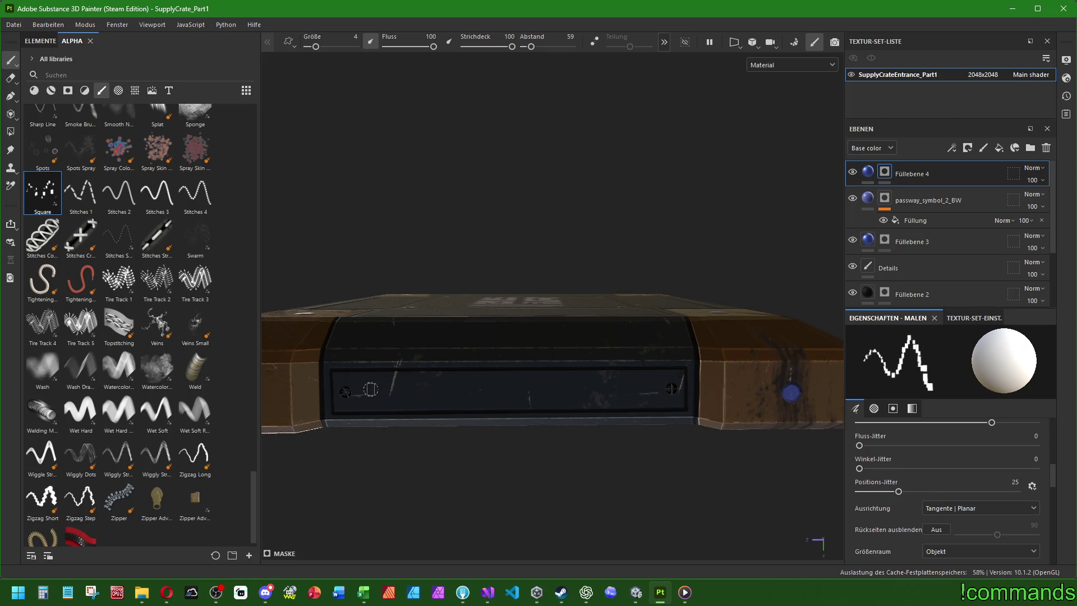
drag(366, 391, 645, 391)
key(ctrl+z)
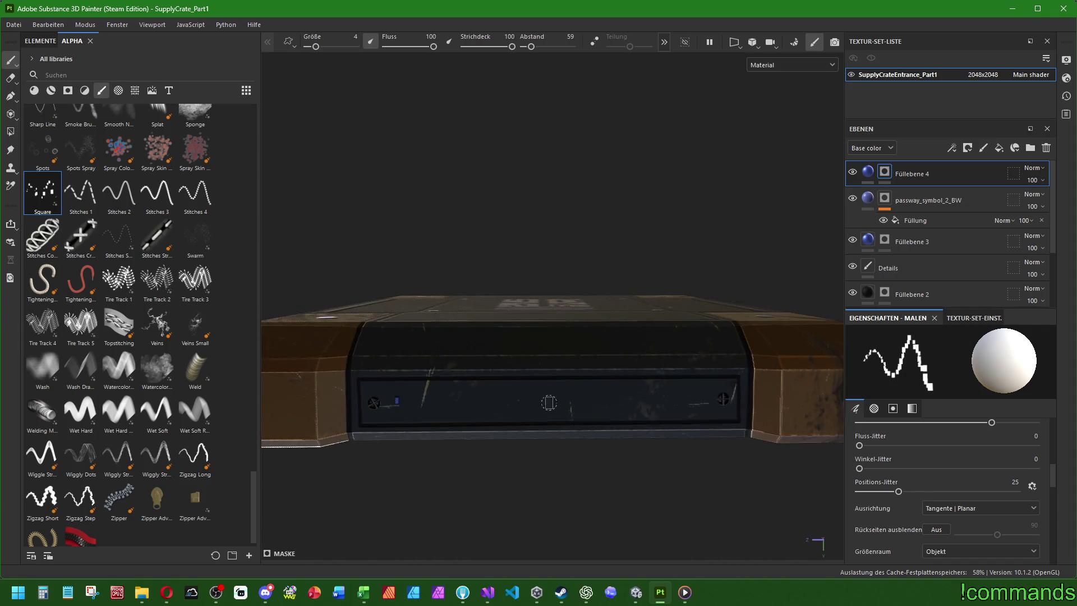
drag(1007, 483, 1032, 483)
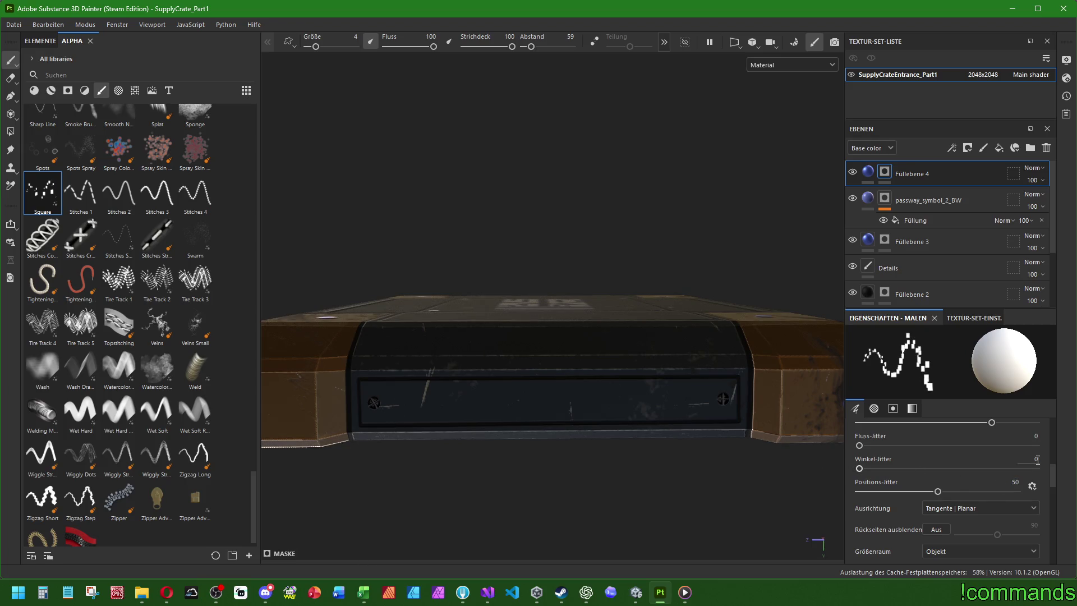
scroll(943, 449, up, 5)
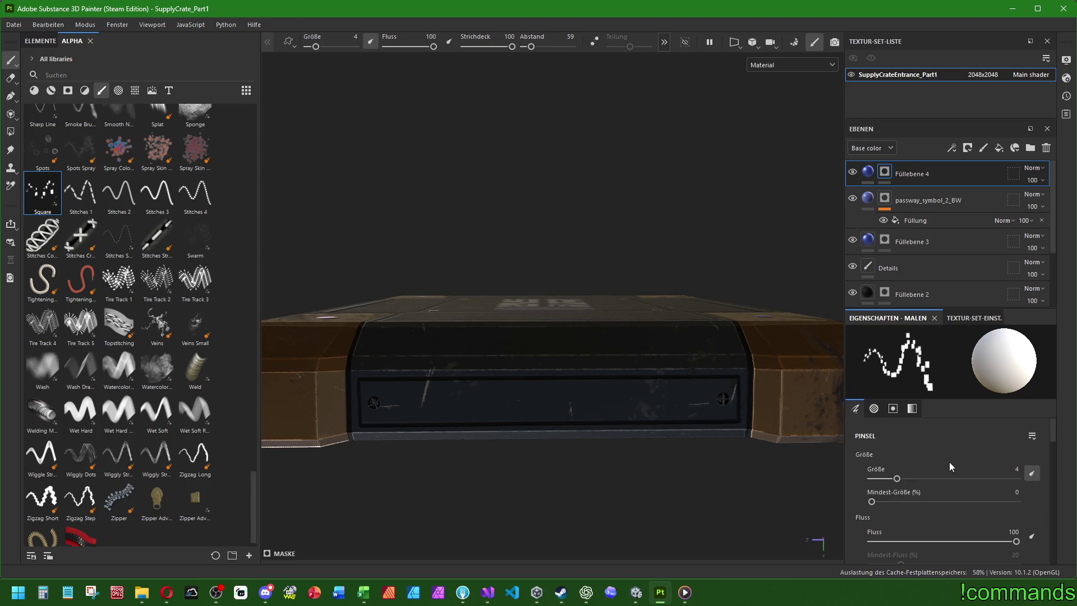
Set brush size to 6, then test-paint and undo a straight row of blue squares.
click(1010, 471)
text(6)
key(Return)
click(403, 402)
shift+click(702, 402)
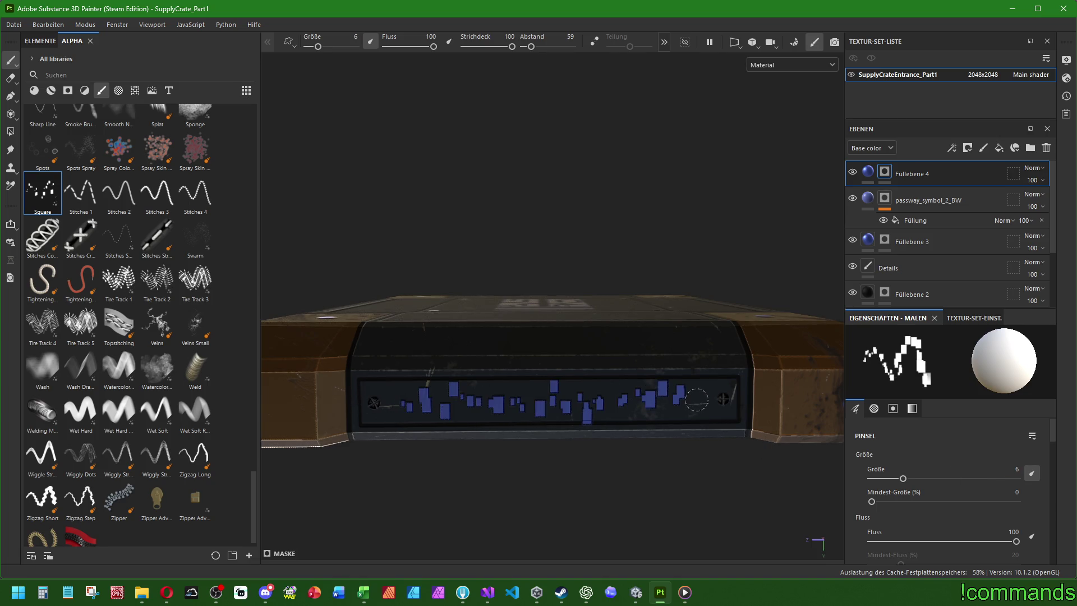
key(ctrl+z)
key(ctrl+z)
key(ctrl+z)
Set dab spacing 50, size jitter 60 and position jitter 40.
scroll(962, 446, down, 2)
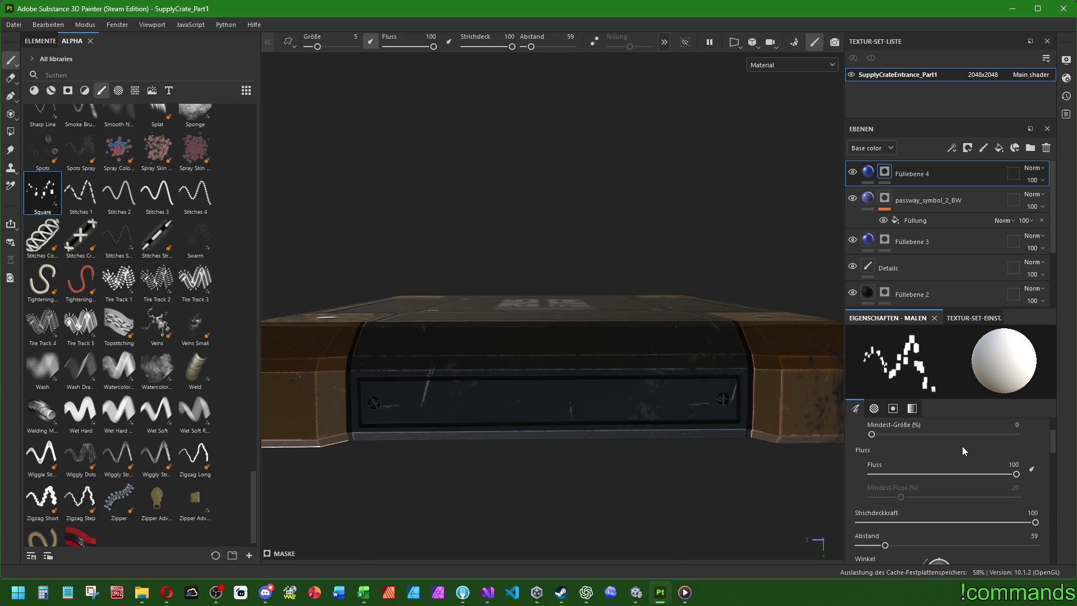
scroll(961, 484, down, 2)
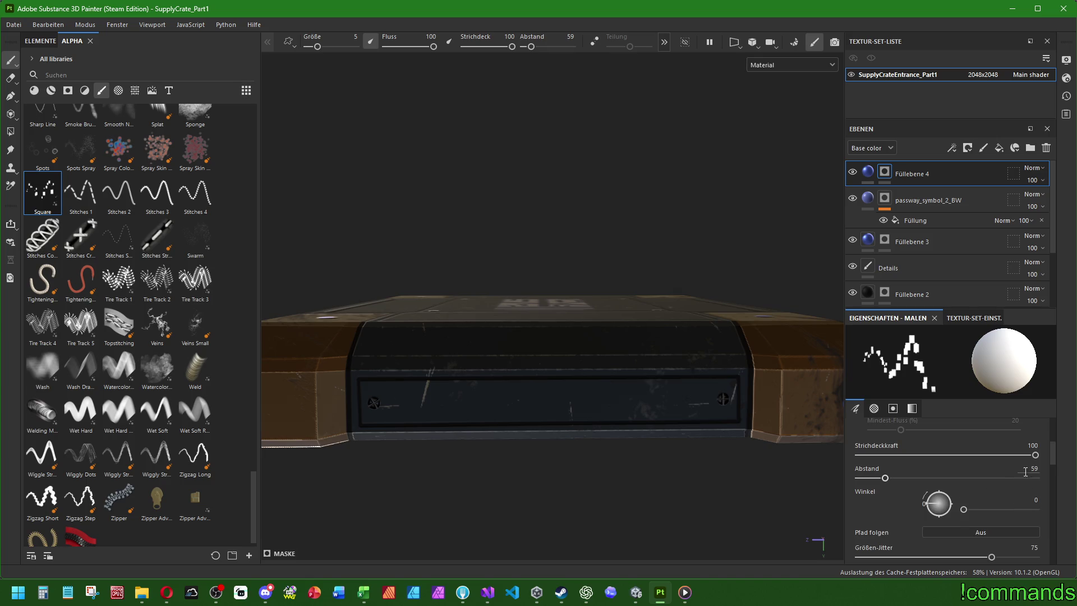
key(Return)
scroll(1027, 474, down, 2)
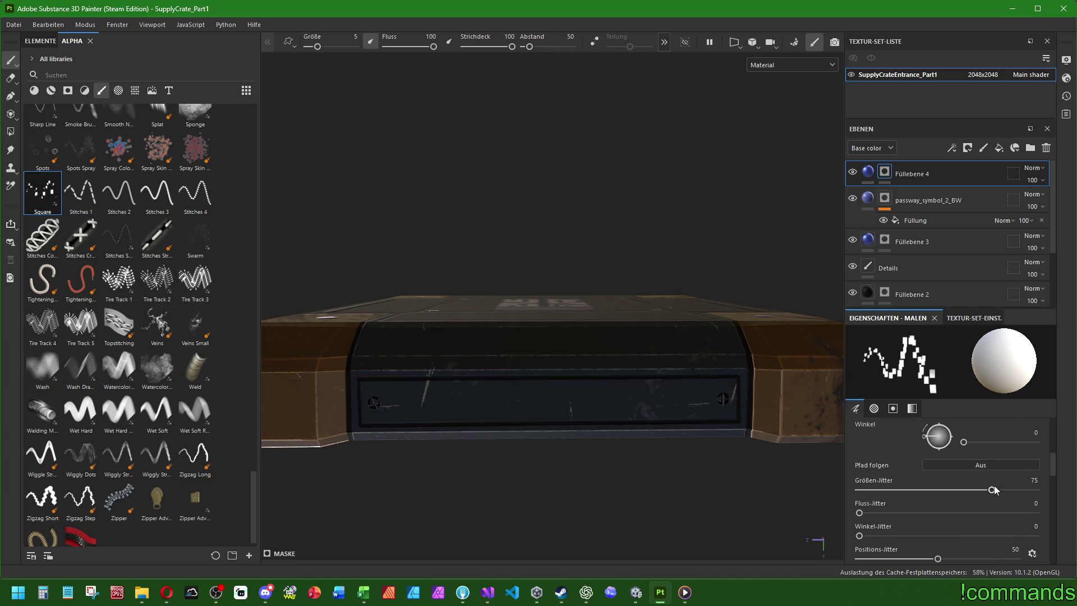
text(60)
key(Return)
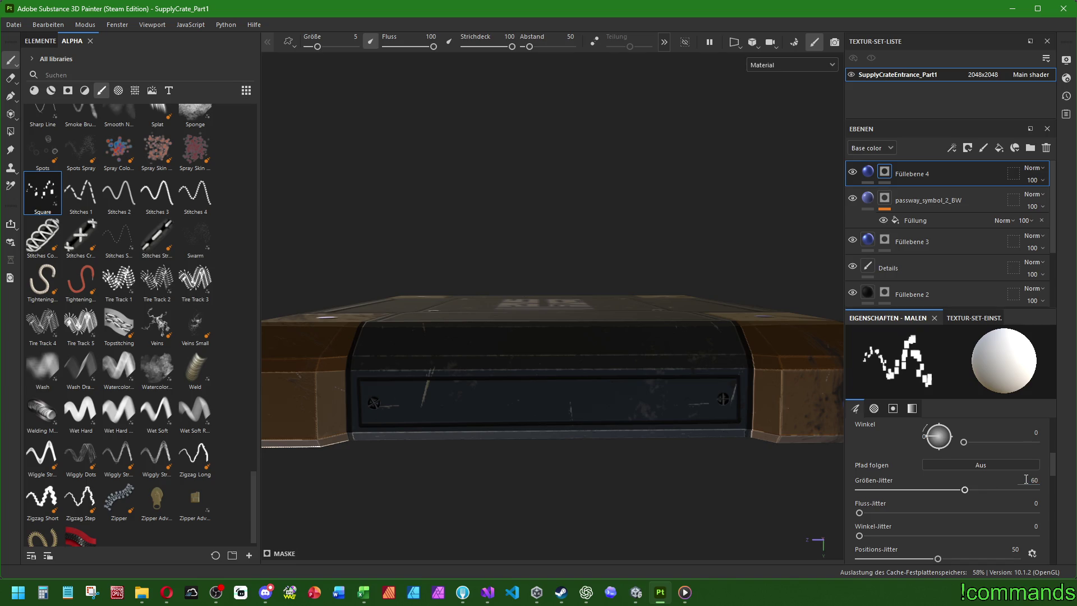
scroll(1015, 486, down, 2)
text(40)
key(Return)
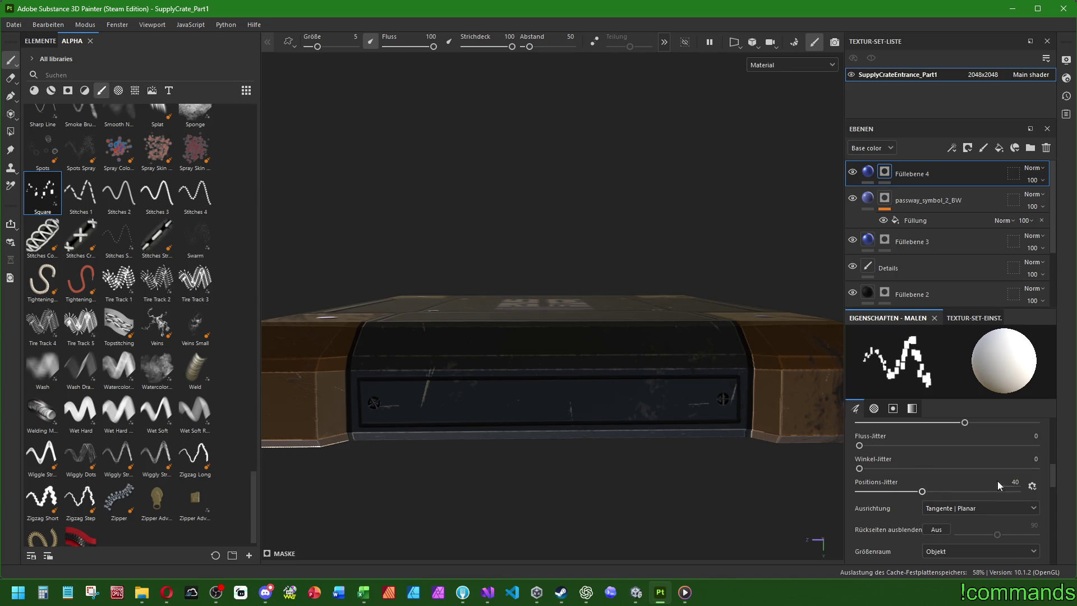
Undo a test row of squares and reduce the brush size to 4.
drag(401, 402, 706, 409)
scroll(706, 409, down, 3)
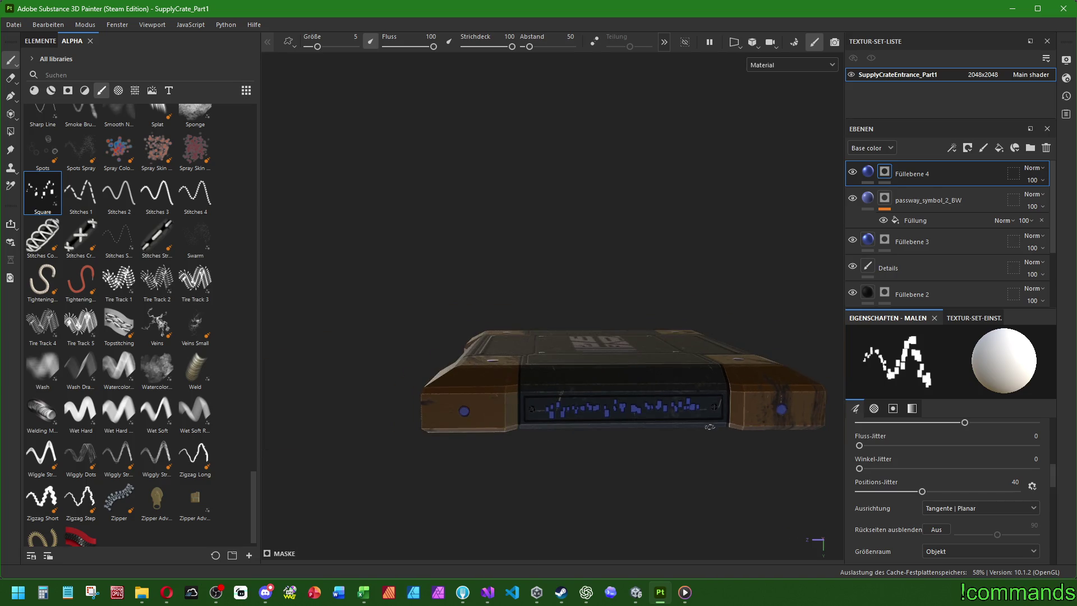
key(ctrl+z)
key(ctrl+z)
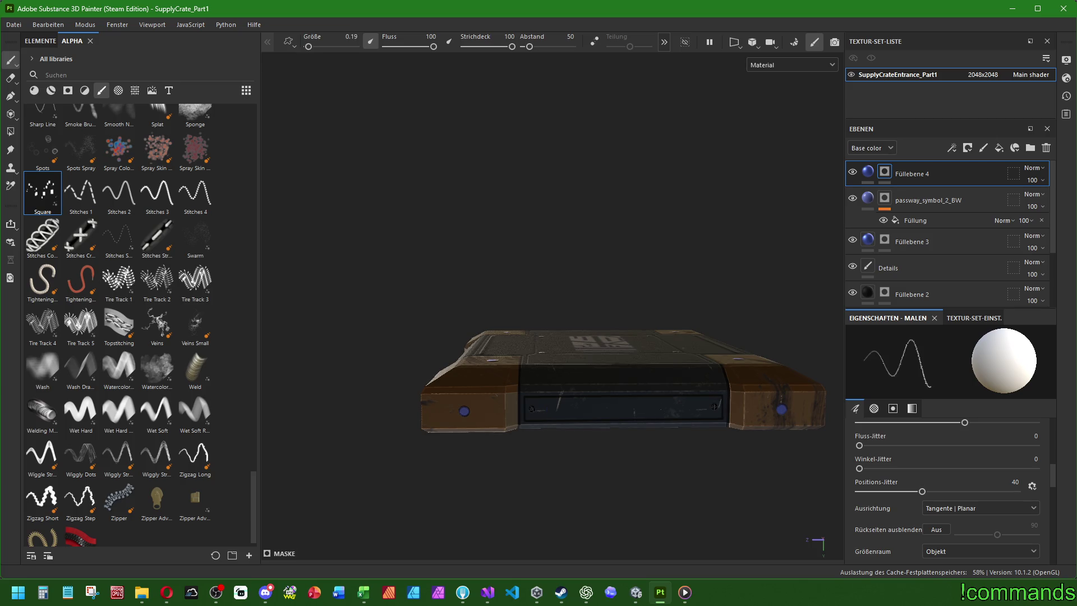
key(ctrl+z)
scroll(940, 459, up, 5)
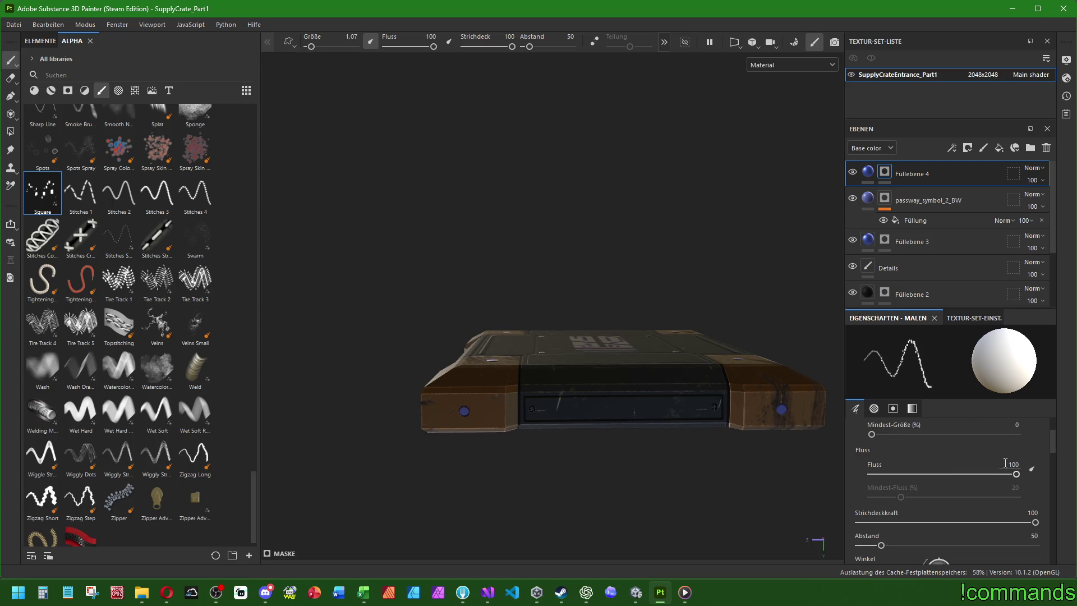
text(4)
key(Return)
Paint a straight glyph strip from the front panel's left end to its right end.
scroll(534, 416, up, 5)
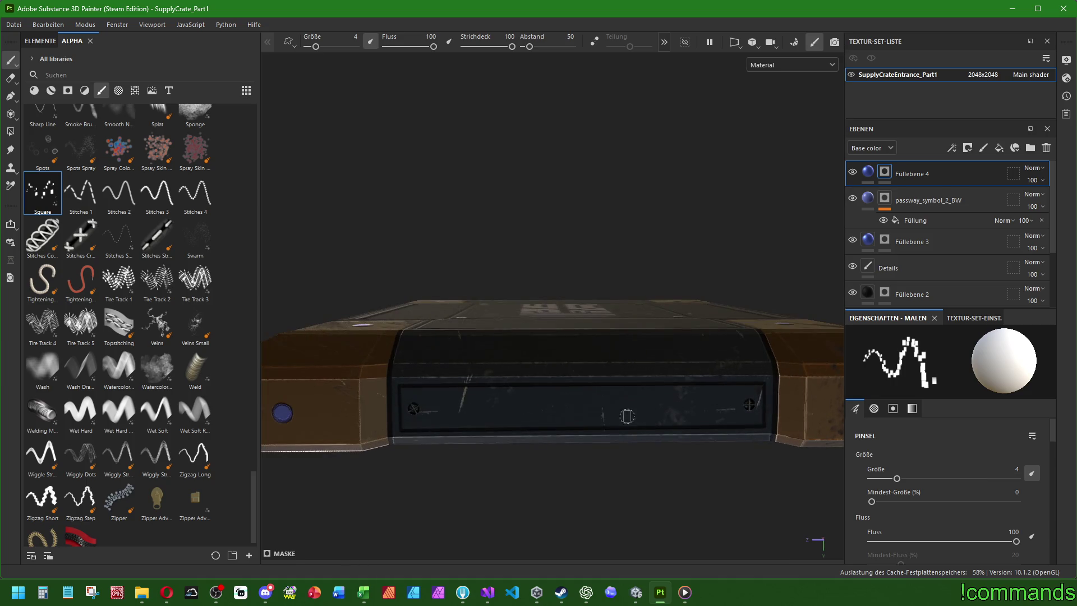
mouse_move(535, 415)
alt+middle_down()
mouse_move(551, 422)
mouse_move(363, 416)
alt+middle_up()
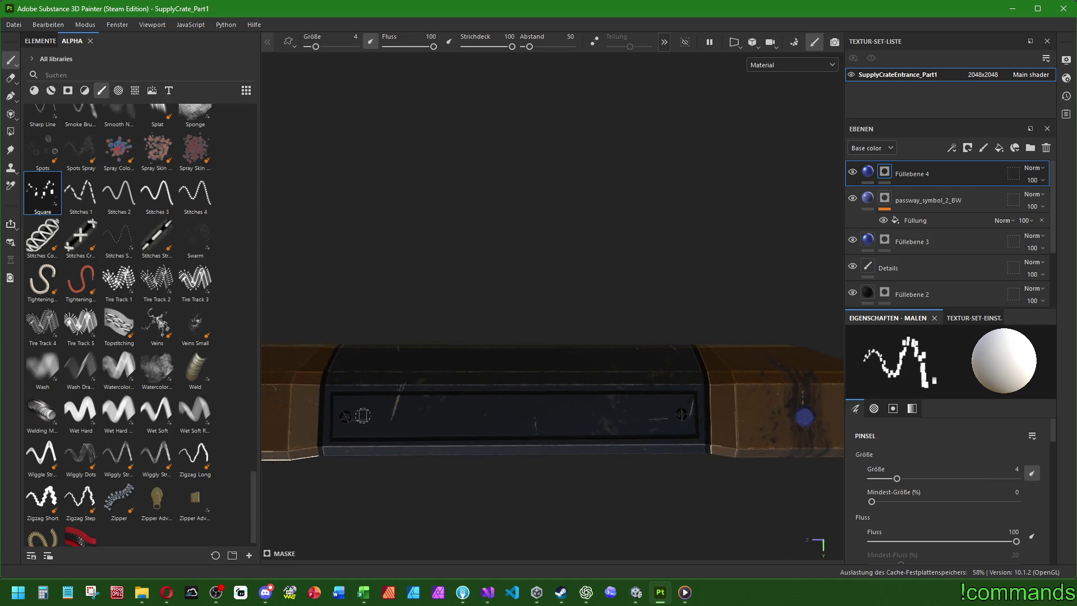
click(372, 416)
shift+click(652, 416)
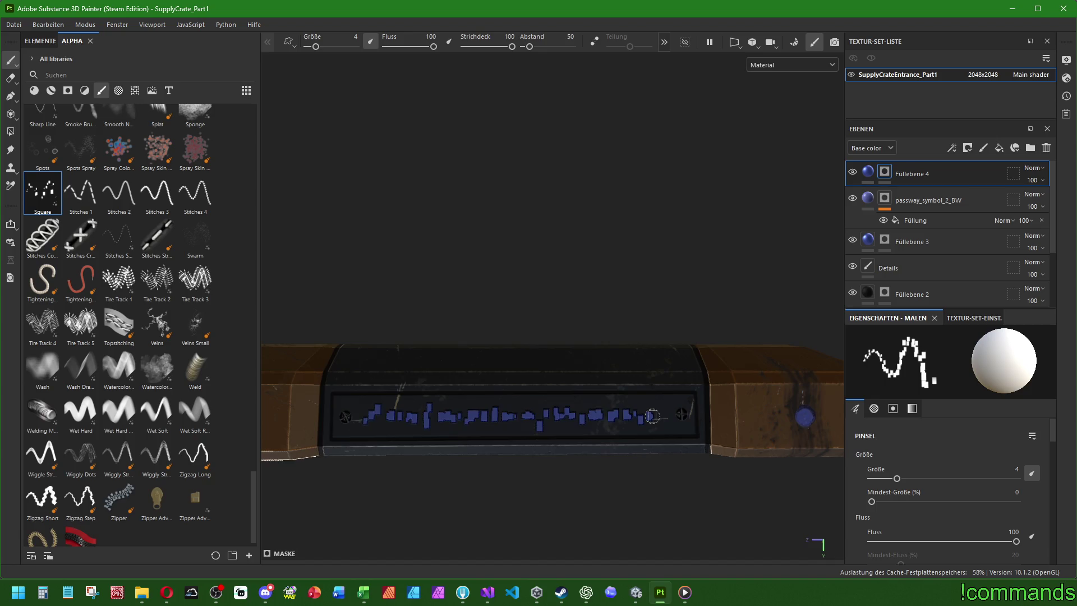
scroll(717, 406, down, 5)
mouse_move(736, 387)
alt+mouse_down()
mouse_move(608, 426)
mouse_move(618, 409)
mouse_move(561, 401)
mouse_move(467, 353)
mouse_move(544, 373)
alt+mouse_up()
scroll(538, 399, up, 4)
alt+drag(354, 333, 680, 336)
Paint the glyph strip across the second panel and lower Füllebene 4's height from 0.5 to about -0.15.
shift+click(753, 336)
mouse_move(654, 403)
alt+mouse_down()
mouse_move(674, 394)
mouse_move(540, 341)
mouse_move(440, 341)
mouse_move(518, 385)
mouse_move(611, 356)
mouse_move(548, 385)
mouse_move(612, 376)
mouse_move(849, 436)
alt+mouse_up()
click(868, 171)
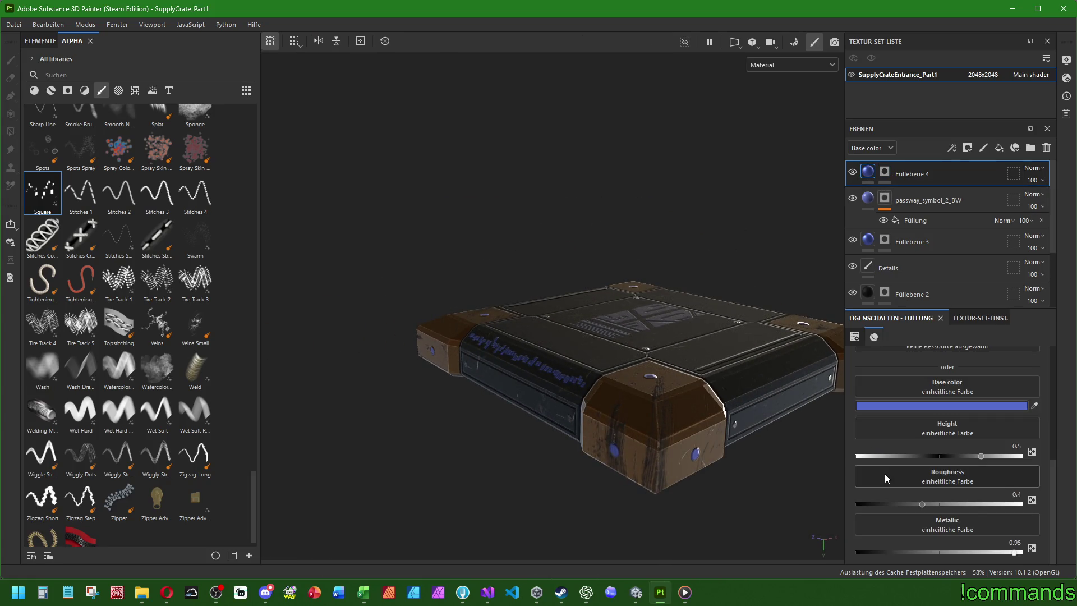
drag(981, 457, 935, 458)
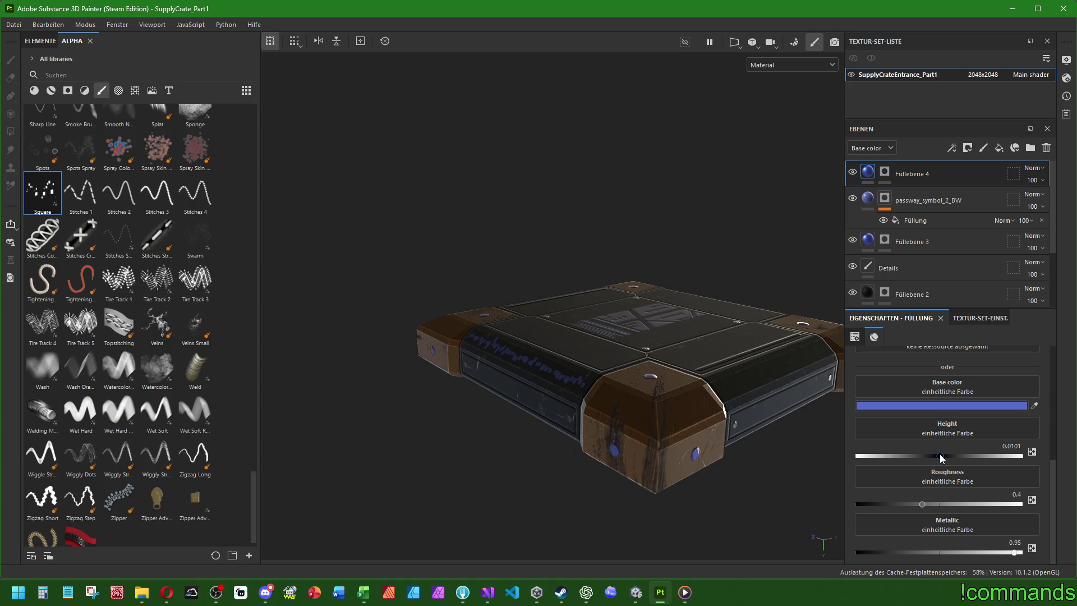
Give Füllebene 4 height -0.05, roughness 0.55 and metallic 0.1.
mouse_move(942, 457)
mouse_down()
mouse_move(837, 453)
mouse_move(914, 459)
mouse_up()
alt+drag(439, 386, 548, 427)
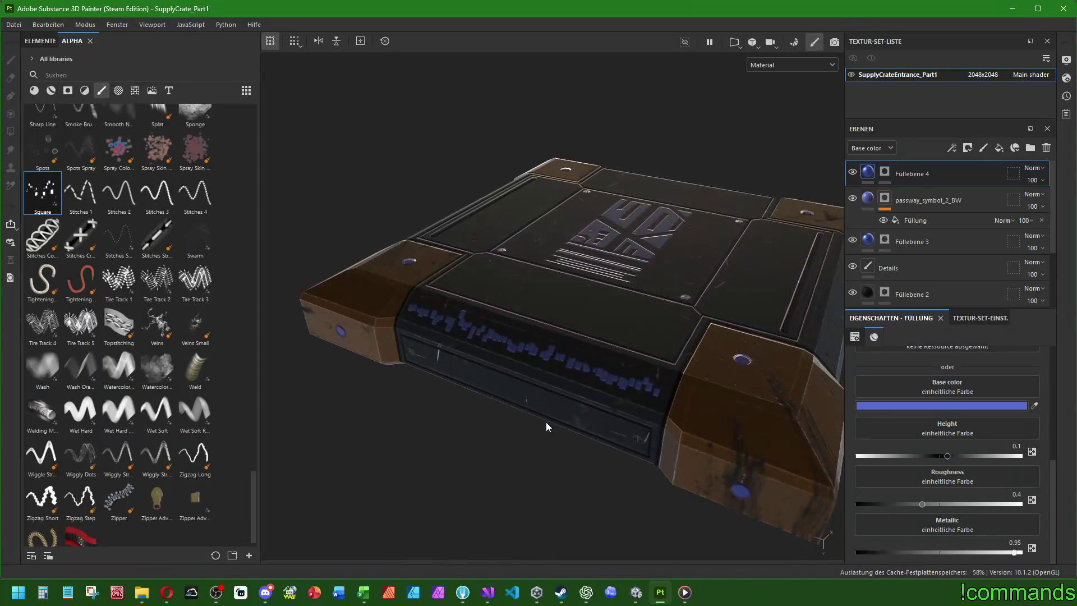
click(995, 456)
click(1010, 446)
key(Return)
mouse_move(922, 505)
mouse_down()
mouse_move(1071, 505)
mouse_move(742, 495)
mouse_up()
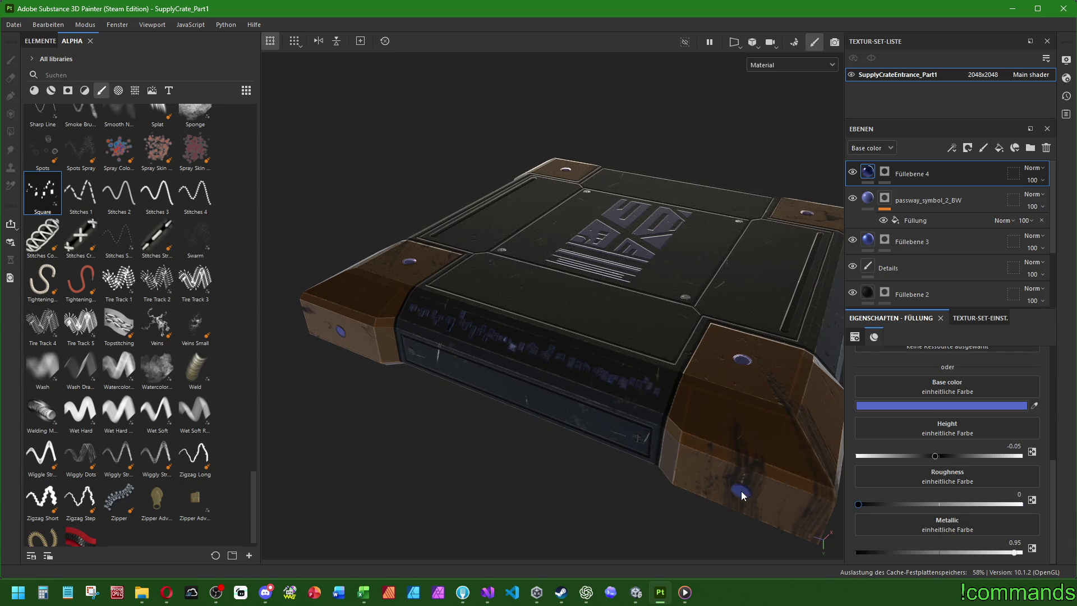
mouse_move(639, 412)
alt+mouse_down()
mouse_move(674, 389)
mouse_move(853, 492)
mouse_move(1020, 504)
alt+mouse_up()
click(1000, 492)
text(0.55)
key(Return)
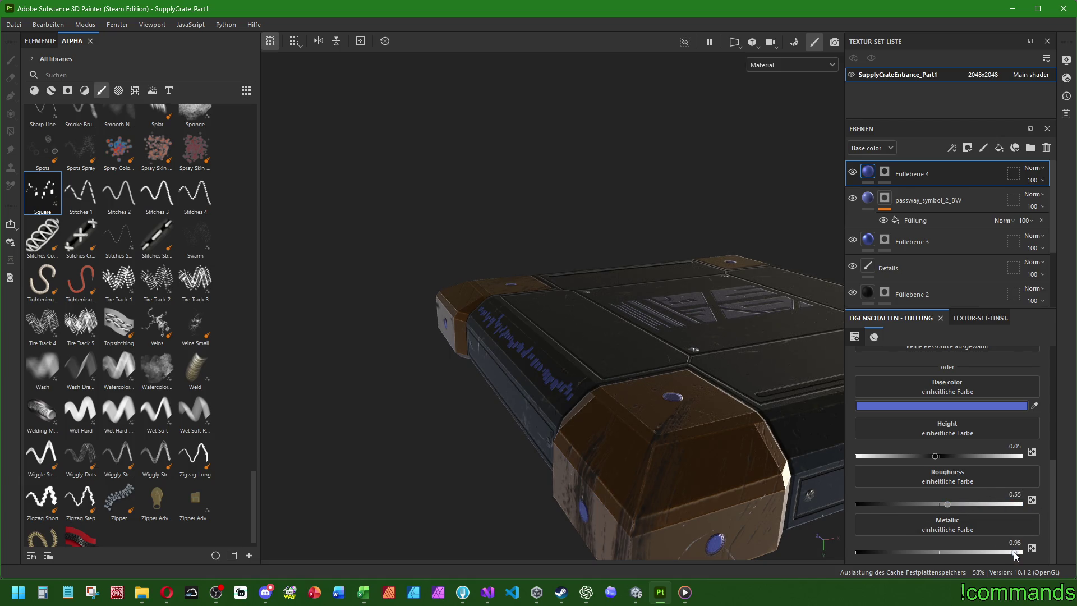
drag(859, 553, 891, 552)
text(.1)
key(Return)
On Füllebene 4's mask, paint three straight stitch-alpha lines along the crate's front.
mouse_move(427, 415)
alt+mouse_down()
mouse_move(650, 452)
mouse_move(696, 443)
mouse_move(536, 399)
alt+mouse_up()
scroll(695, 443, up, 5)
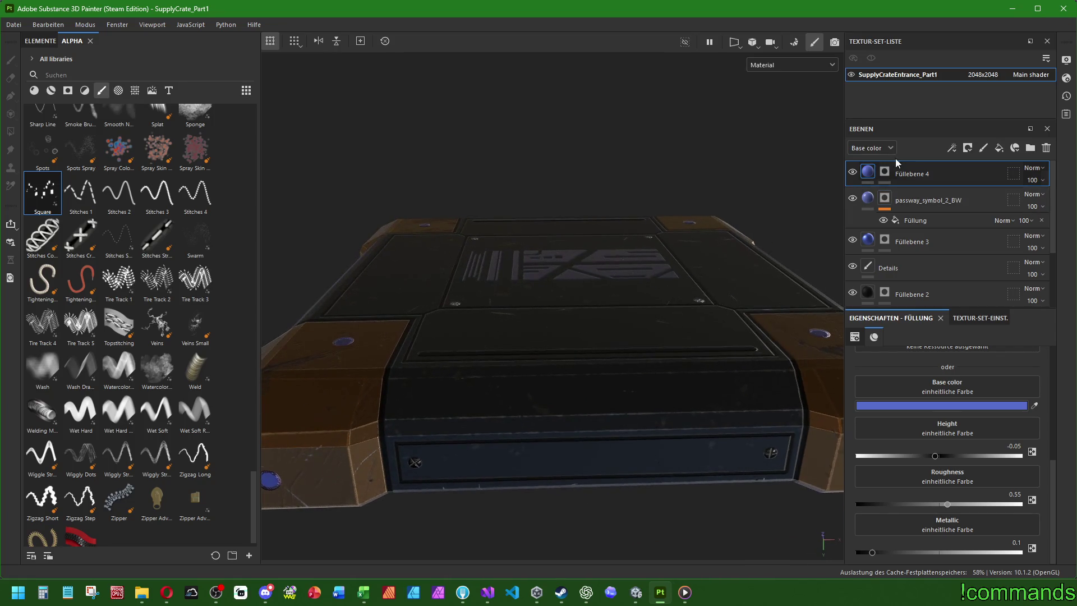
click(885, 171)
click(406, 398)
shift+click(770, 389)
mouse_move(771, 389)
alt+mouse_down()
mouse_move(736, 352)
mouse_move(472, 385)
mouse_move(533, 429)
mouse_move(448, 425)
alt+mouse_up()
click(431, 413)
shift+click(723, 428)
mouse_move(724, 428)
alt+mouse_down()
mouse_move(681, 380)
mouse_move(602, 430)
mouse_move(522, 437)
alt+mouse_up()
click(509, 410)
shift+click(807, 427)
mouse_move(806, 427)
alt+mouse_down()
mouse_move(662, 393)
mouse_move(644, 377)
mouse_move(560, 460)
mouse_move(555, 505)
mouse_move(494, 483)
mouse_move(451, 492)
mouse_move(443, 482)
mouse_move(667, 357)
alt+mouse_up()
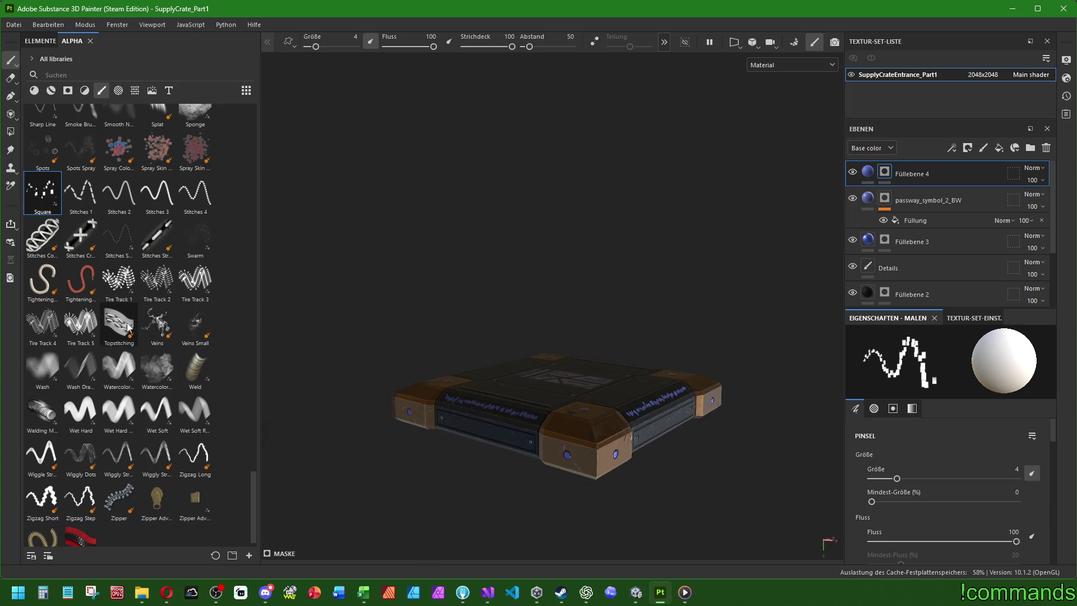
With the Wash brush enlarged to about 30, dab faint blue paint onto the side panel.
click(42, 368)
scroll(614, 453, up, 5)
alt+drag(614, 453, 697, 295)
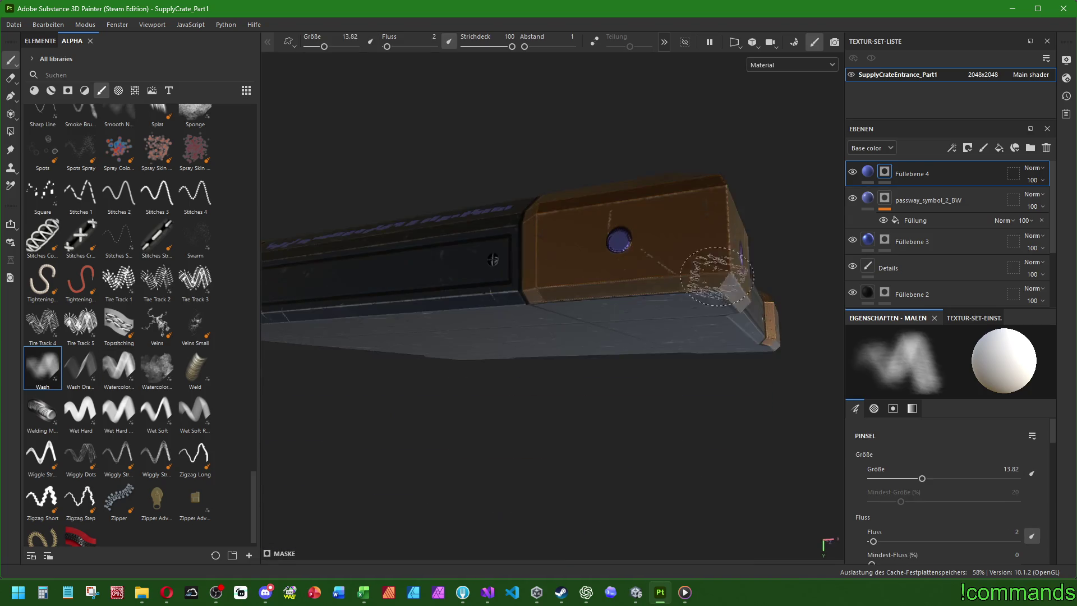
ctrl+right_drag(698, 294, 659, 290)
alt+drag(660, 291, 567, 284)
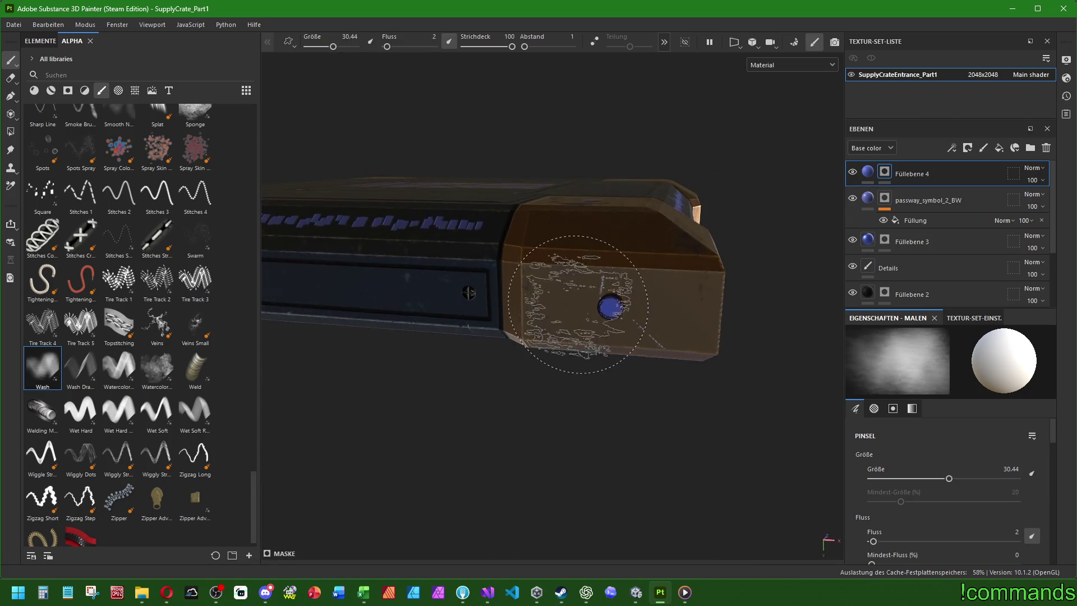
mouse_move(765, 356)
alt+mouse_down()
mouse_move(624, 325)
mouse_move(637, 360)
mouse_move(445, 361)
alt+mouse_up()
scroll(605, 436, down, 3)
scroll(604, 436, up, 2)
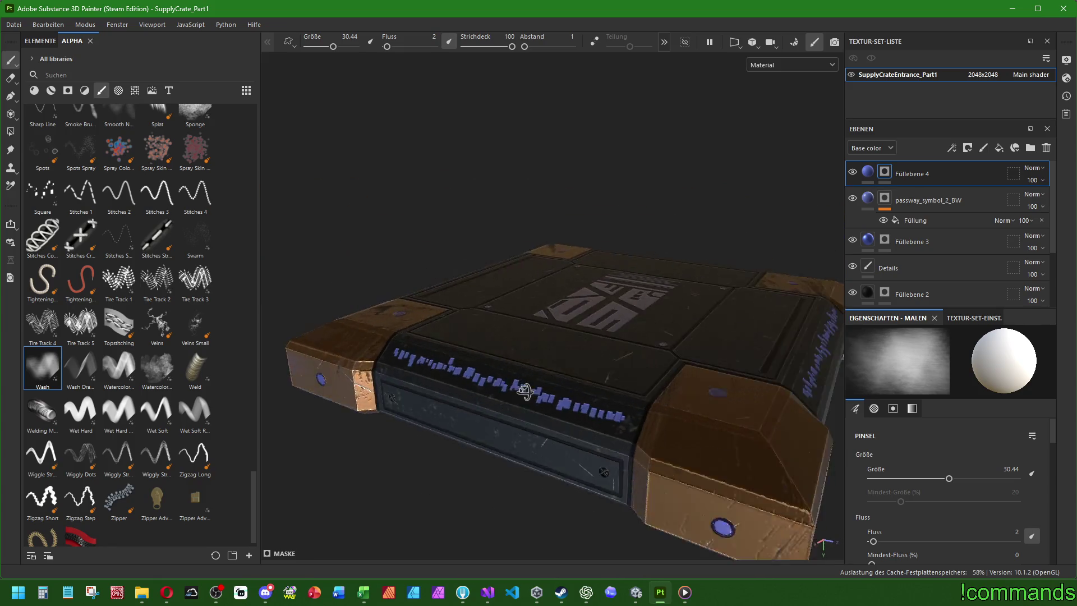
alt+drag(604, 436, 468, 387)
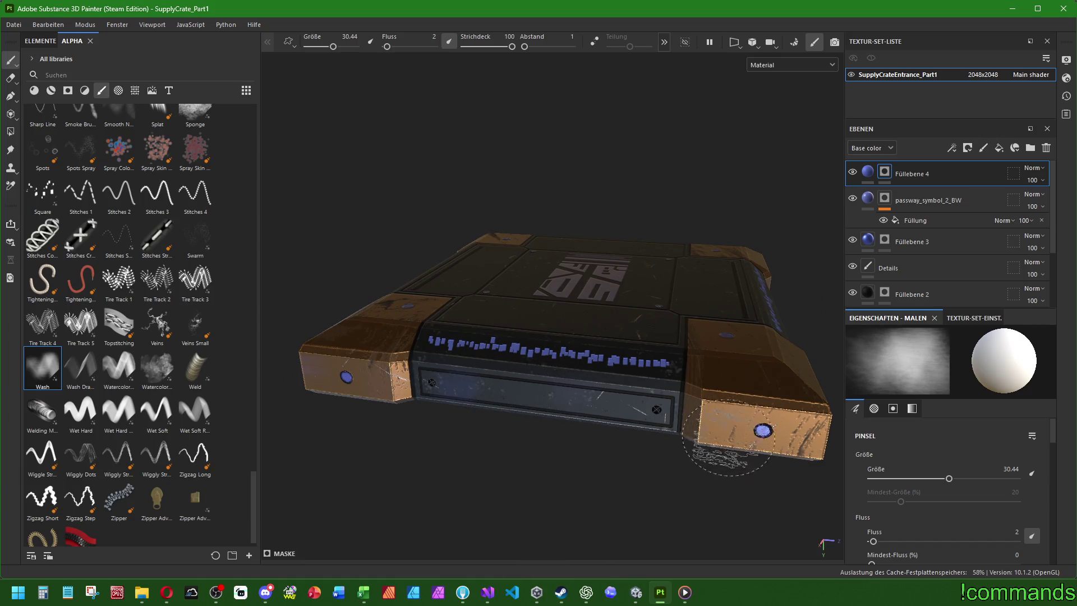
mouse_move(728, 438)
alt+mouse_down()
mouse_move(741, 404)
mouse_move(544, 390)
mouse_move(286, 333)
alt+mouse_up()
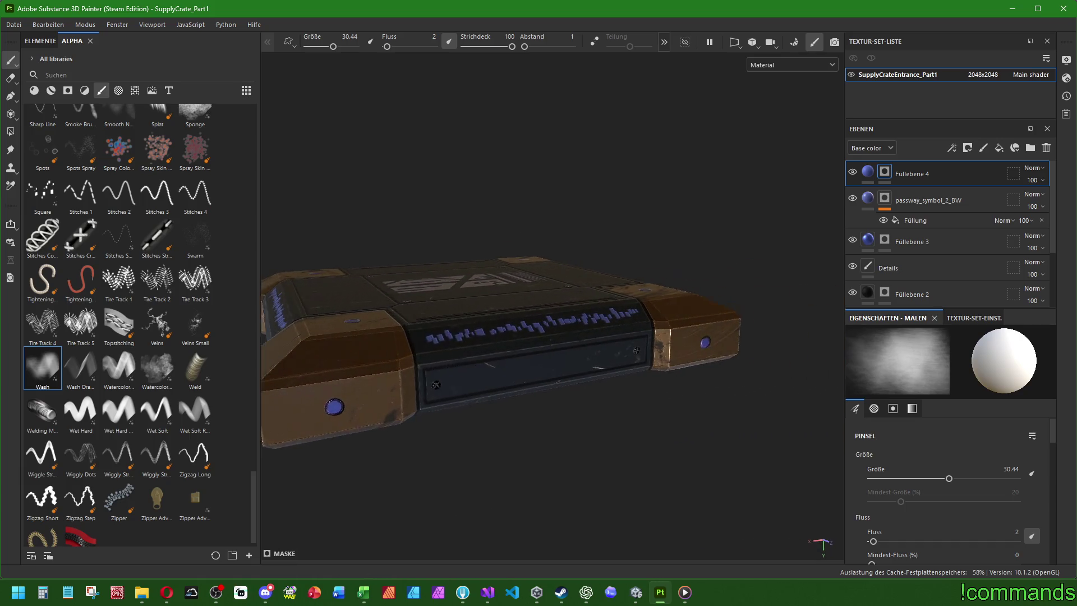
mouse_move(722, 319)
alt+mouse_down()
mouse_move(474, 323)
mouse_move(609, 340)
alt+mouse_up()
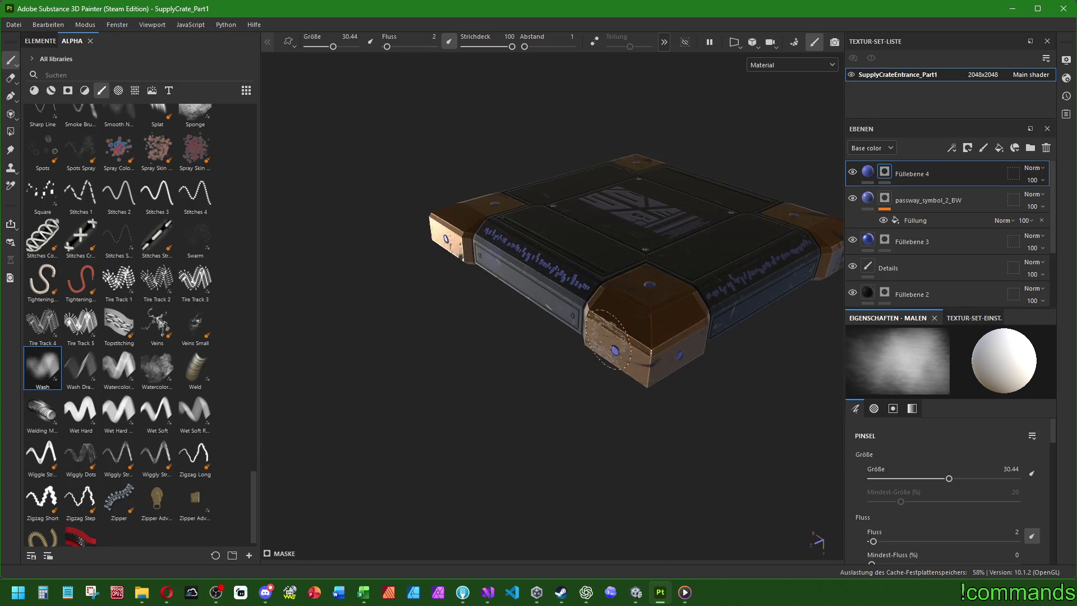
mouse_move(680, 351)
alt+mouse_down()
mouse_move(729, 365)
mouse_move(668, 399)
mouse_move(547, 408)
mouse_move(508, 461)
mouse_move(477, 415)
mouse_move(641, 476)
alt+mouse_up()
click(702, 288)
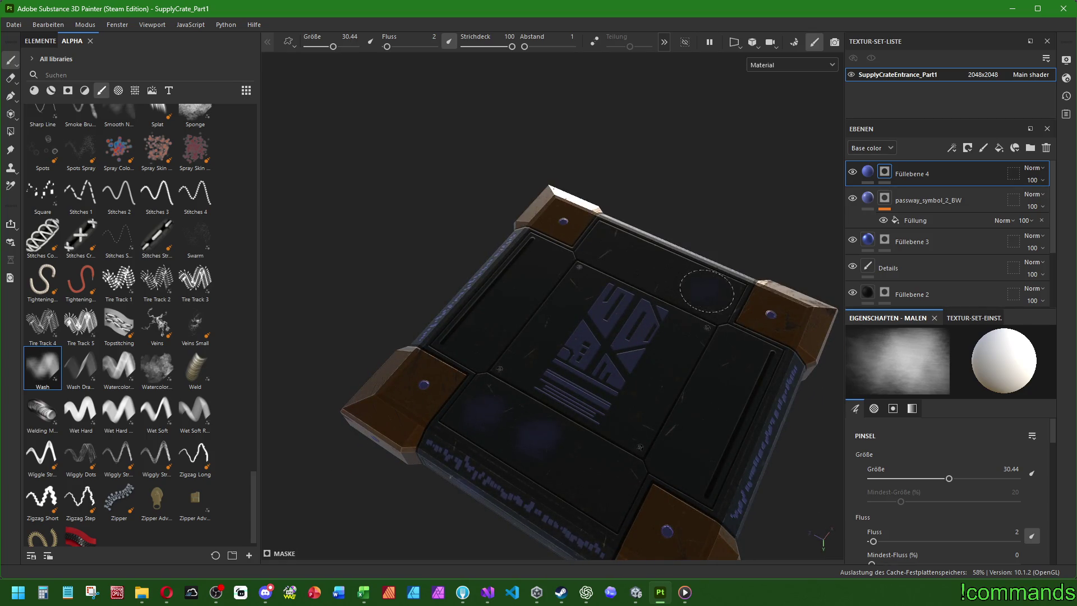
Swap the brush shape to Basic Soft, then Cement 1, and switch to the Clone tool.
mouse_move(461, 416)
alt+mouse_down()
mouse_move(584, 433)
mouse_move(676, 510)
mouse_move(565, 426)
alt+mouse_up()
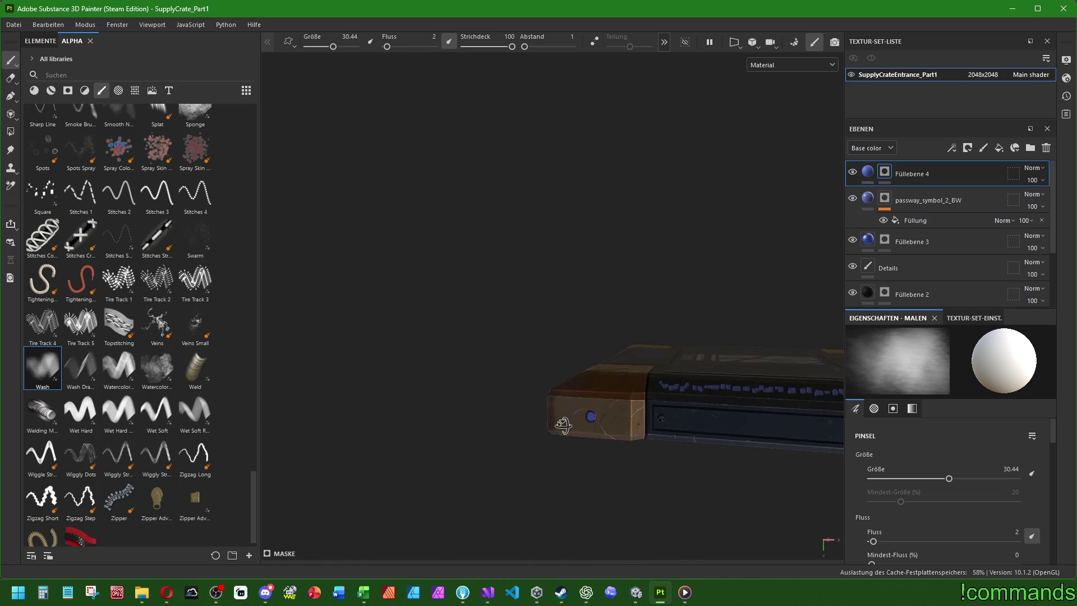
alt+drag(769, 441, 485, 480)
mouse_move(533, 449)
alt+mouse_down()
mouse_move(581, 473)
mouse_move(565, 508)
mouse_move(548, 391)
mouse_move(578, 356)
mouse_move(499, 359)
mouse_move(488, 340)
alt+mouse_up()
scroll(129, 347, up, 15)
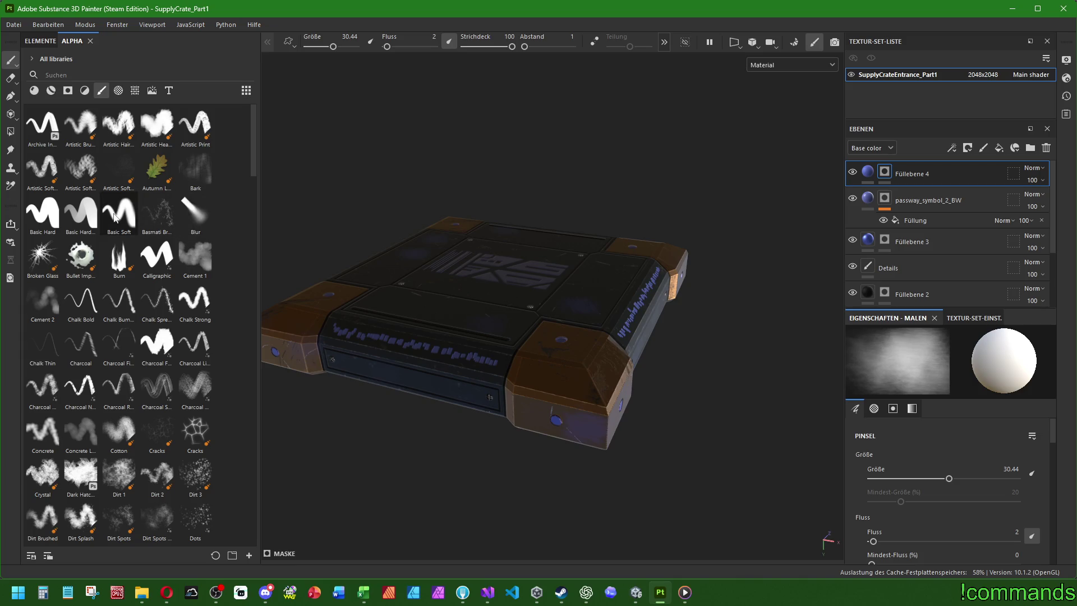
click(119, 213)
scroll(328, 320, up, 5)
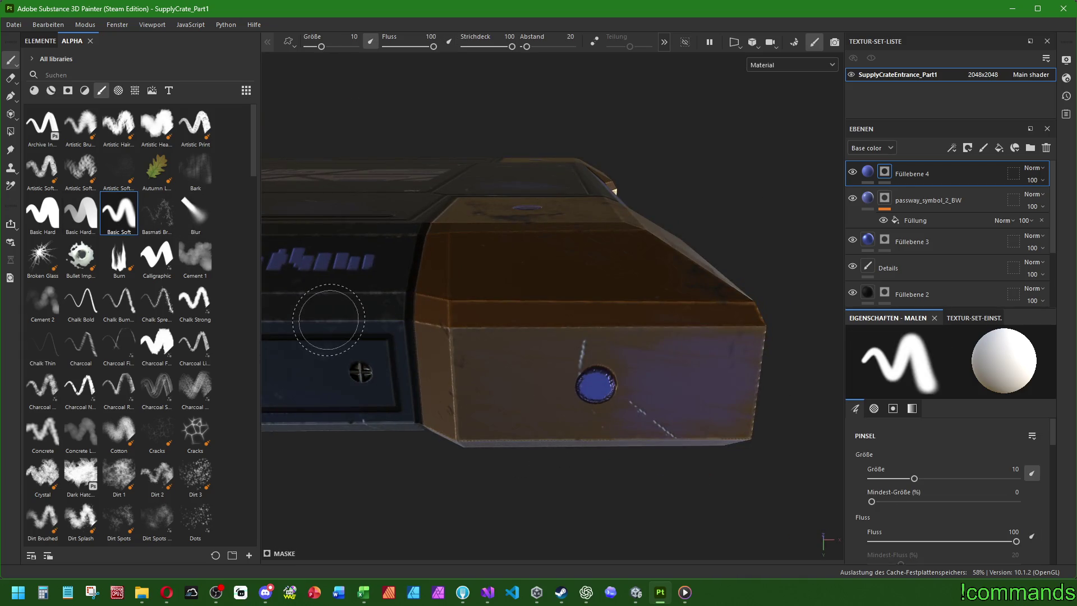
click(195, 256)
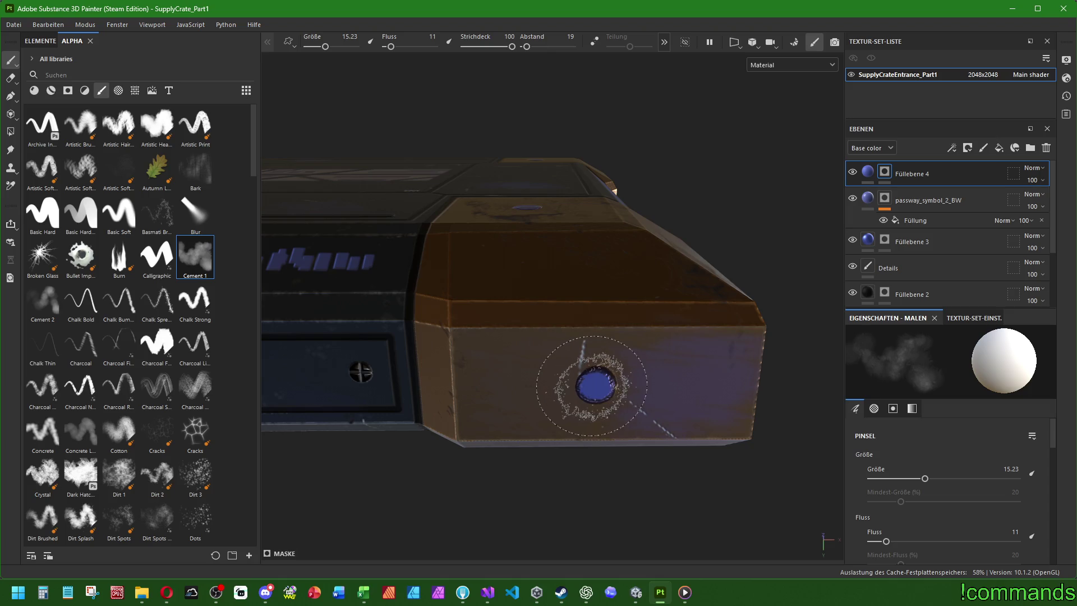
key(c)
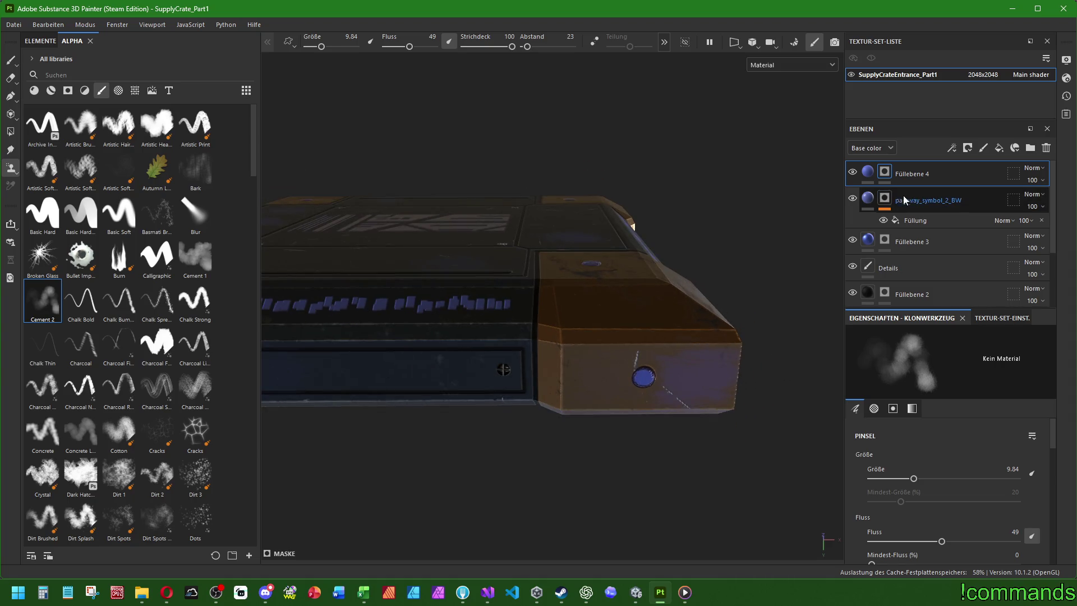
Choose the Cement 2 brush shape and reselect the blue fill layer Füllebene 4.
mouse_move(662, 404)
alt+mouse_down()
mouse_move(505, 368)
mouse_move(490, 351)
mouse_move(365, 339)
alt+mouse_up()
click(88, 290)
click(42, 300)
scroll(550, 339, up, 2)
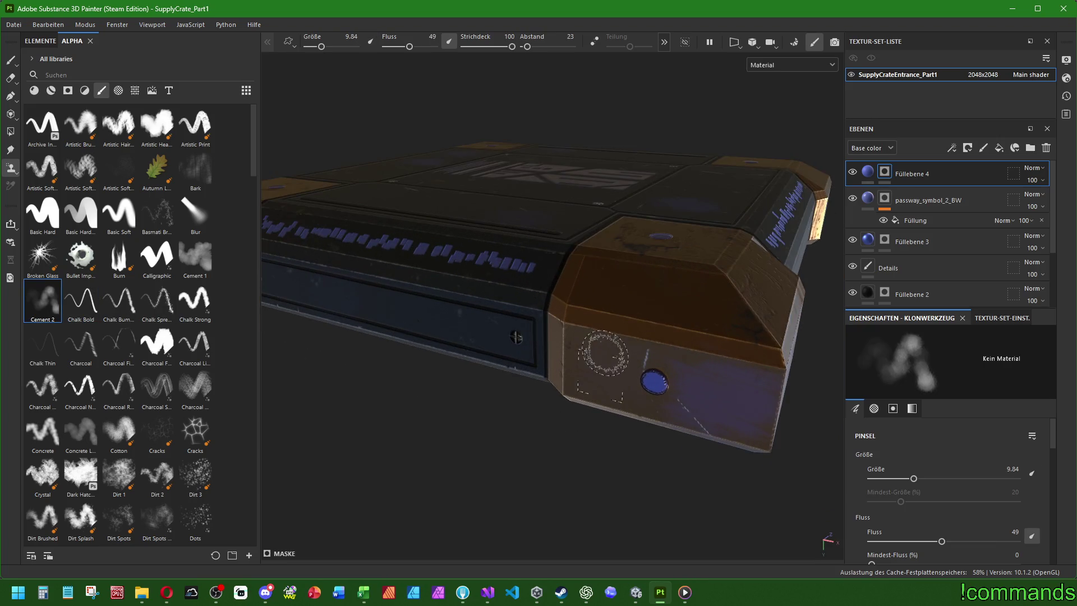
click(945, 205)
click(917, 174)
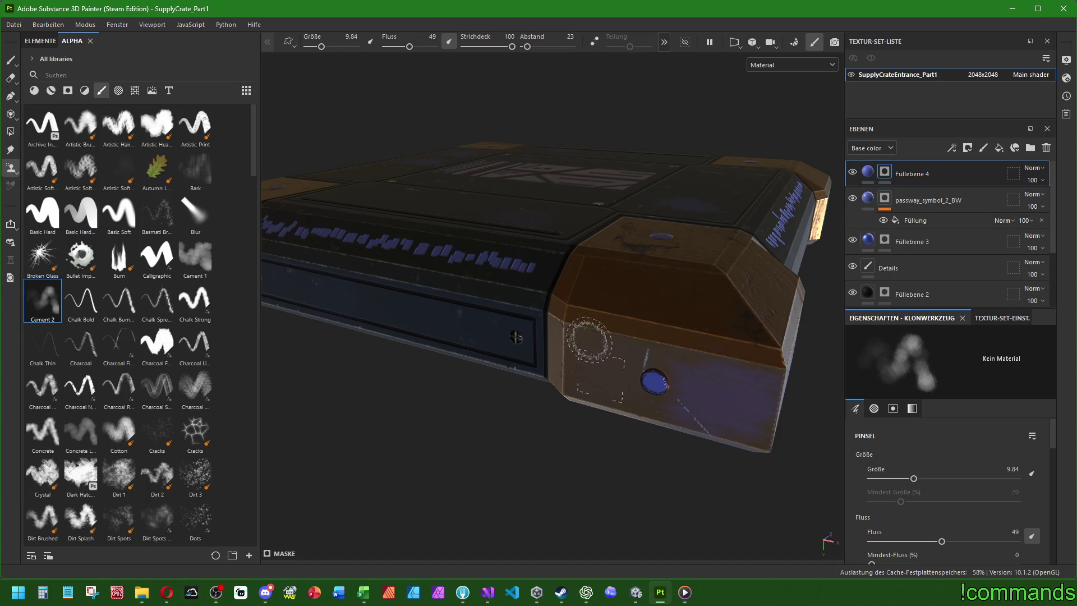
scroll(659, 427, down, 3)
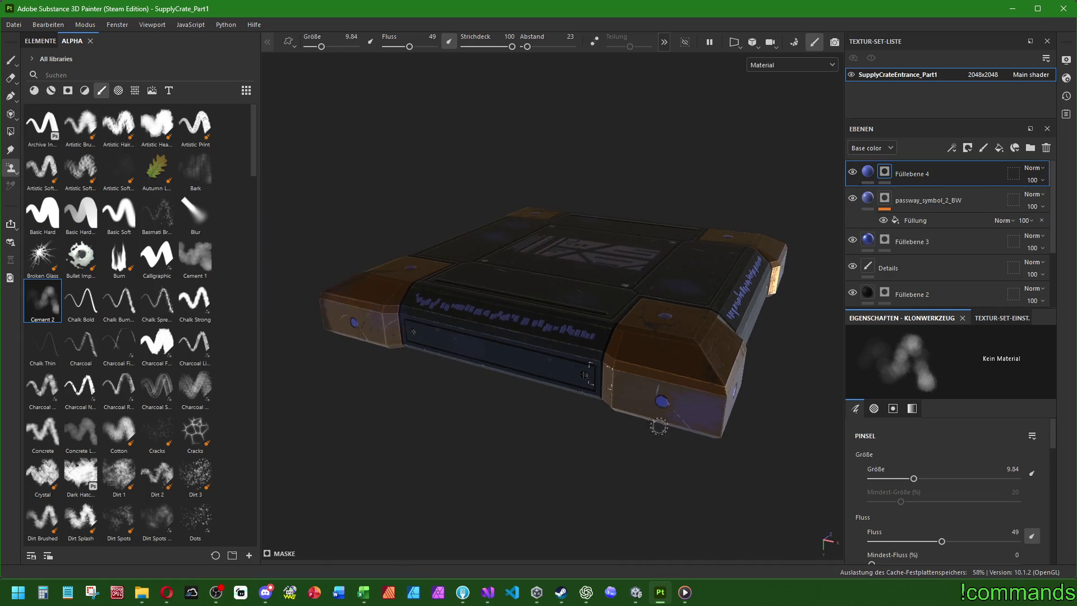
Close the current project from the File menu.
click(13, 24)
key(Escape)
click(14, 24)
click(25, 115)
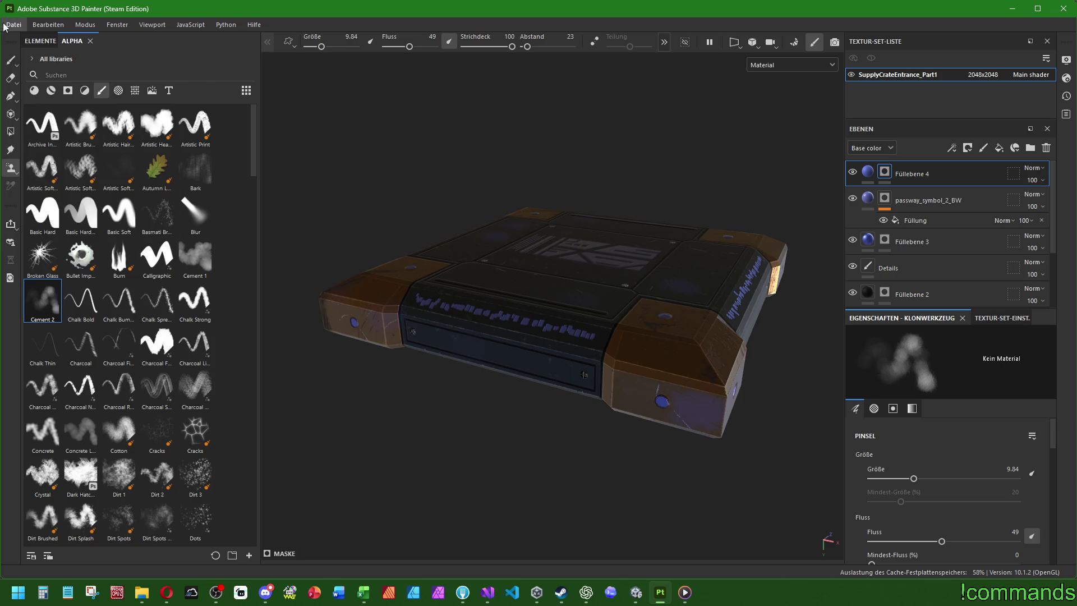
click(10, 26)
click(26, 51)
click(393, 233)
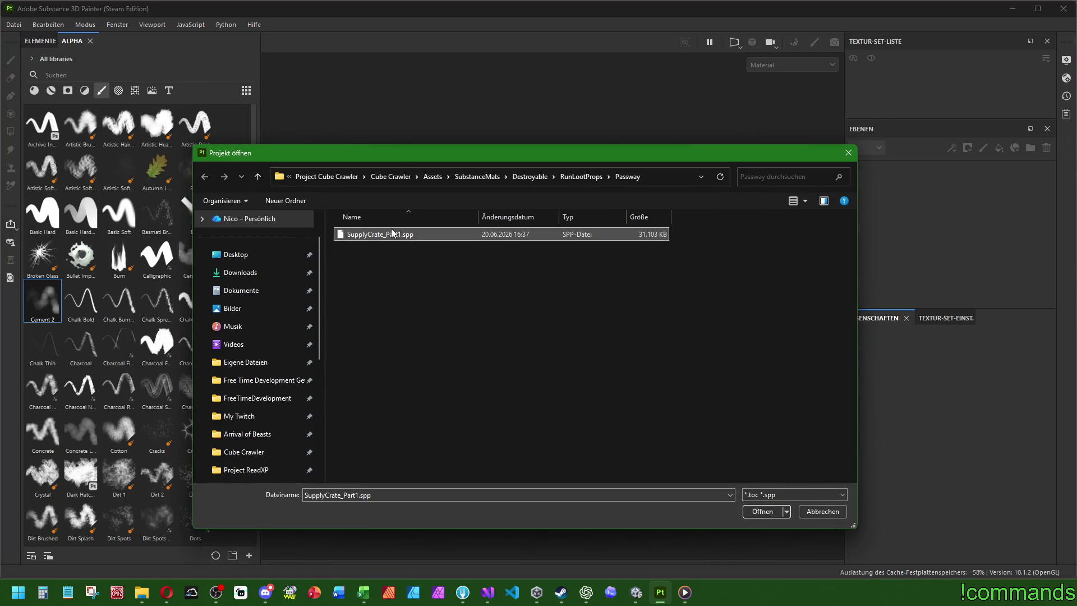
double_click(386, 238)
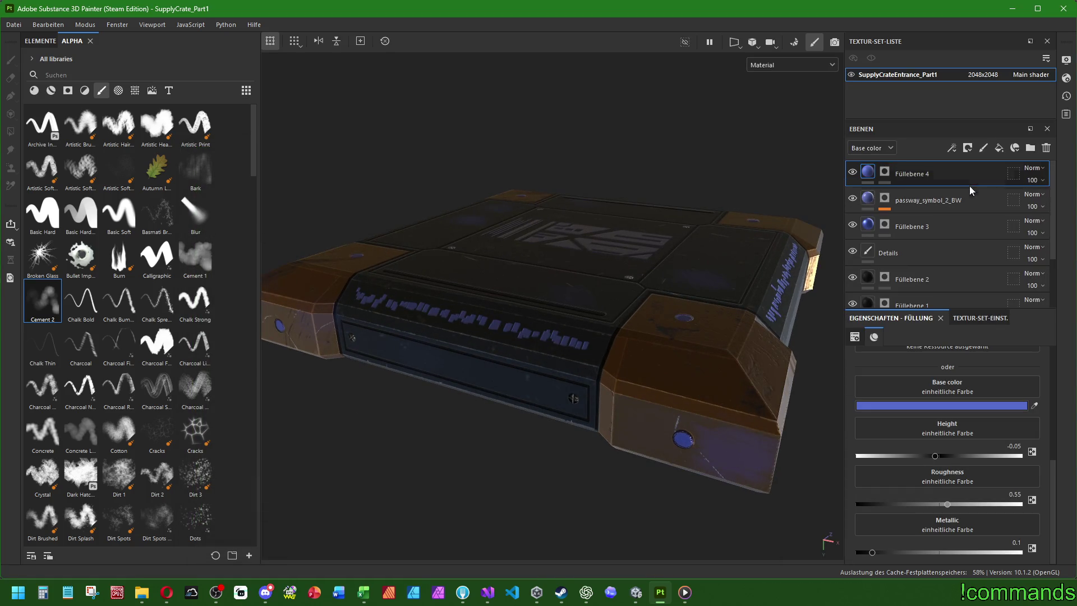
click(885, 171)
scroll(674, 428, up, 4)
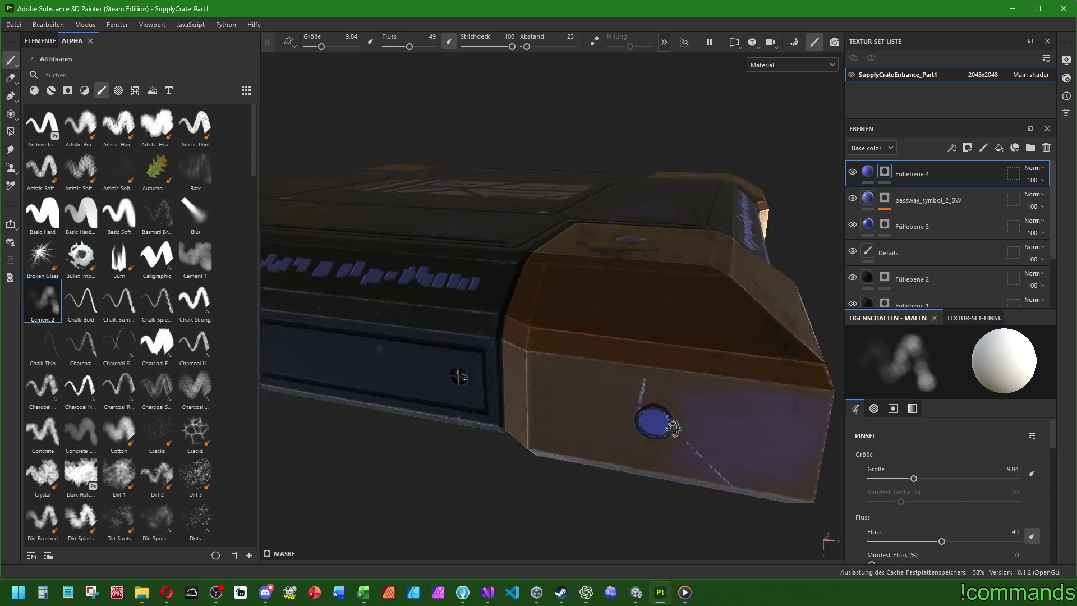
alt+drag(674, 428, 645, 427)
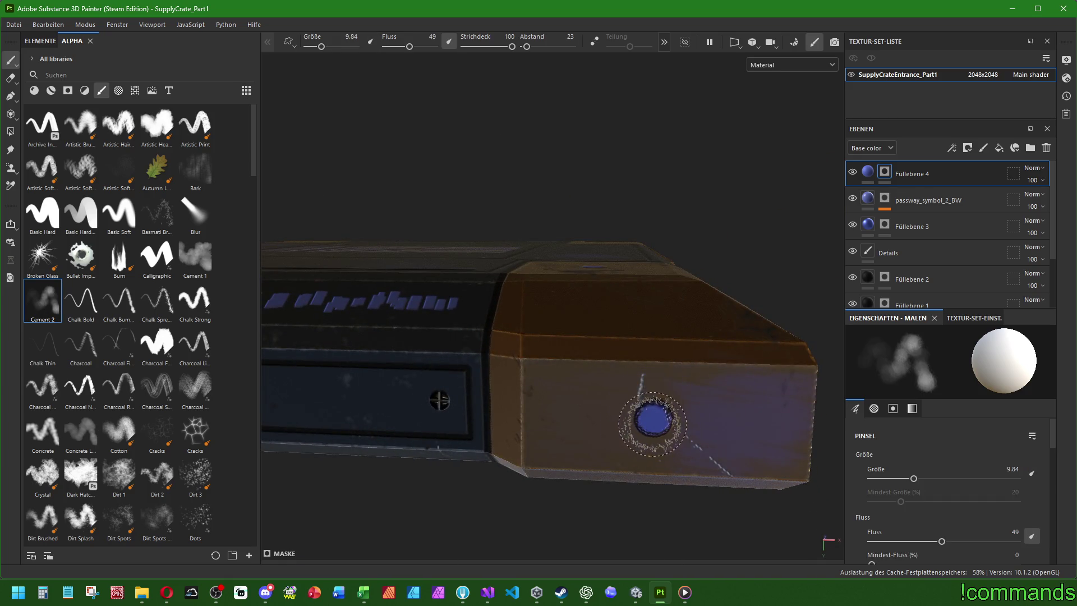
key(bracketright)
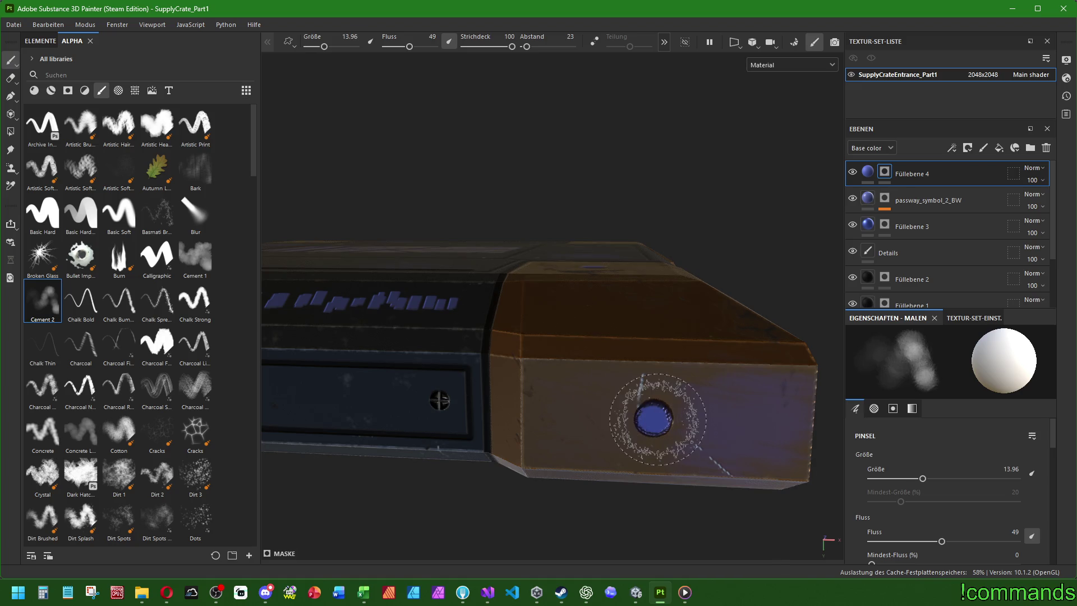
key(bracketright)
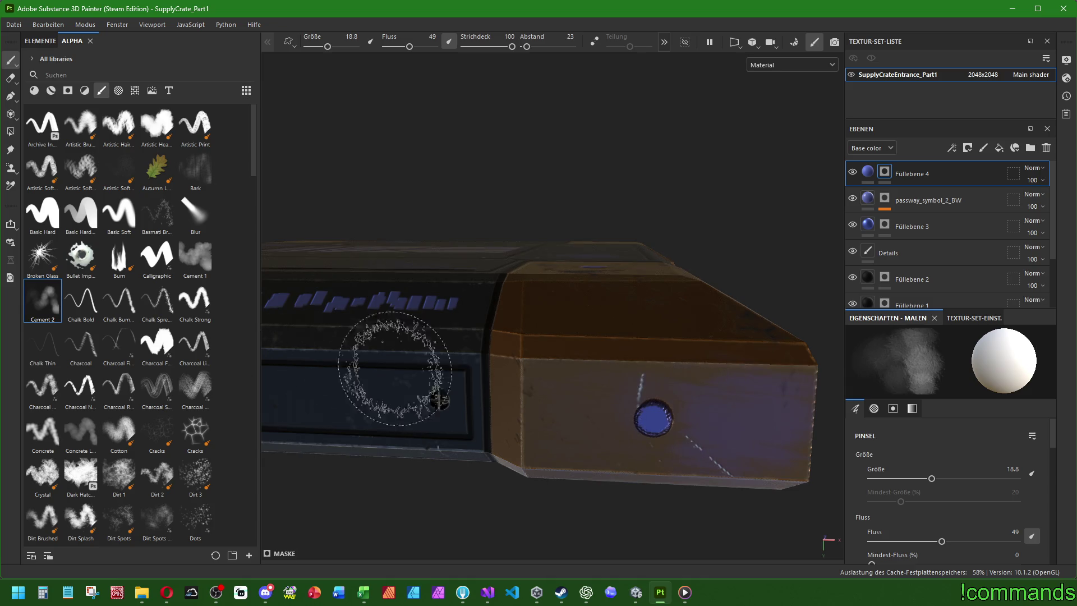
scroll(477, 371, down, 2)
mouse_move(624, 408)
alt+mouse_down()
mouse_move(710, 361)
mouse_move(372, 360)
alt+mouse_up()
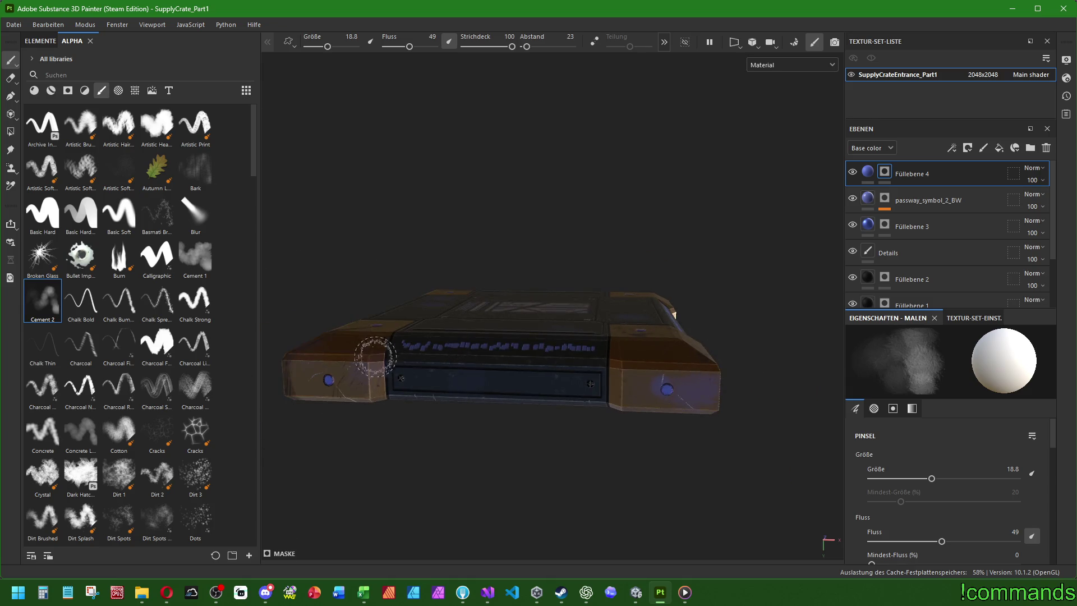
scroll(357, 317, up, 2)
alt+drag(357, 317, 449, 329)
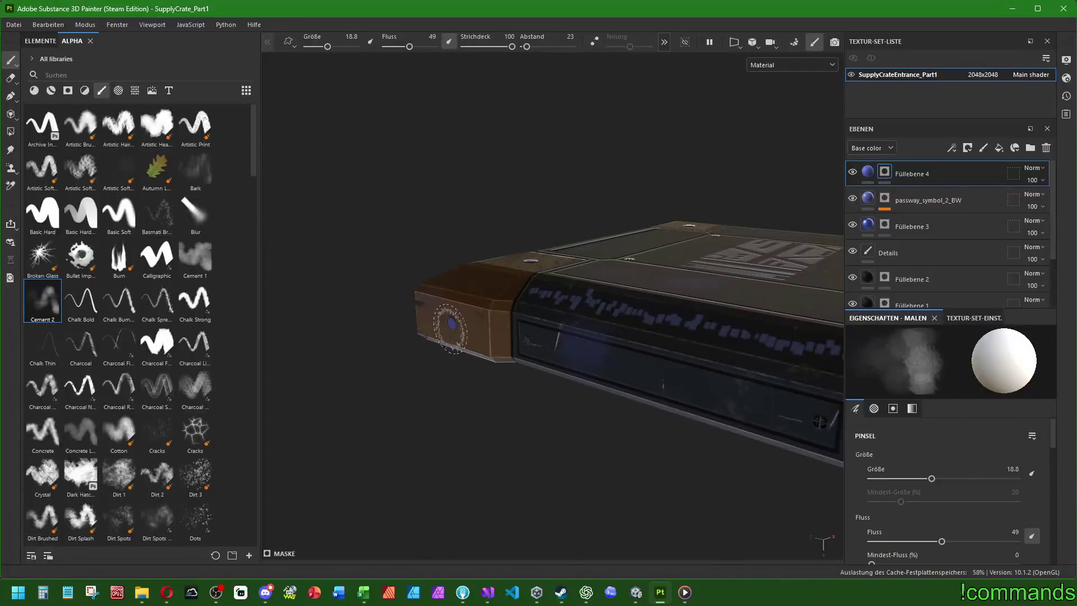
alt+drag(610, 367, 623, 335)
mouse_move(686, 352)
alt+middle_down()
mouse_move(676, 337)
mouse_move(422, 339)
alt+middle_up()
alt+drag(423, 339, 778, 372)
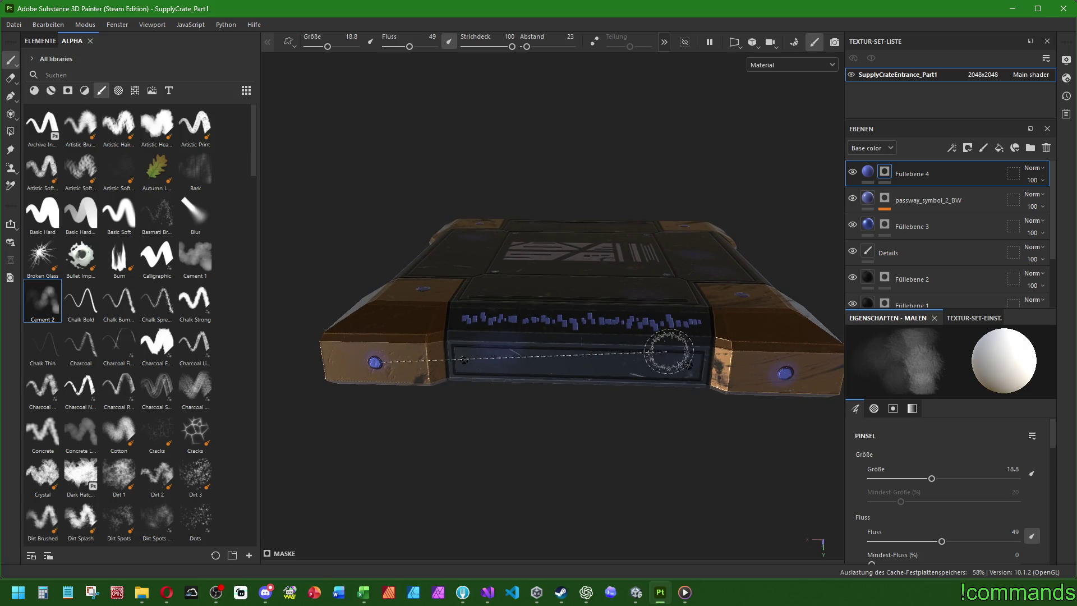
alt+drag(666, 353, 623, 356)
mouse_move(623, 356)
alt+right_down()
mouse_move(863, 362)
mouse_move(550, 387)
alt+right_up()
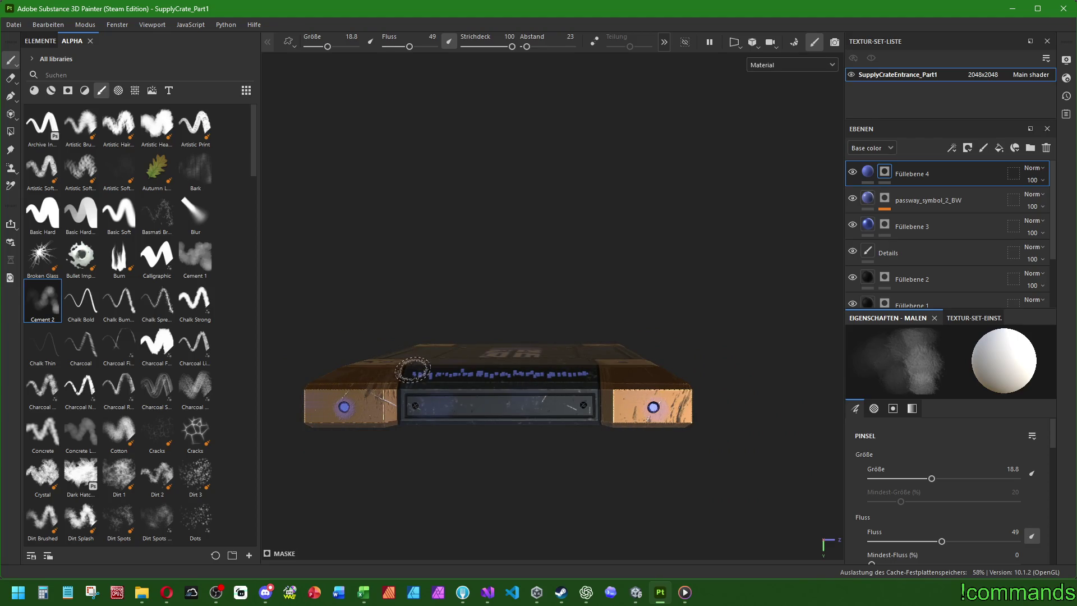
alt+drag(542, 358, 634, 365)
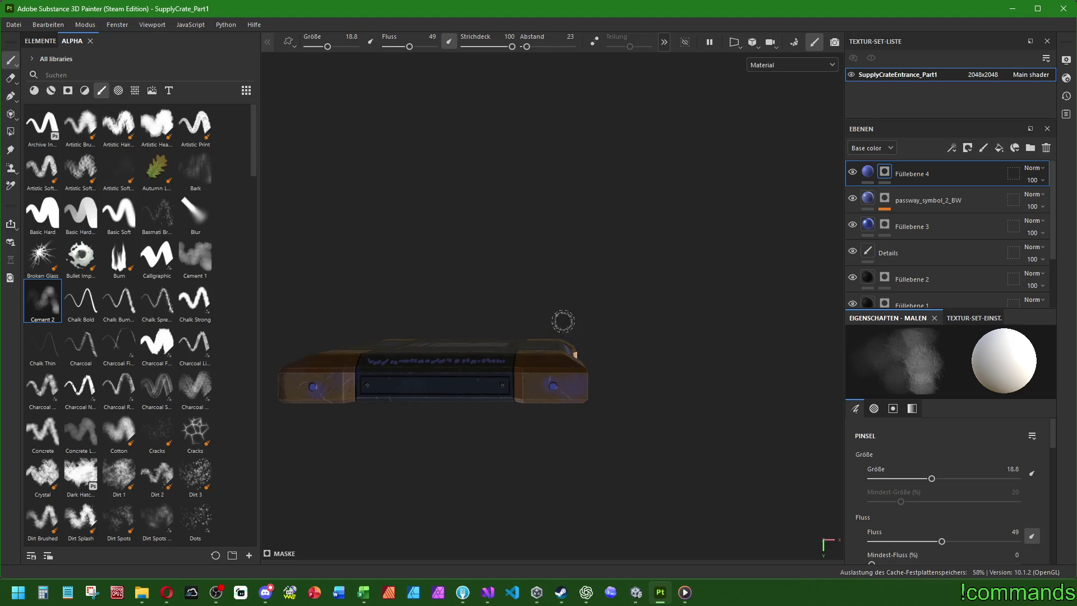
alt+drag(562, 321, 560, 433)
scroll(561, 433, up, 8)
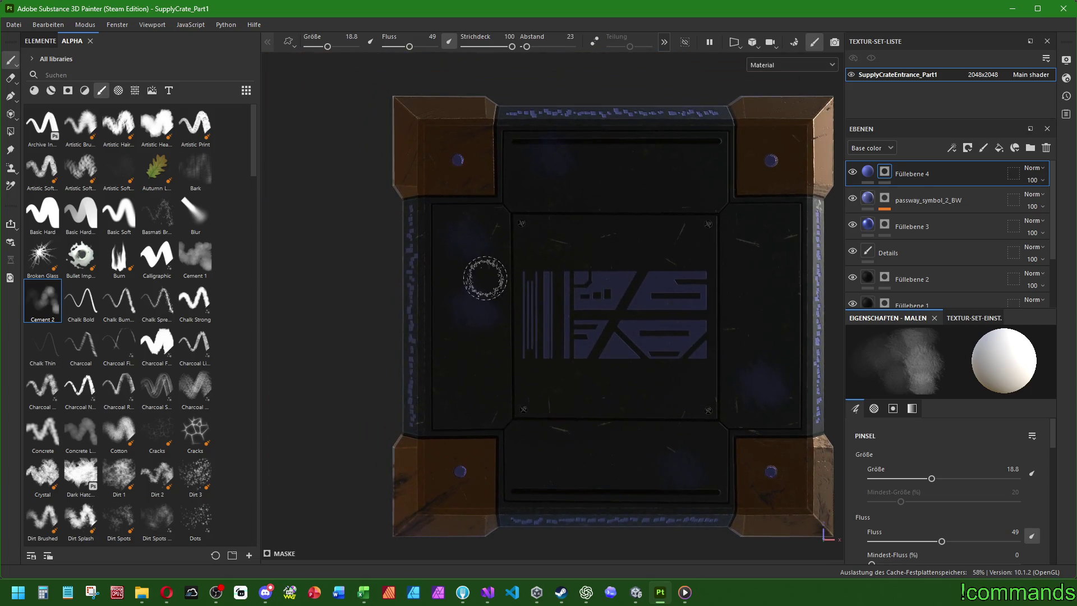
mouse_move(644, 458)
alt+mouse_down()
mouse_move(544, 409)
mouse_move(572, 271)
alt+mouse_up()
Rename the crate's texture set to SupplyCratePassway_Part1.
click(14, 25)
click(14, 25)
click(14, 25)
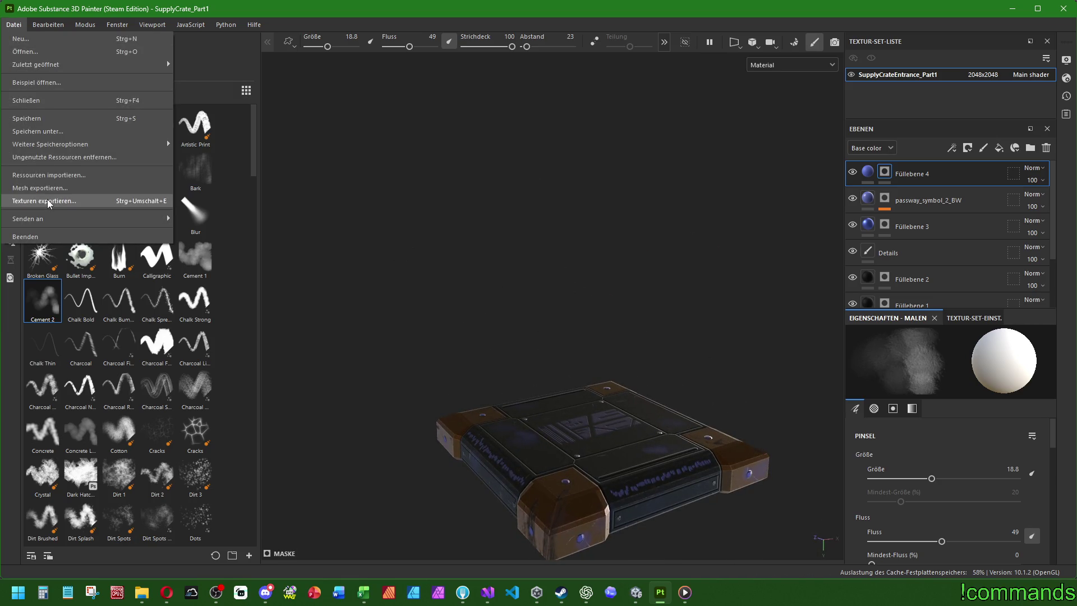
click(922, 82)
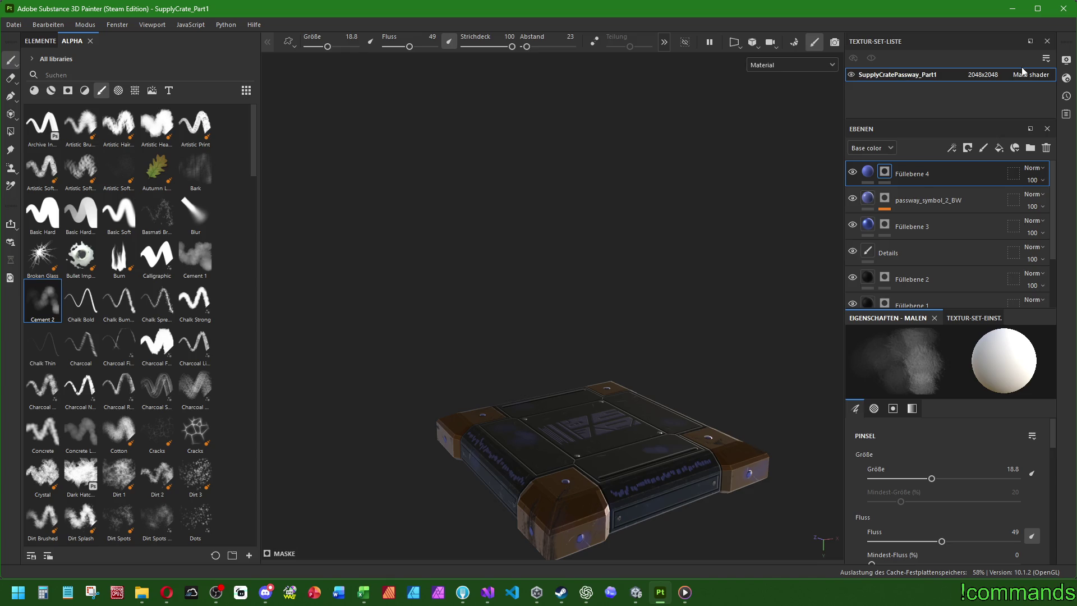
Export the four textures to the Passway folder using the Unity Universal Render Pipeline preset.
click(14, 25)
click(14, 25)
click(14, 25)
click(37, 201)
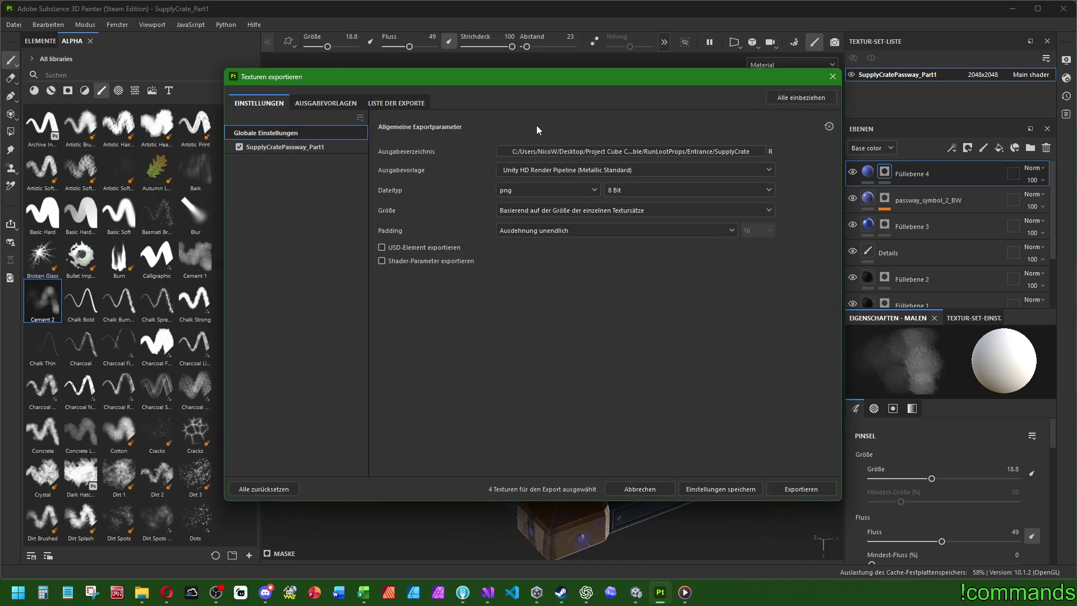
click(617, 284)
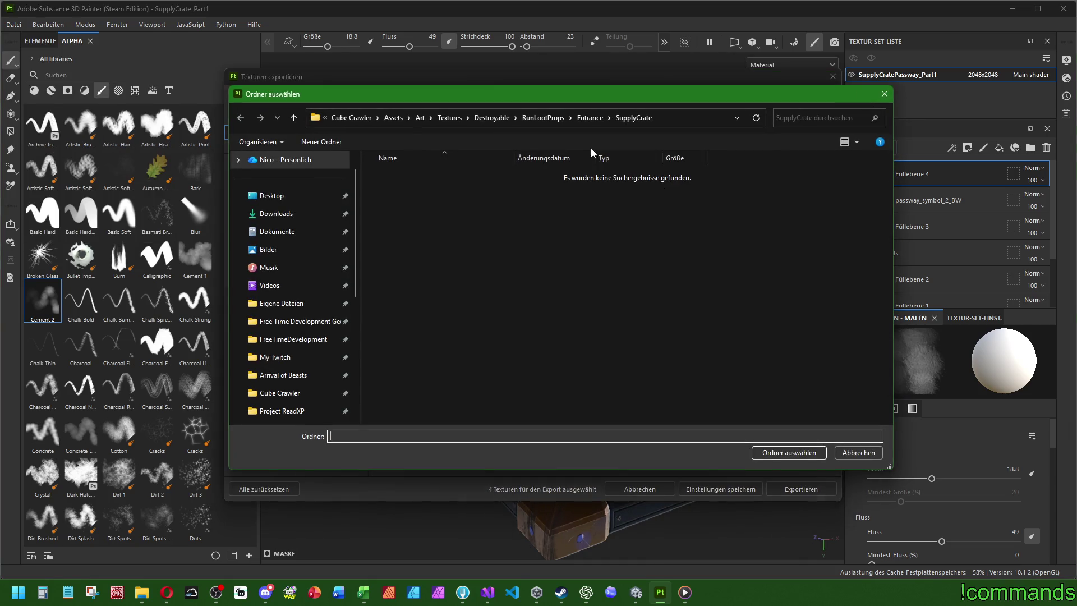
click(552, 118)
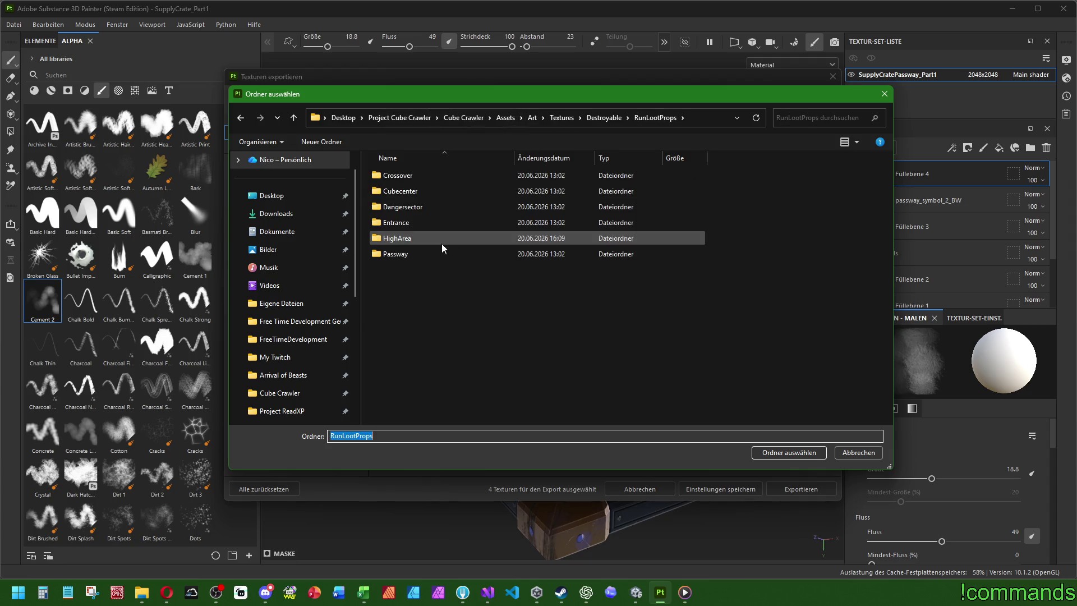
double_click(400, 255)
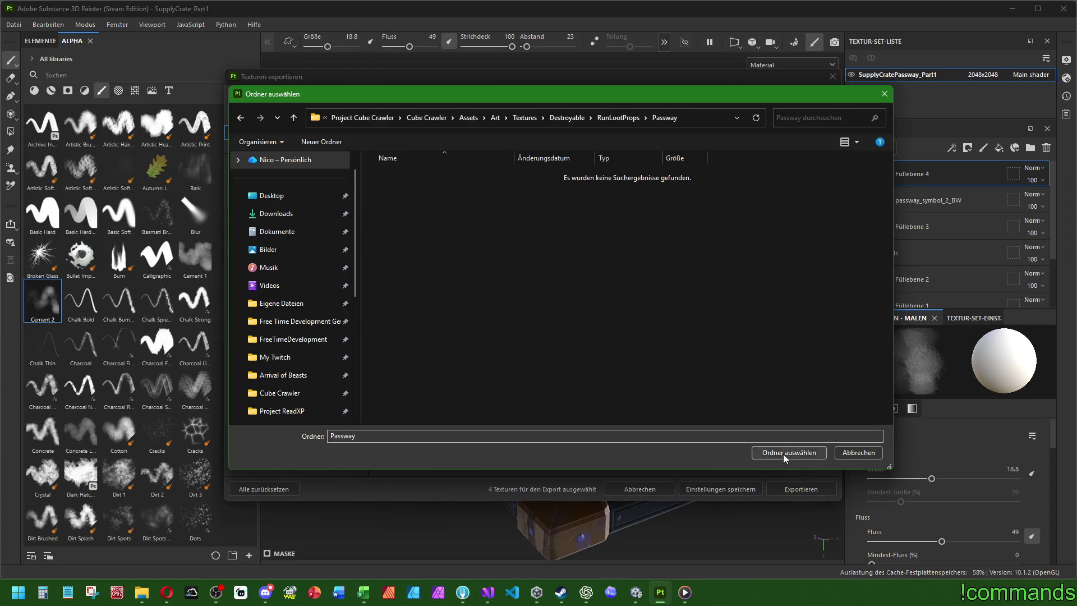
click(785, 453)
click(326, 103)
click(307, 368)
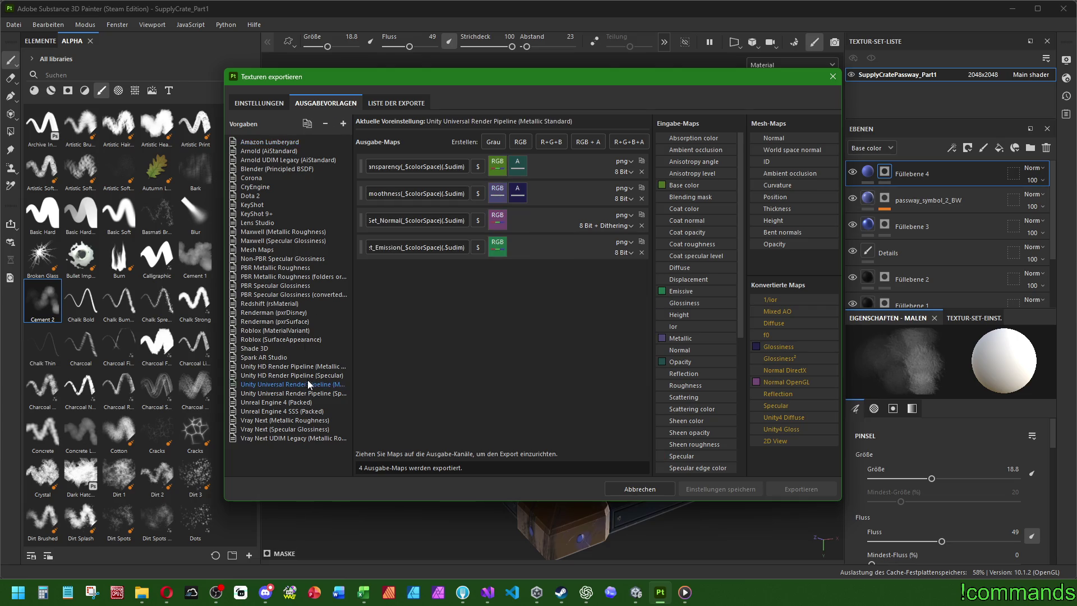
click(259, 103)
click(798, 488)
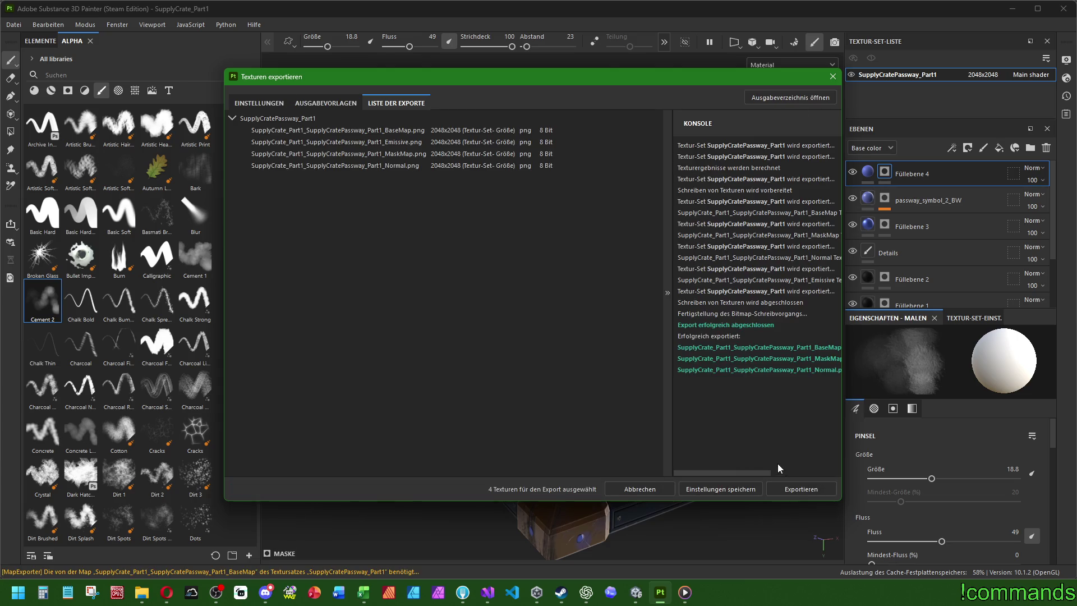
Close the export window and select the Füllebene 4 fill layer.
click(832, 77)
click(13, 25)
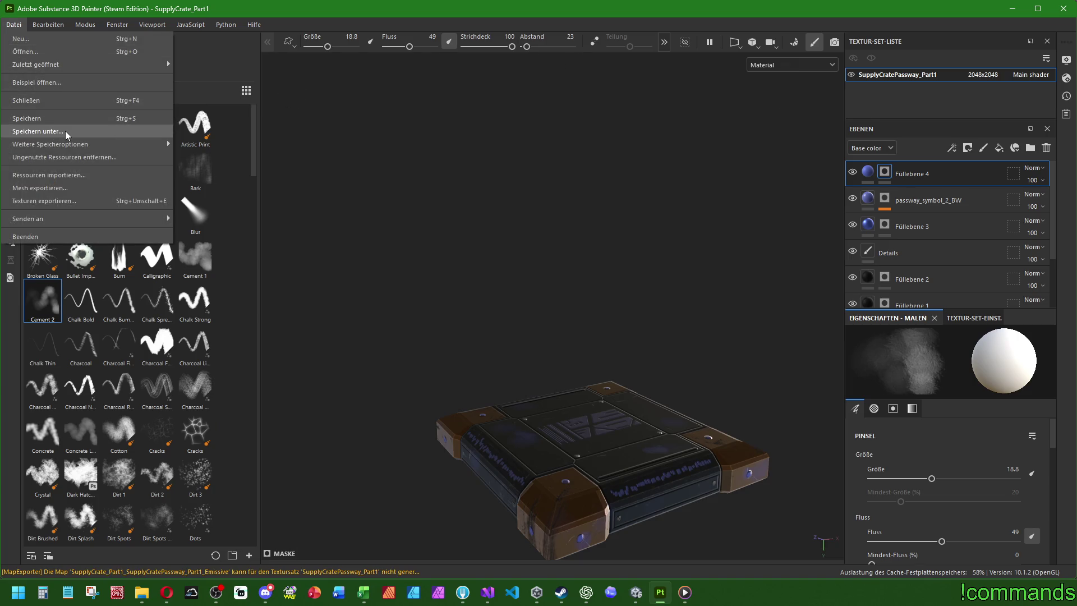
click(868, 172)
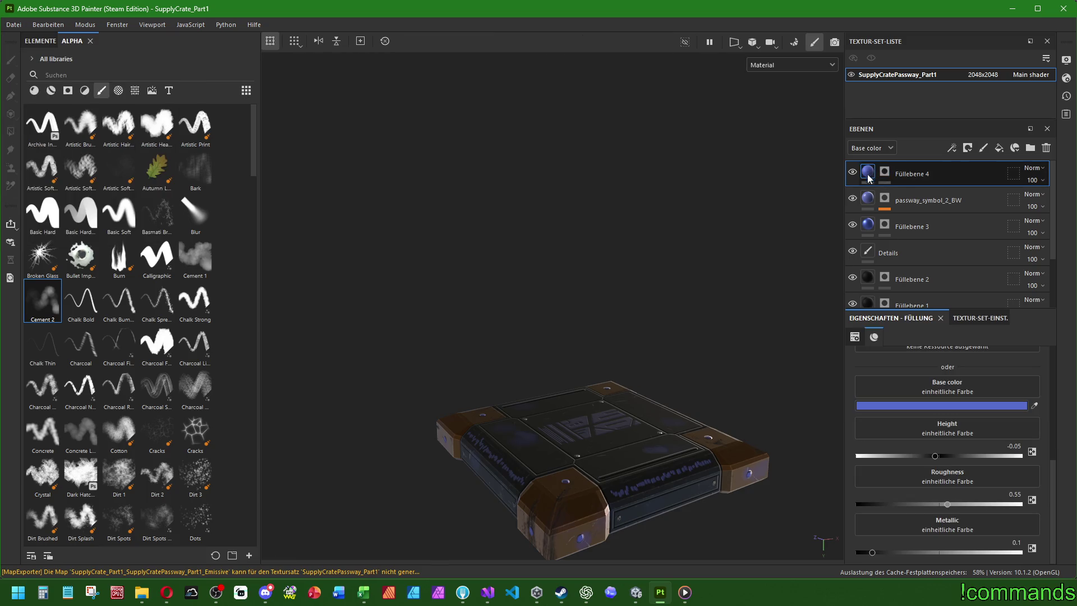
Check the passway_symbol_2_BW layer's base colour hex value without changing it.
click(868, 201)
click(923, 453)
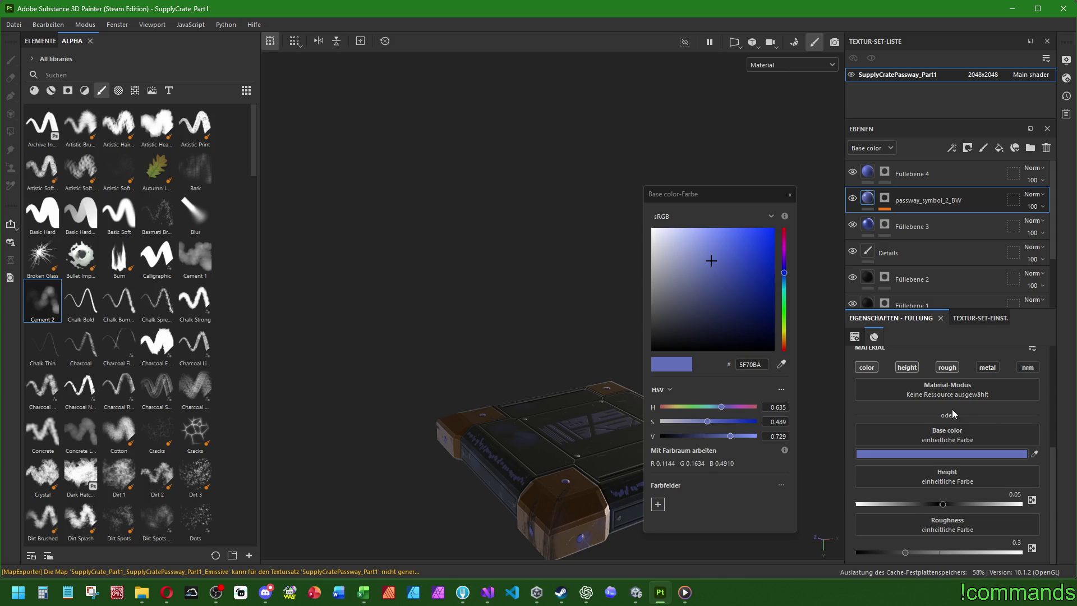
right_click(755, 364)
click(790, 413)
click(790, 194)
Close the project and open SupplyCrate_Part2.spp from the Entrance/SupplyCrate folder.
click(13, 24)
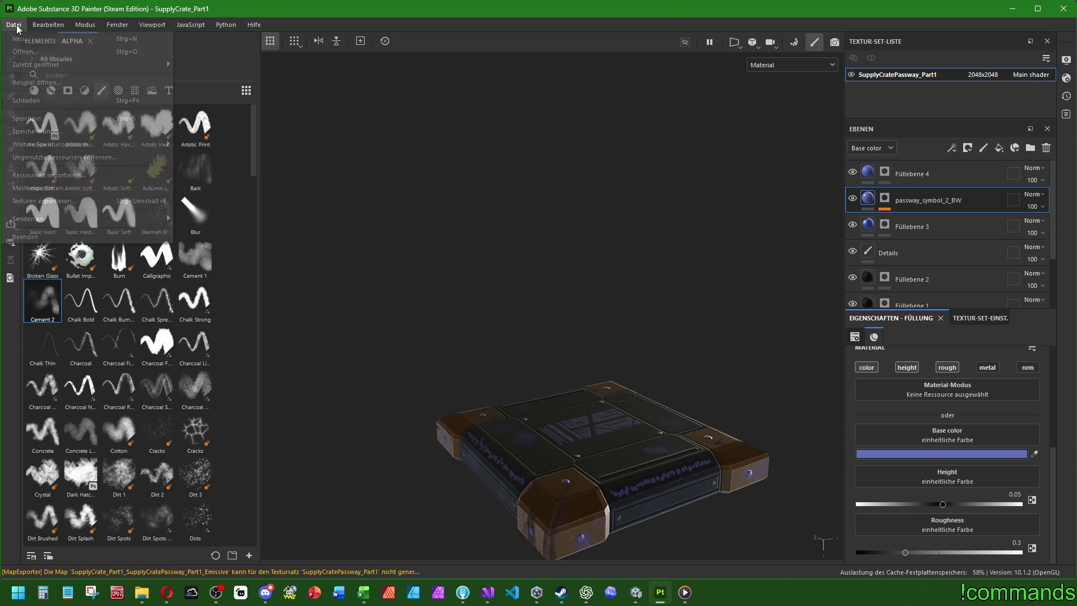
click(35, 109)
click(446, 309)
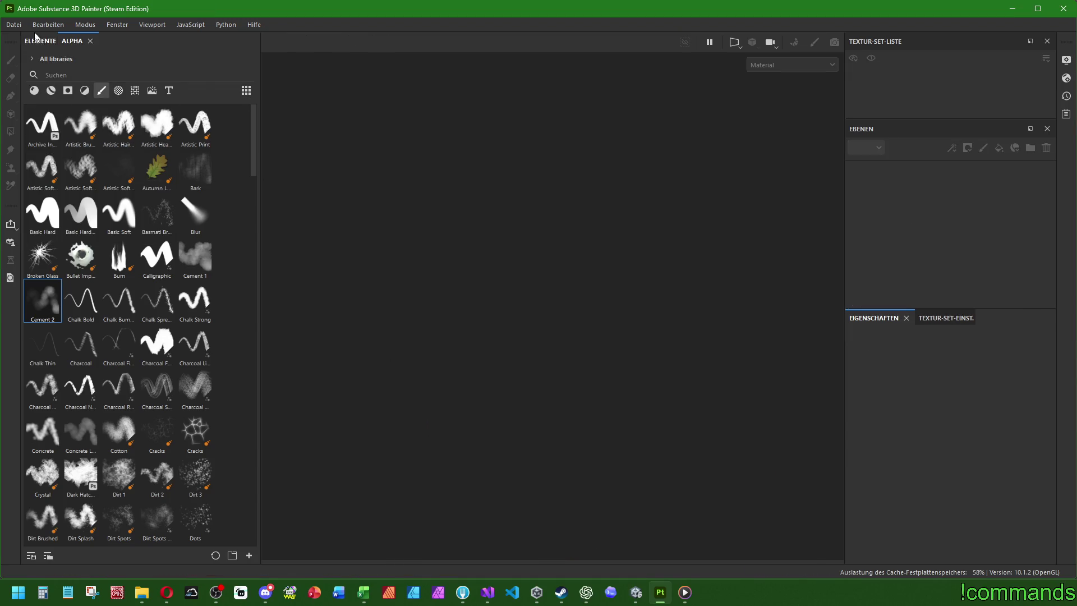
click(14, 24)
click(43, 56)
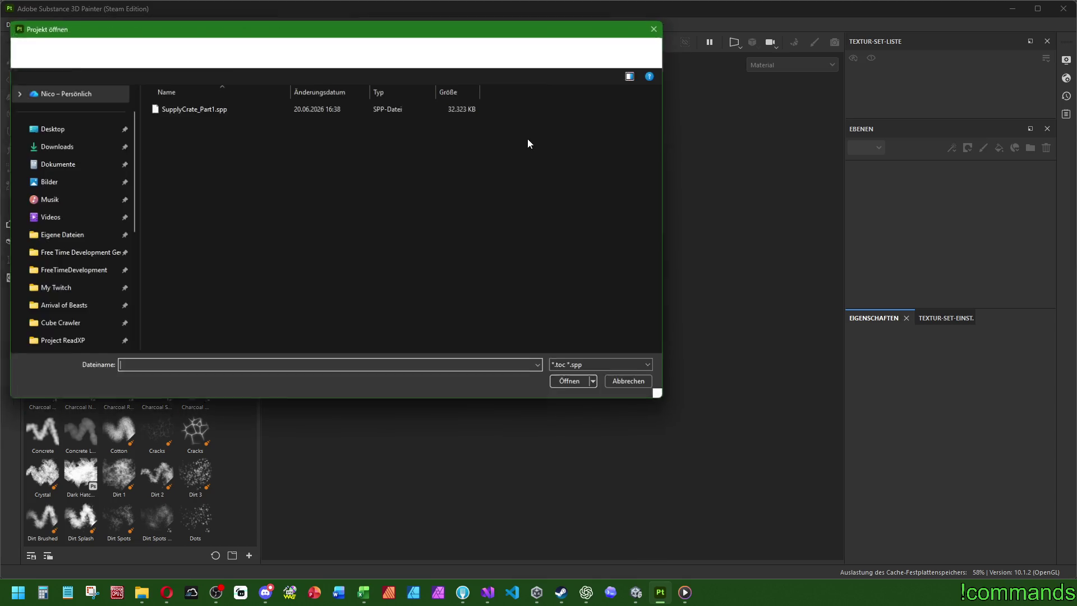
drag(406, 17, 605, 126)
click(593, 146)
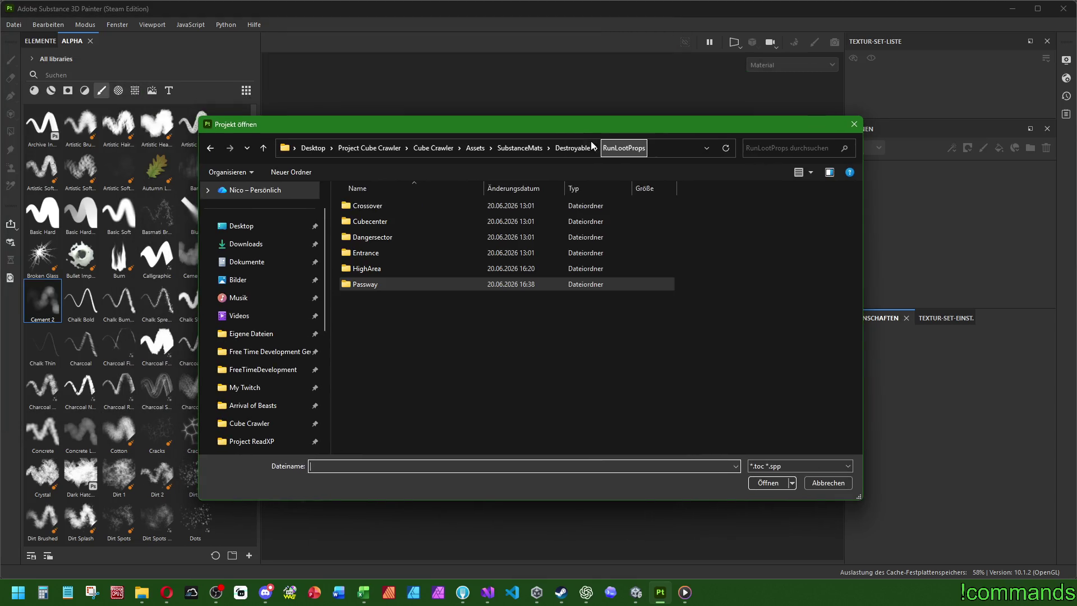
double_click(381, 250)
double_click(373, 206)
double_click(391, 223)
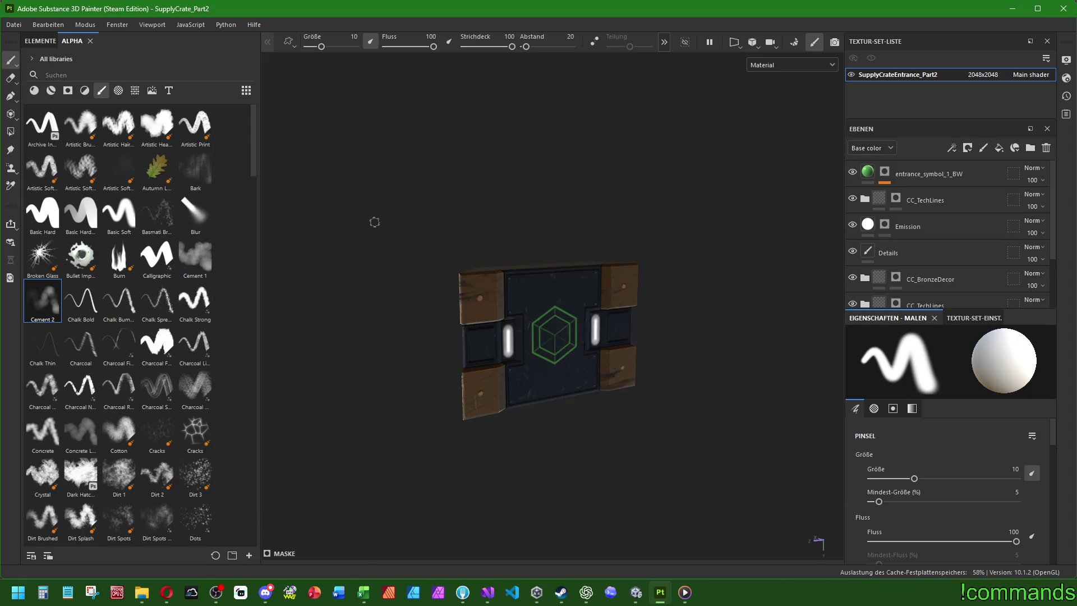
Save a copy named SupplyCrate_Part2.spp into the Passway folder.
click(14, 25)
click(17, 124)
click(577, 147)
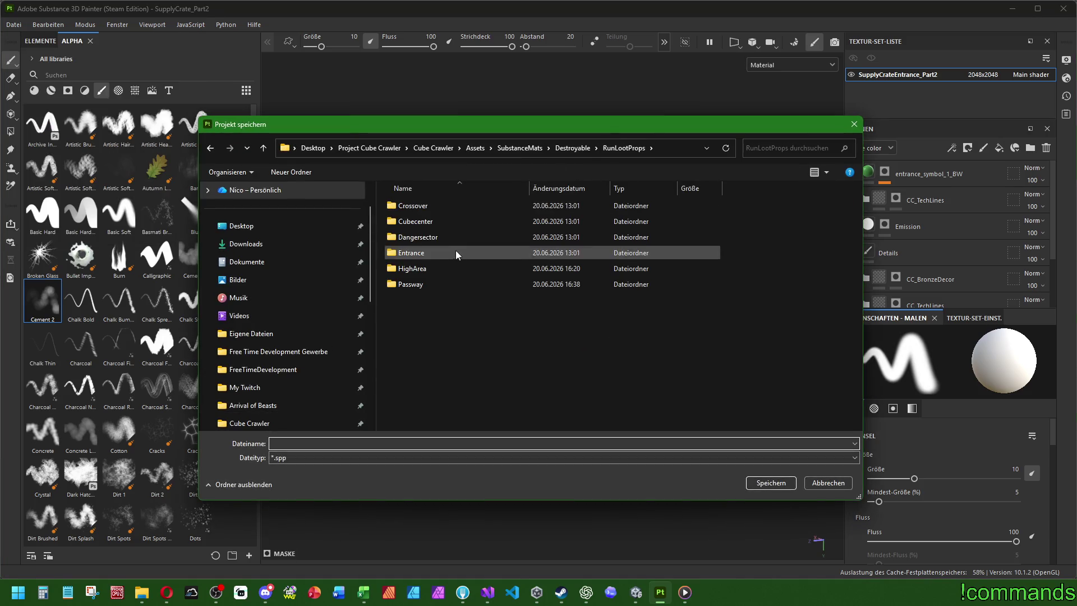
click(421, 286)
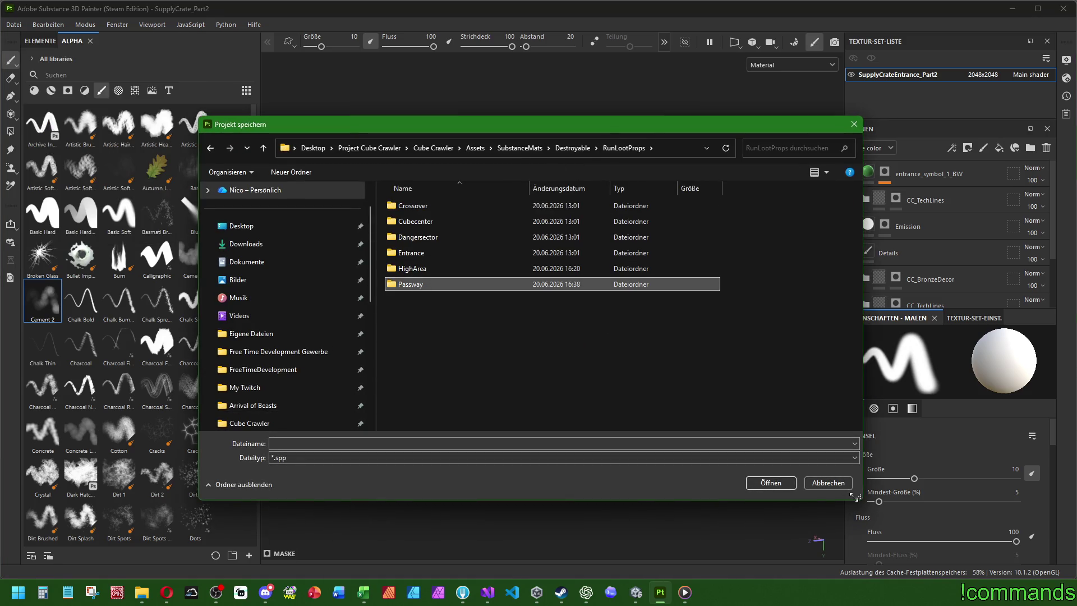
double_click(418, 253)
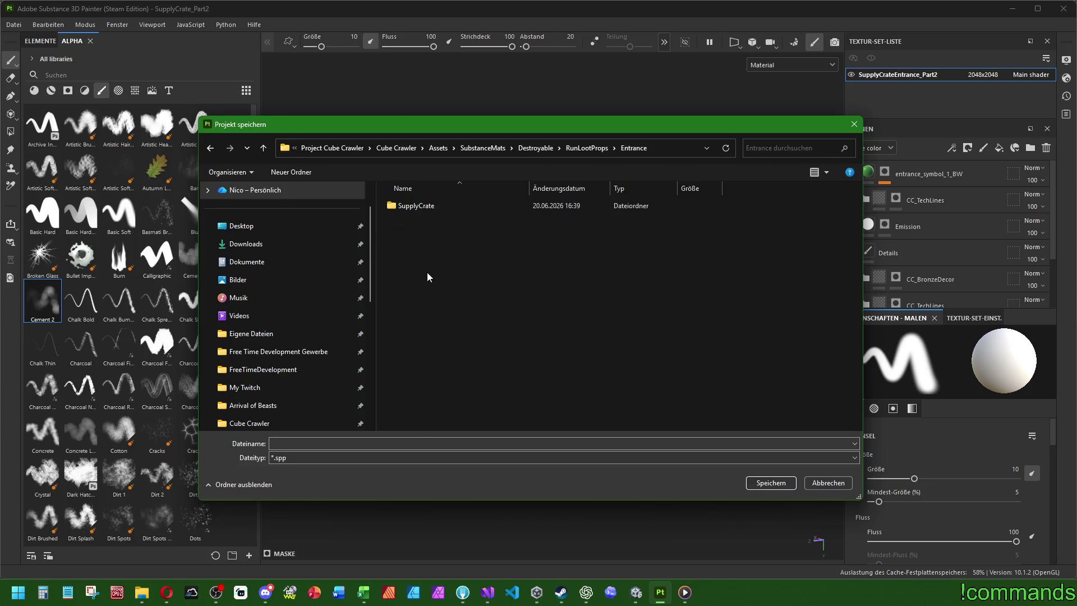
double_click(421, 206)
click(452, 222)
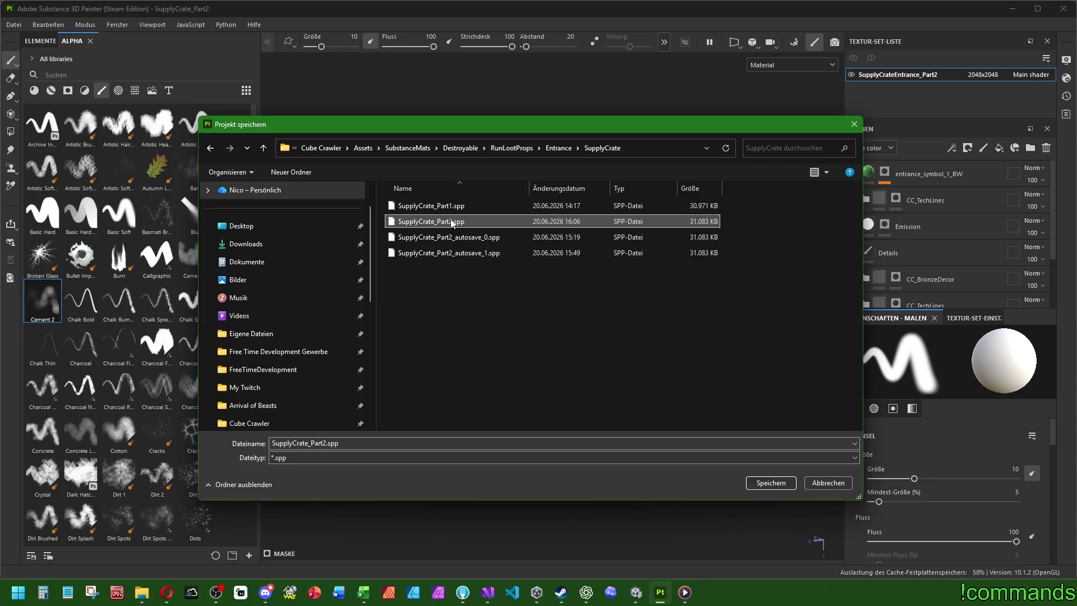
click(558, 148)
click(558, 148)
click(419, 283)
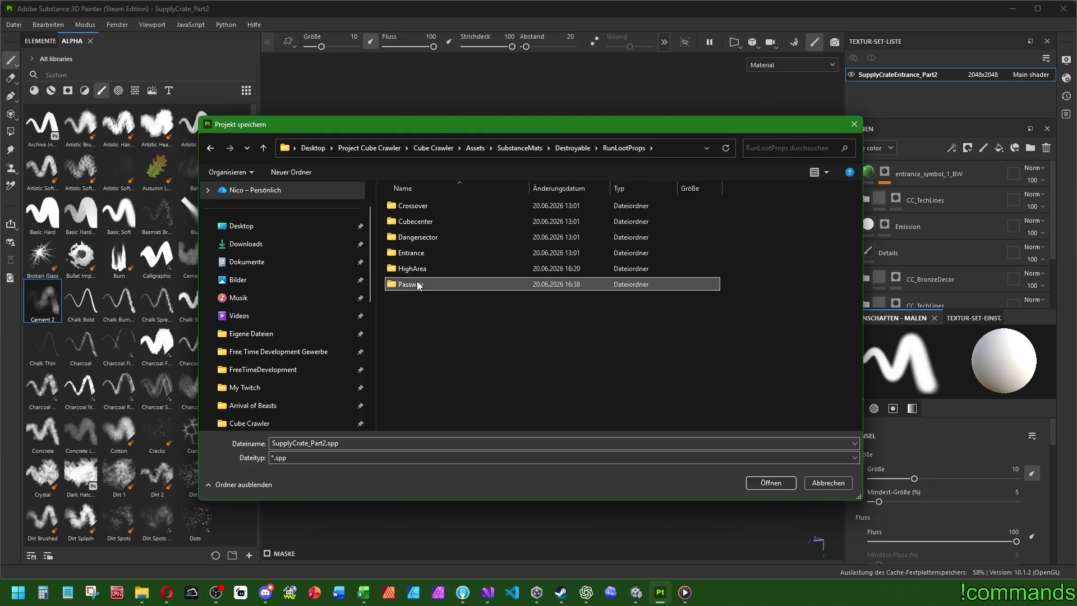
double_click(418, 285)
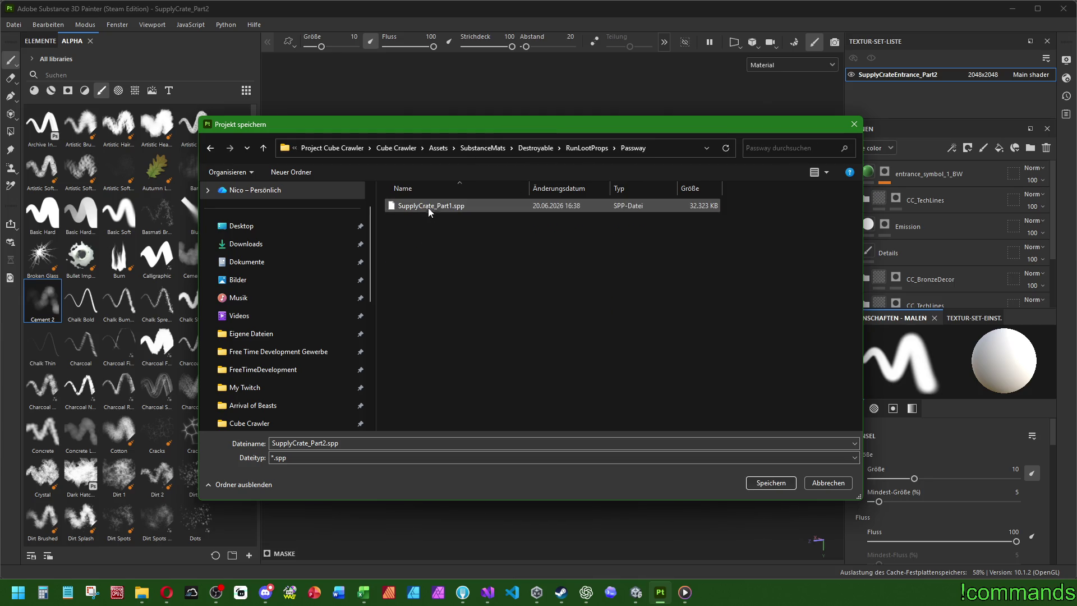
click(764, 484)
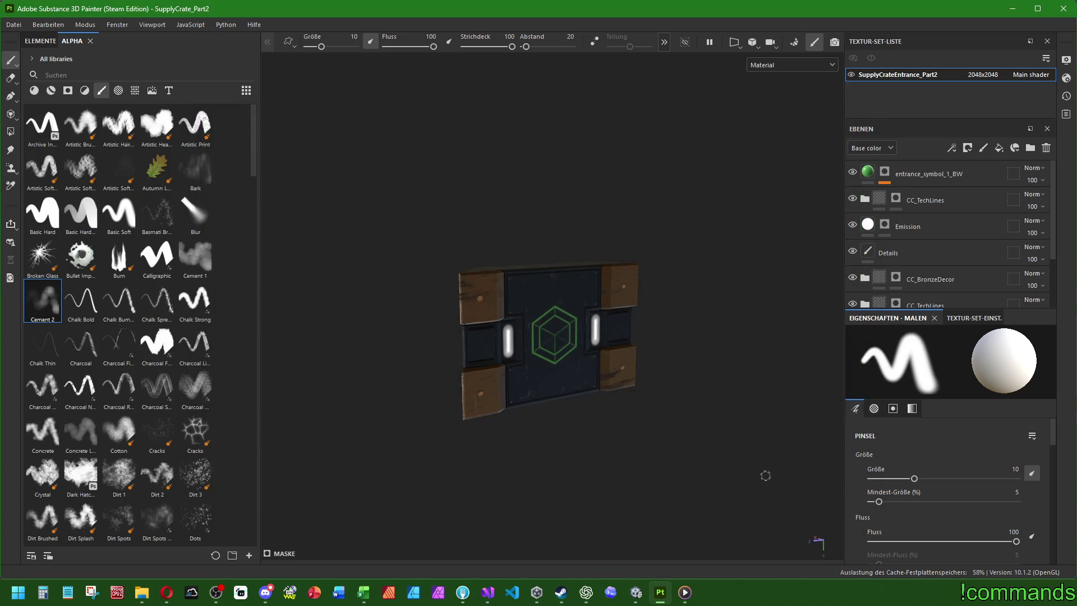
Close the project and reopen SupplyCrate_Part2 from the Passway folder.
click(13, 24)
click(26, 99)
click(13, 24)
click(95, 52)
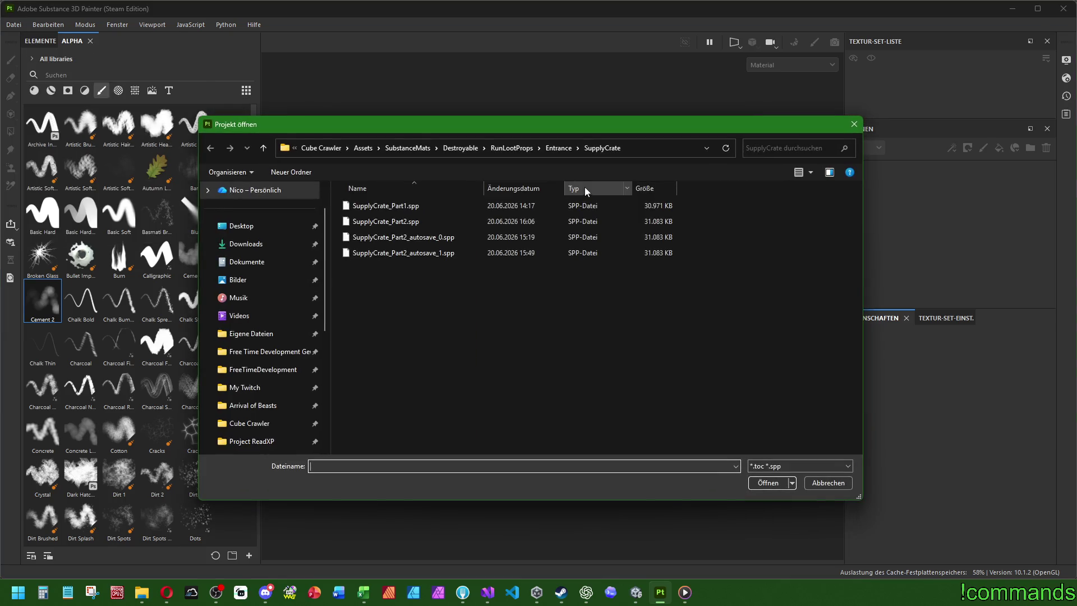
click(505, 148)
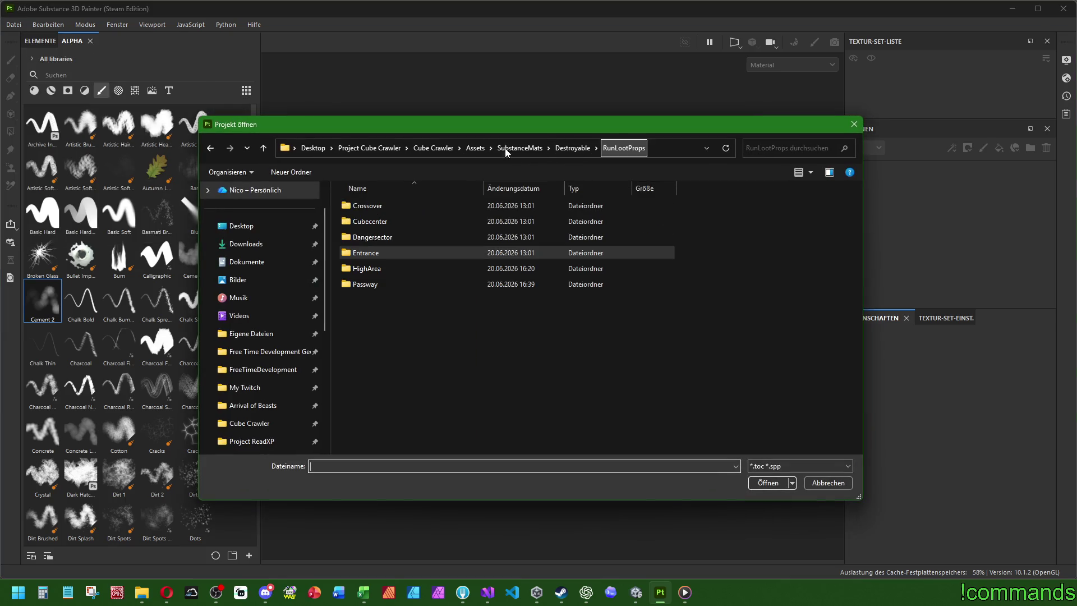
double_click(389, 290)
double_click(386, 221)
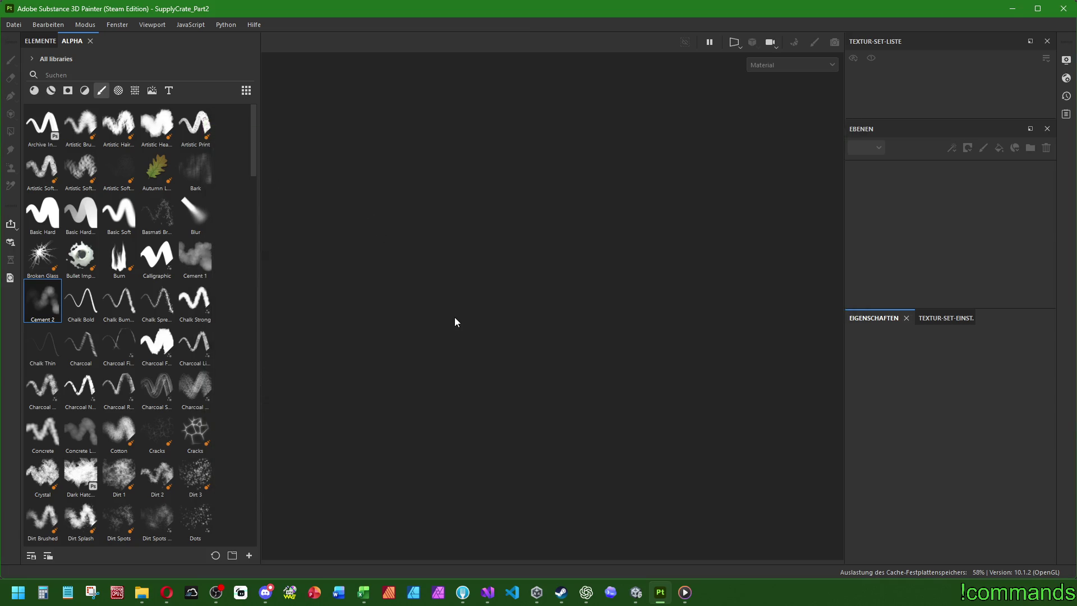
click(948, 175)
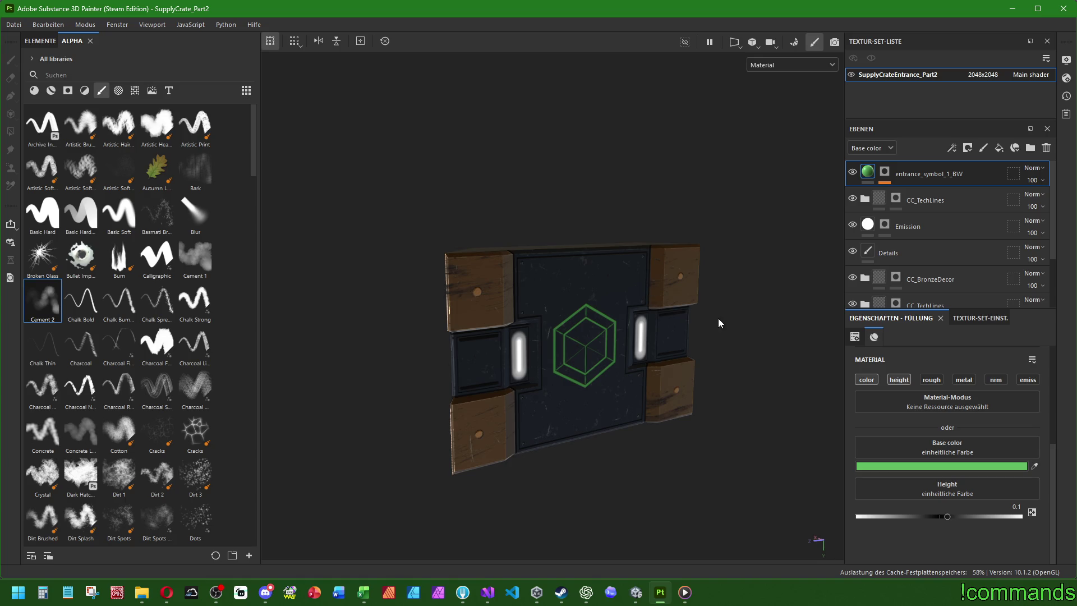
Delete the green entrance_symbol_1_BW symbol layer.
mouse_move(715, 316)
alt+mouse_down()
mouse_move(677, 309)
mouse_move(701, 292)
mouse_move(671, 267)
mouse_move(613, 293)
alt+mouse_up()
scroll(613, 294, up, 2)
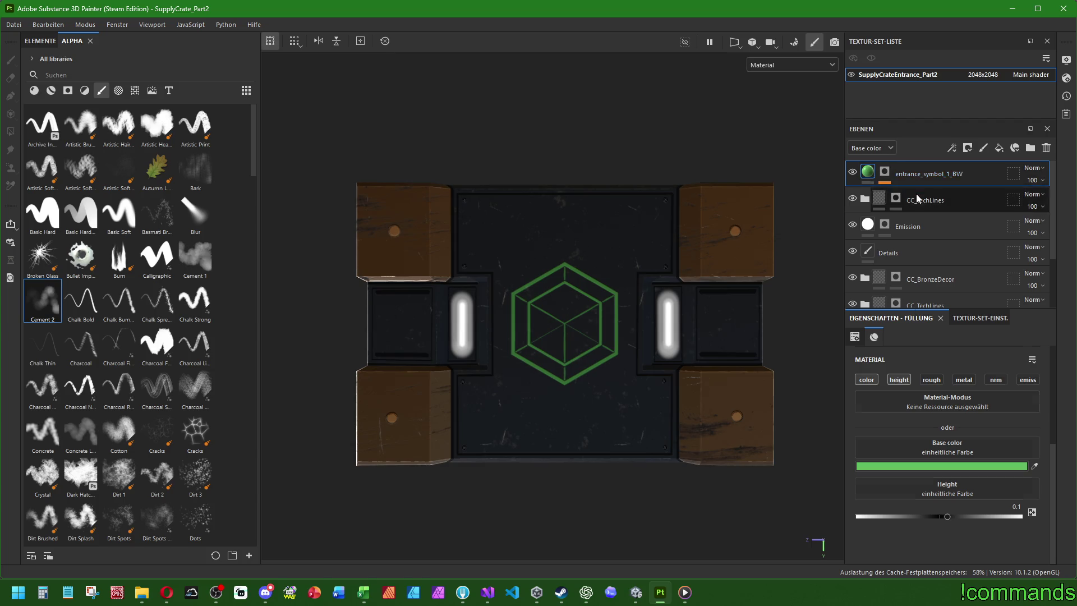
click(1047, 147)
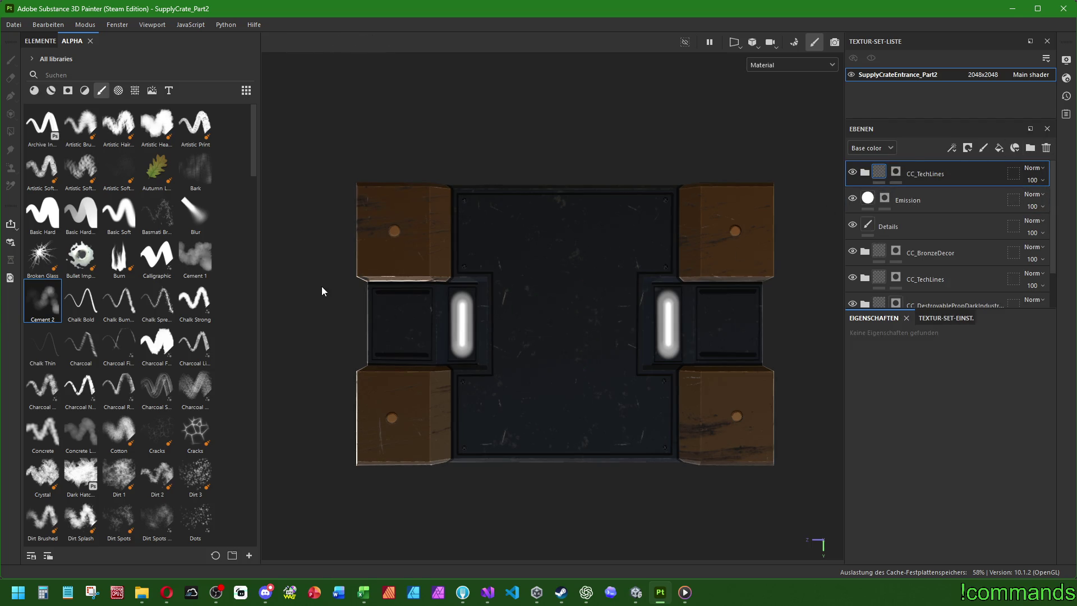
Drop the passway_symbol_2_BW alpha on the crate as a fill layer, enlarged and centred.
click(119, 92)
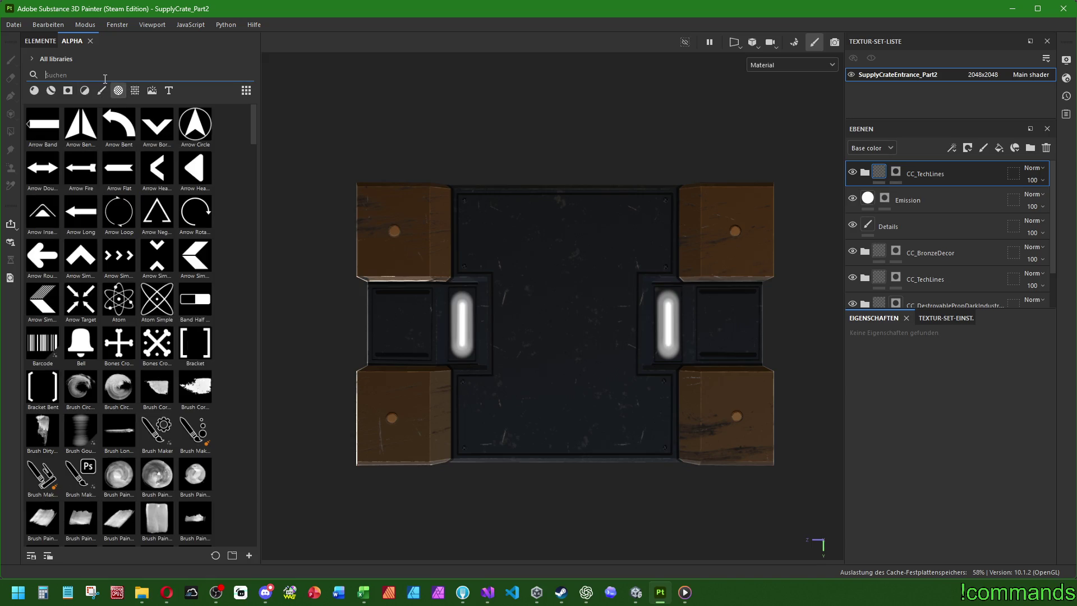
text(paswa)
drag(80, 124, 568, 325)
click(579, 330)
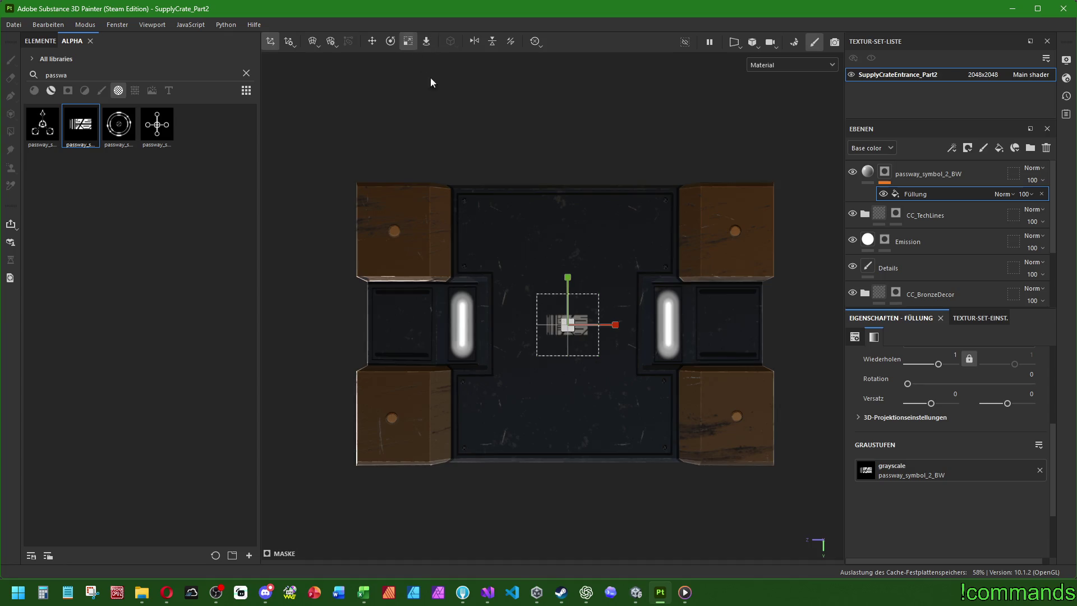
drag(574, 325, 780, 221)
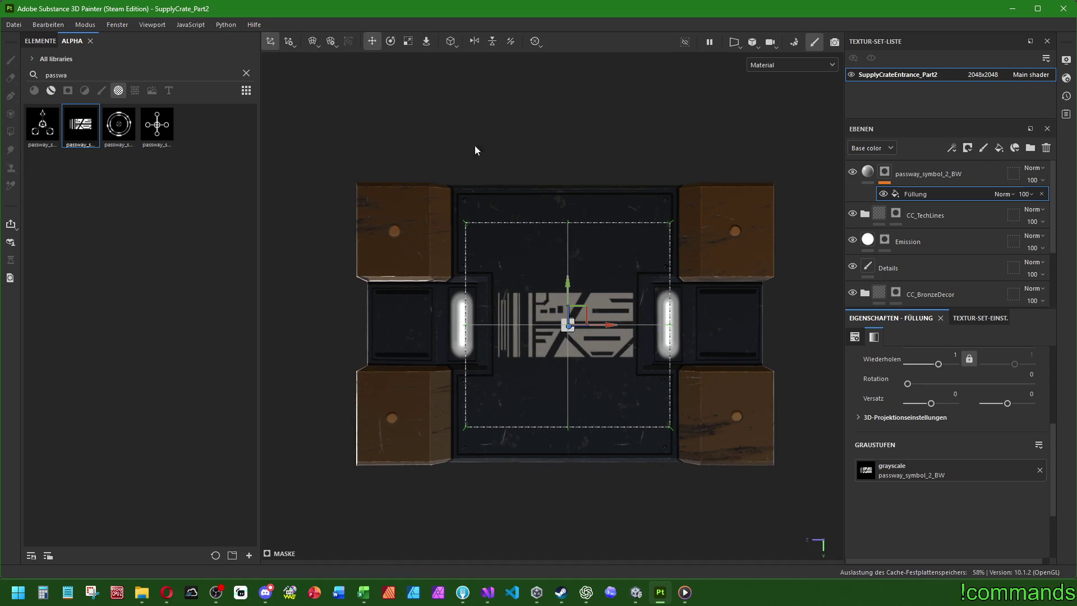
click(579, 319)
drag(611, 325, 608, 323)
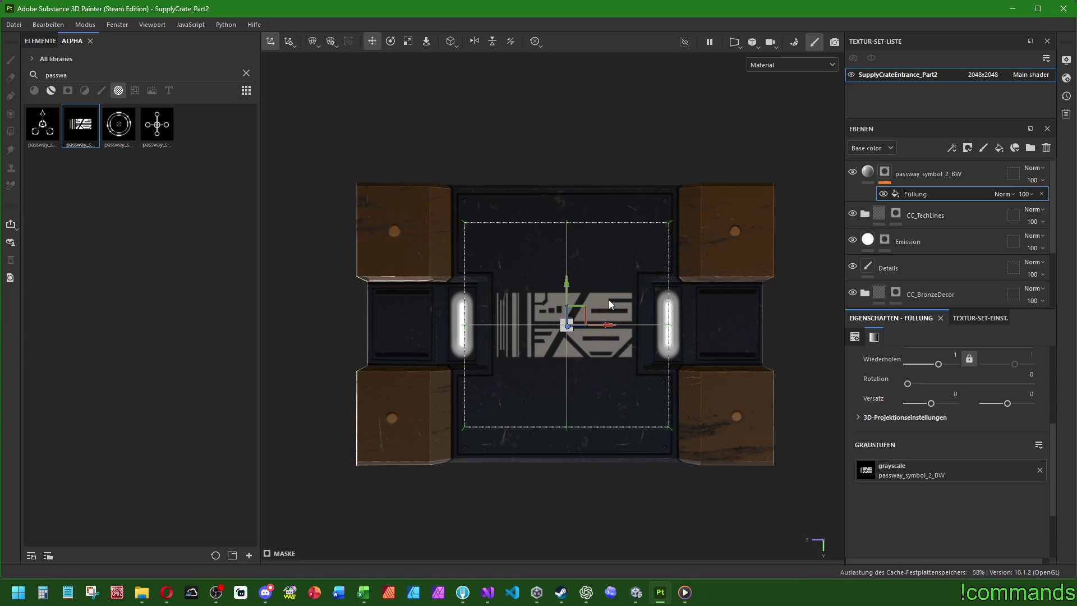
click(867, 172)
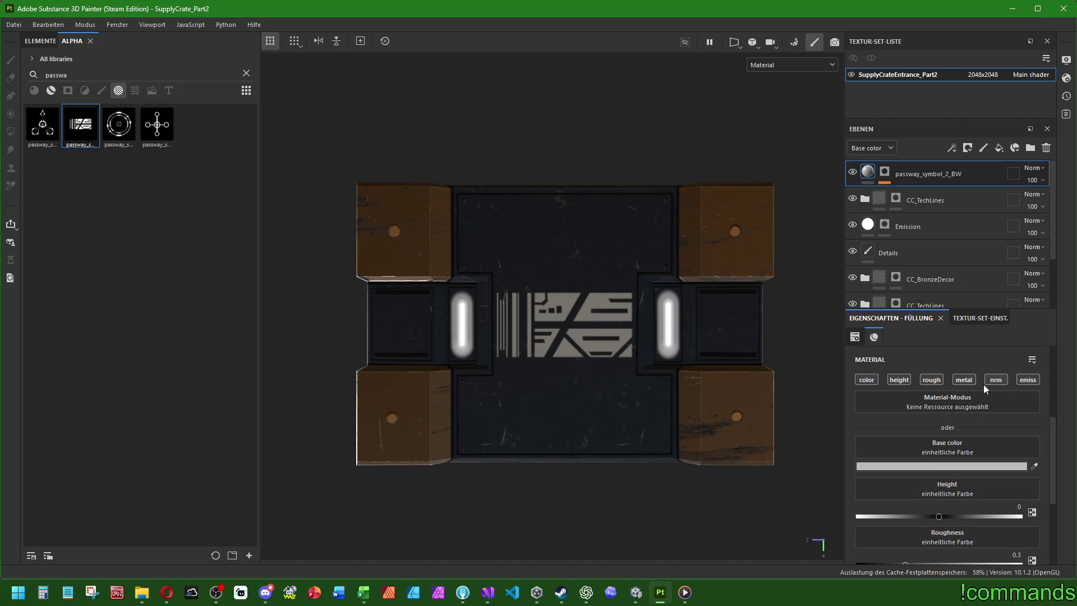
Paste hex 5F70BA as the glyph's base colour and set roughness around 0.6.
click(917, 466)
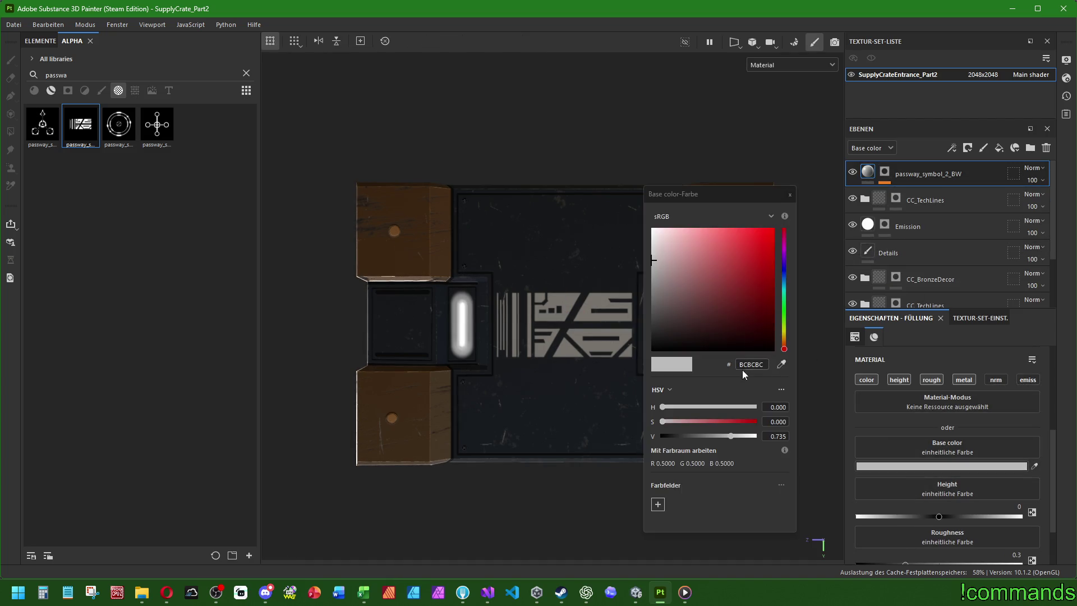
right_click(753, 366)
click(787, 434)
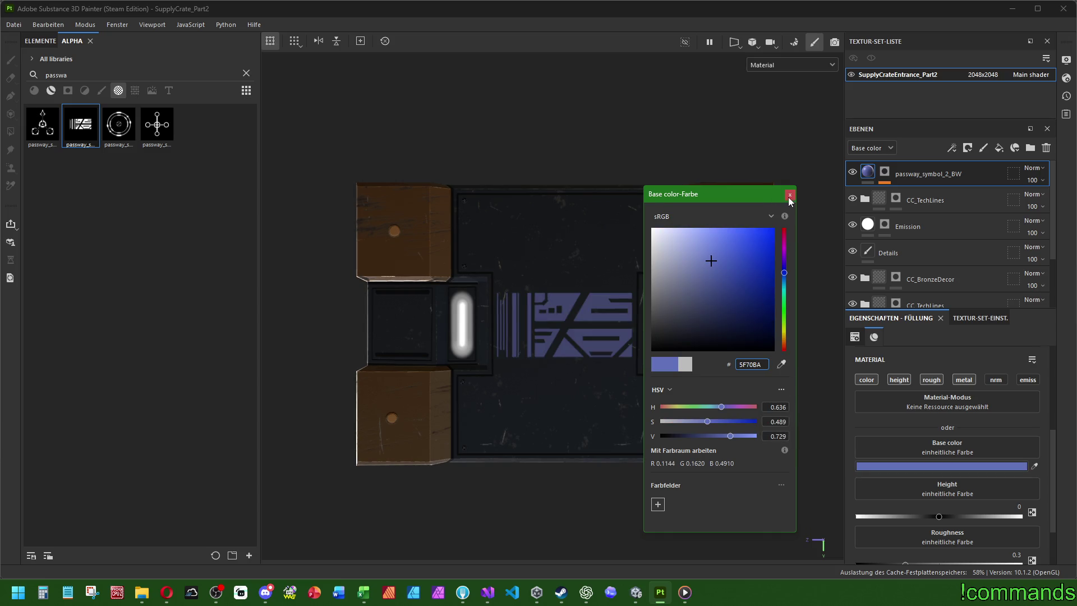
click(790, 196)
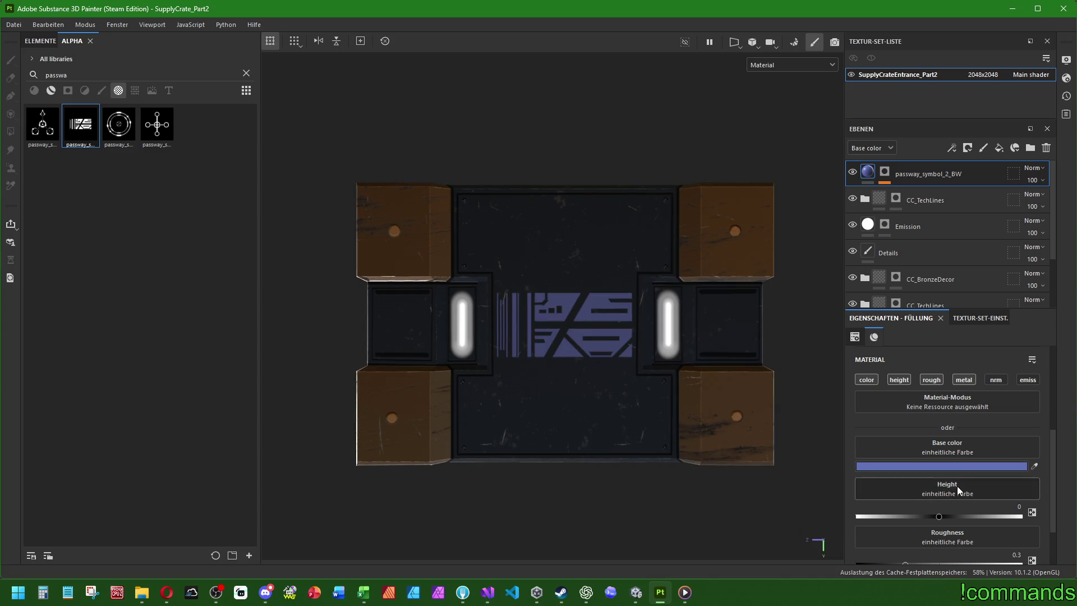
text(.05)
scroll(949, 453, down, 1)
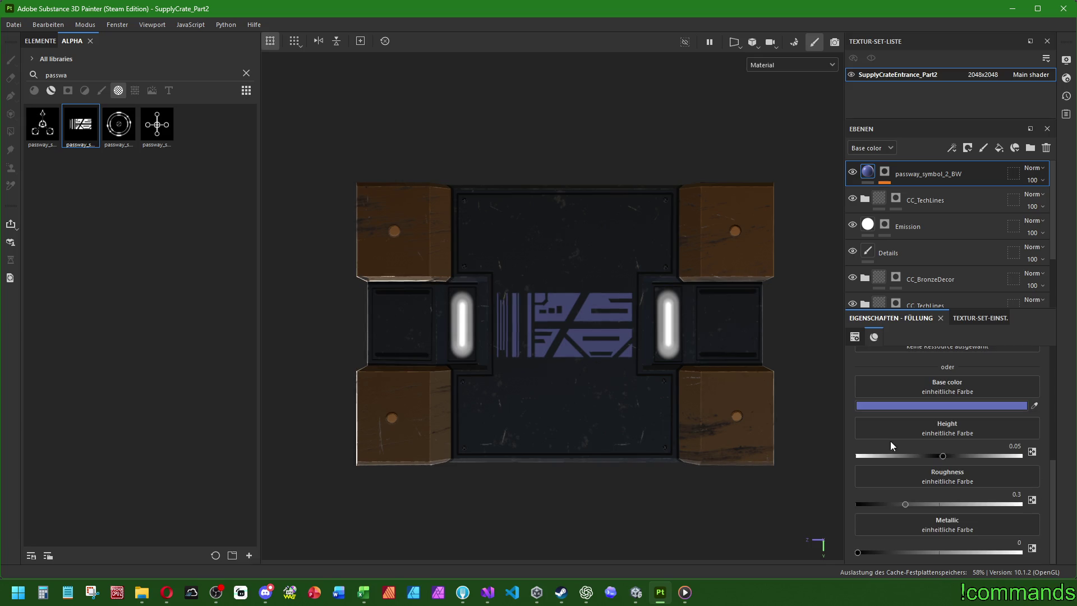
click(1014, 494)
text(0.6)
text(1)
key(Return)
mouse_move(629, 467)
alt+mouse_down()
mouse_move(640, 409)
mouse_move(610, 500)
mouse_move(712, 428)
alt+mouse_up()
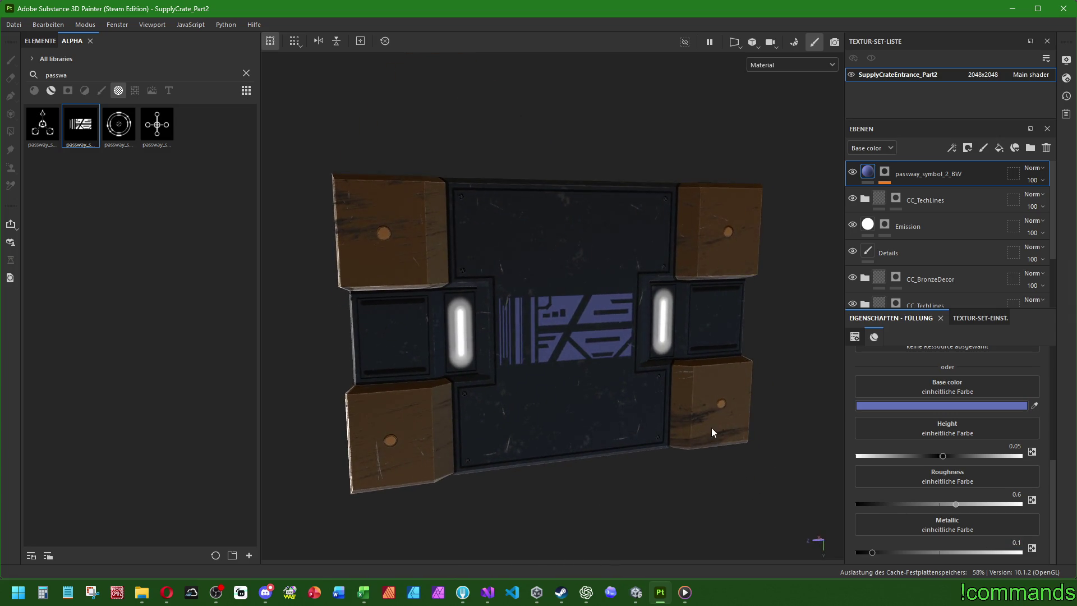
click(905, 228)
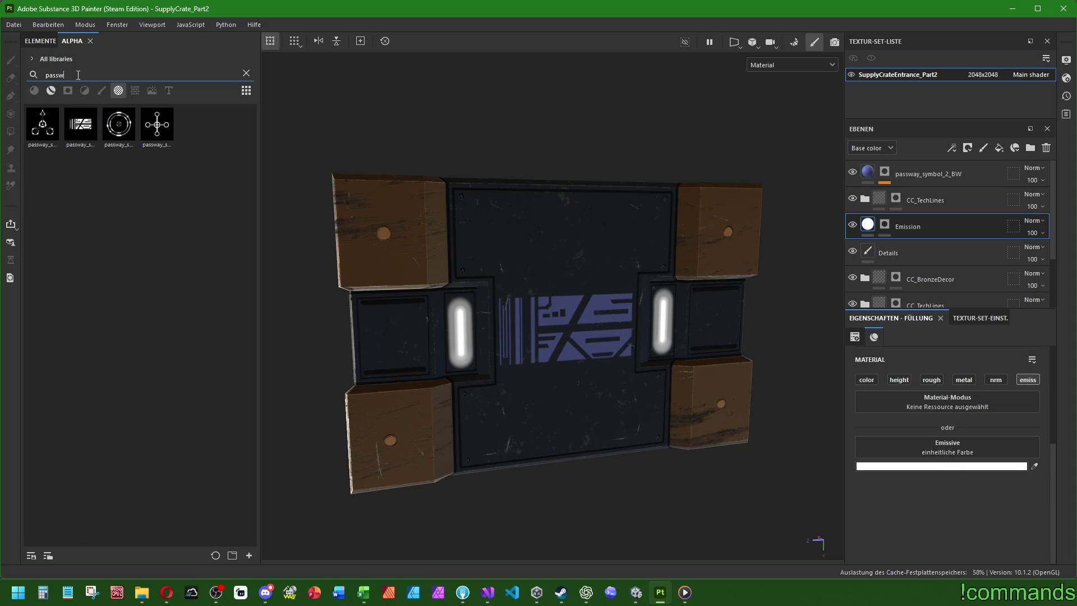
Erase the glowing strips on the left and right panels from the Emission layer mask.
key(BackSpace)
key(BackSpace)
key(BackSpace)
click(885, 225)
key(1)
click(102, 91)
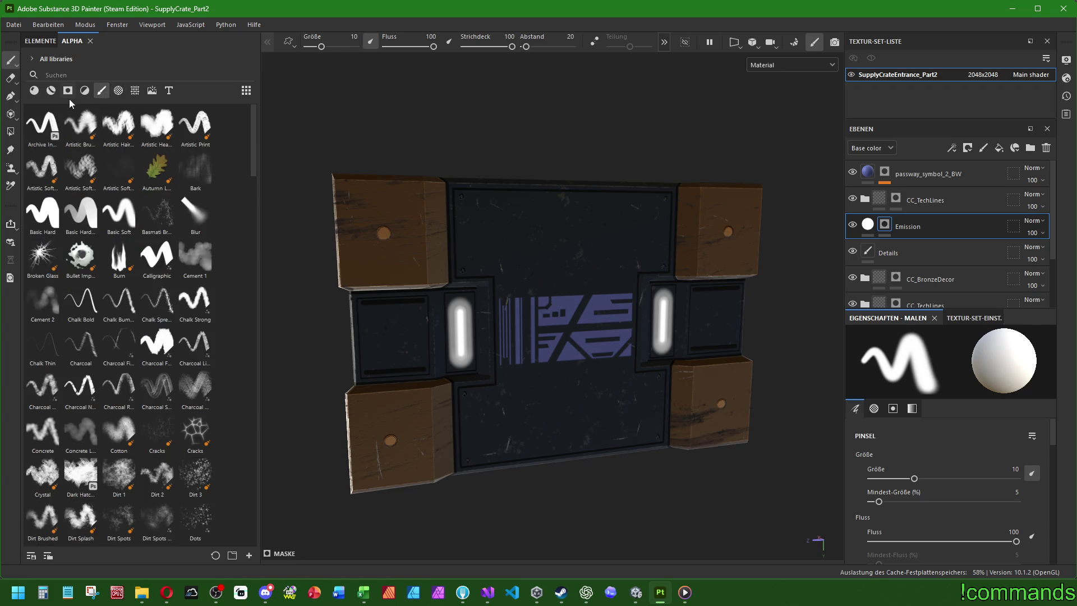
key(2)
drag(461, 303, 459, 324)
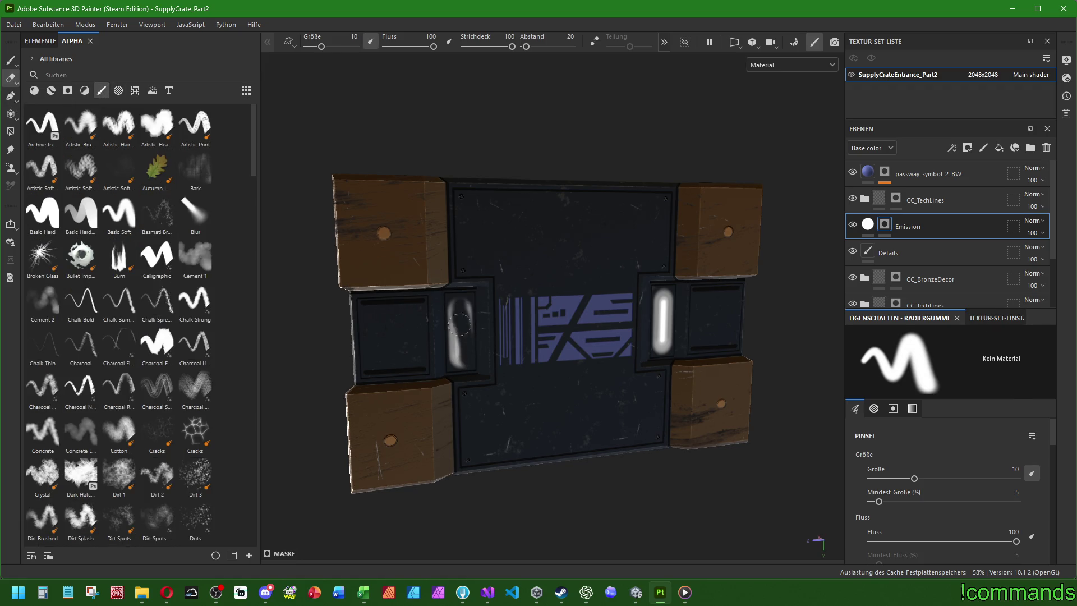
scroll(456, 317, up, 3)
ctrl+right_drag(456, 298, 465, 298)
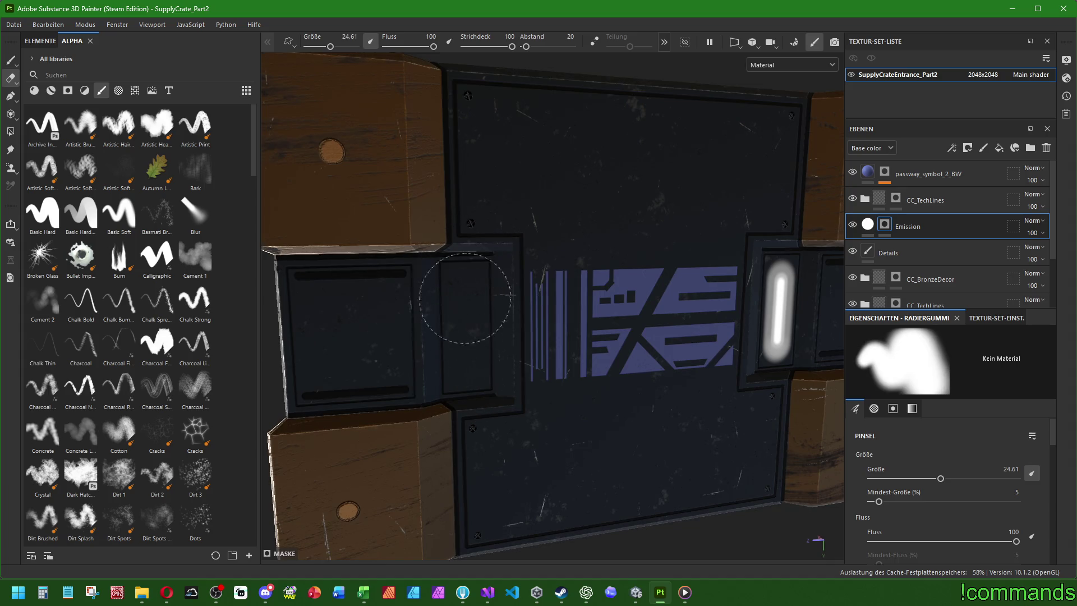
mouse_move(777, 266)
mouse_down()
mouse_move(780, 348)
mouse_move(773, 270)
mouse_up()
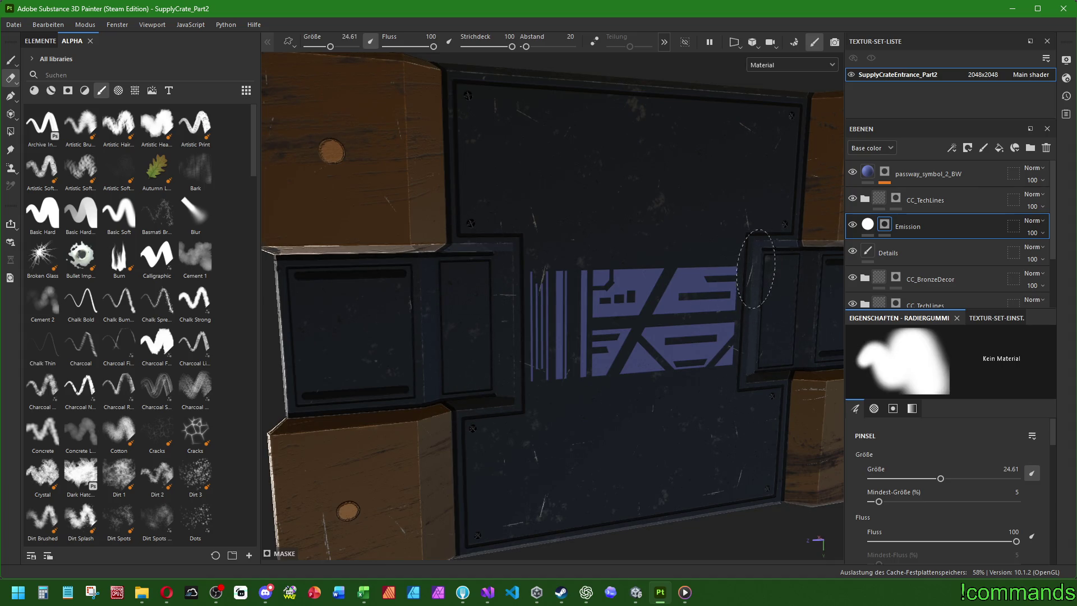
Give the eraser a soft round tip at size 10, viewing the crate straight from the front.
click(882, 227)
key(f)
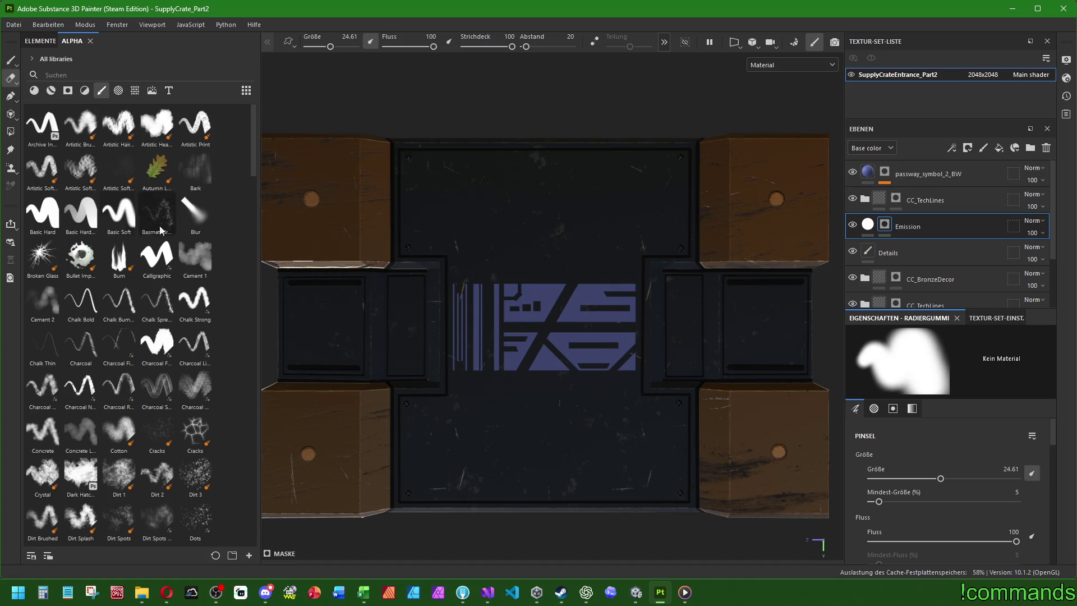
click(119, 214)
ctrl+right_drag(416, 303, 396, 303)
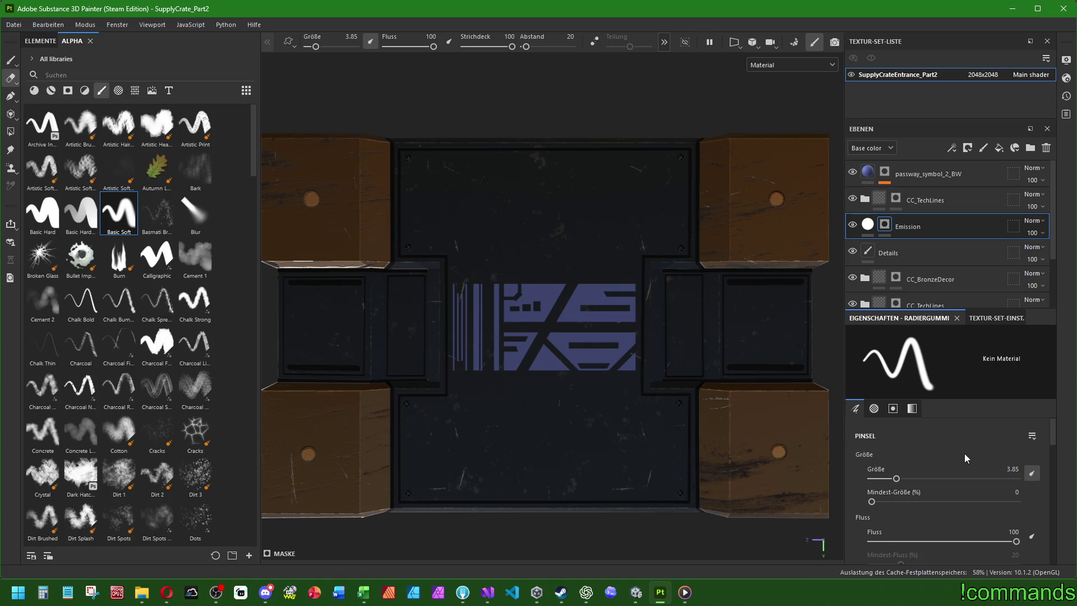
ctrl+right_drag(590, 284, 635, 296)
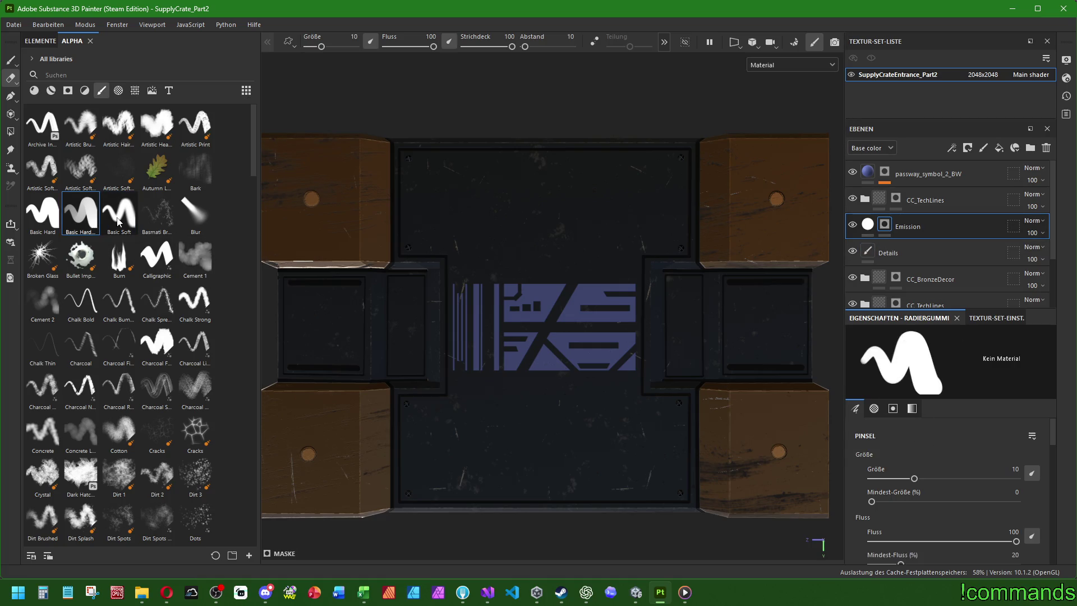
click(887, 224)
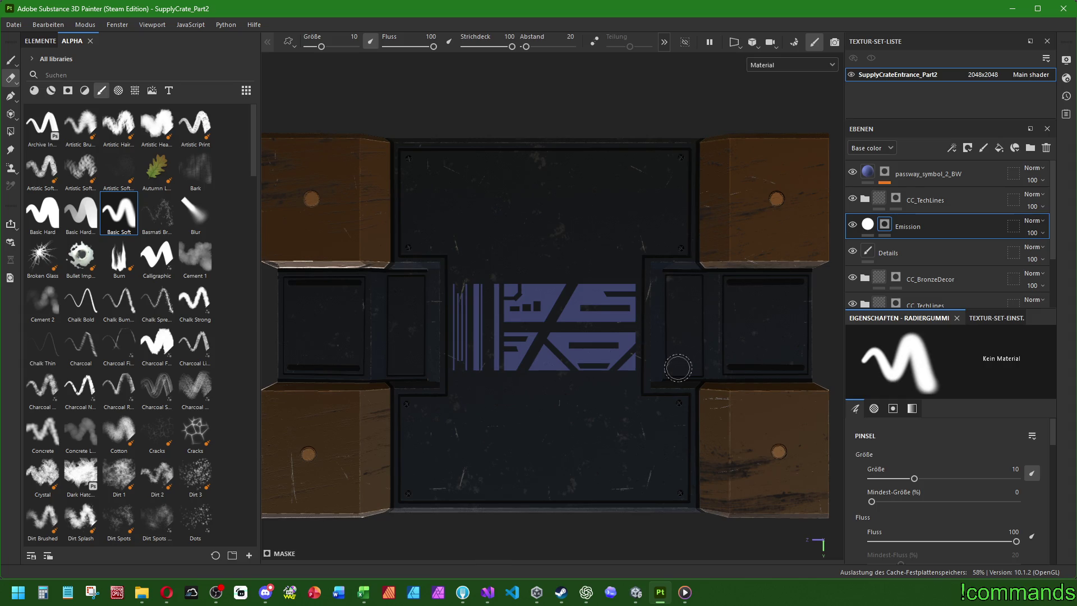
Rename the texture set to SupplyCratePassway_Part2.
double_click(915, 79)
key(BackSpace)
key(BackSpace)
key(BackSpace)
key(BackSpace)
key(BackSpace)
text(Passway)
key(Return)
Keep the soft round tip, review the brush settings, and paint a white emission test stroke.
click(82, 213)
click(110, 219)
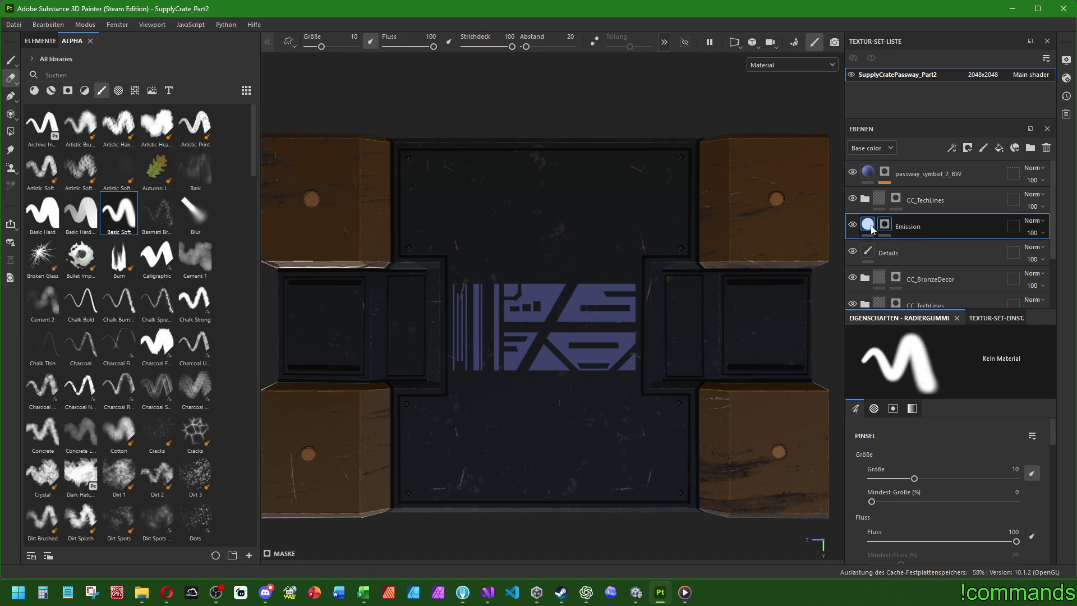
click(893, 409)
scroll(948, 473, up, 10)
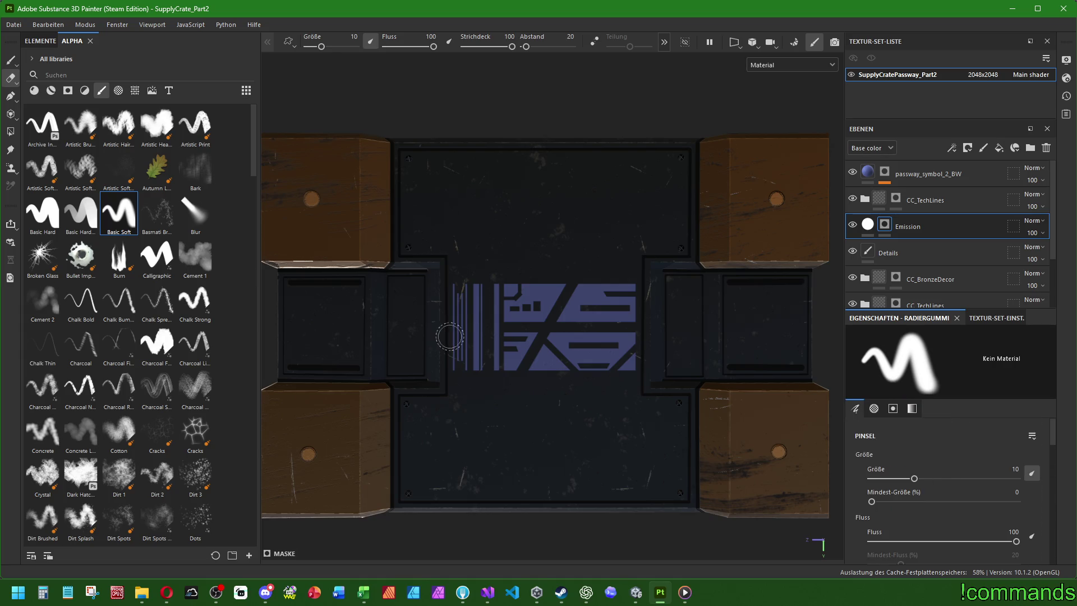
click(990, 319)
click(900, 318)
key(1)
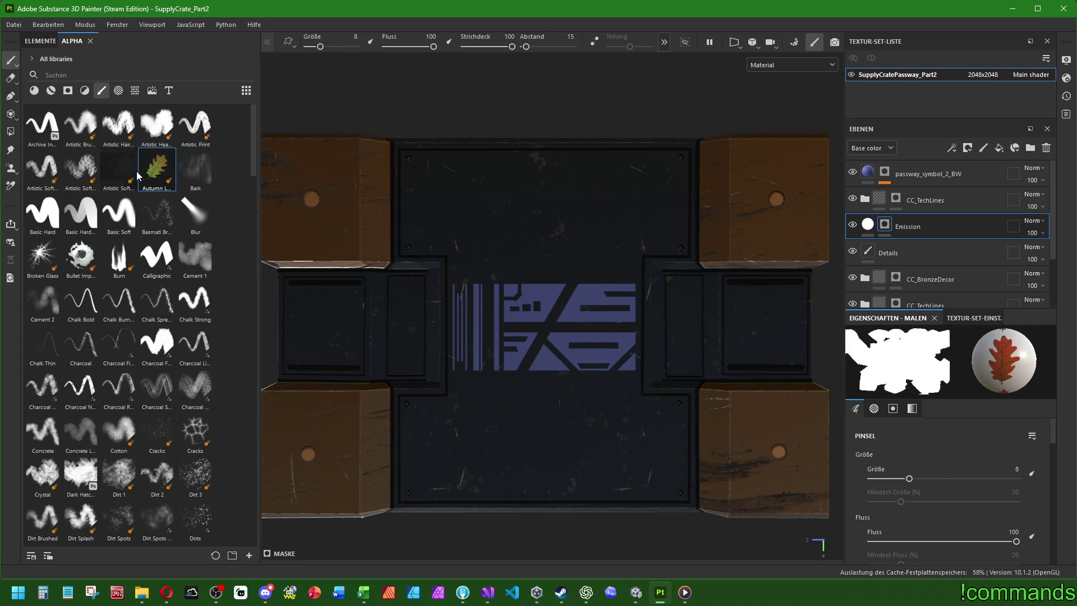
mouse_move(329, 319)
mouse_down()
mouse_move(460, 231)
mouse_move(505, 264)
mouse_move(656, 318)
mouse_up()
Undo the white stroke, then test and undo a thin glowing line at brush size about 1.86.
key(ctrl+z)
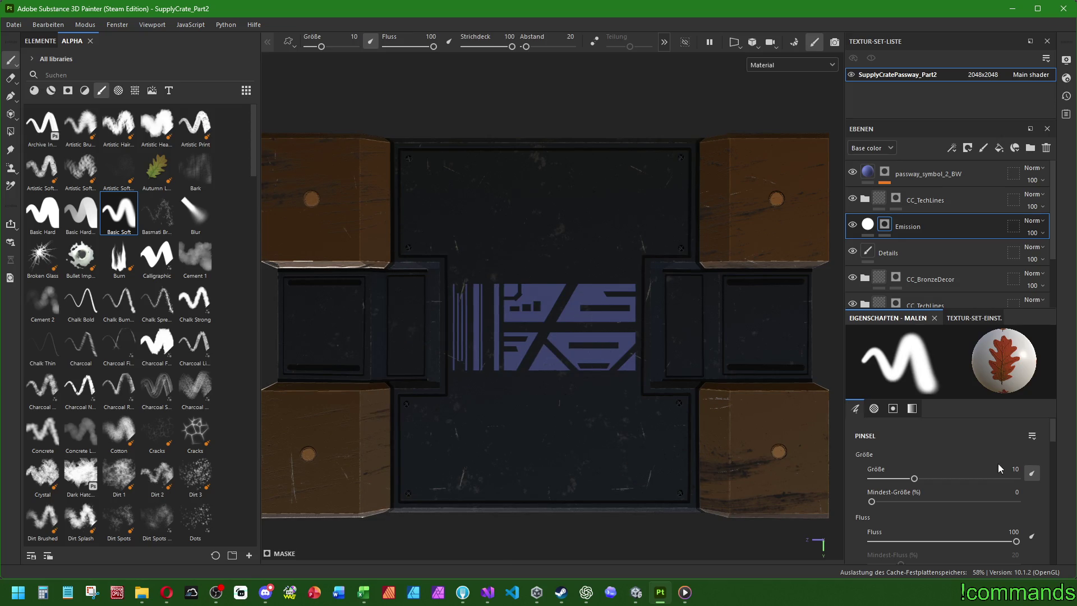
scroll(971, 458, down, 5)
scroll(925, 476, down, 5)
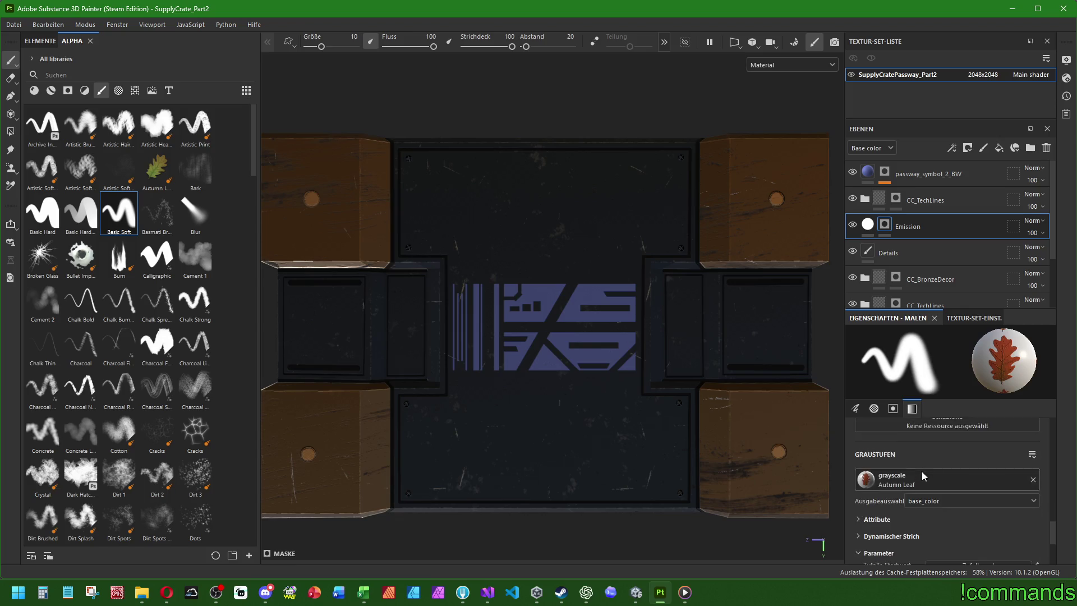
scroll(909, 516, up, 3)
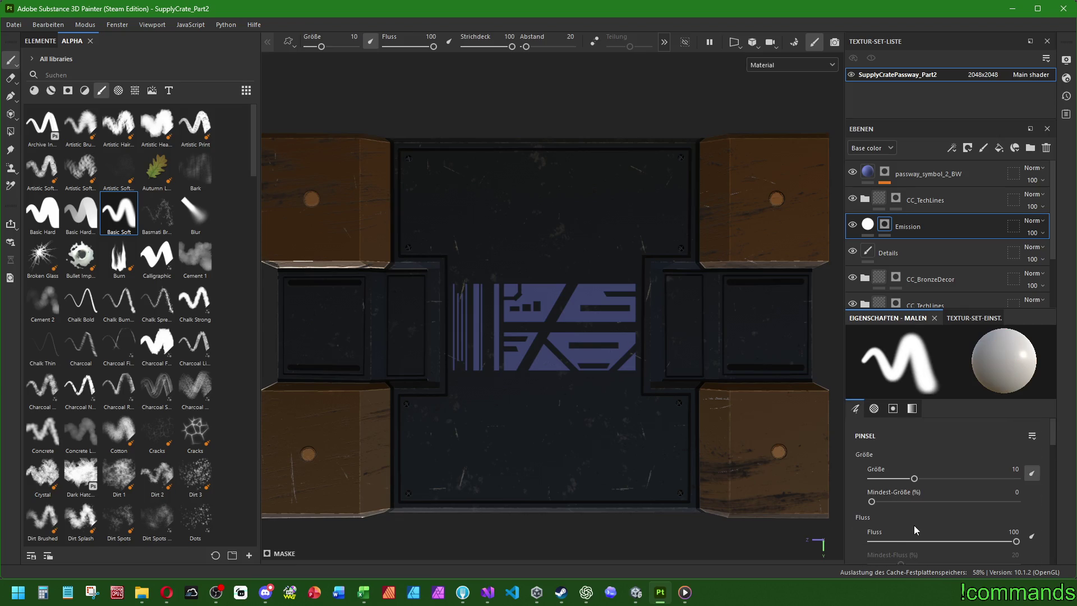
scroll(912, 514, down, 4)
scroll(911, 511, up, 10)
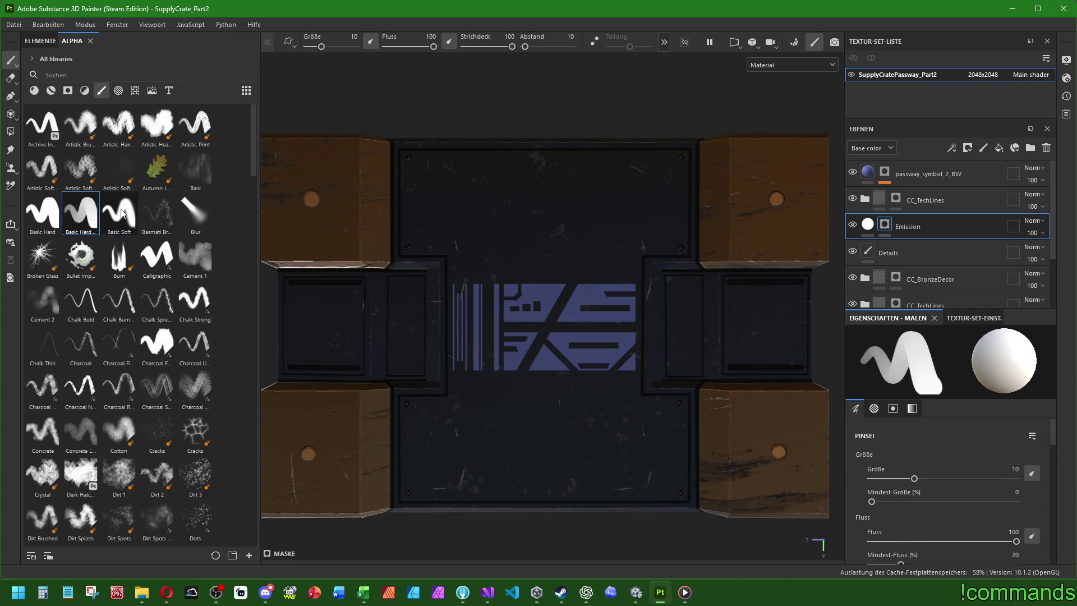
ctrl+right_drag(396, 286, 396, 284)
drag(395, 282, 395, 373)
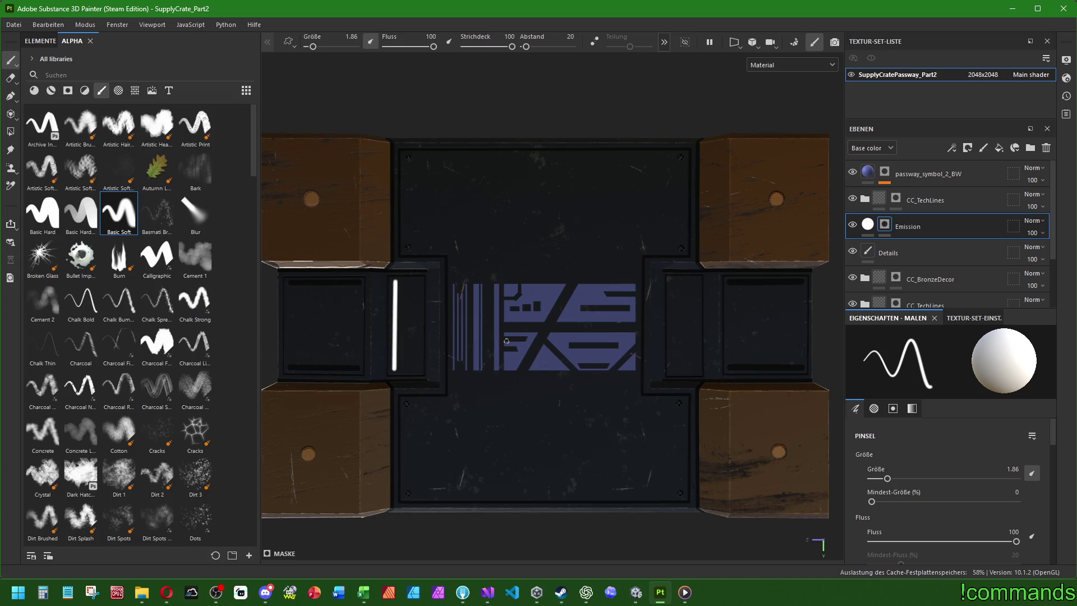
key(ctrl+z)
Zoom in on the left recessed panel and set the brush size to 1.5.
scroll(469, 331, up, 2)
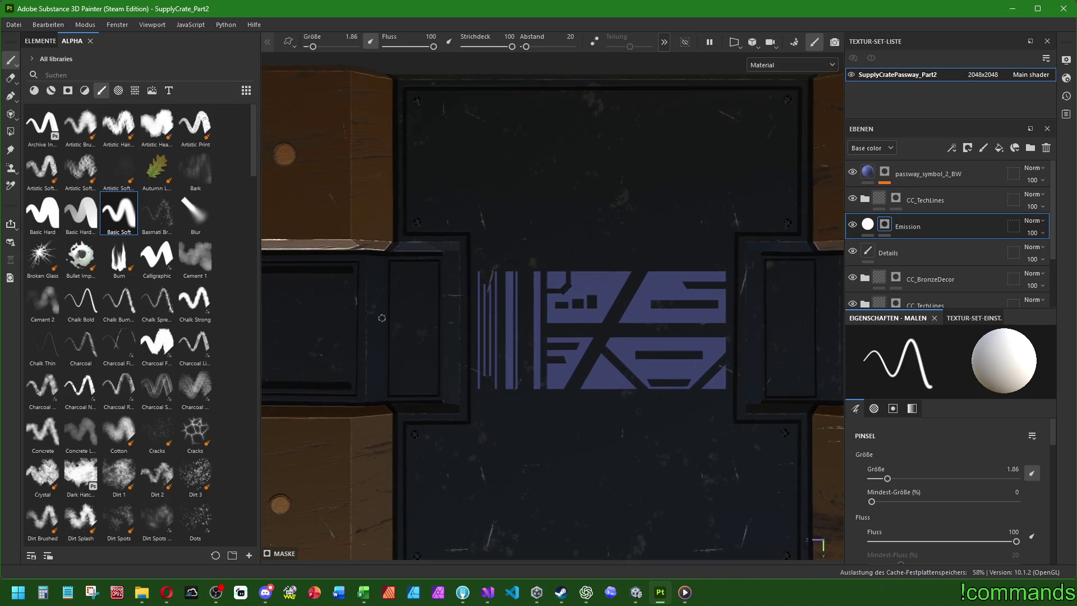
alt+middle_drag(469, 331, 529, 335)
scroll(529, 336, up, 2)
text(1)
key(Return)
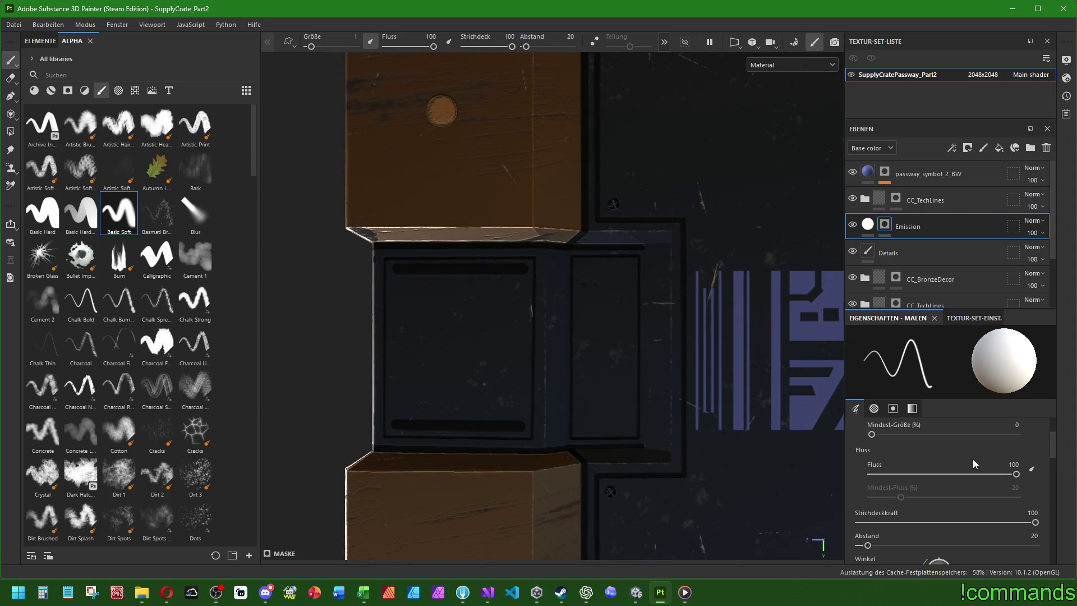
click(1012, 478)
text(.5)
key(Return)
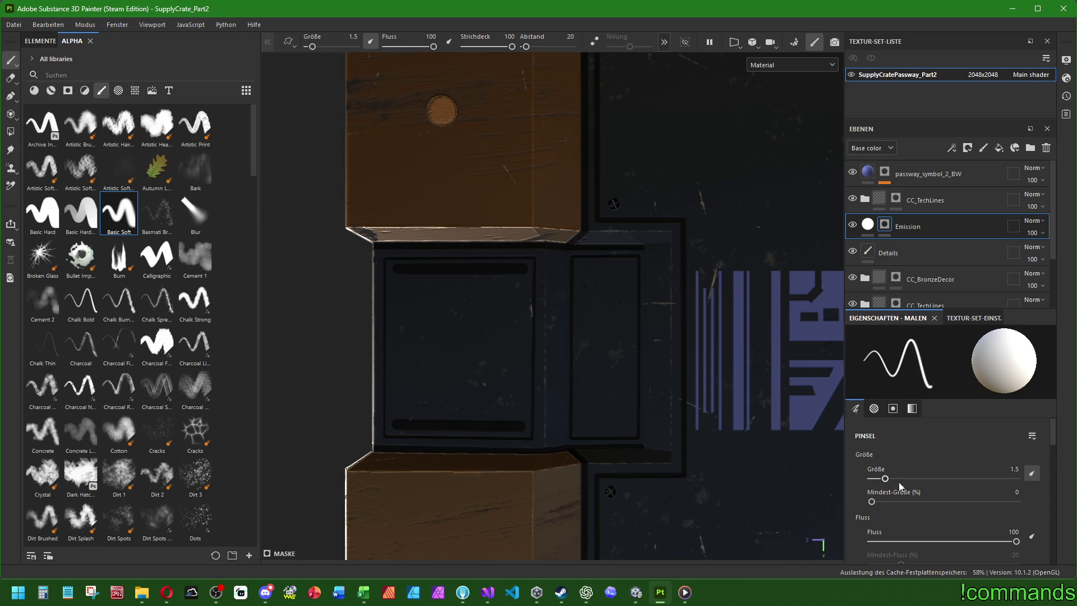
Raise the brush spacing to 250 for a dotted stroke.
scroll(911, 513, down, 2)
key(Return)
text(00)
key(Return)
drag(904, 547, 1008, 536)
text(250)
key(Return)
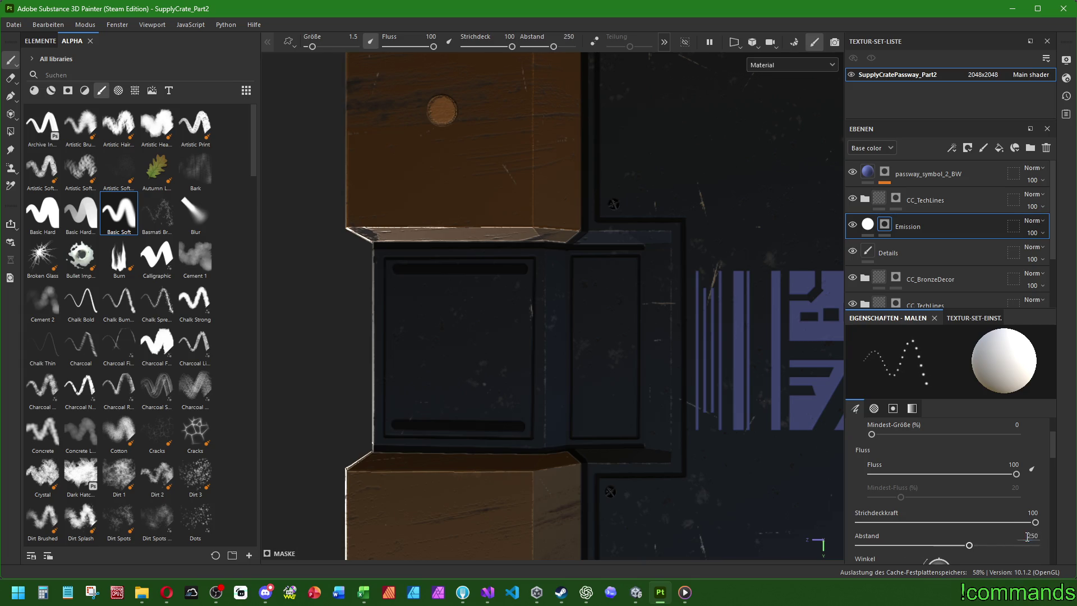
Draw straight dotted glowing lines beside the glyph panel and beneath it.
click(579, 264)
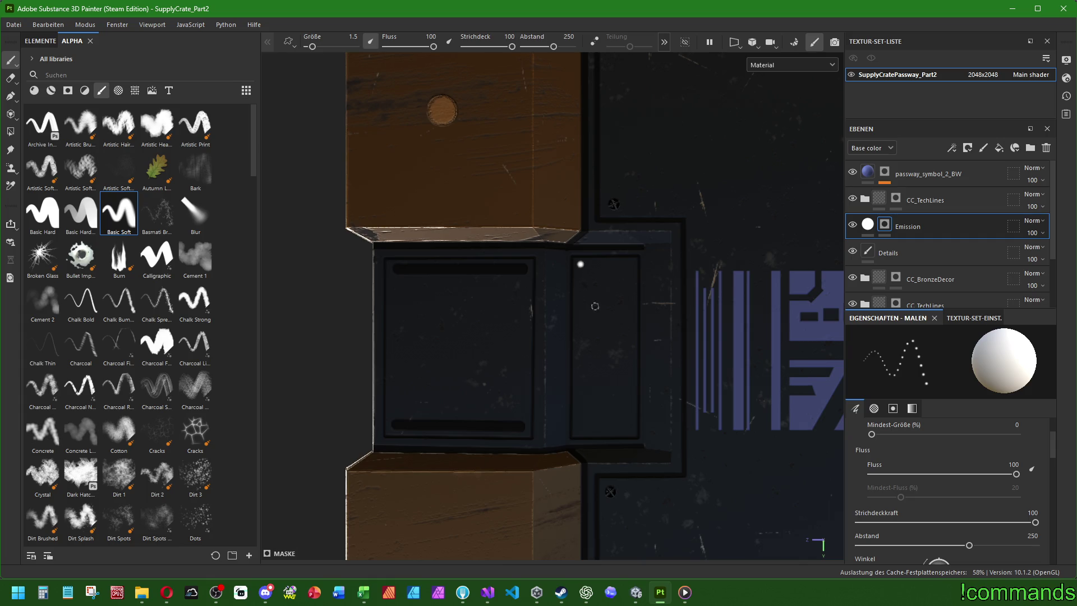
shift+click(630, 429)
scroll(630, 428, down, 5)
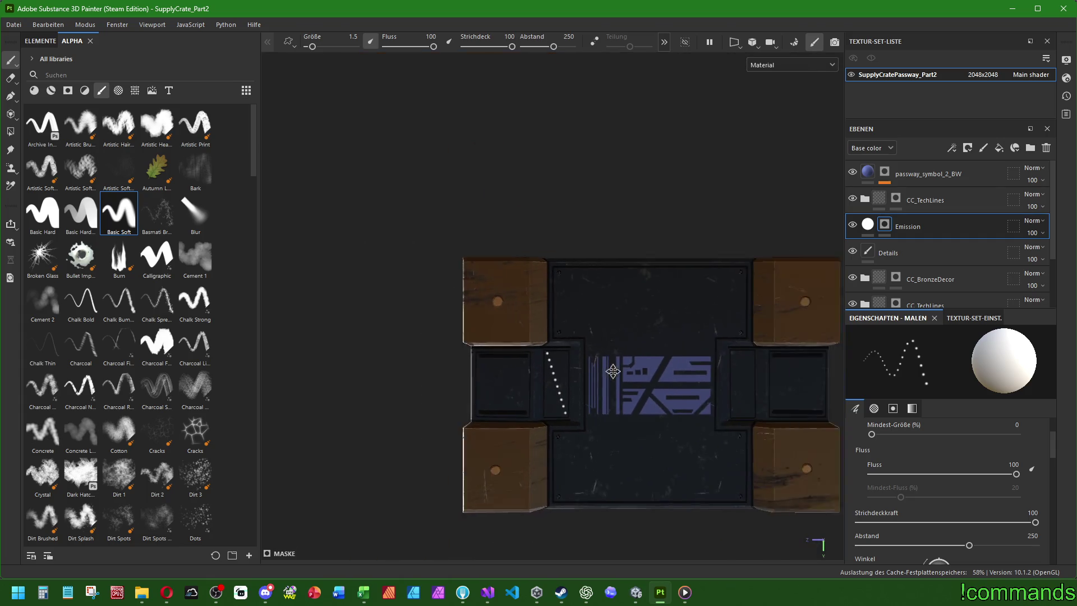
scroll(653, 380, up, 3)
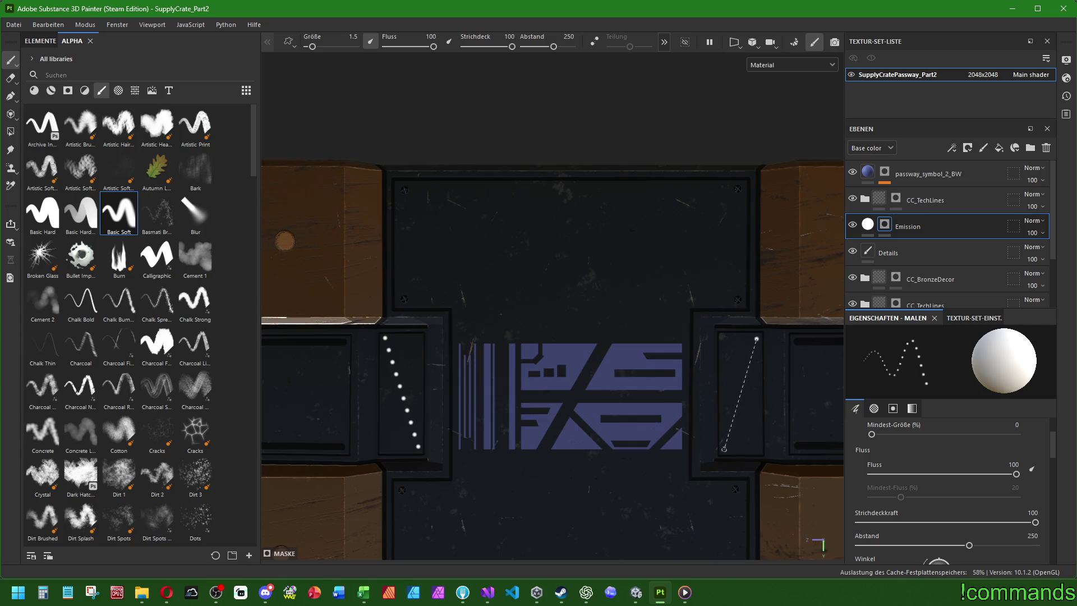
middle_drag(535, 484, 530, 411)
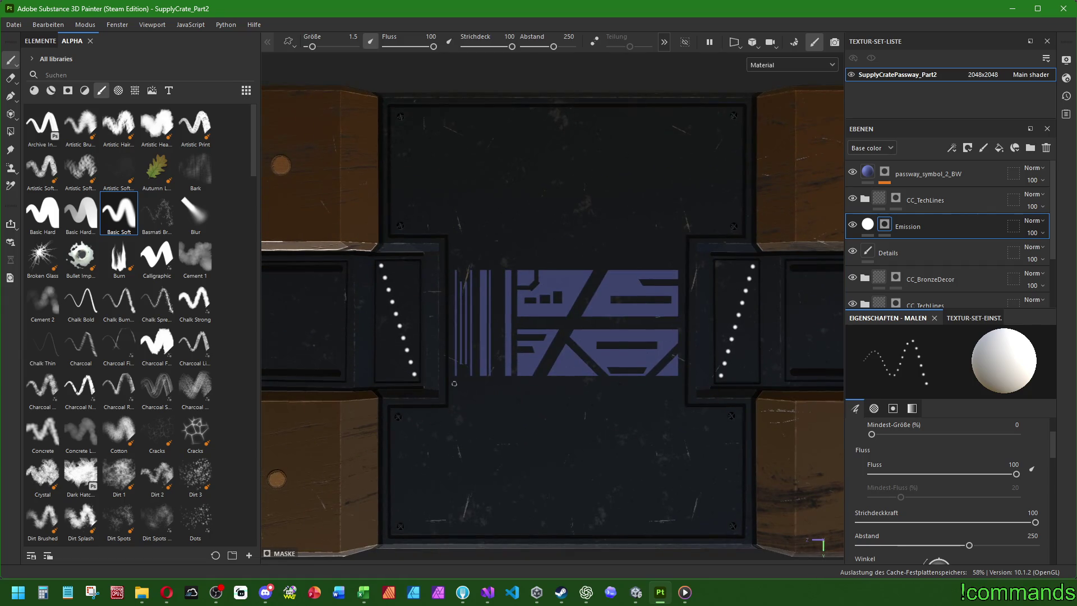
shift+click(678, 382)
key(ctrl+z)
shift+click(678, 385)
scroll(735, 381, down, 3)
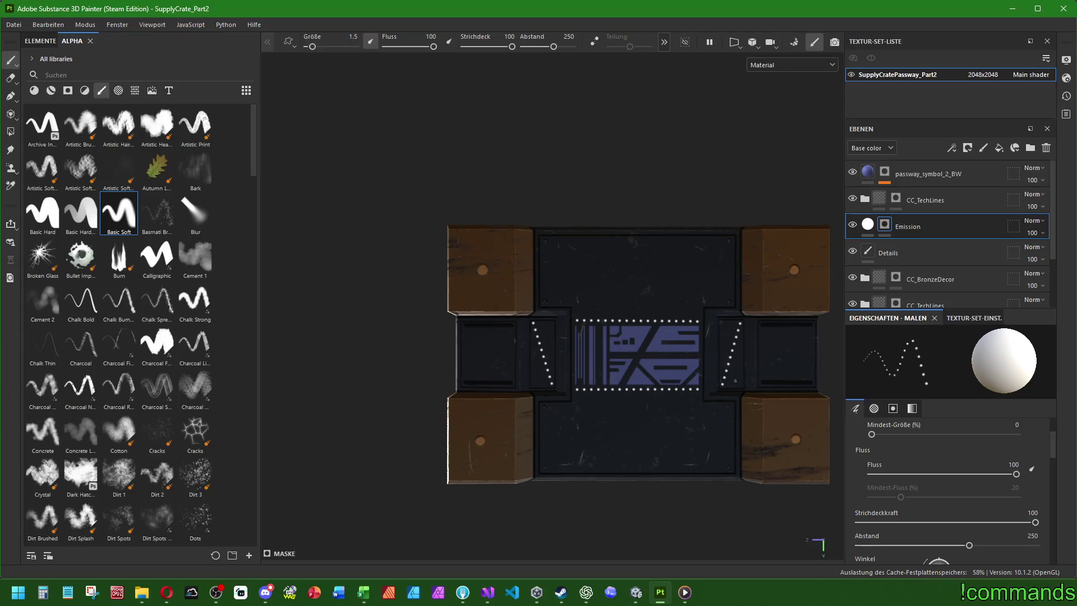
scroll(735, 381, up, 5)
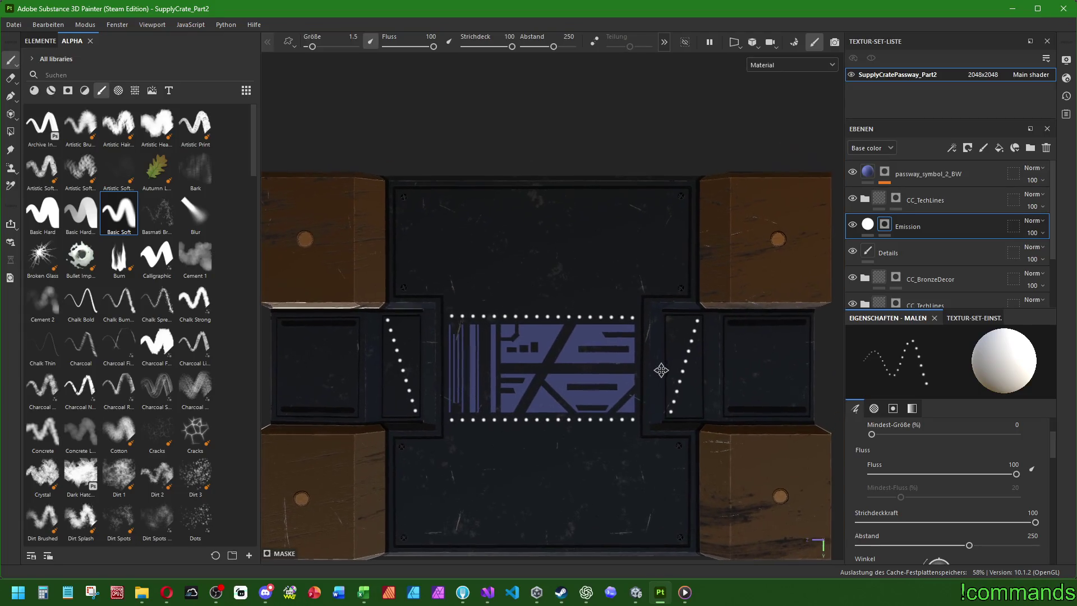
At brush size about 23, dab a soft glow spot into each side panel, then shrink to 5.88.
mouse_move(335, 365)
ctrl+right_down()
mouse_move(387, 365)
mouse_move(367, 365)
ctrl+right_up()
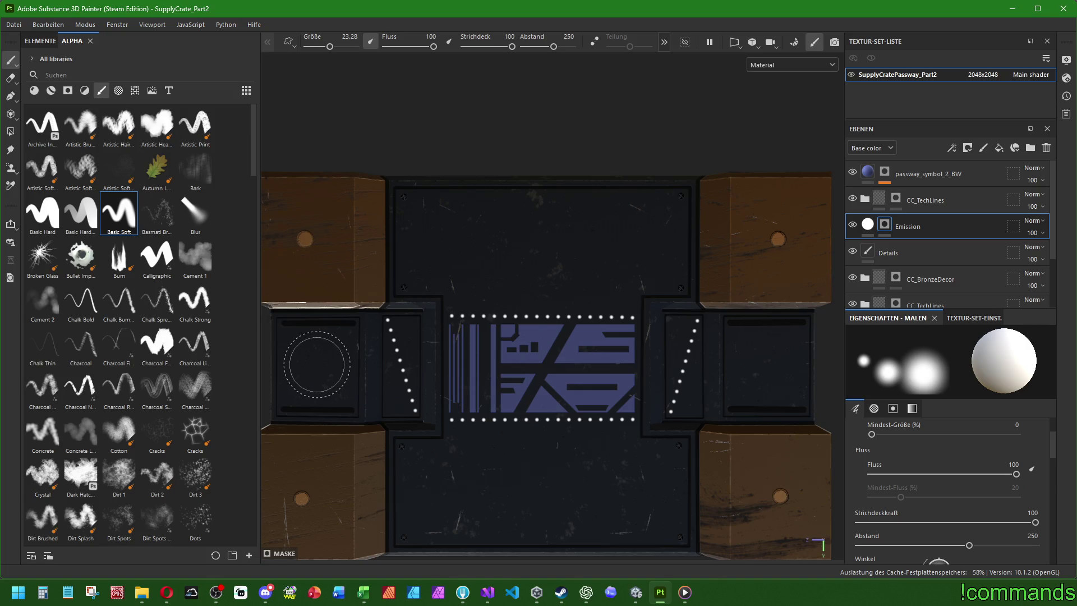
click(318, 365)
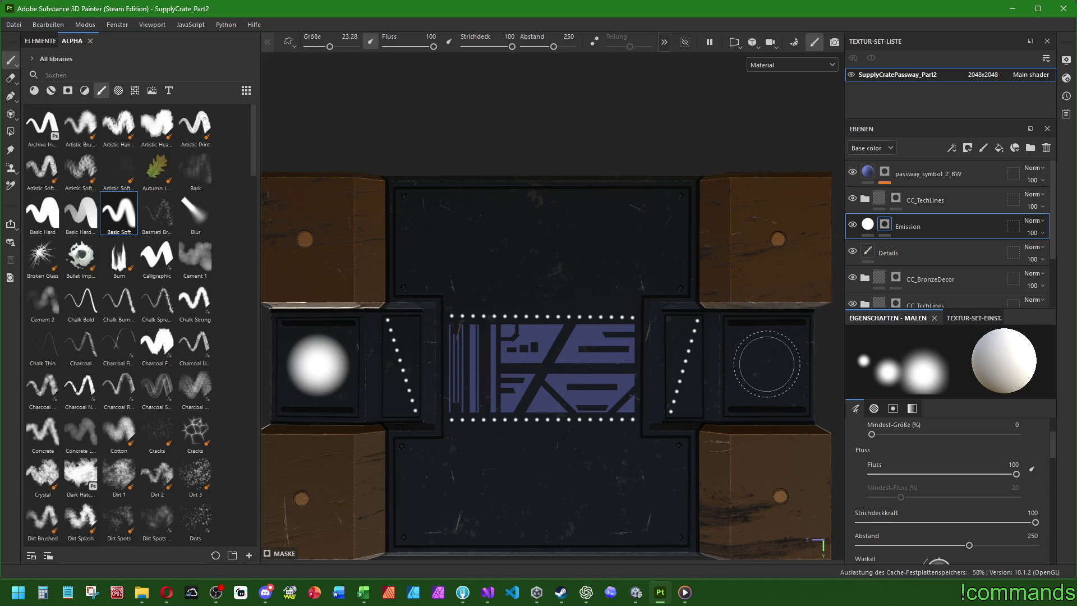
click(766, 364)
scroll(766, 364, down, 3)
ctrl+right_drag(512, 385, 508, 381)
scroll(508, 380, up, 2)
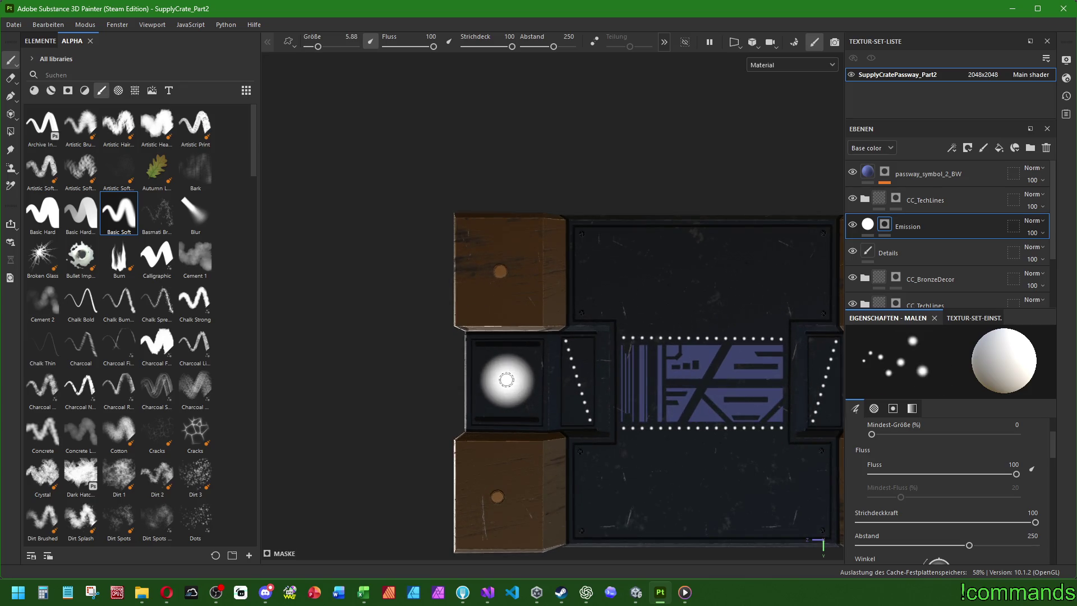
scroll(655, 381, down, 1)
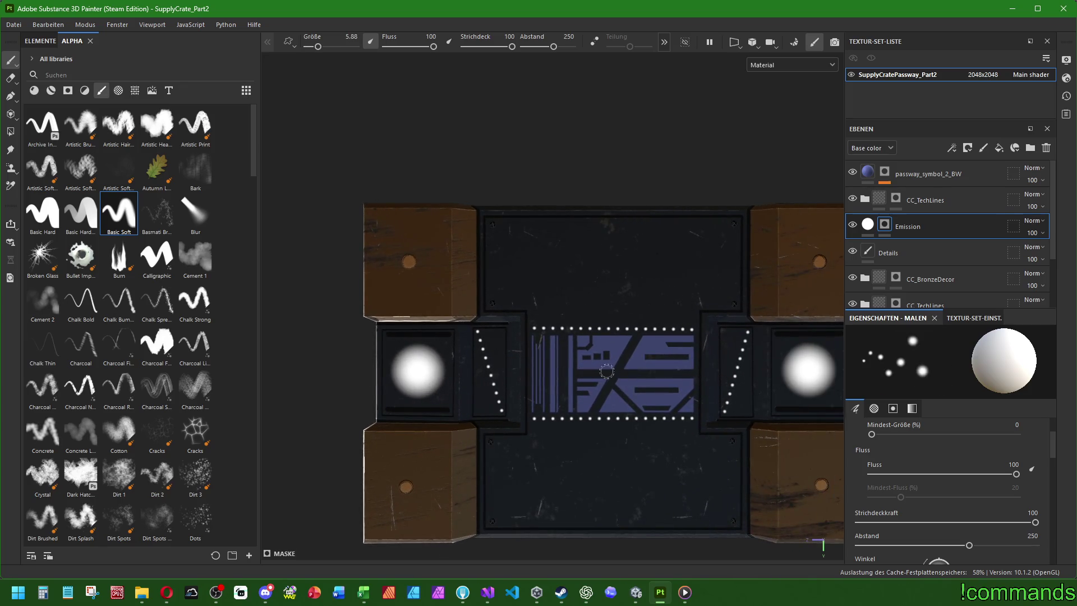
scroll(804, 371, up, 1)
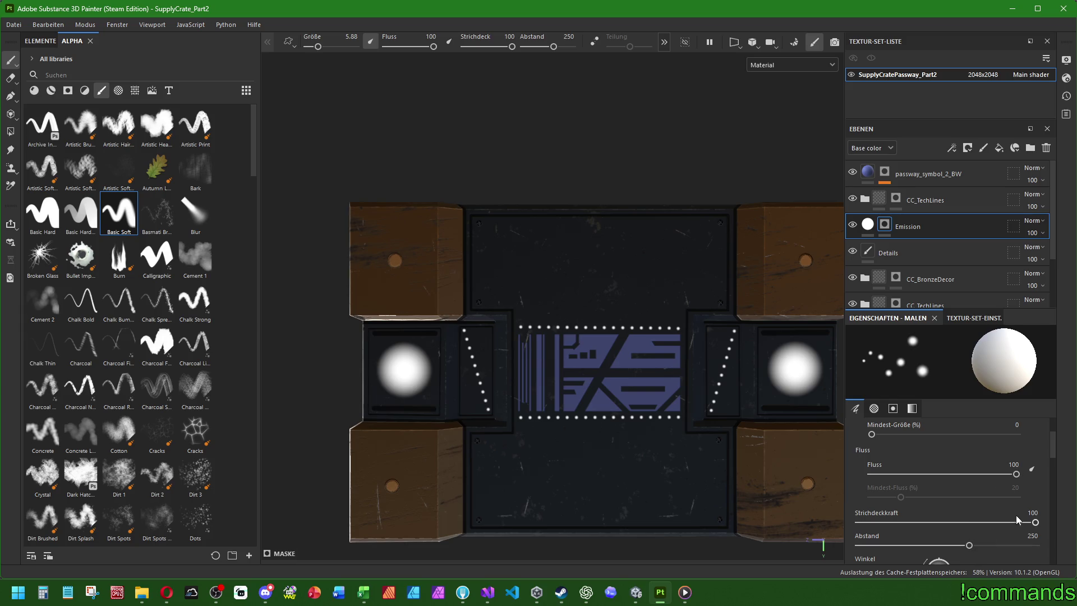
Set stroke opacity to 20 and try, then undo, glow strokes along the left dotted line.
text(50)
key(Return)
double_click(1034, 513)
text(20)
key(Return)
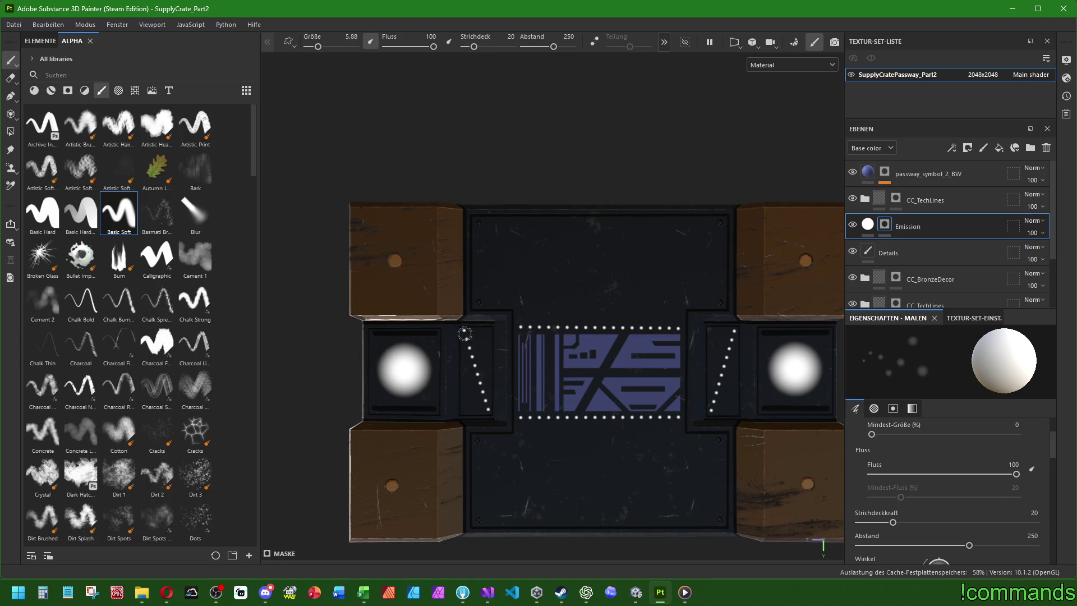
drag(464, 330, 490, 412)
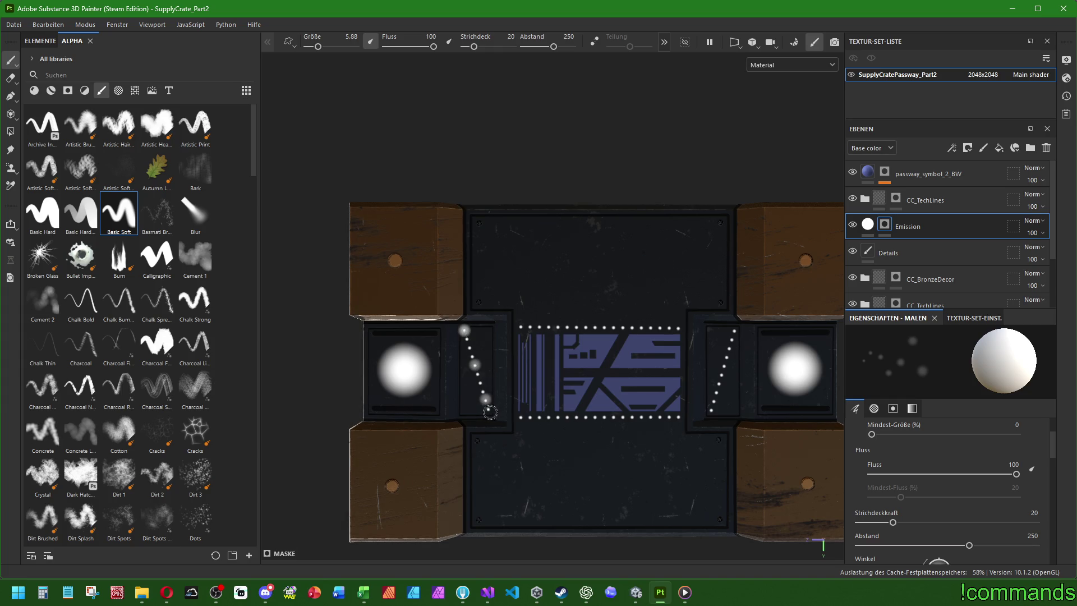
key(ctrl+z)
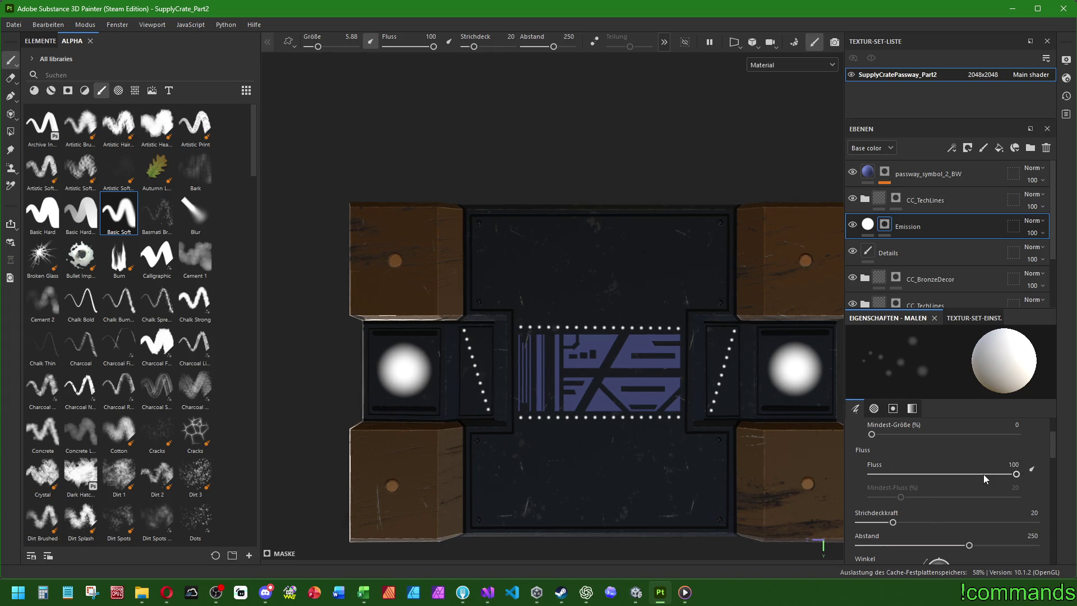
scroll(984, 474, down, 2)
drag(976, 478, 859, 478)
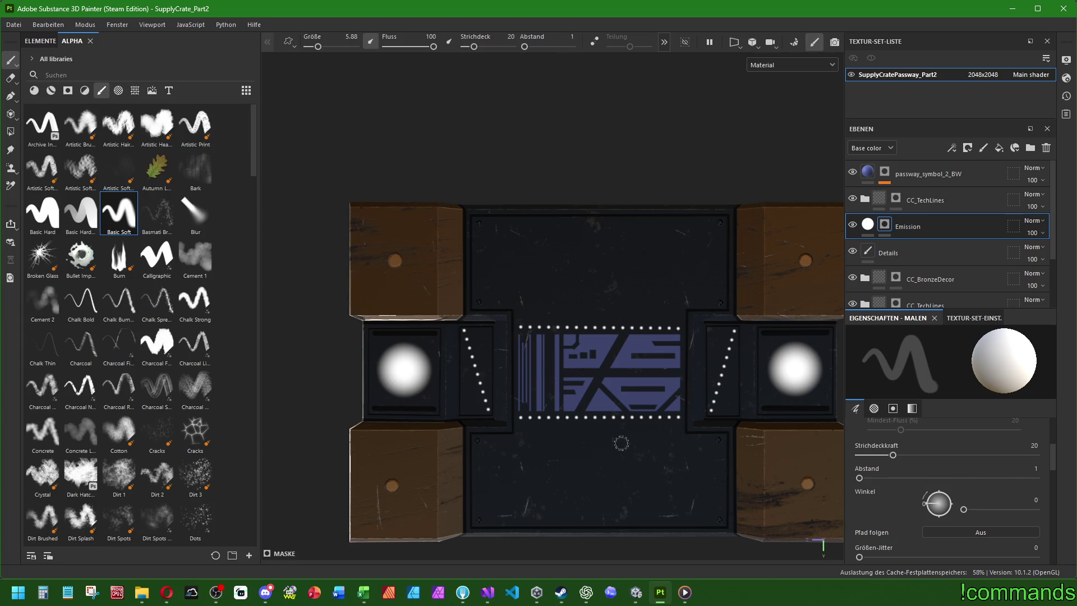
drag(465, 330, 490, 413)
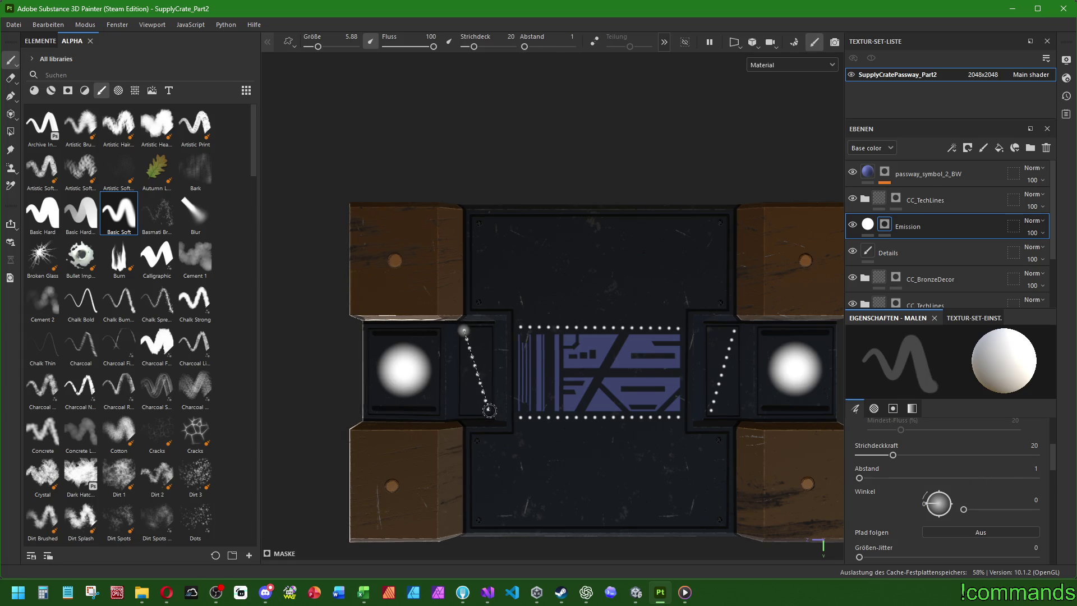
key(ctrl+z)
Set the brush spacing to 20 and the brush size to 4.
click(1028, 469)
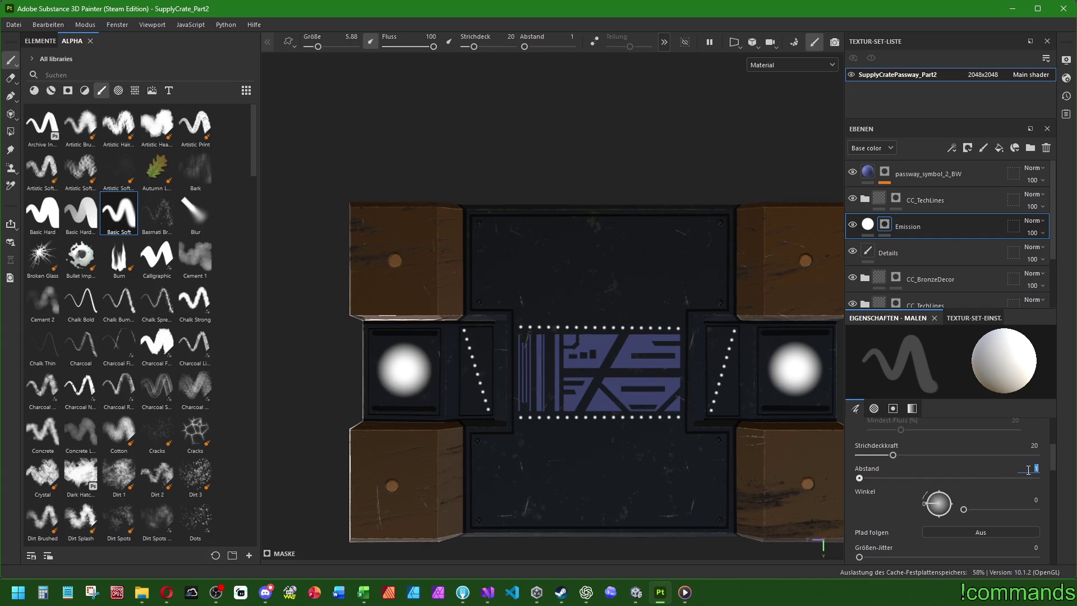
text(10)
key(Return)
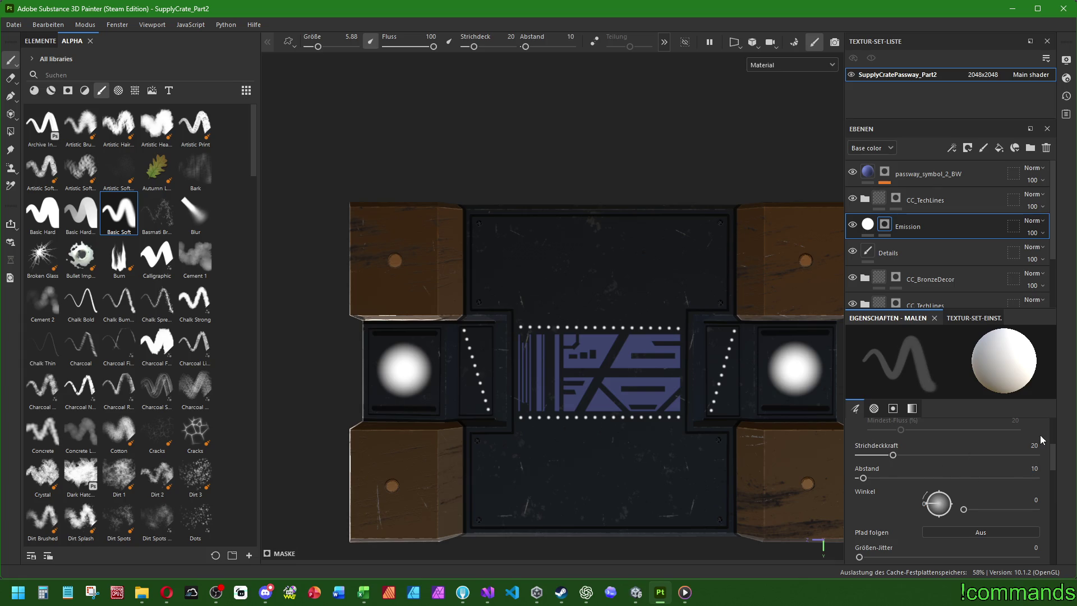
text(0)
key(Return)
scroll(1001, 460, up, 5)
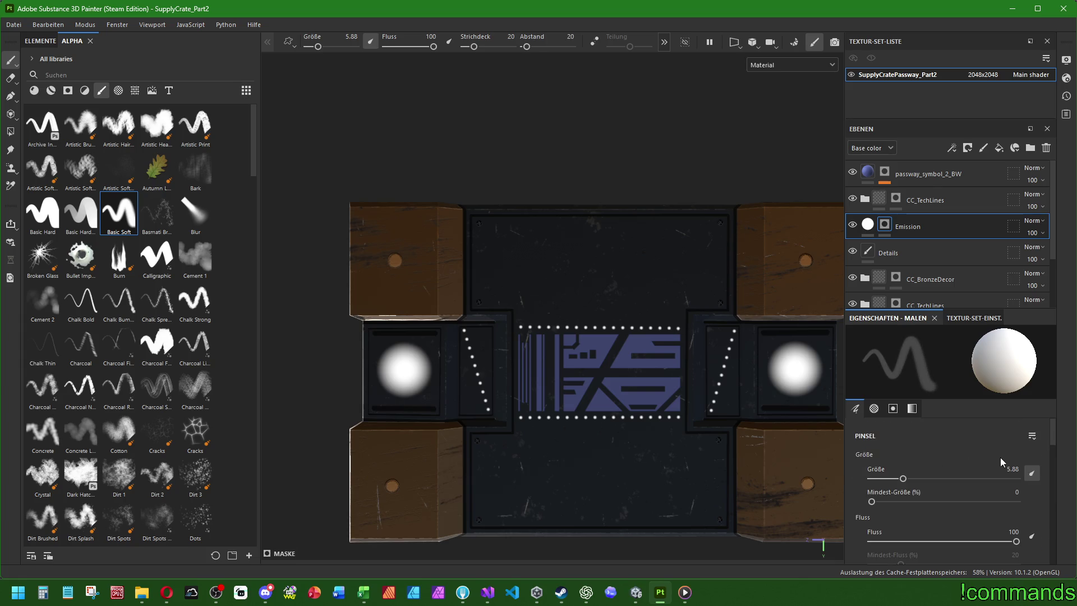
key(Return)
Lay straight glow strokes over the left, right, bottom and top dotted lines.
shift+click(491, 412)
scroll(624, 416, up, 2)
scroll(625, 416, up, 2)
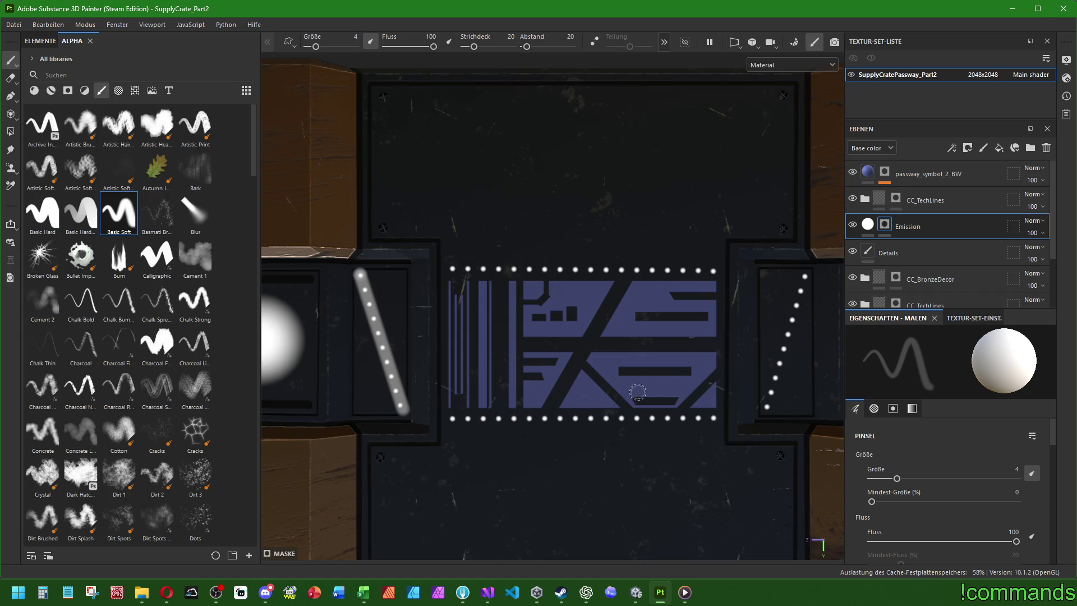
middle_drag(638, 392, 591, 417)
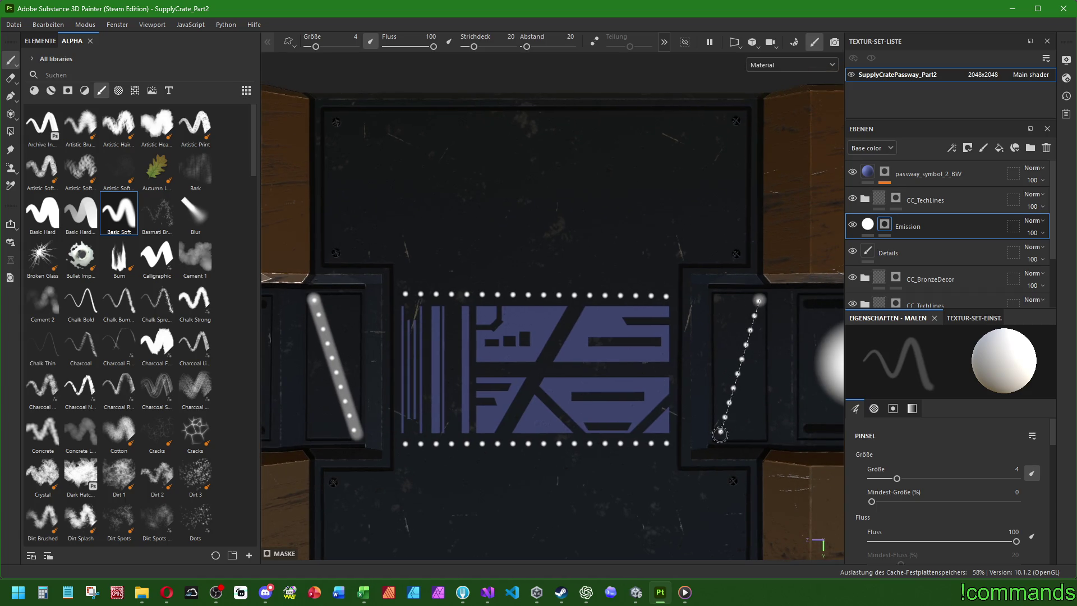
shift+click(721, 433)
click(402, 444)
shift+click(667, 443)
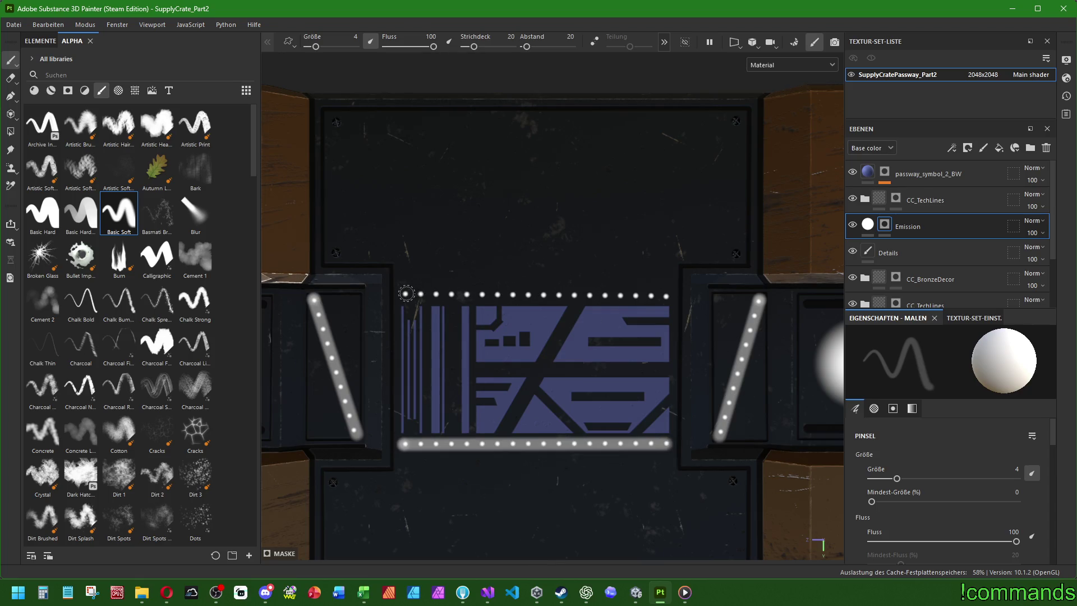
shift+click(668, 296)
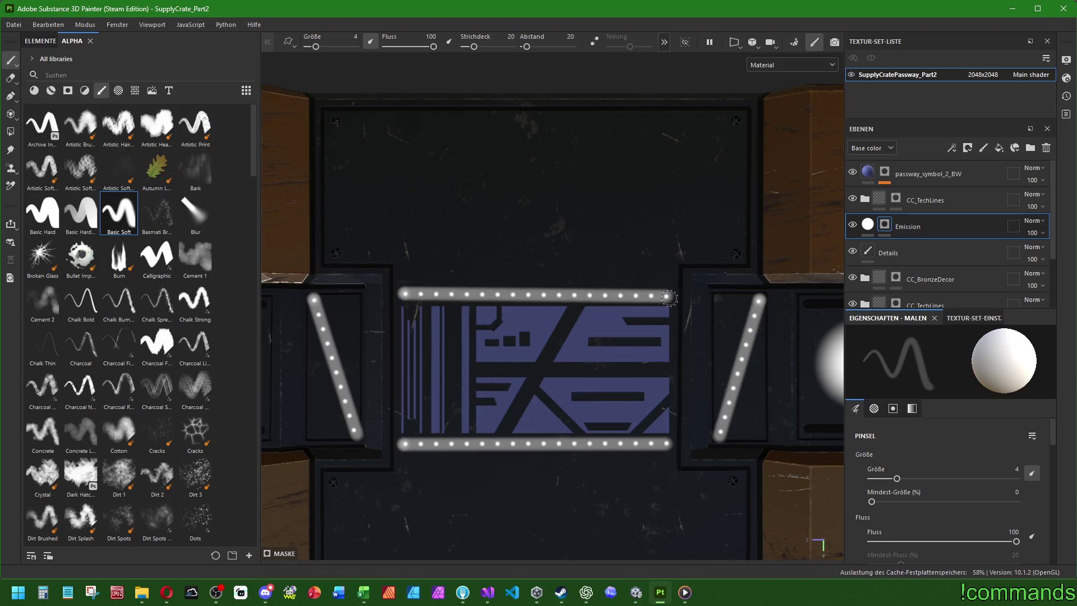
scroll(646, 339, down, 5)
mouse_move(534, 376)
alt+mouse_down()
mouse_move(594, 379)
mouse_move(512, 360)
alt+mouse_up()
scroll(561, 392, up, 5)
key(5)
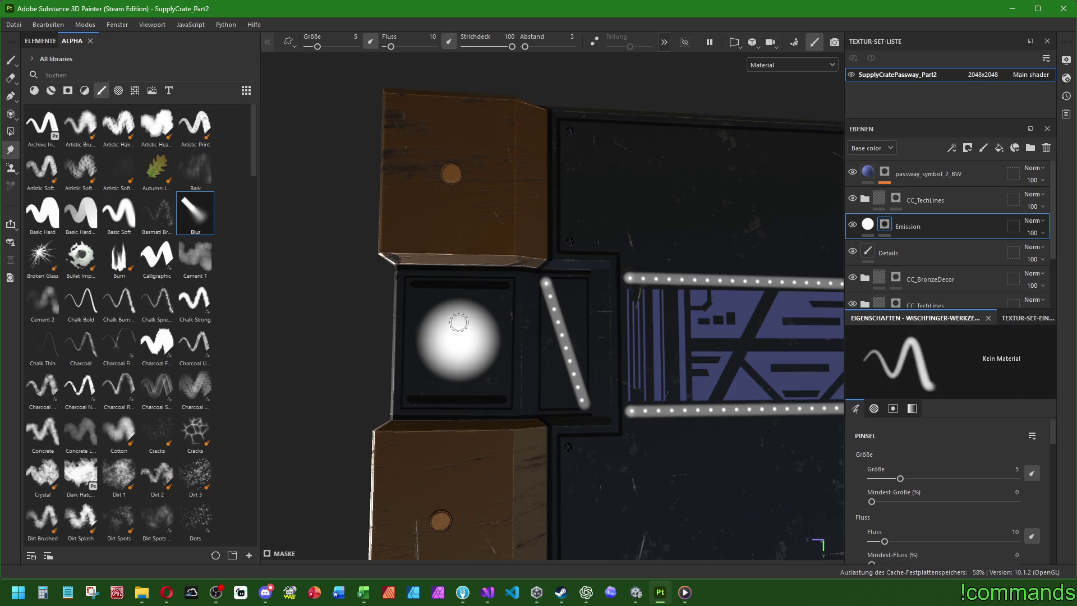
mouse_move(477, 329)
mouse_down()
mouse_move(448, 331)
mouse_move(444, 348)
mouse_move(438, 305)
mouse_up()
key(ctrl+z)
key(ctrl+z)
key(ctrl+z)
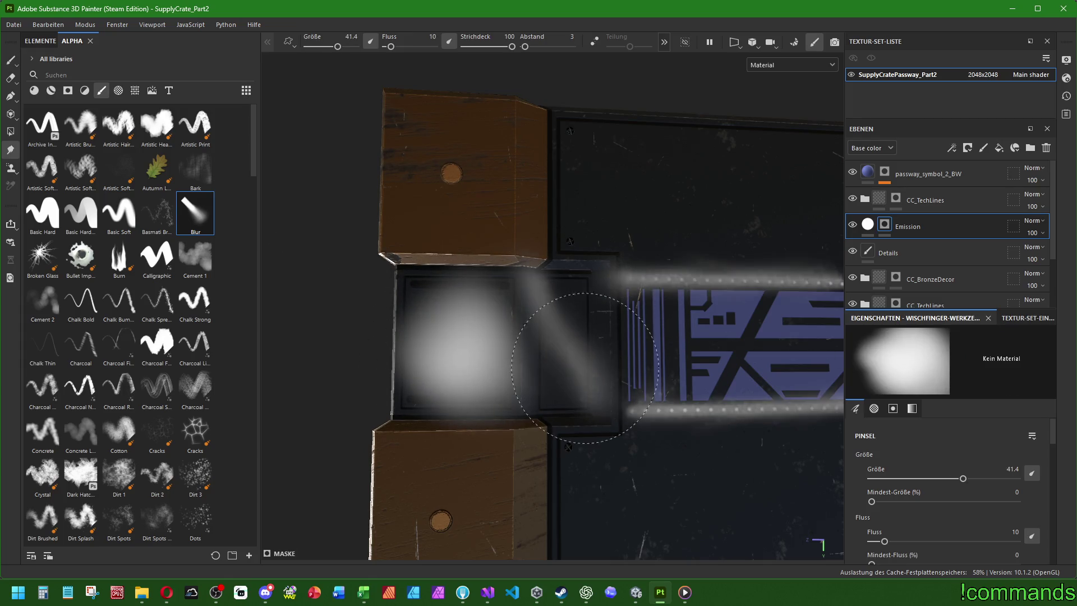
ctrl+right_drag(565, 308, 547, 308)
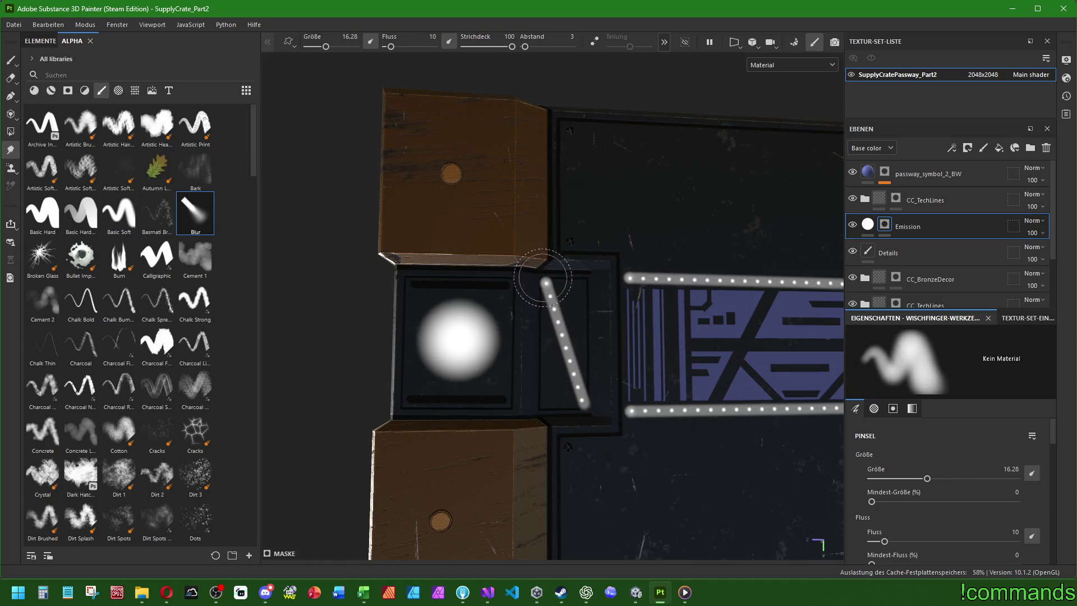
drag(584, 397, 547, 283)
scroll(699, 364, down, 3)
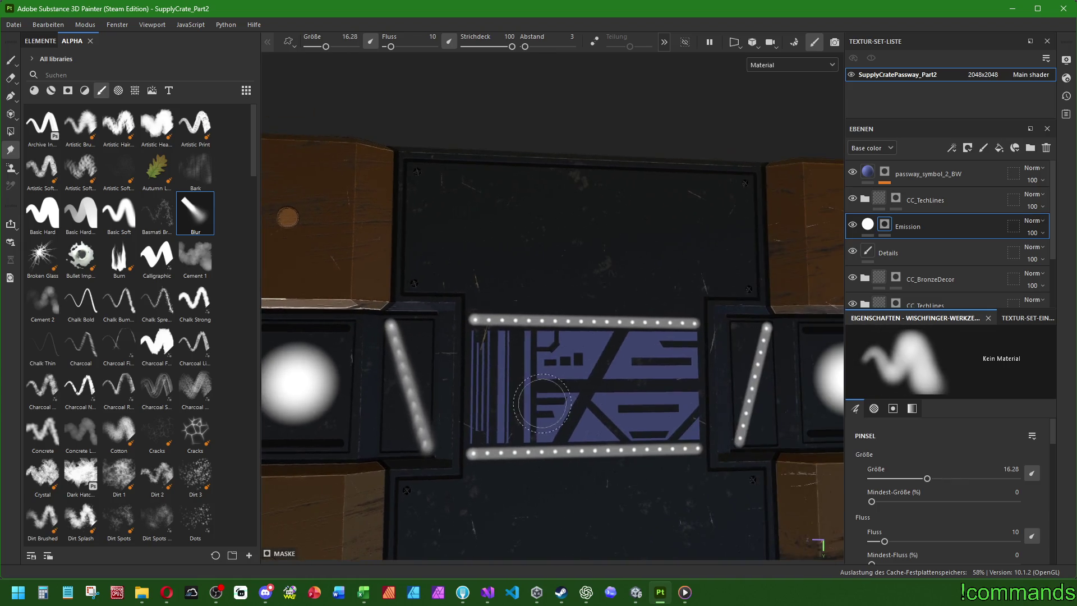
key(ctrl+z)
mouse_move(442, 333)
mouse_down()
mouse_move(432, 379)
mouse_move(452, 443)
mouse_up()
mouse_move(708, 438)
mouse_down()
mouse_move(732, 336)
mouse_move(477, 333)
mouse_up()
drag(480, 443, 677, 442)
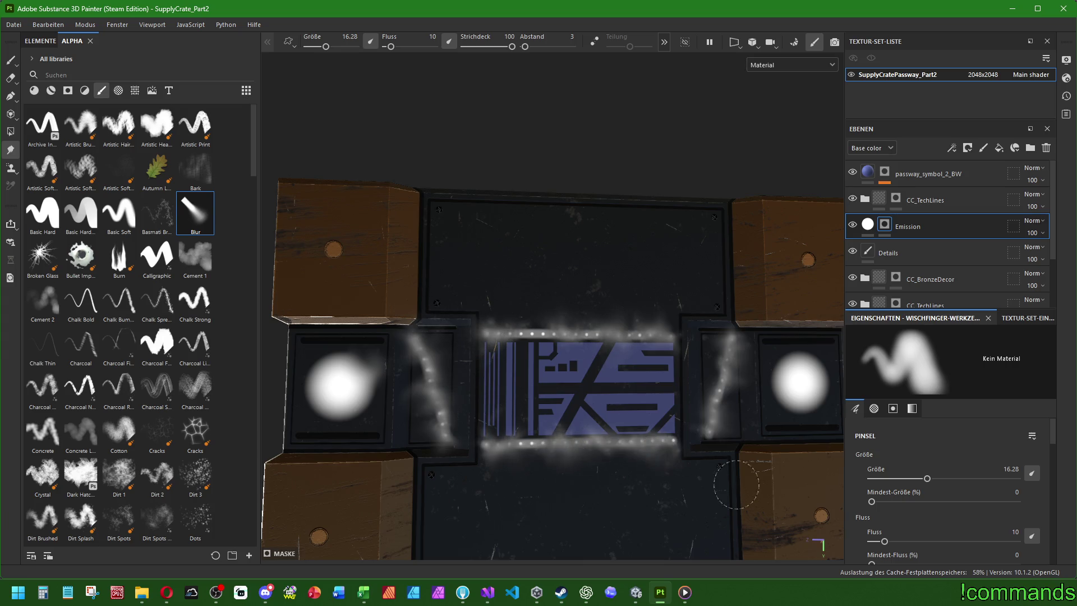
mouse_move(368, 429)
mouse_down()
mouse_move(320, 364)
mouse_move(334, 443)
mouse_up()
mouse_move(783, 416)
mouse_down()
mouse_move(780, 381)
mouse_move(820, 405)
mouse_up()
scroll(562, 449, down, 5)
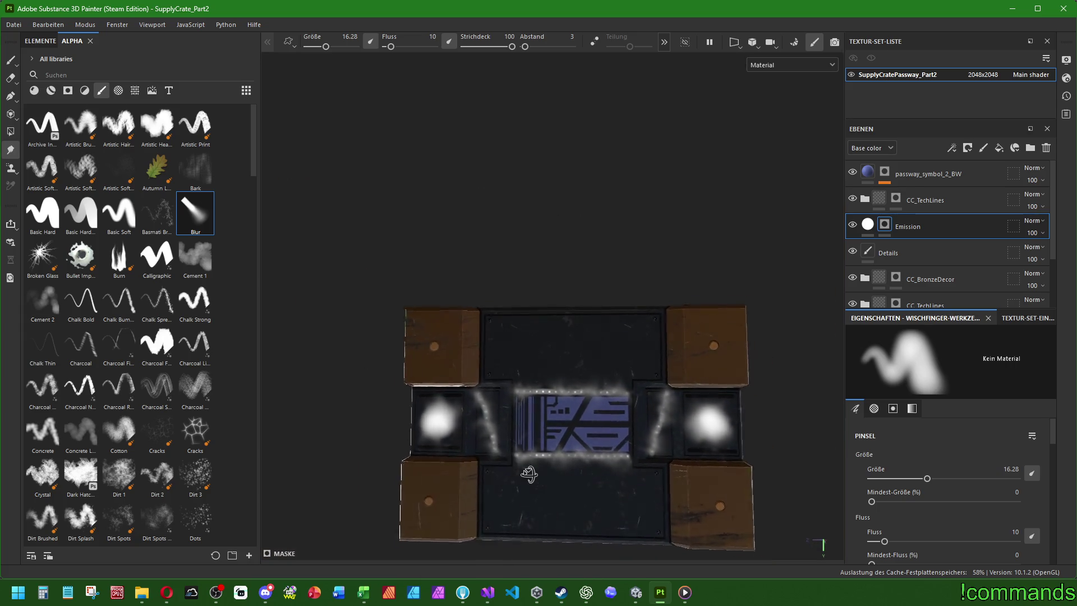
mouse_move(547, 463)
alt+mouse_down()
mouse_move(499, 436)
mouse_move(583, 440)
alt+mouse_up()
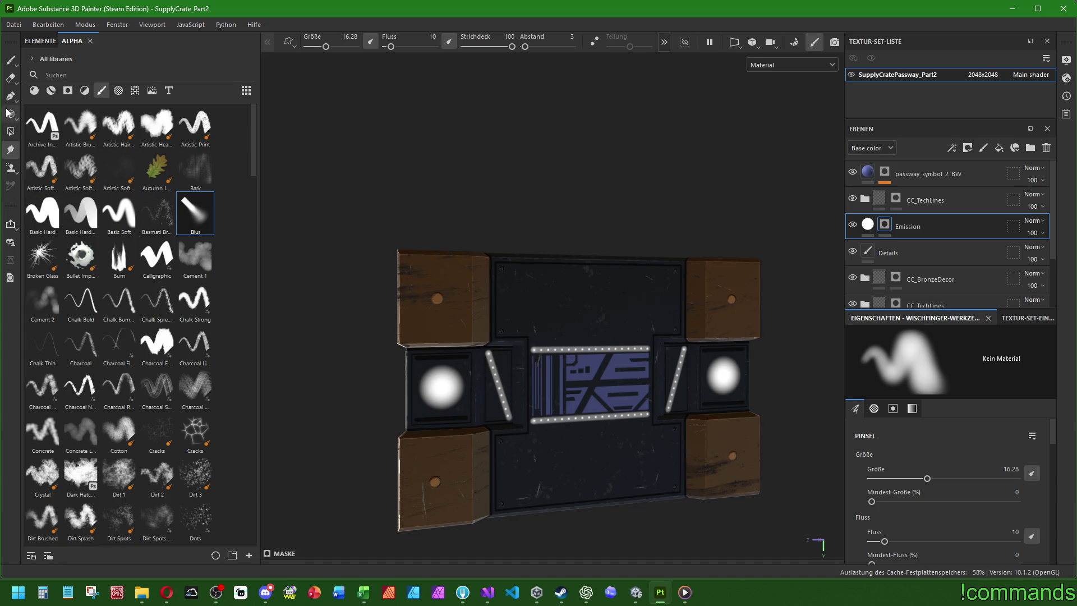
Set up the eraser with the Dirt 1 alpha, size 20 and spacing 50.
click(10, 78)
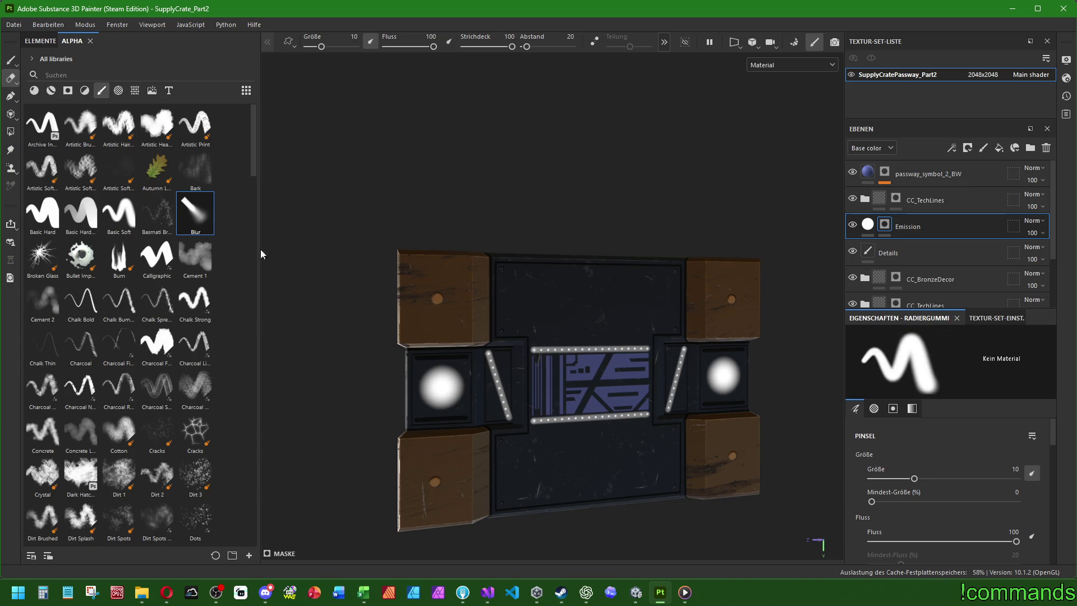
click(191, 255)
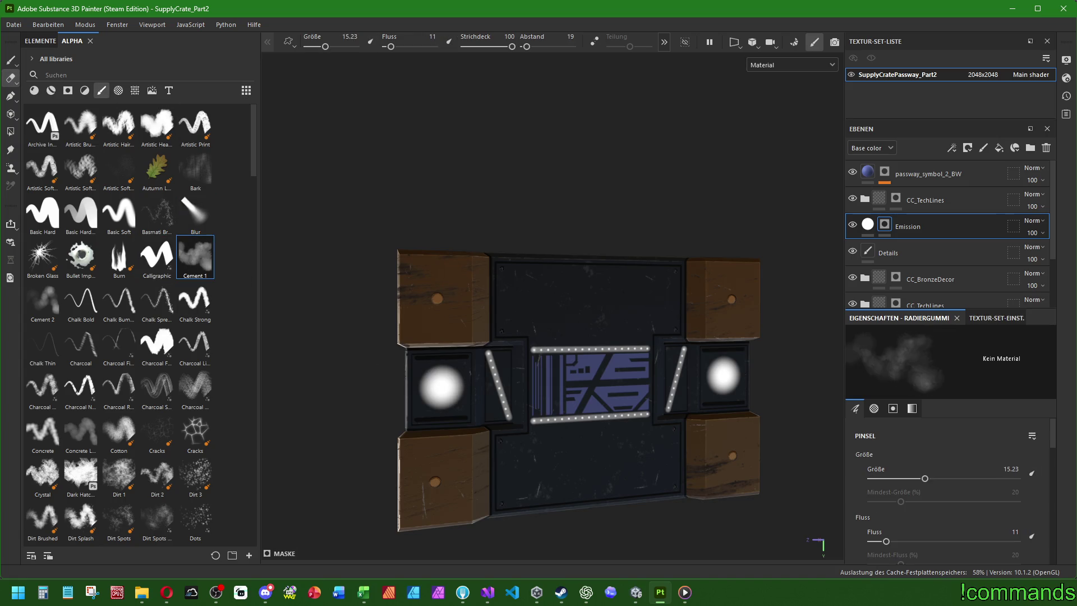
scroll(431, 384, up, 5)
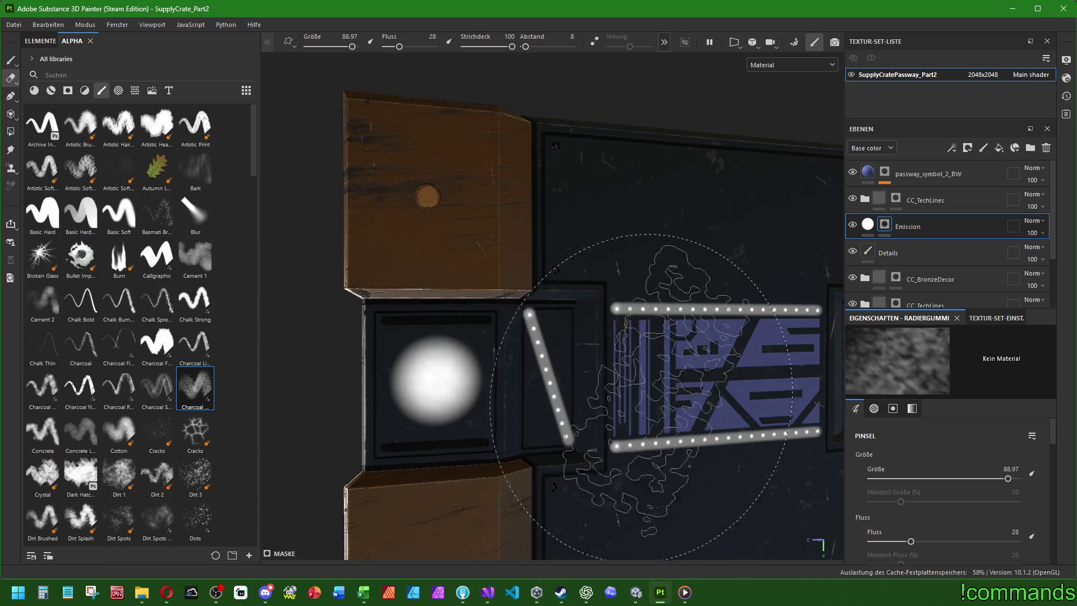
click(157, 341)
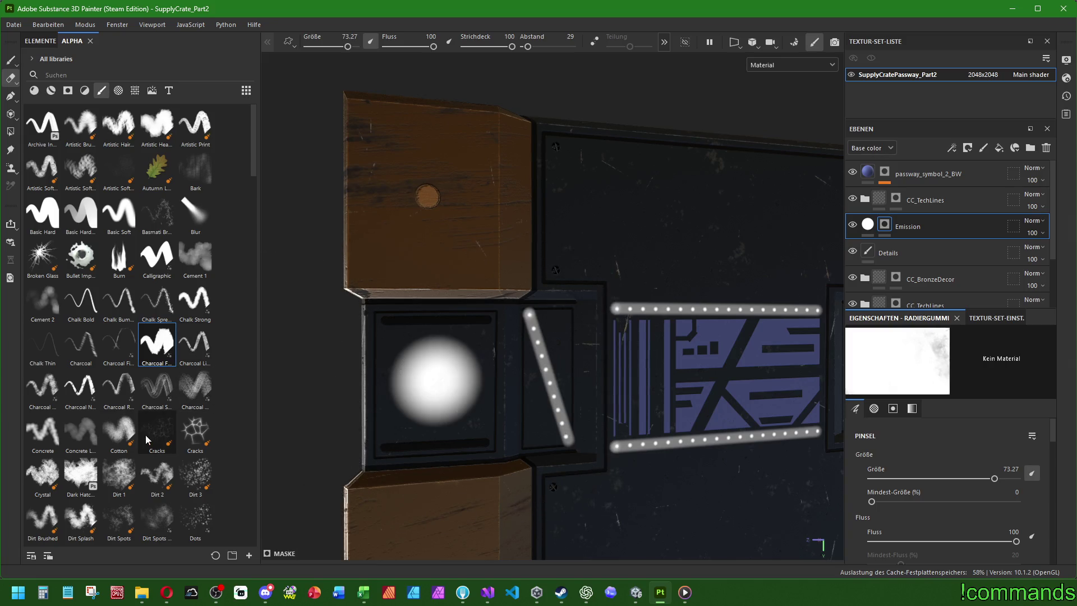
click(119, 473)
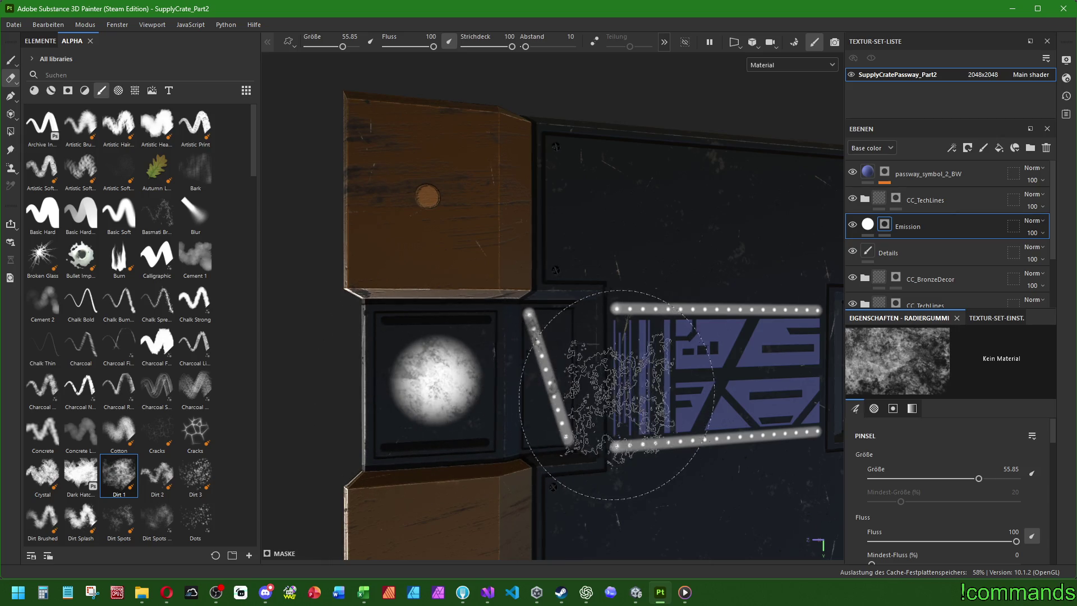
mouse_move(722, 361)
alt+mouse_down()
mouse_move(711, 370)
mouse_move(348, 361)
alt+mouse_up()
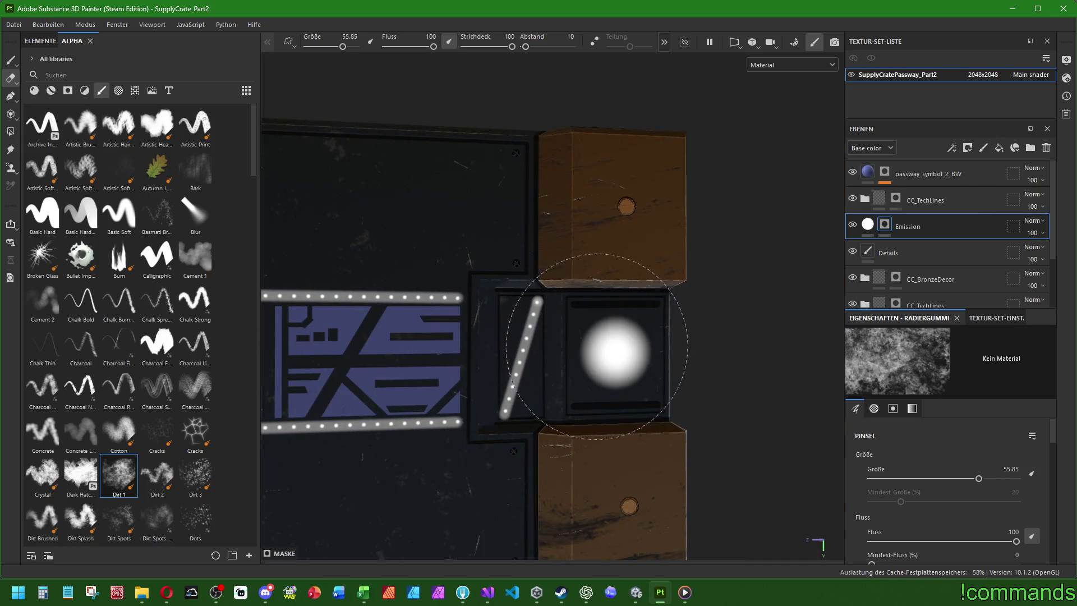
mouse_move(614, 351)
ctrl+right_down()
mouse_move(499, 360)
mouse_move(536, 297)
ctrl+right_up()
scroll(868, 486, down, 2)
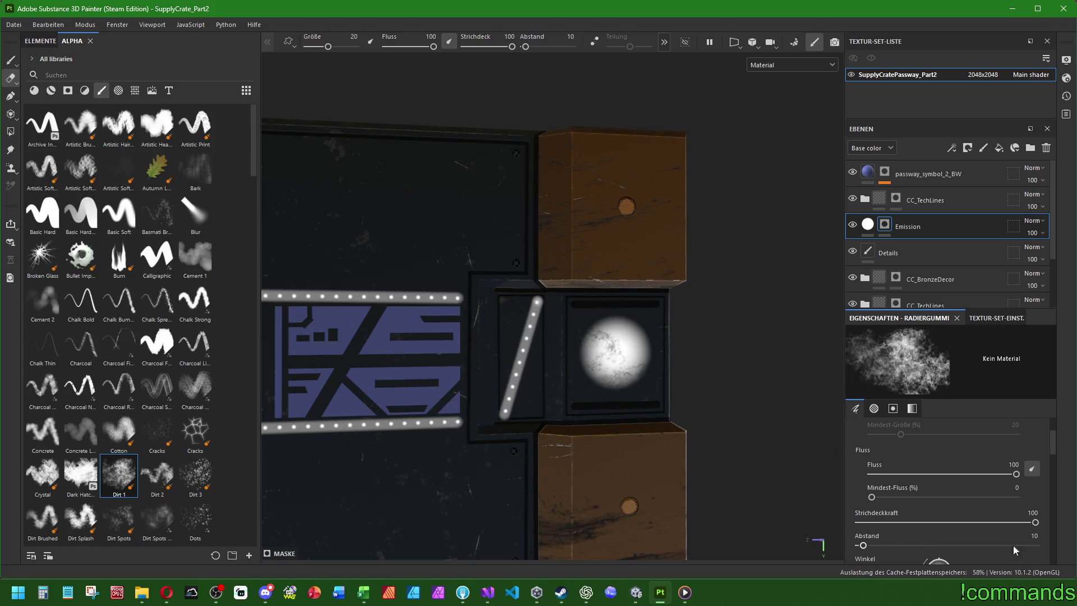
text(50)
key(Return)
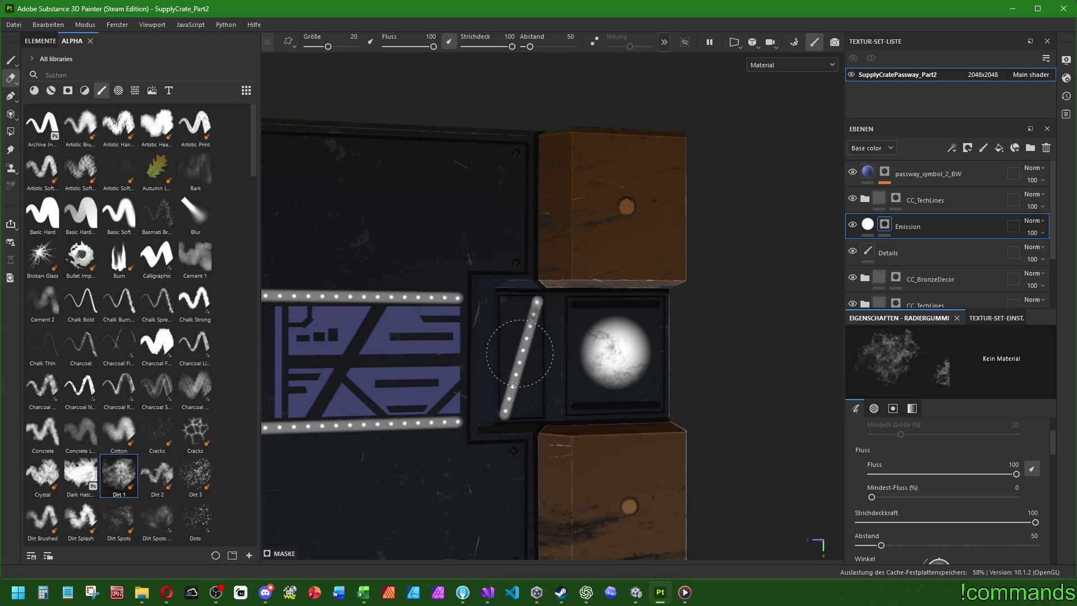
Frame the whole crate straight-on and select the top passway symbol layer.
alt+drag(477, 477, 475, 348)
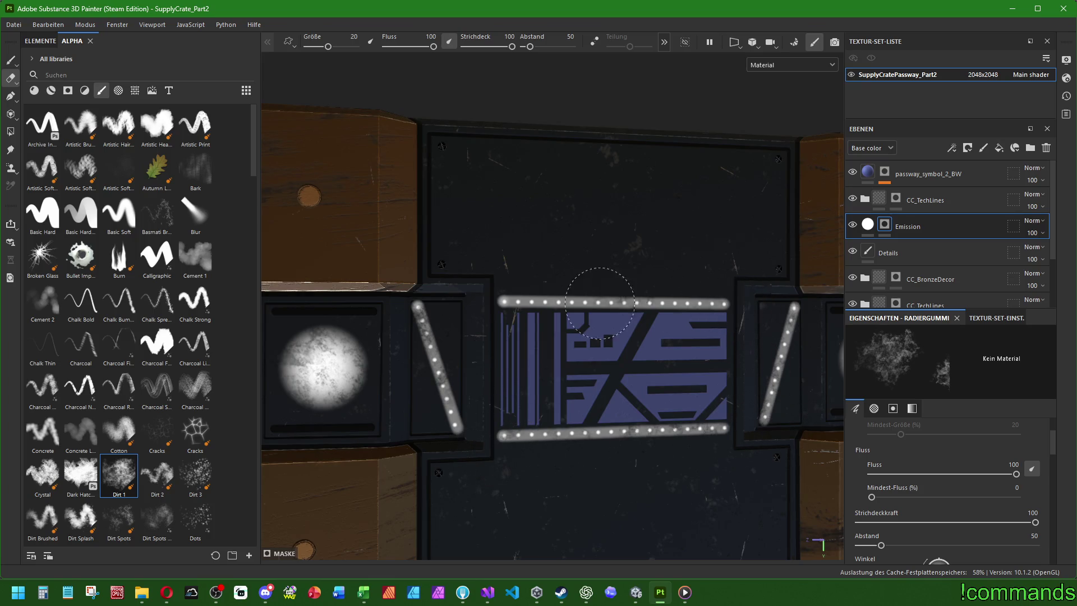
scroll(497, 348, down, 2)
scroll(497, 348, down, 5)
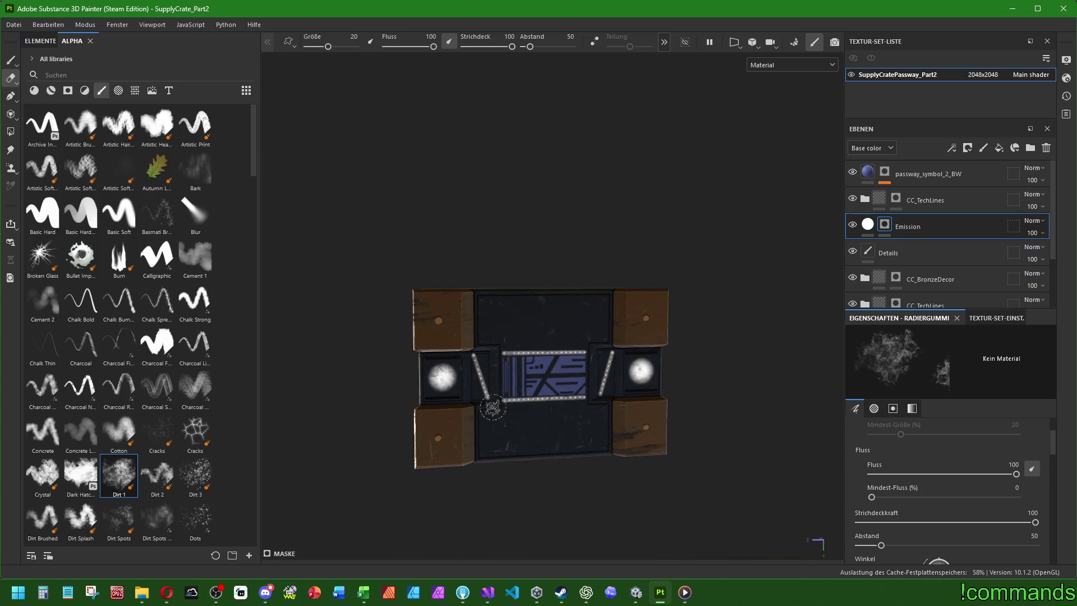
key(f)
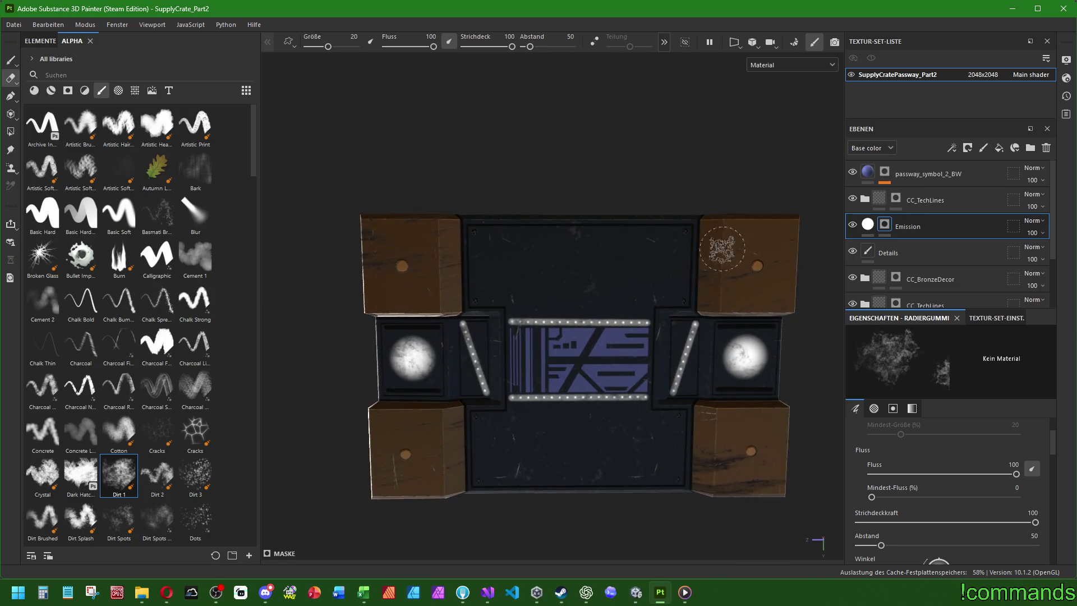
click(936, 180)
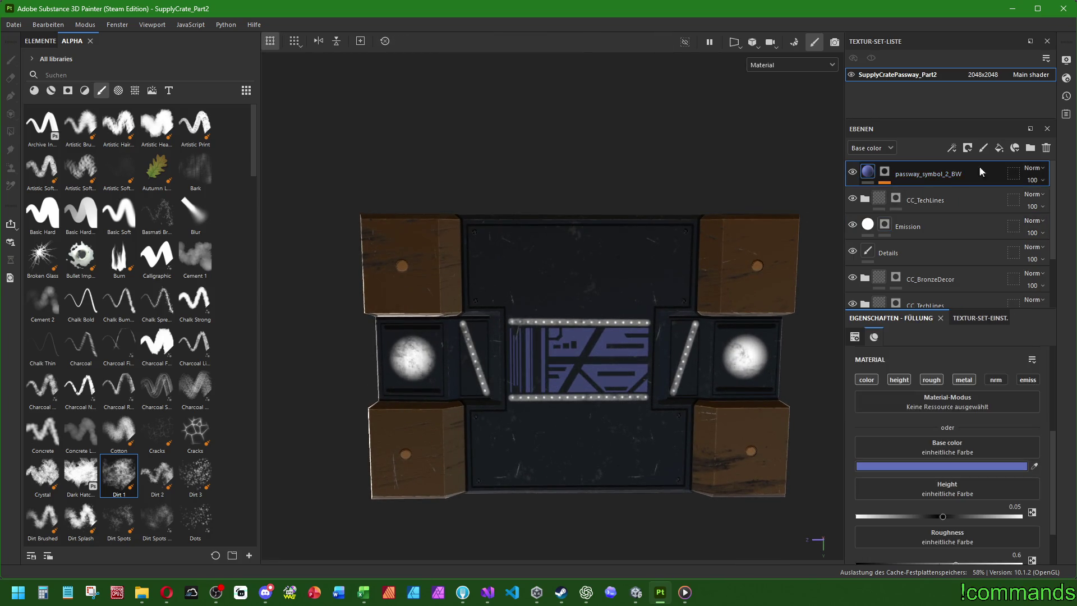
Add a new paint layer named Details above the passway symbol layer.
click(983, 147)
double_click(912, 174)
text(Details)
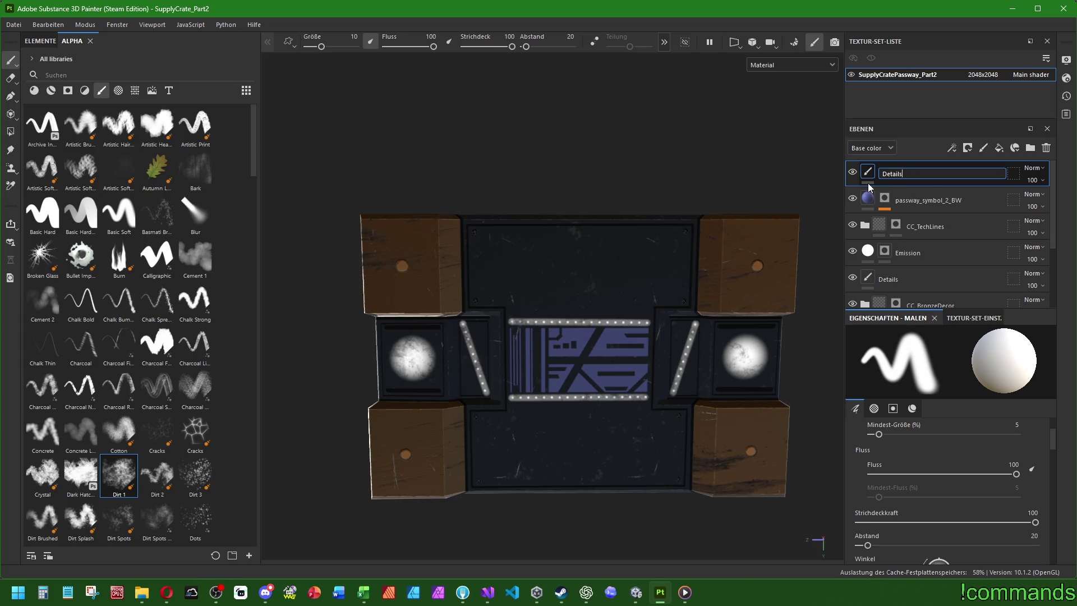
key(Return)
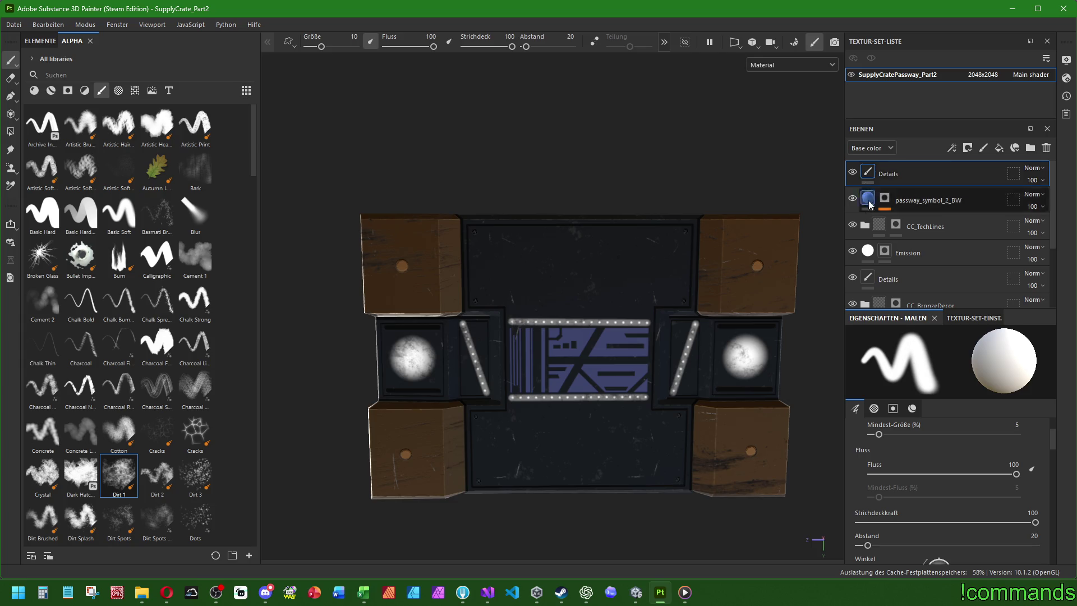
Shift the base colour of CC_BronzeDecor's Füllebene 3 to blue (5569CD).
click(917, 236)
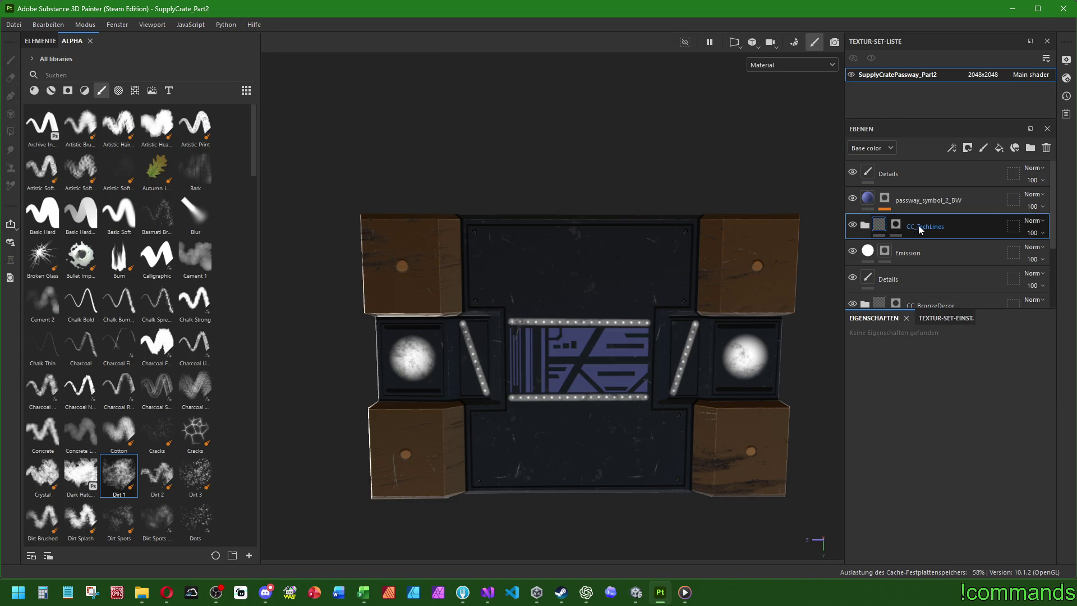
scroll(912, 243, down, 2)
click(864, 236)
click(906, 265)
click(906, 467)
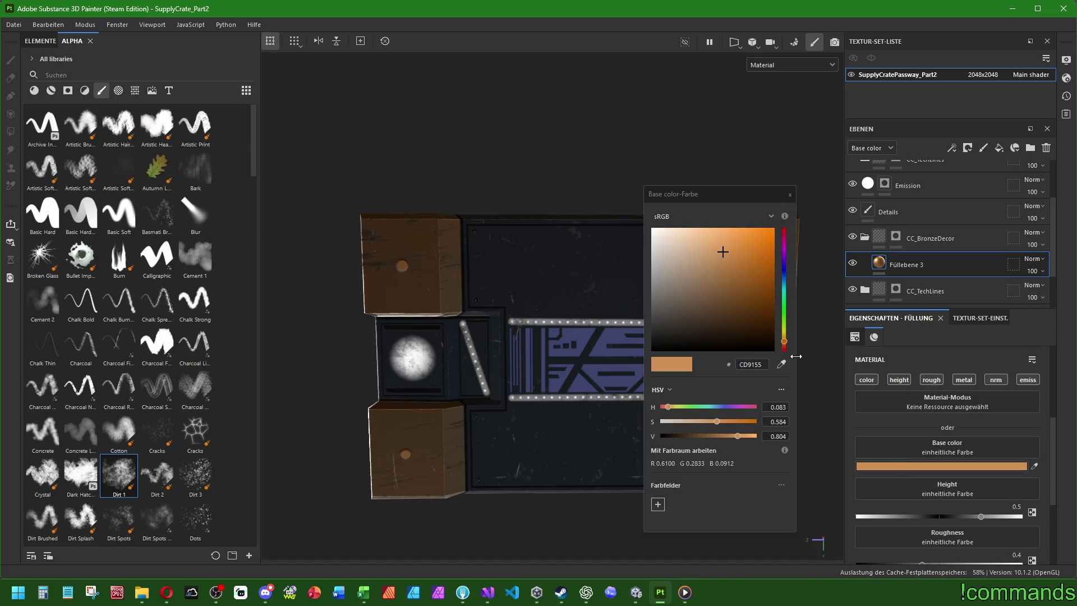
drag(786, 287, 786, 275)
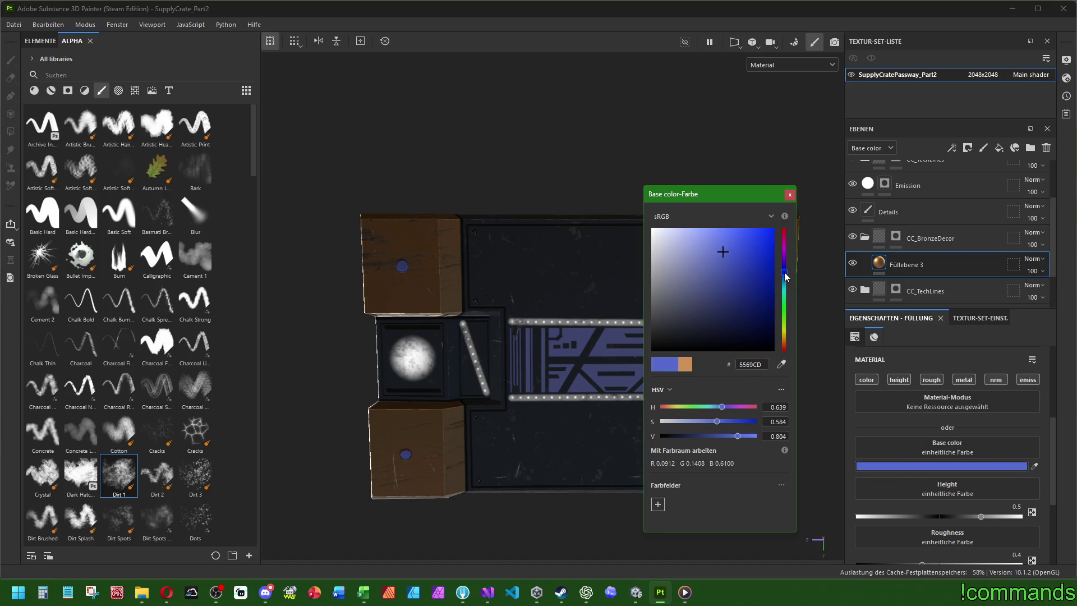
click(790, 195)
Add a new fill layer on top of the Details layer.
scroll(978, 224, up, 3)
click(978, 173)
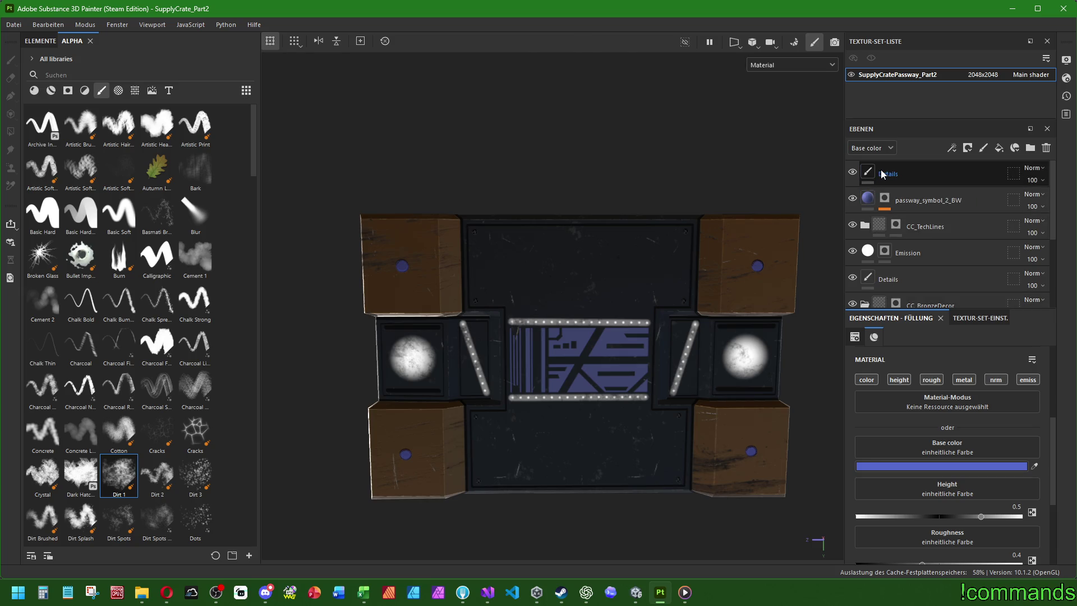
click(999, 148)
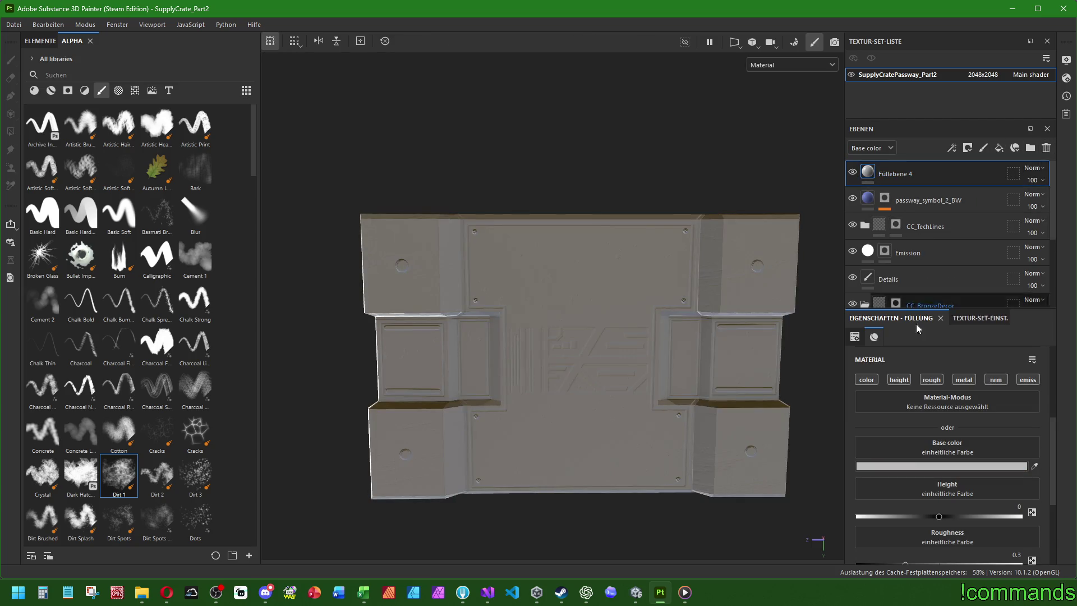
Copy the passway symbol's blue (5F70BA) into the Füllebene 4 fill layer's base colour.
click(928, 200)
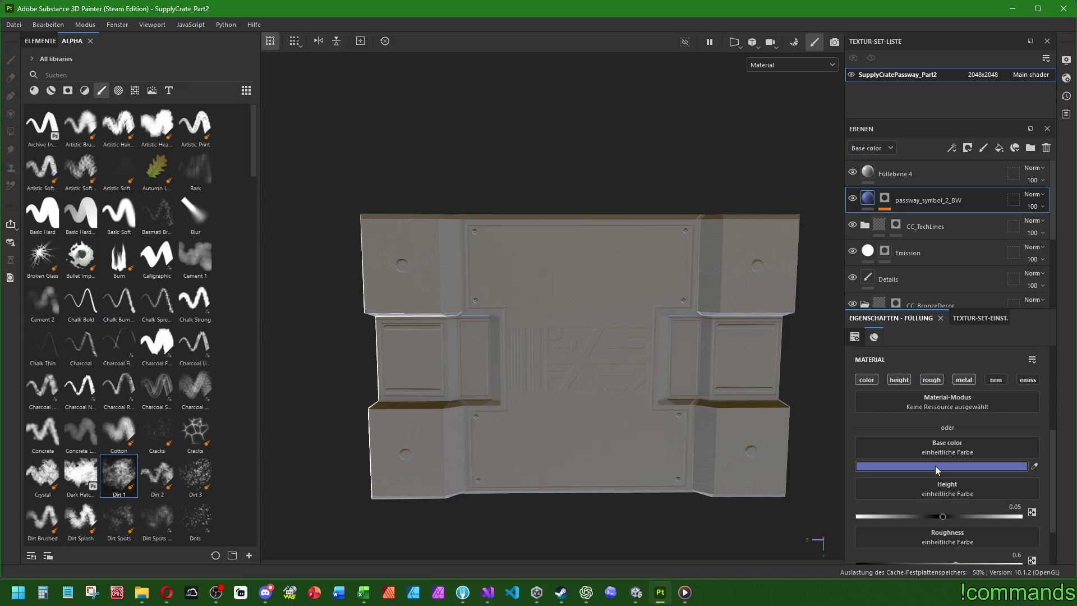
click(937, 468)
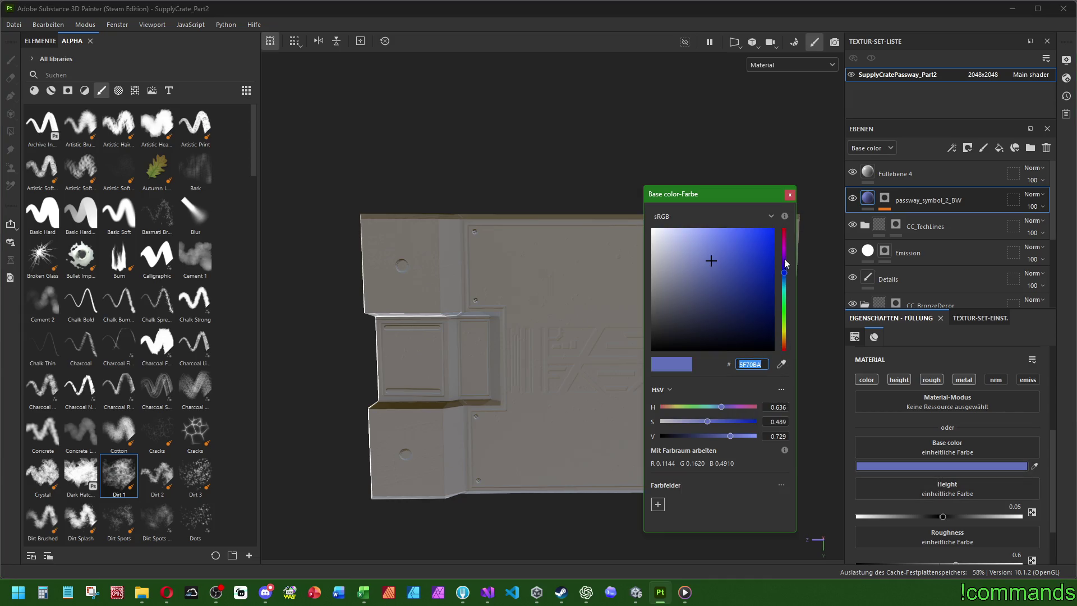
click(896, 174)
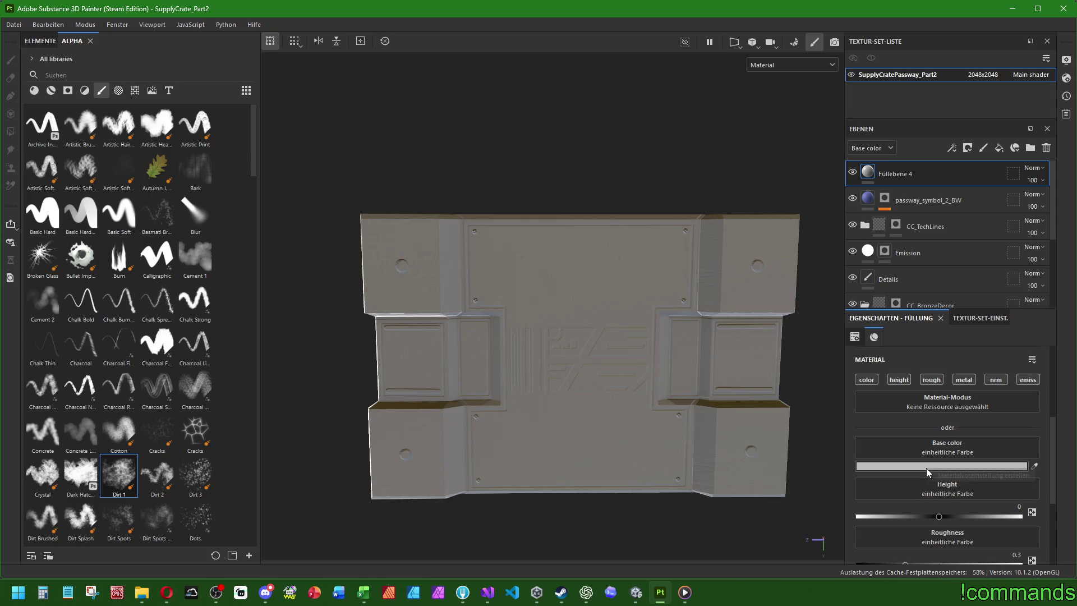
click(894, 467)
right_click(760, 366)
click(786, 429)
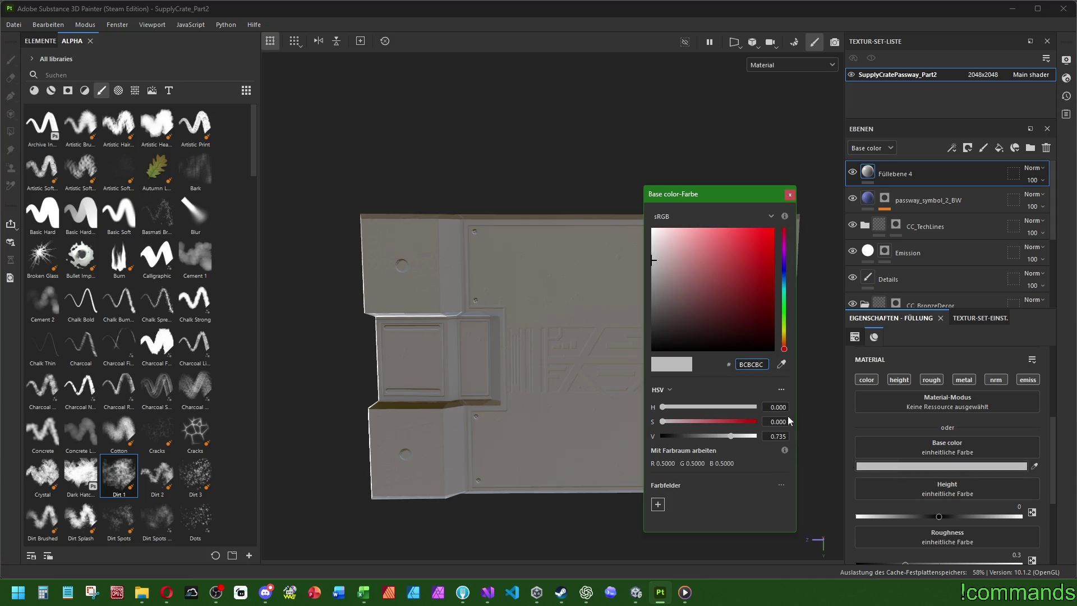
Disable emissive, add a black mask, and set height 0.025, roughness 0.6, metallic 0.1.
click(1017, 382)
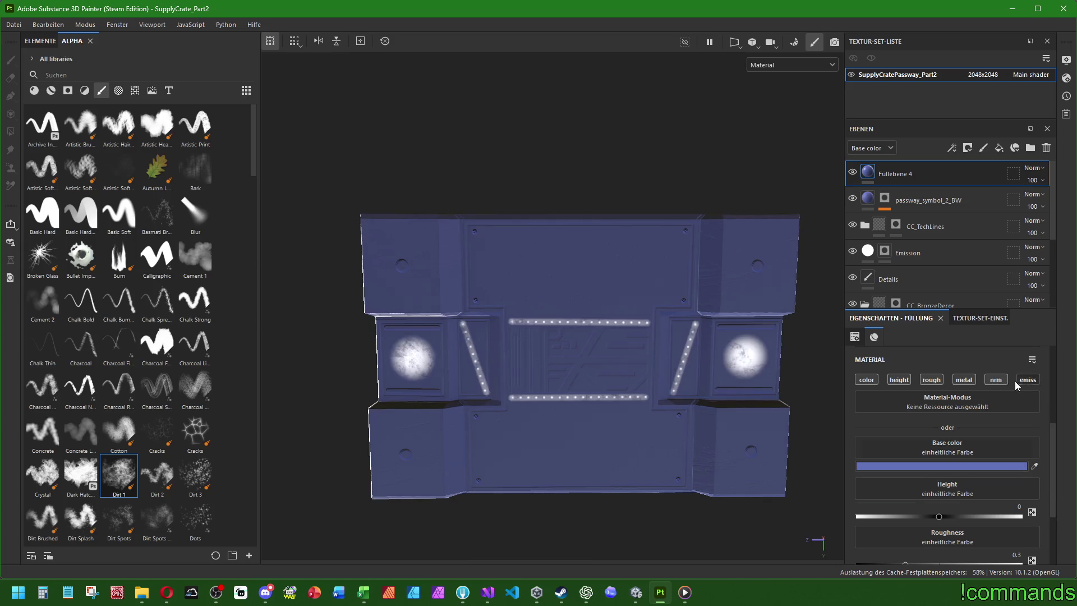
right_click(937, 174)
click(989, 22)
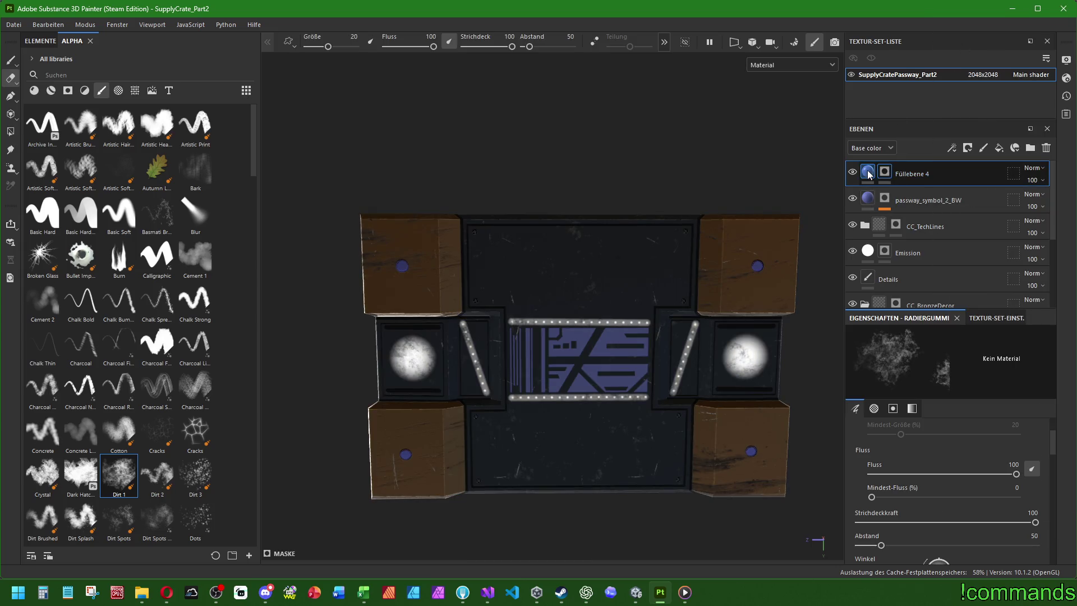
click(868, 172)
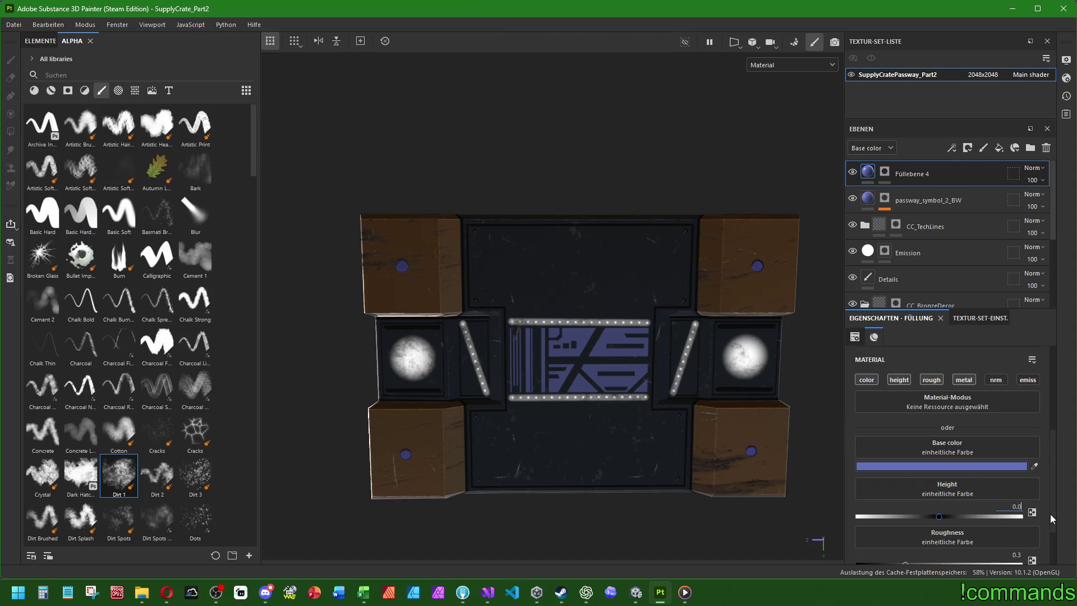
scroll(958, 444, down, 2)
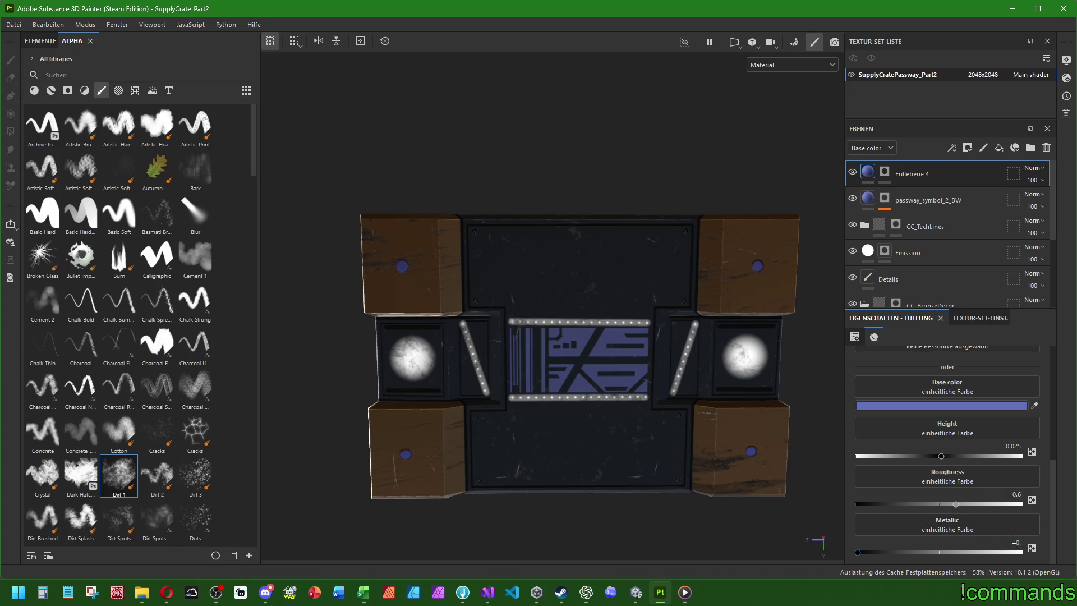
Pick a soft artistic brush and select the blue fill layer's mask for painting.
alt+drag(488, 319, 517, 302)
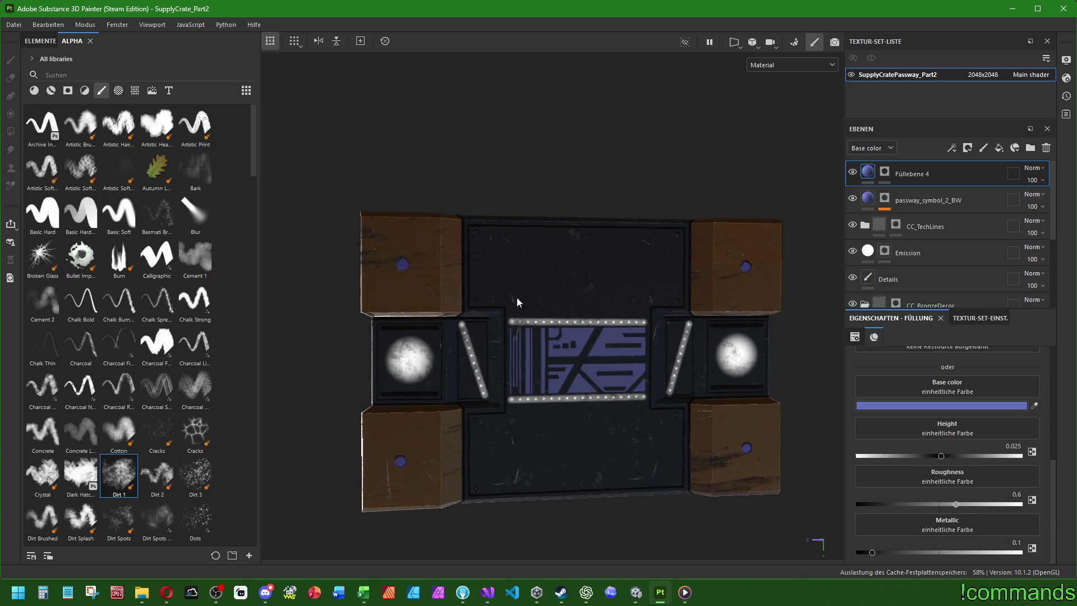
click(93, 179)
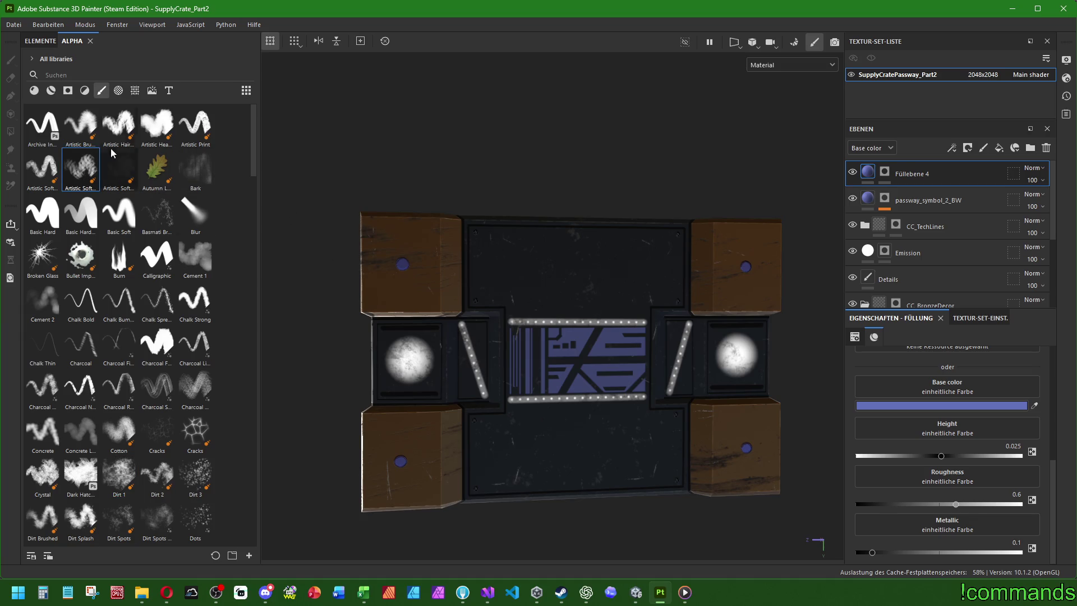
click(885, 171)
key(e)
click(10, 60)
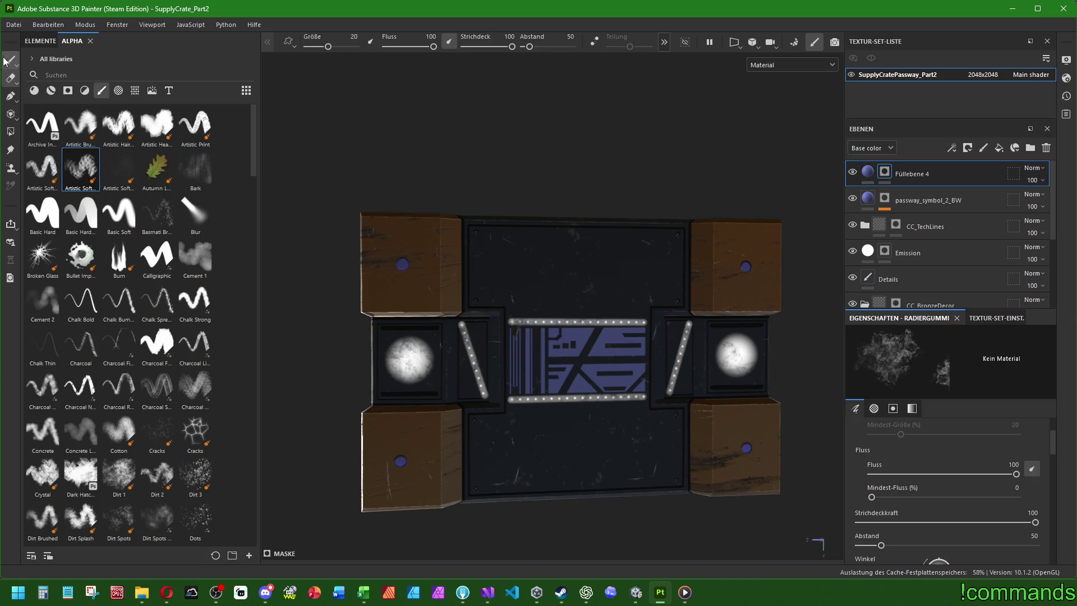
Test and undo a blue stroke, then resize the brush from about 54 down to 38.
scroll(505, 264, up, 3)
drag(461, 250, 788, 262)
key(ctrl+z)
mouse_move(637, 308)
ctrl+right_down()
mouse_move(499, 228)
mouse_move(637, 264)
ctrl+right_up()
scroll(638, 296, down, 3)
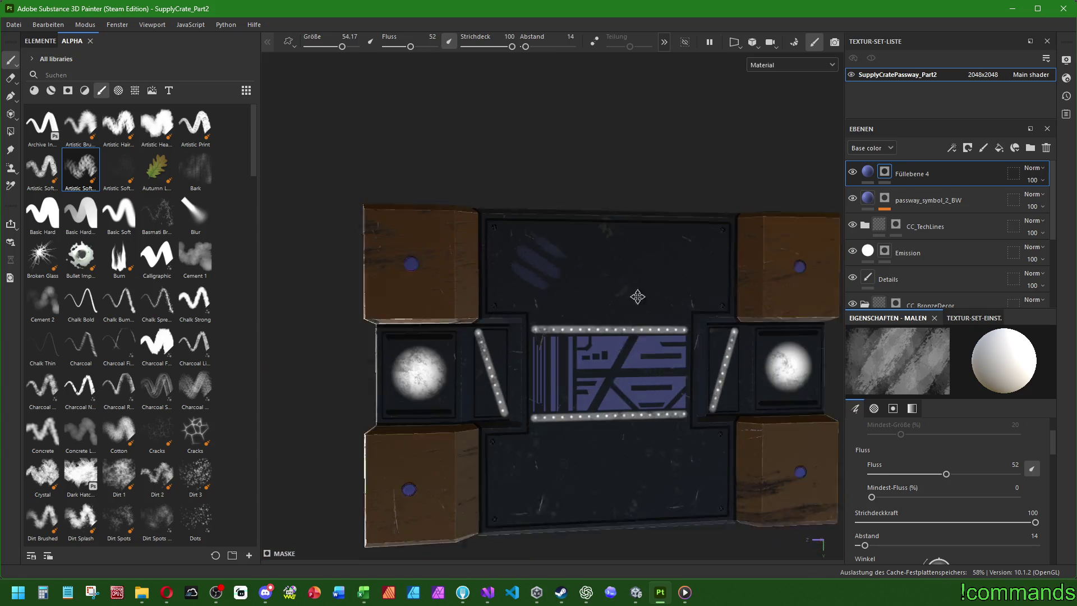
scroll(552, 257, down, 2)
mouse_move(552, 257)
ctrl+right_down()
mouse_move(634, 426)
mouse_move(723, 365)
ctrl+right_up()
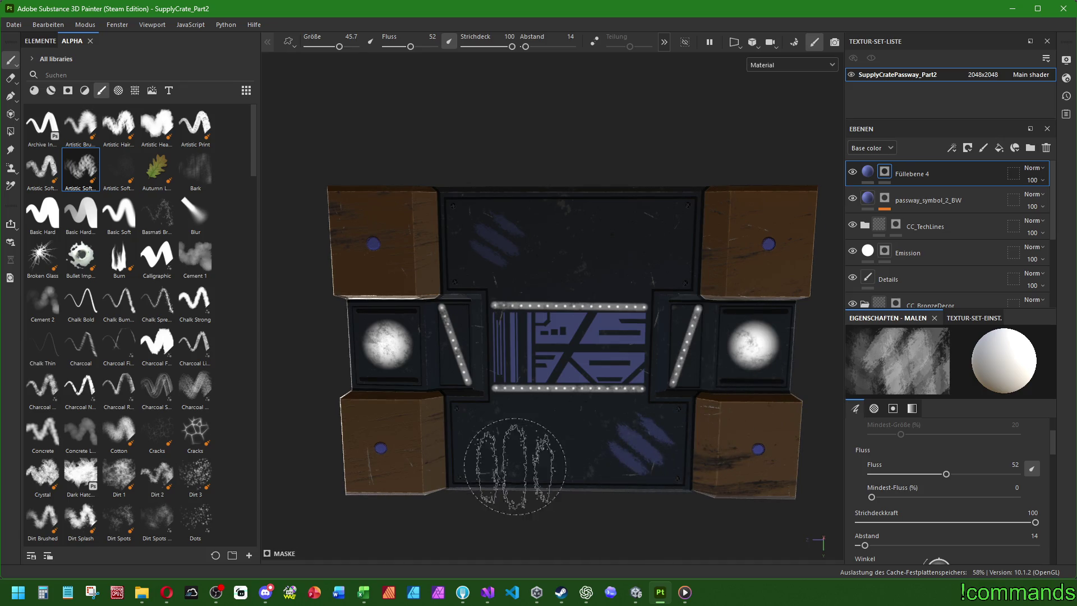
ctrl+right_drag(488, 421, 502, 410)
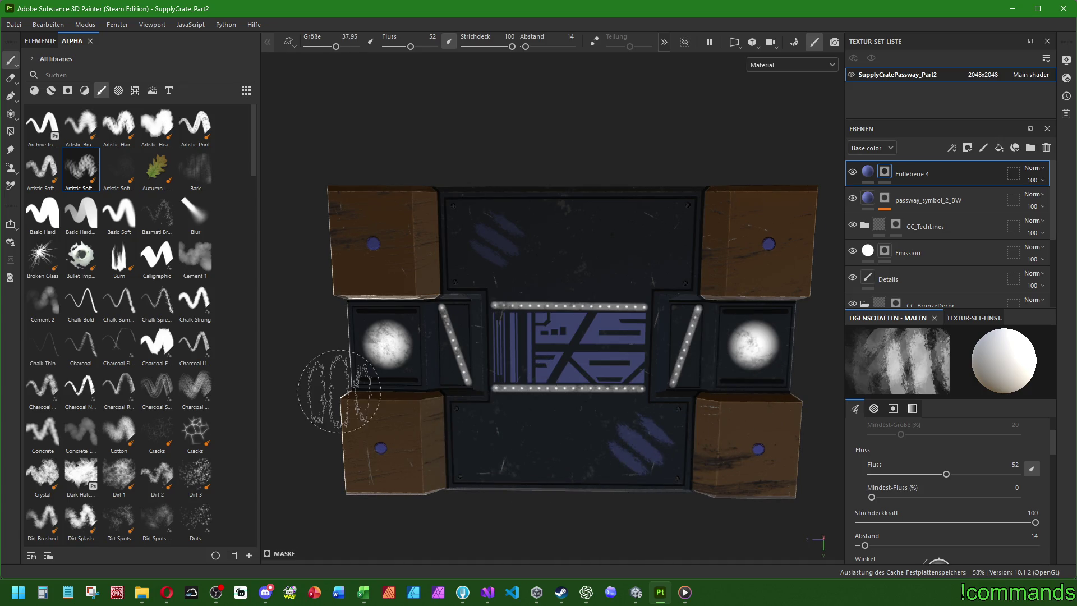
With a smaller Cement 1 brush, dab blue glows around the corner blocks' dots.
click(168, 224)
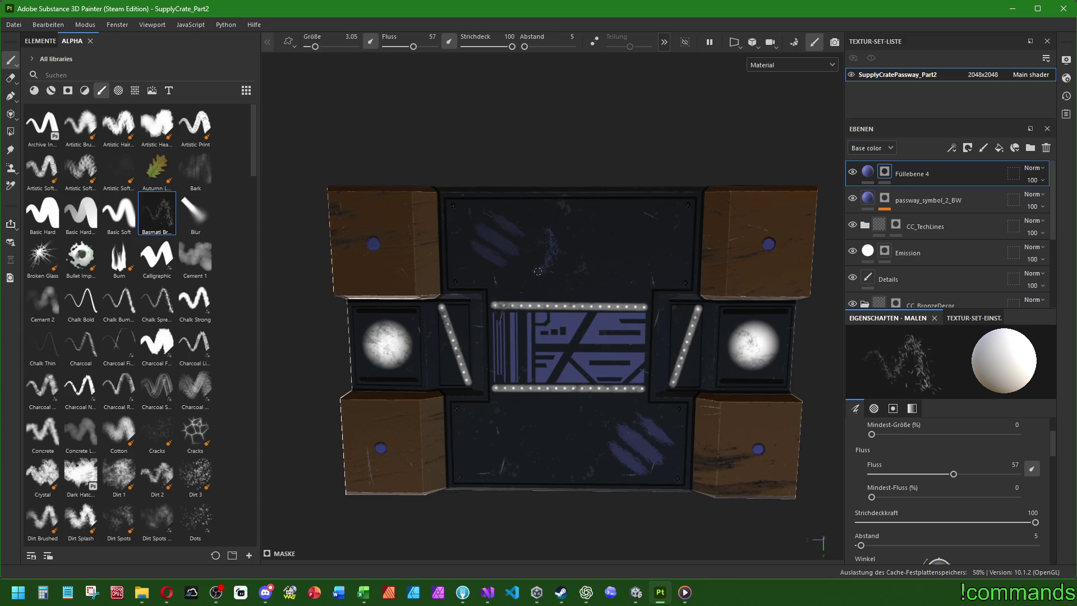
click(196, 259)
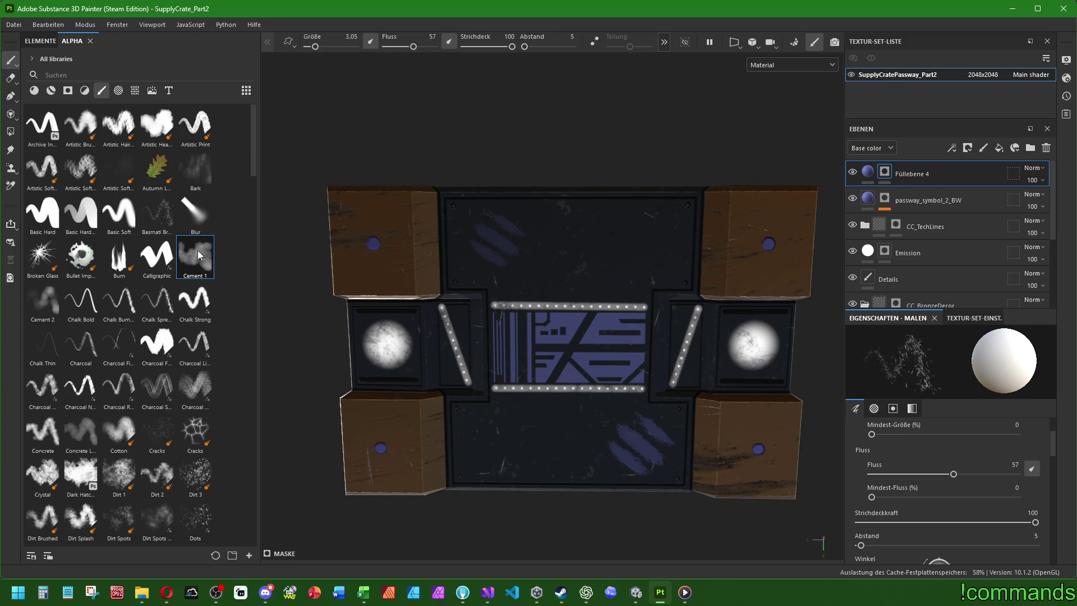
key(bracketleft)
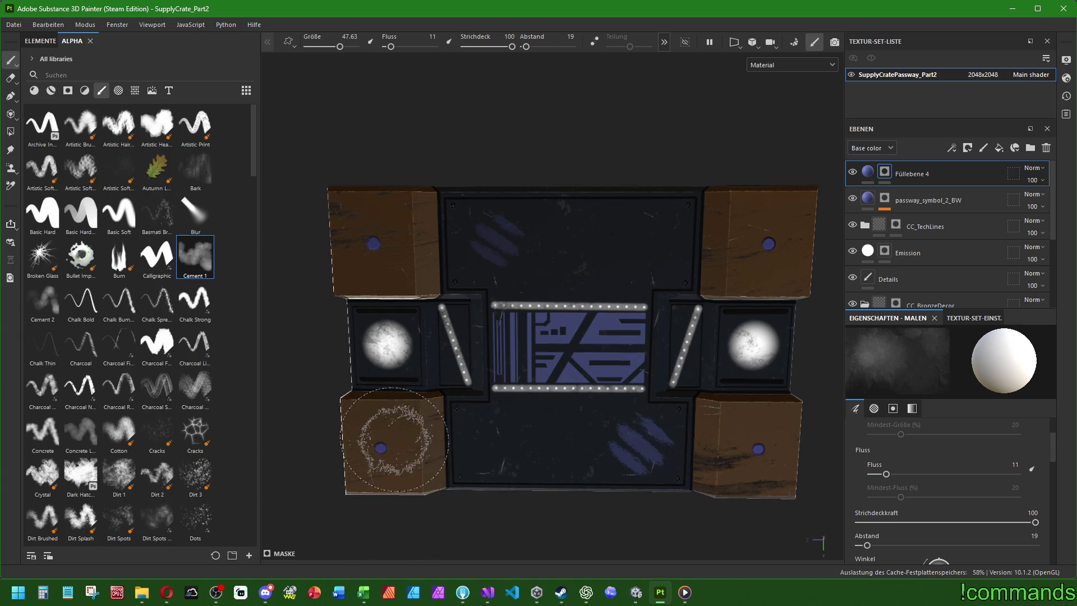
click(374, 243)
key(bracketleft)
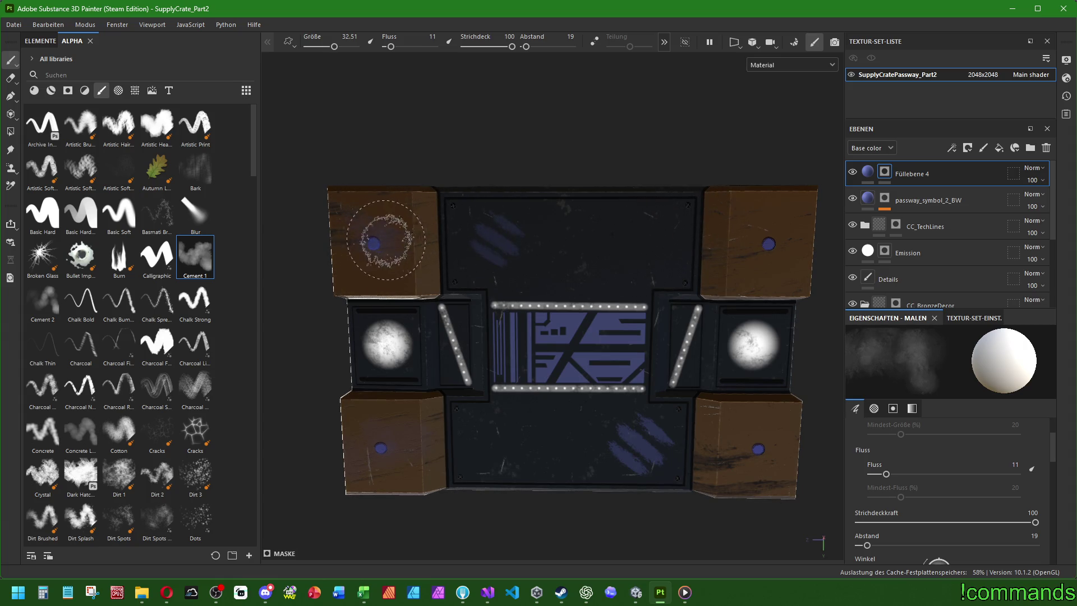
click(758, 448)
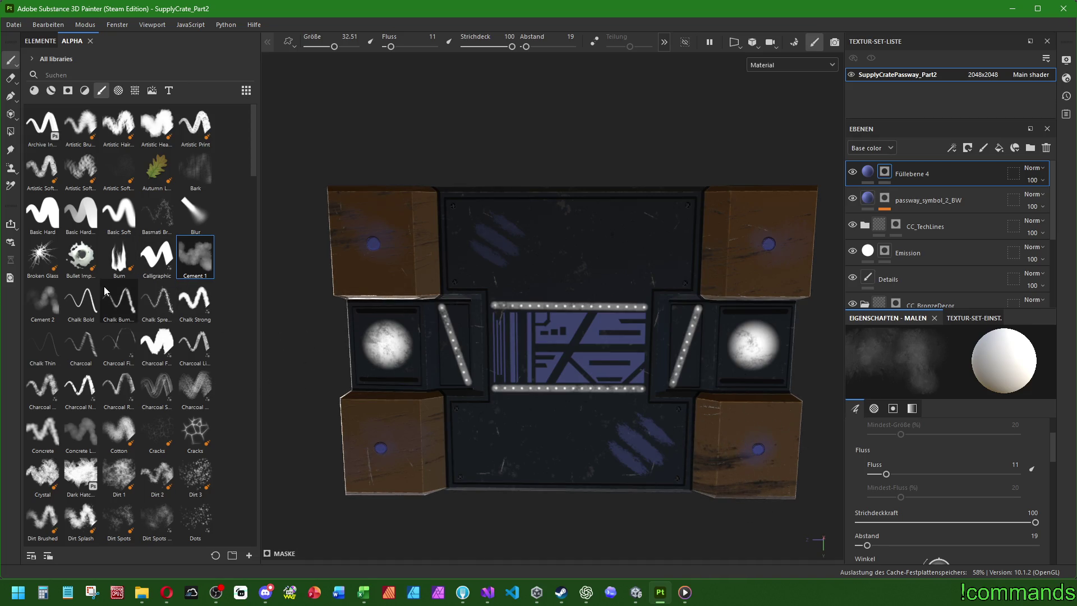
scroll(104, 286, down, 10)
click(118, 362)
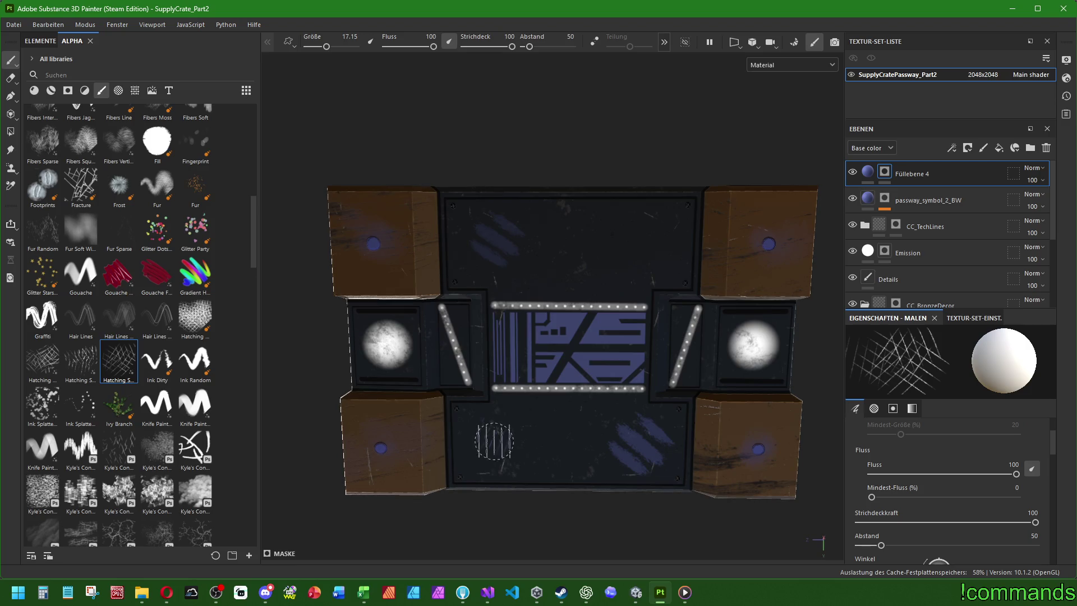
Paint blue hatched streak marks on the upper dark panel, then halve the brush size.
click(505, 240)
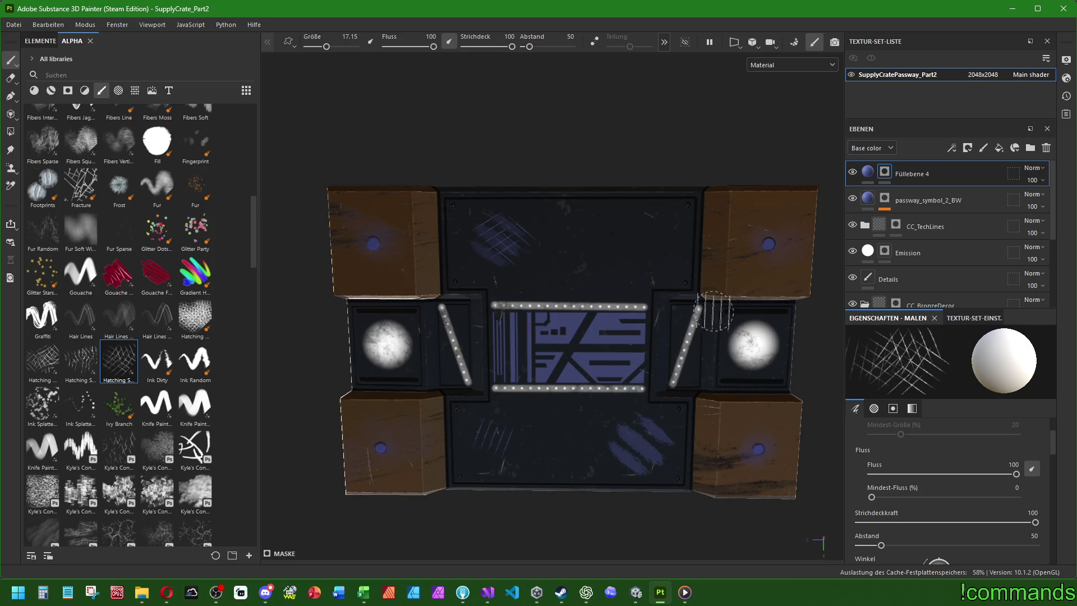
click(494, 239)
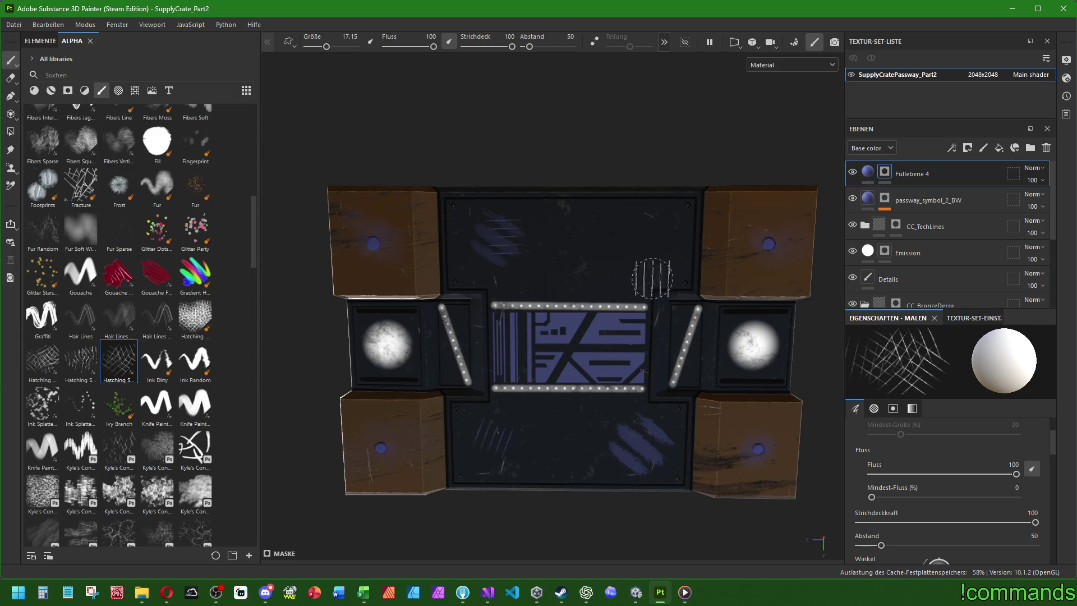
click(495, 238)
click(494, 240)
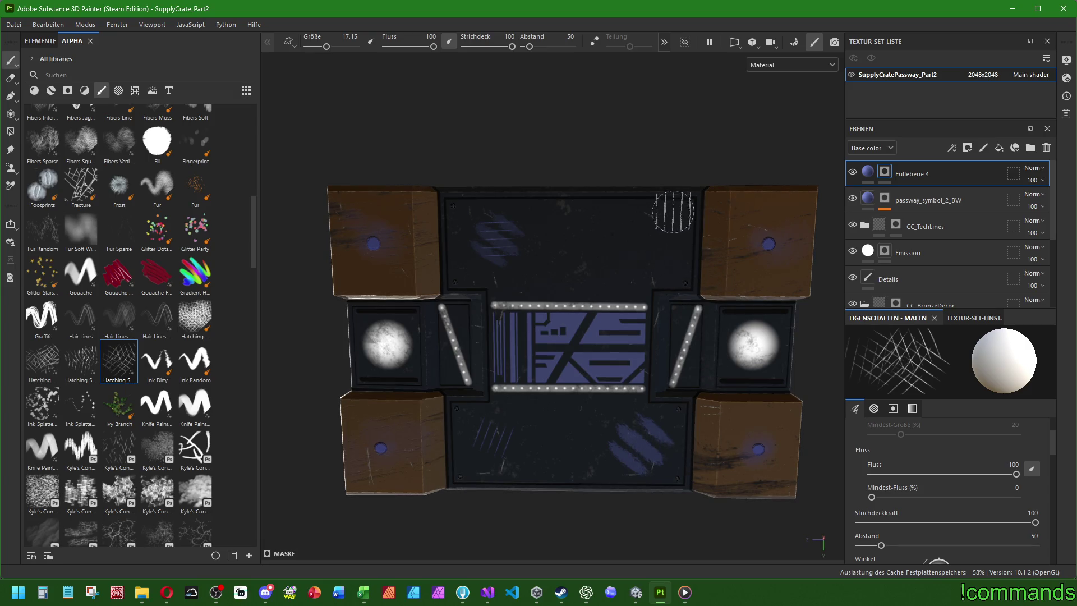
key(bracketleft)
key(bracketleft)
key(bracketleft)
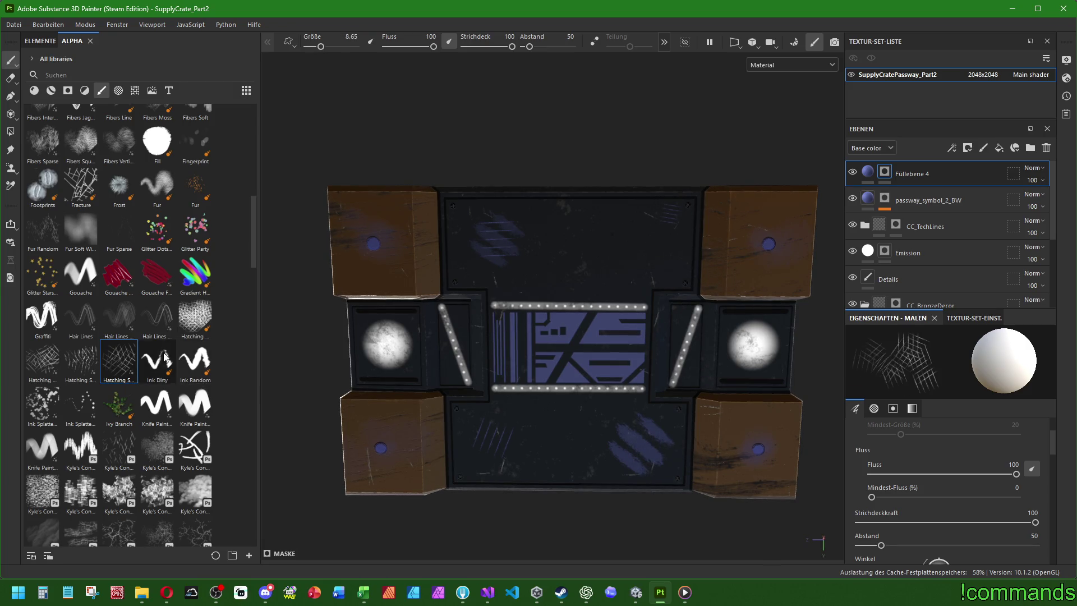
scroll(157, 220, down, 10)
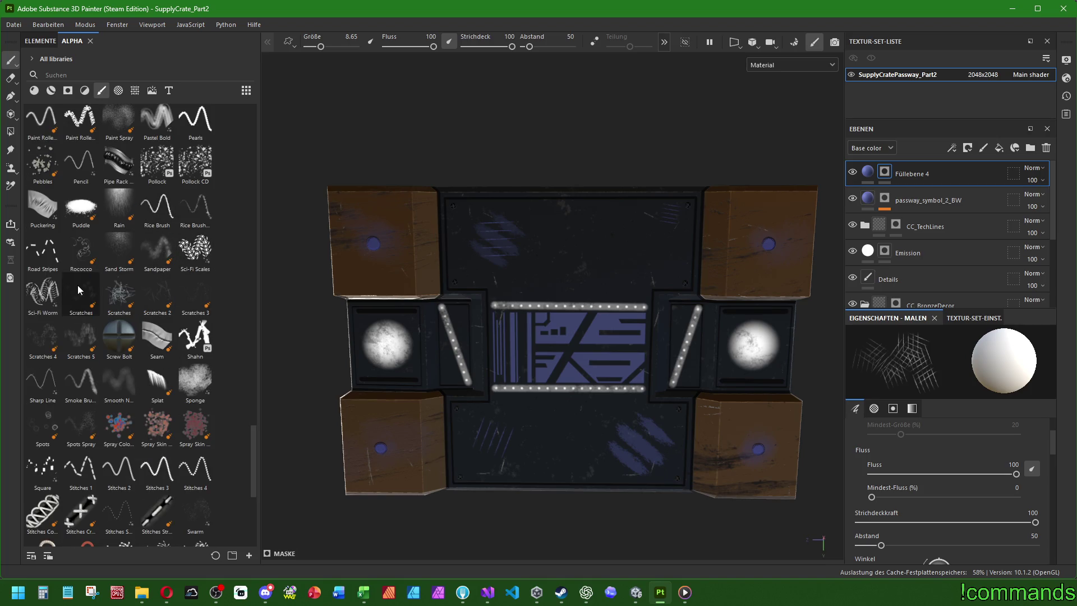
Switch to the Road Stripes alpha and paint a dashed blue line above the glyph panel.
click(48, 252)
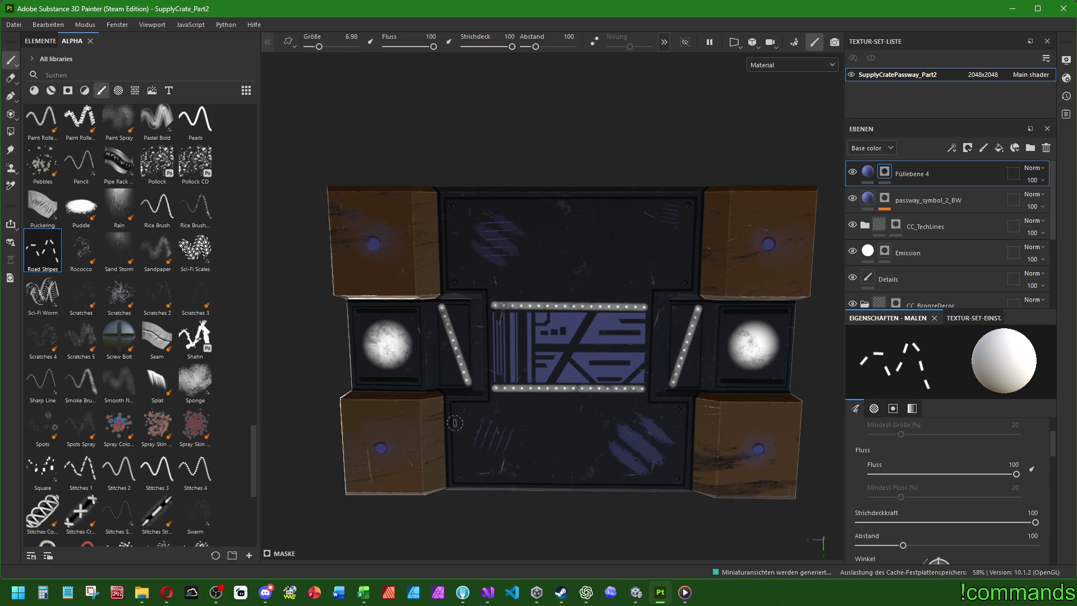
scroll(455, 423, up, 4)
scroll(506, 458, up, 2)
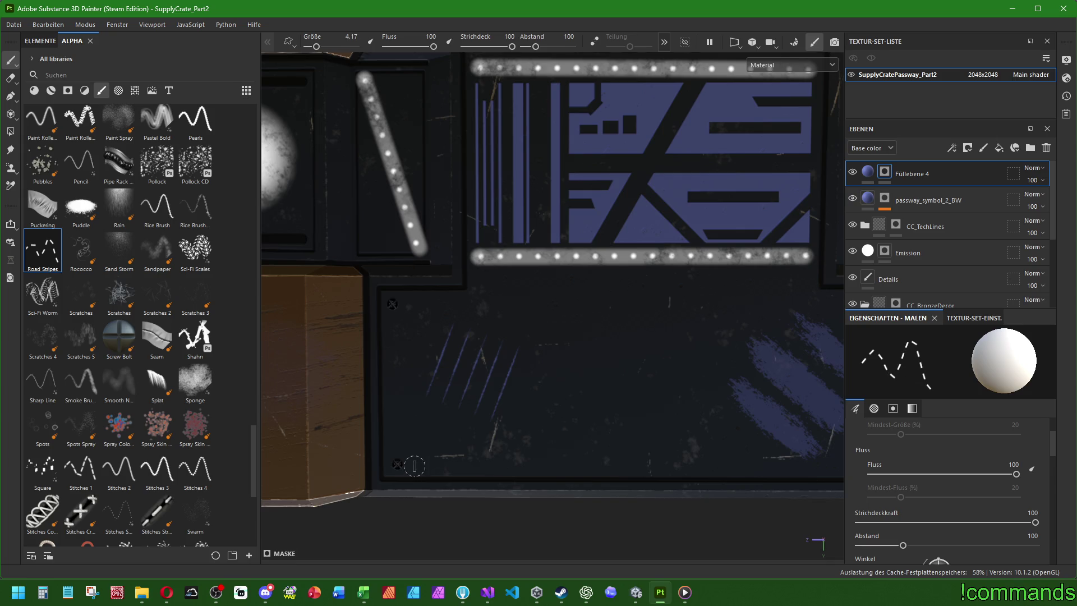
middle_drag(603, 423, 439, 424)
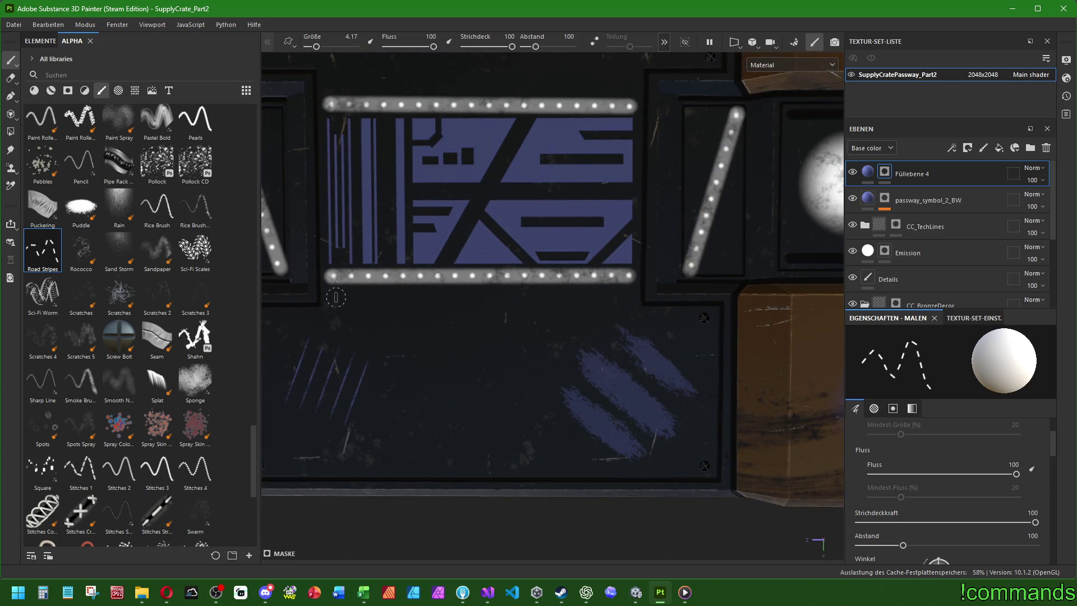
mouse_move(625, 311)
middle_down()
mouse_move(551, 233)
mouse_move(391, 169)
middle_up()
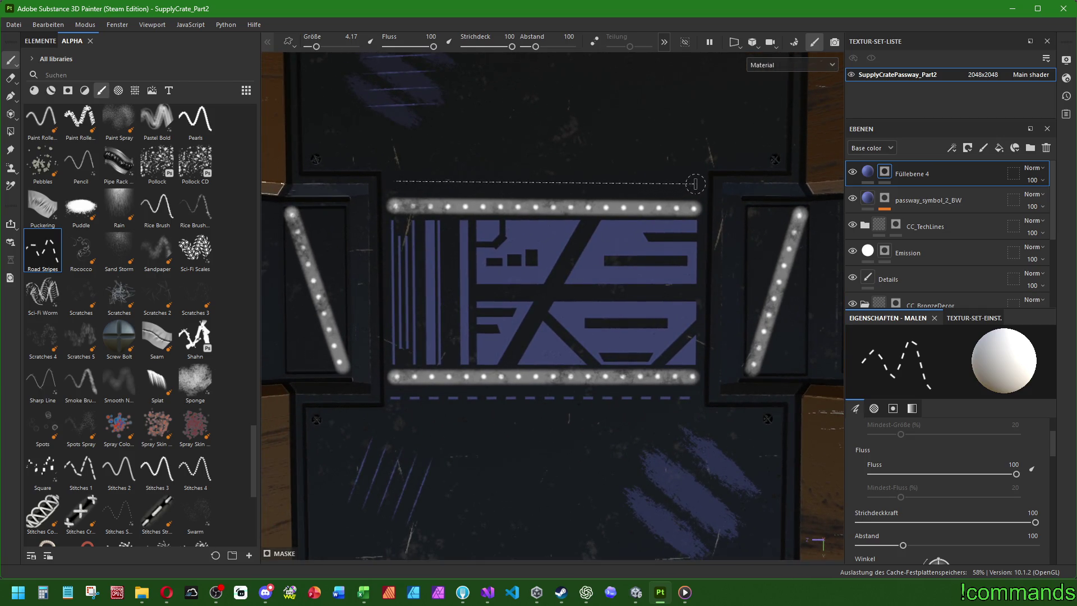
scroll(738, 365, down, 5)
mouse_move(563, 314)
alt+mouse_down()
mouse_move(606, 314)
mouse_move(538, 297)
mouse_move(561, 312)
alt+mouse_up()
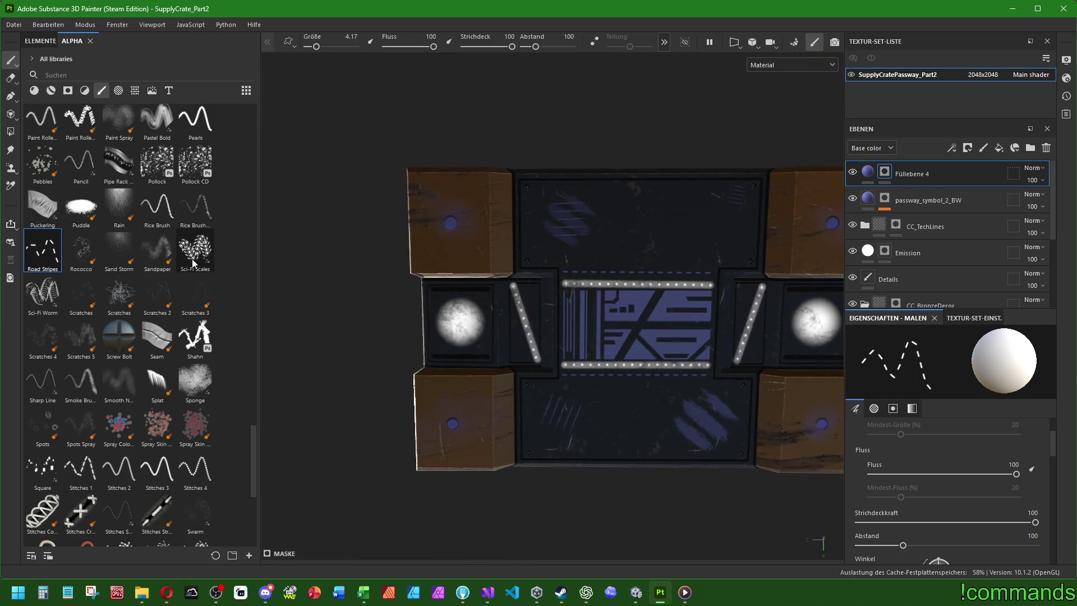
Try the Pencil and Paint Roller alphas, settling on Sandpaper.
click(81, 163)
click(48, 131)
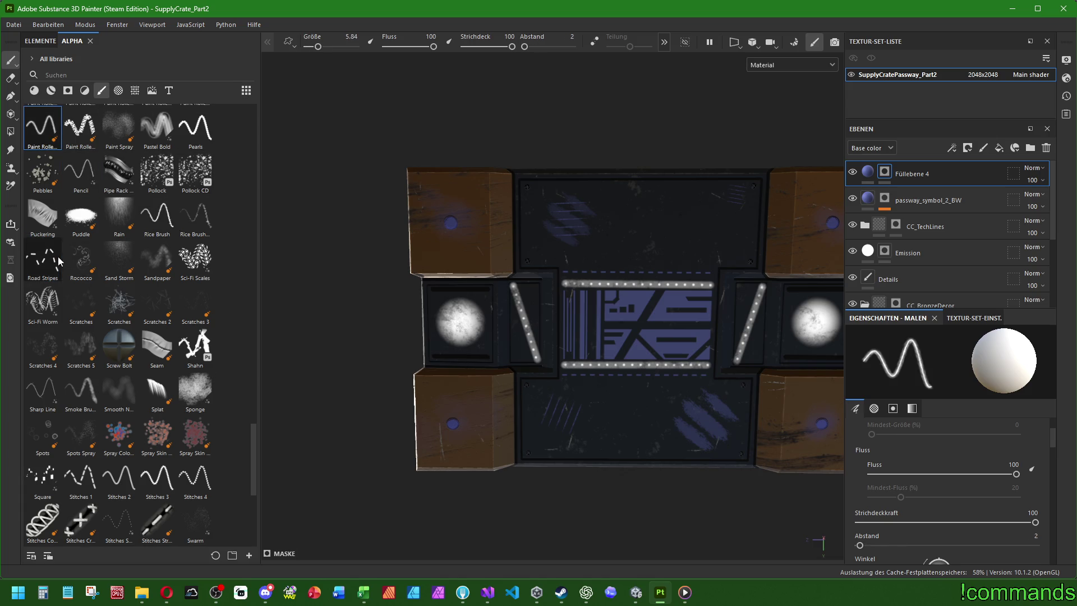
click(162, 260)
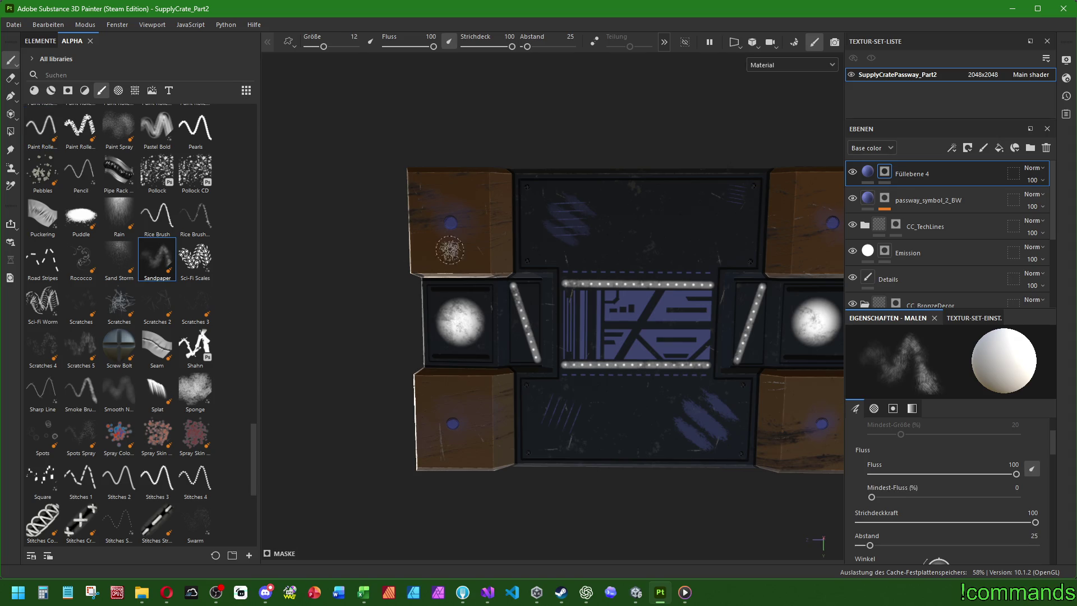
Shrink the Sandpaper brush to 5.12 and paint straight blue lines along the wooden blocks' edges.
scroll(449, 250, up, 5)
mouse_move(461, 257)
ctrl+right_down()
mouse_move(402, 257)
mouse_move(361, 281)
ctrl+right_up()
shift+click(536, 283)
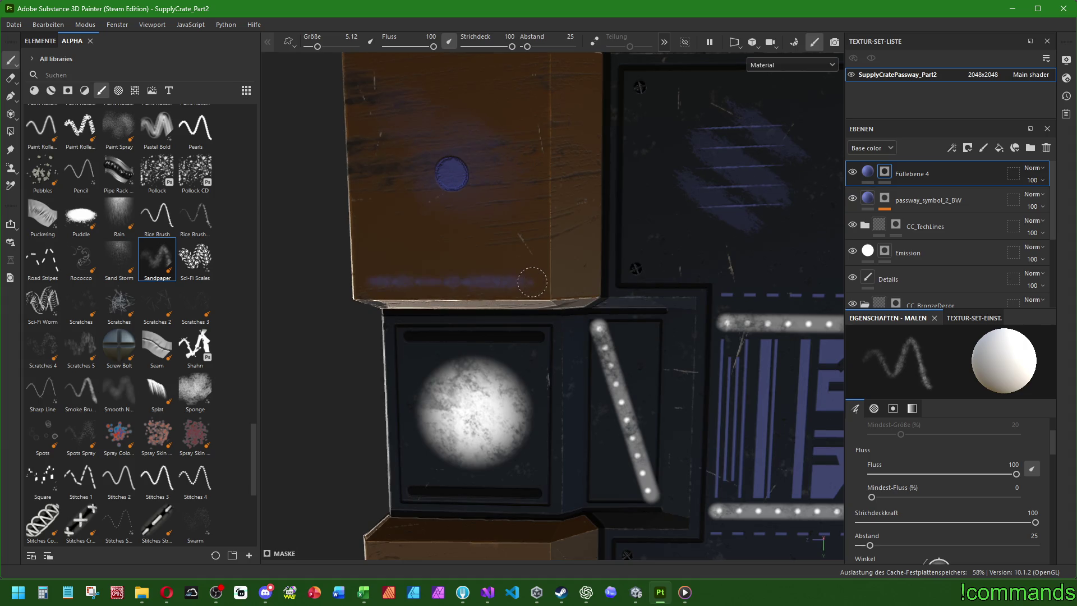
alt+middle_drag(536, 282, 565, 244)
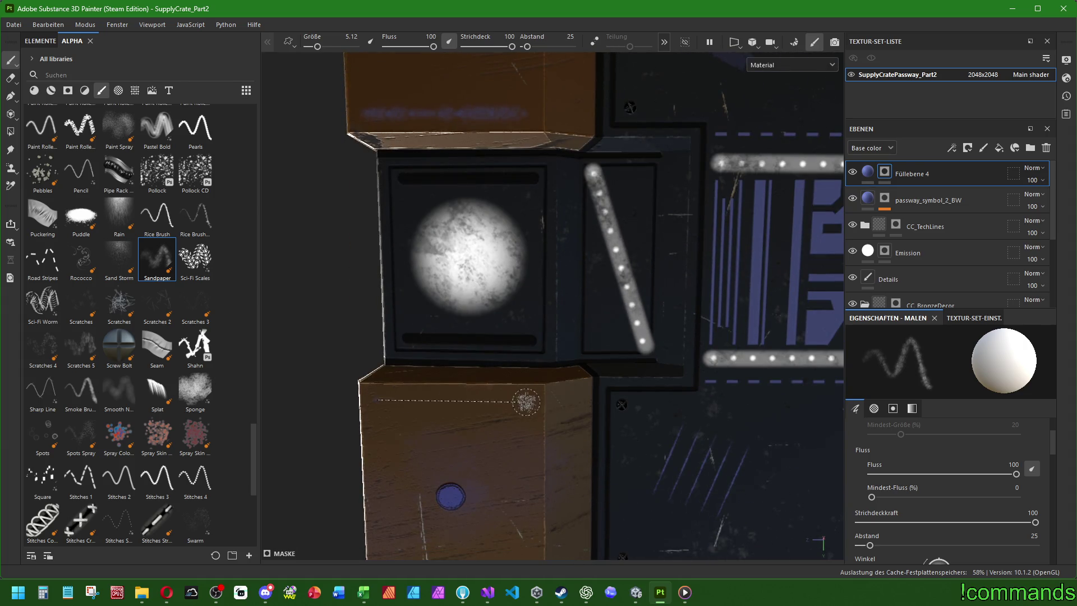
mouse_move(527, 400)
alt+mouse_down()
mouse_move(392, 359)
mouse_move(522, 403)
alt+mouse_up()
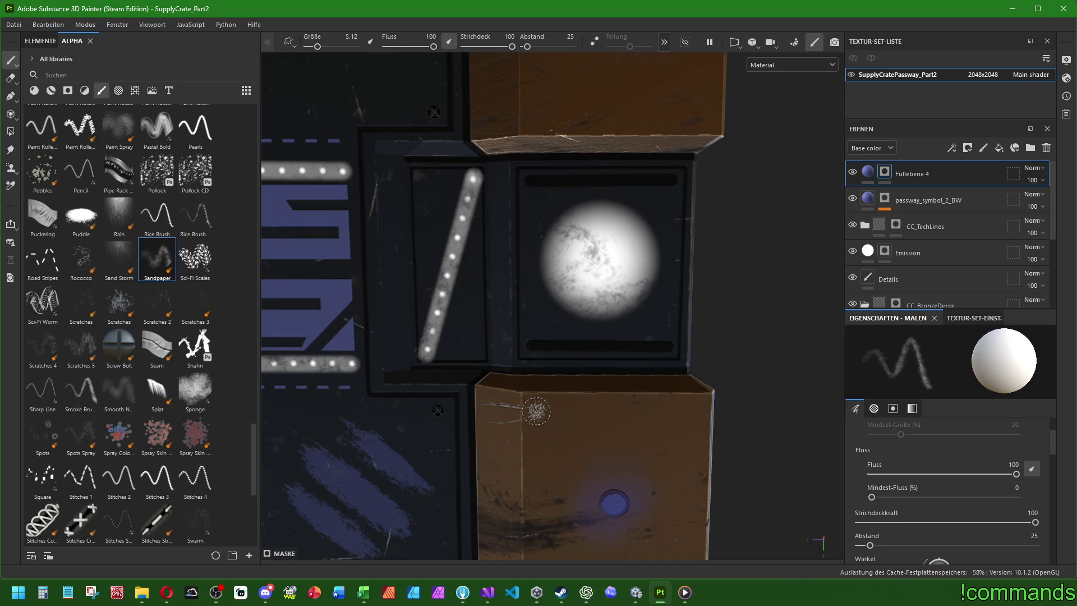
alt+drag(668, 307, 580, 304)
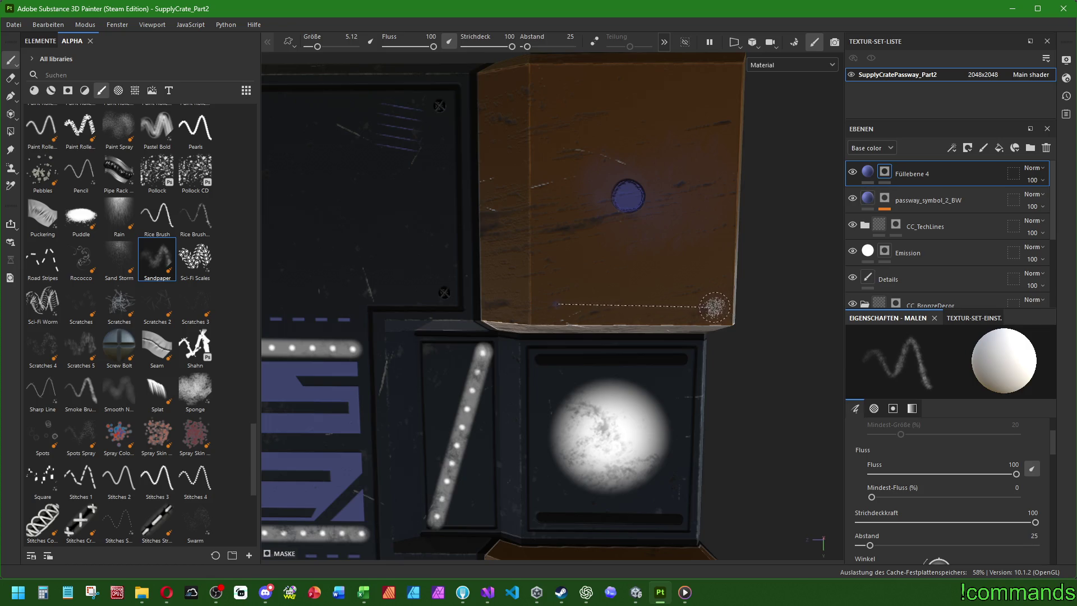
scroll(569, 354, down, 10)
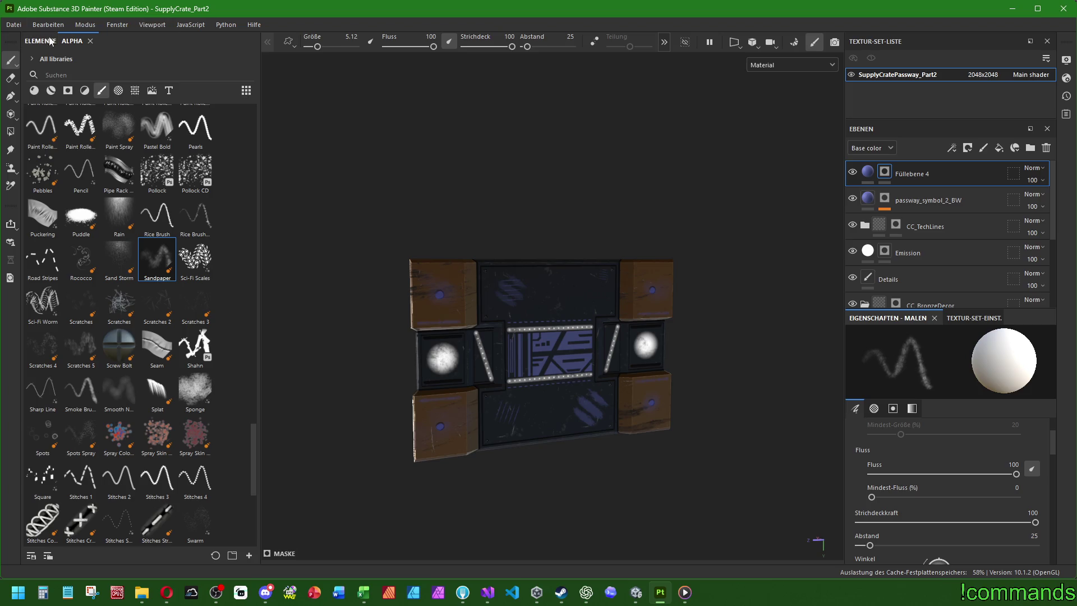
click(13, 24)
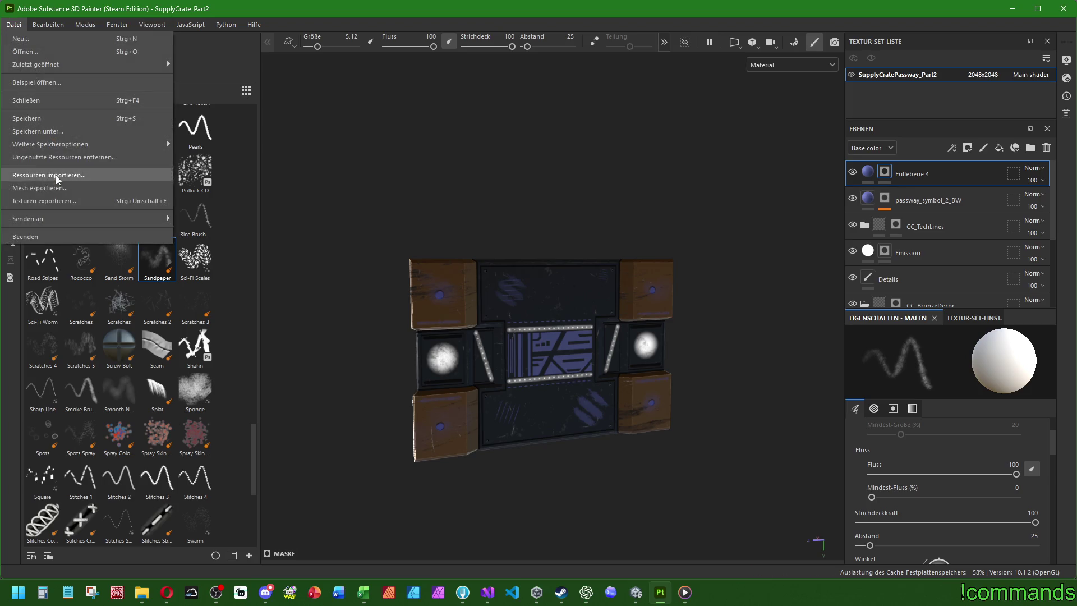
Export the four crate textures with the Unity HD Render Pipeline preset to RunLootProps/Passway.
click(49, 200)
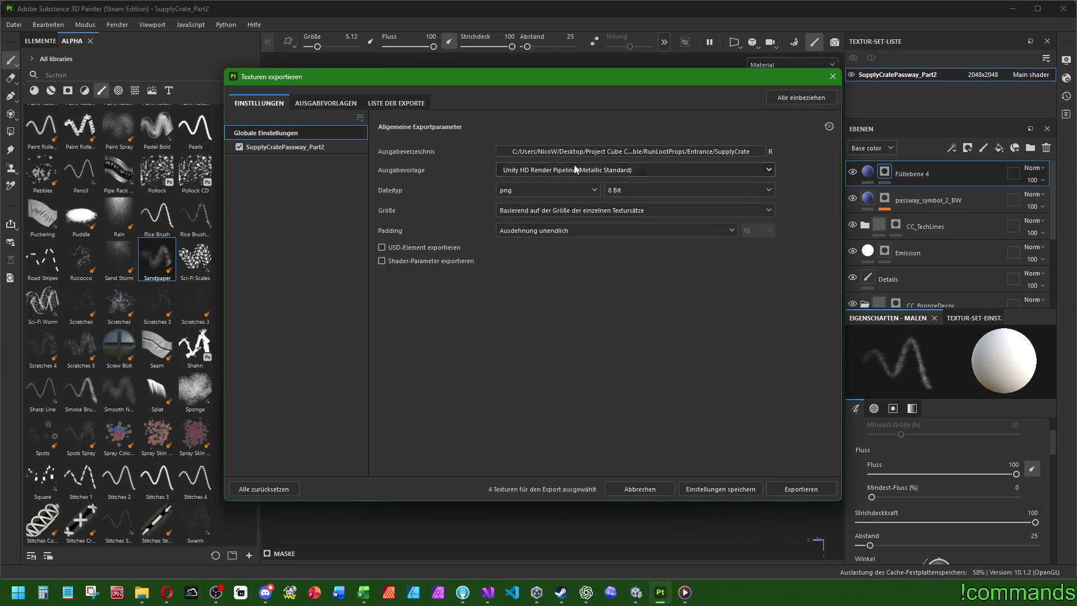
click(636, 152)
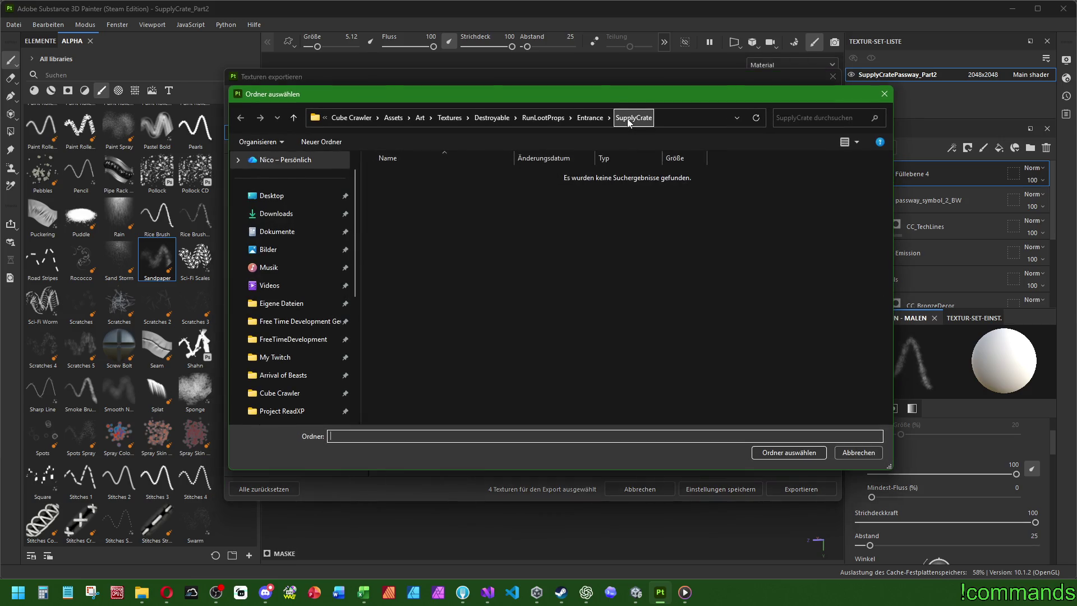
click(548, 115)
click(385, 254)
double_click(384, 255)
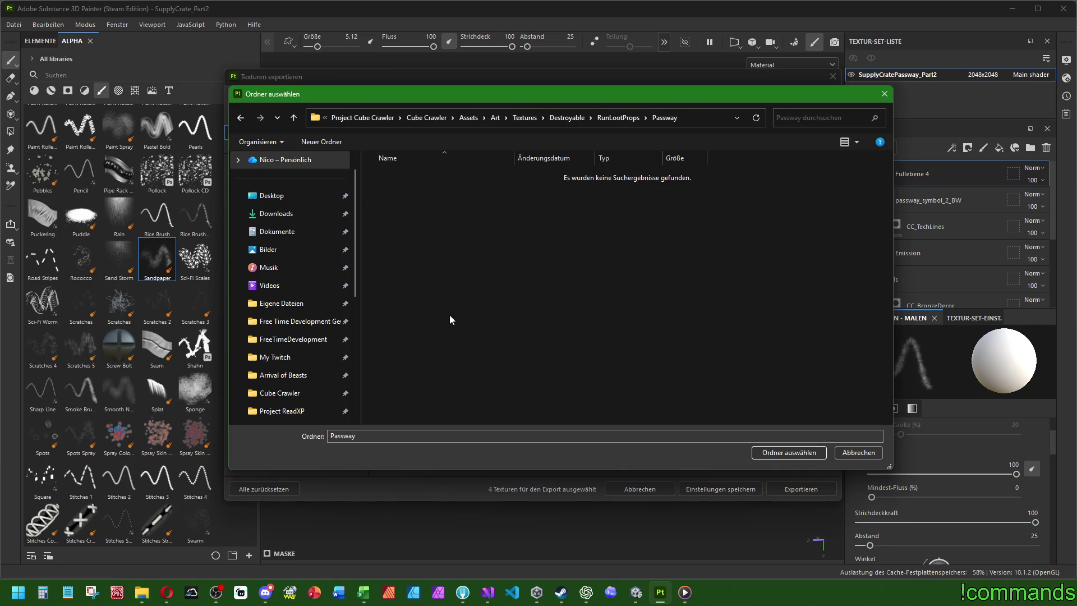
click(788, 453)
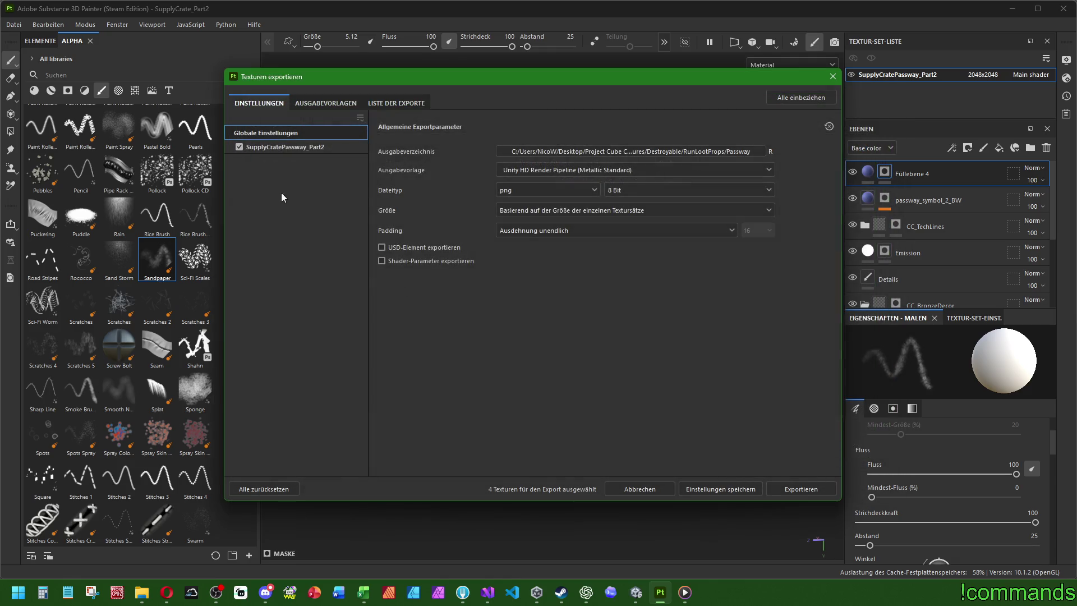
click(333, 106)
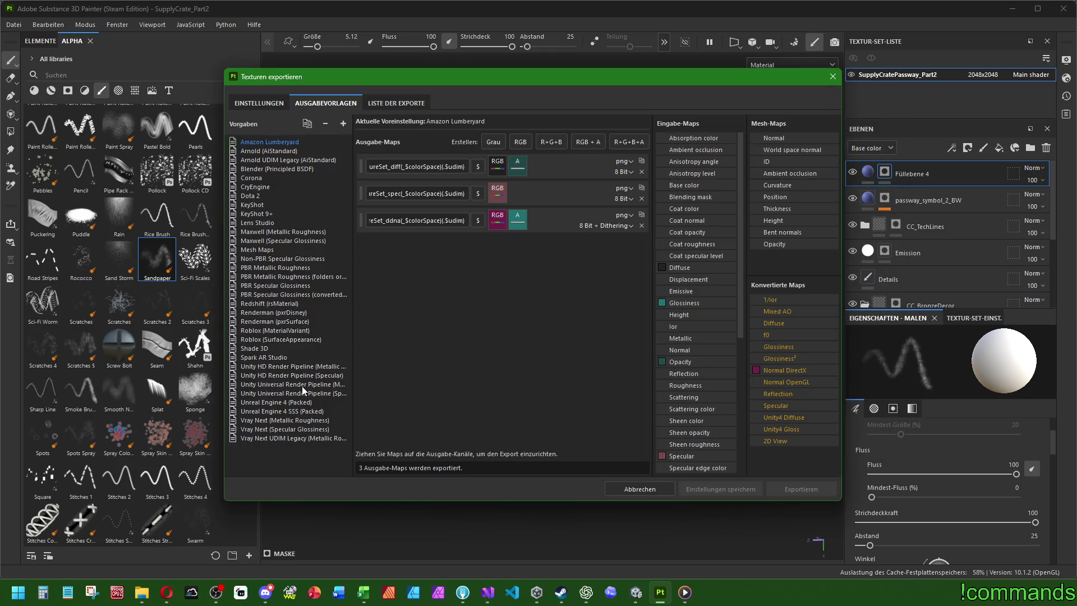
click(263, 104)
click(801, 489)
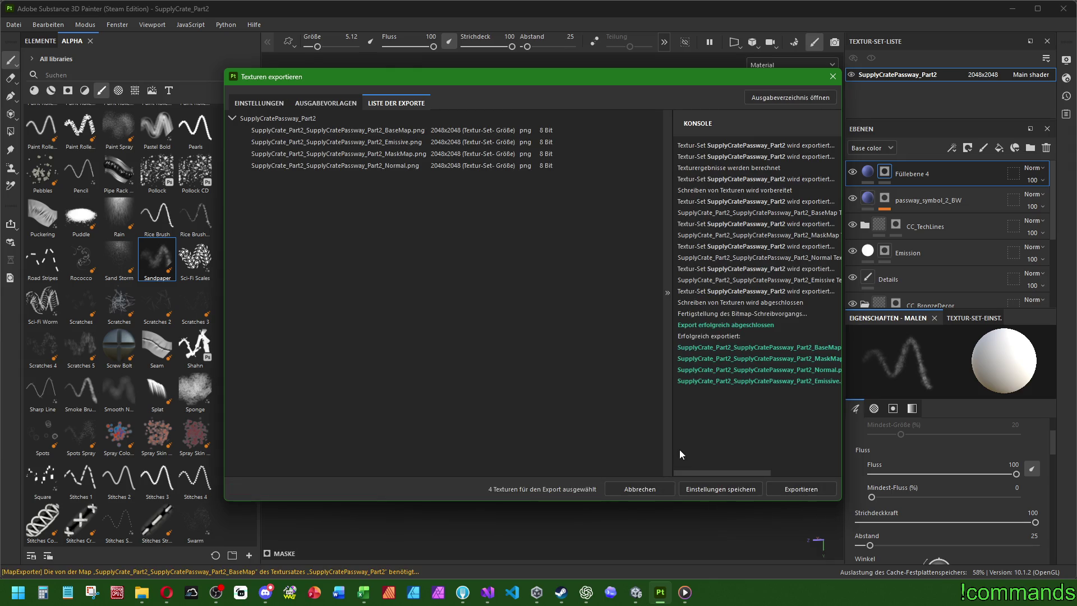
Close the export window and the project, saving the changes.
click(828, 76)
click(14, 25)
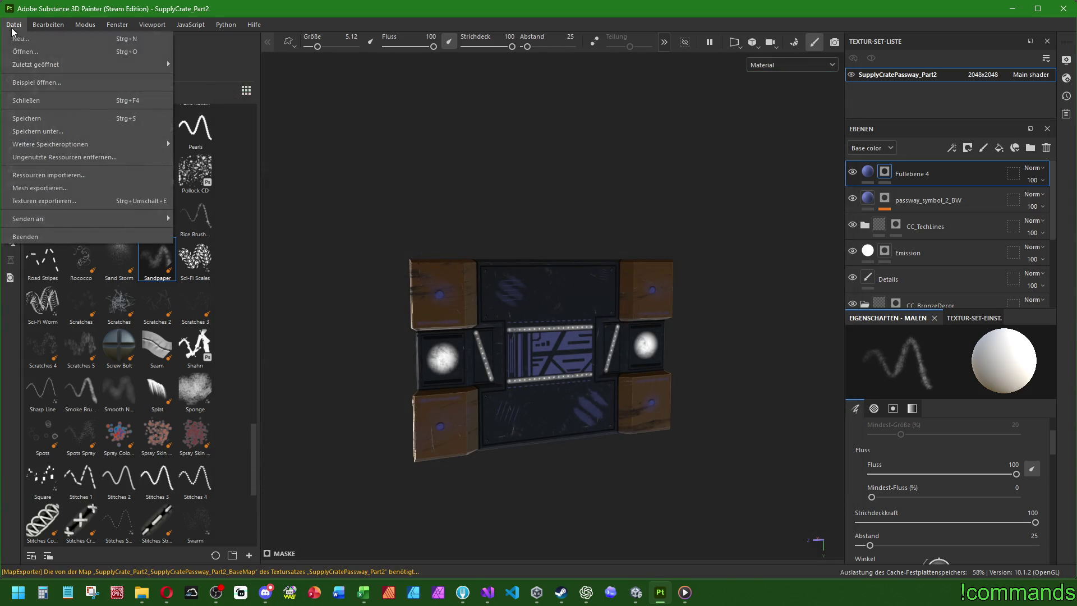
click(34, 100)
click(429, 309)
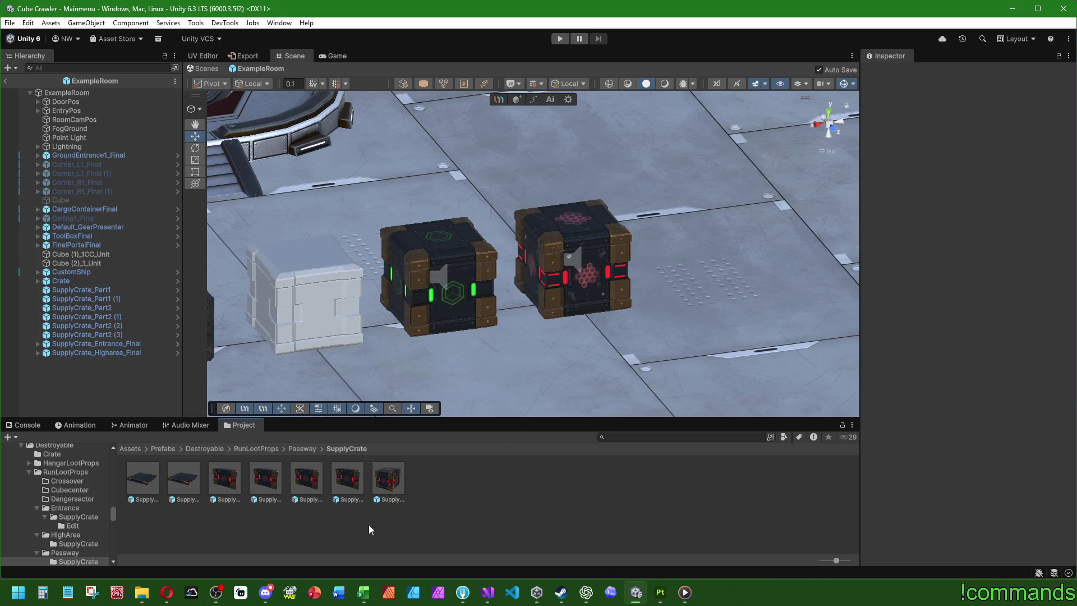
Drop SupplyCrate_Passway_Final into the scene, reset its position, and adjust X to line it up.
click(385, 487)
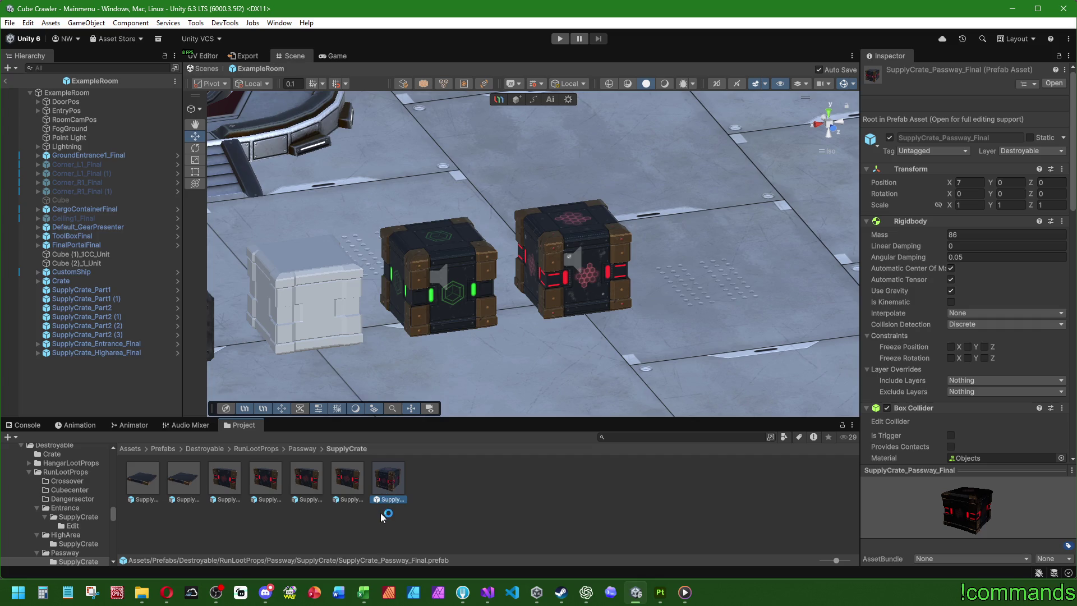
drag(128, 396, 126, 389)
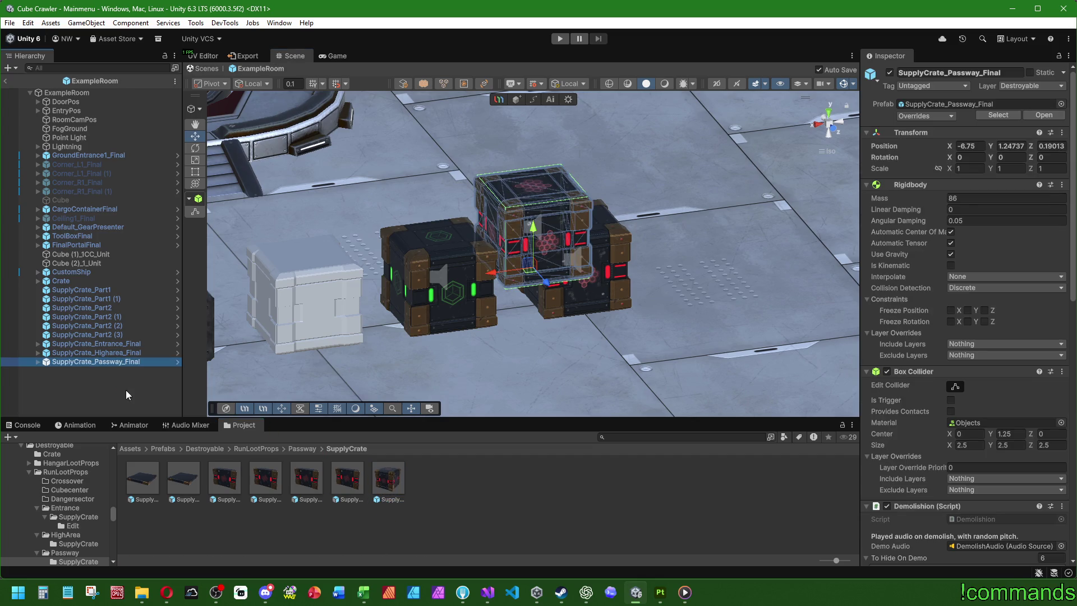
right_click(918, 135)
click(934, 141)
click(961, 158)
text(8)
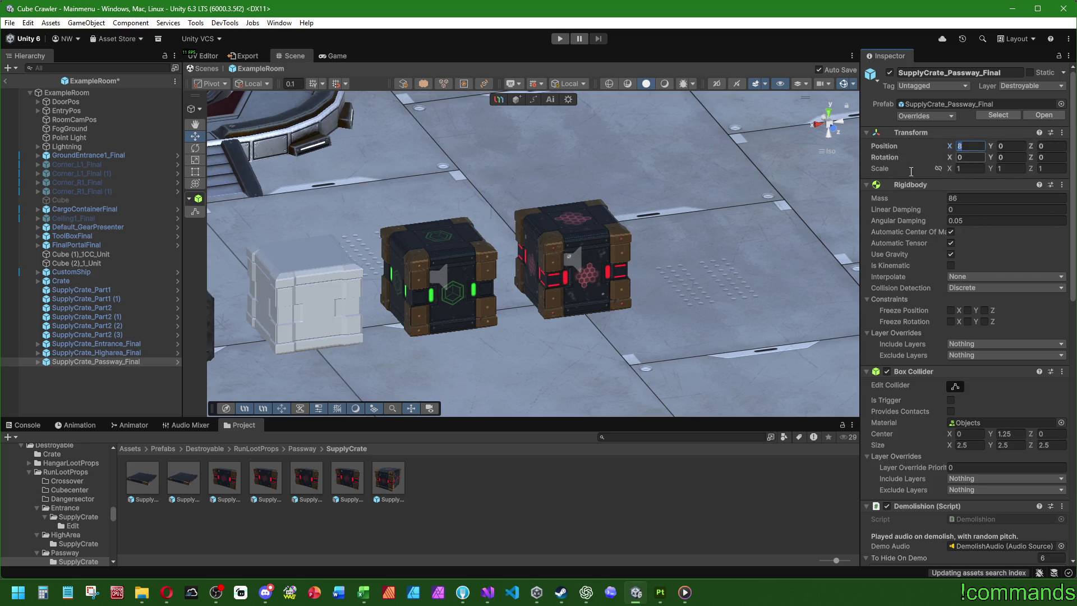
text(8-8)
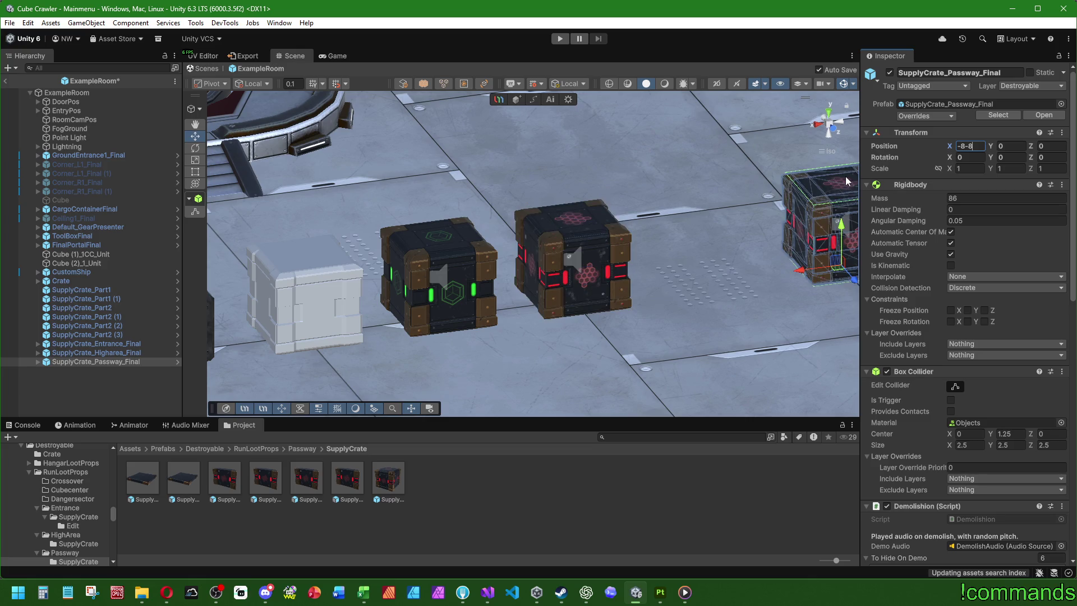
key(BackSpace)
key(BackSpace)
text(-4)
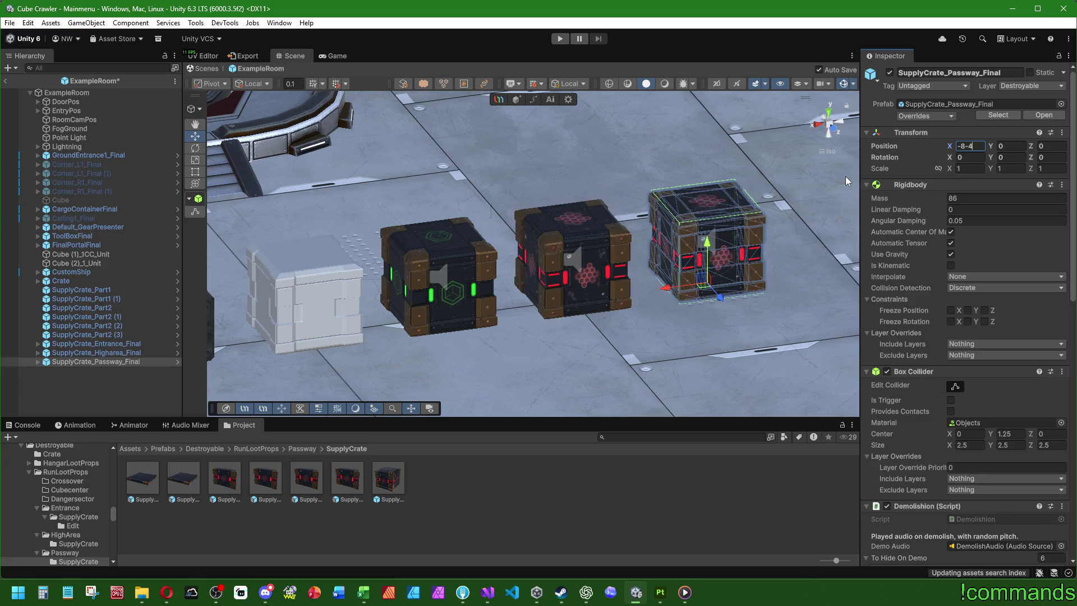
click(443, 516)
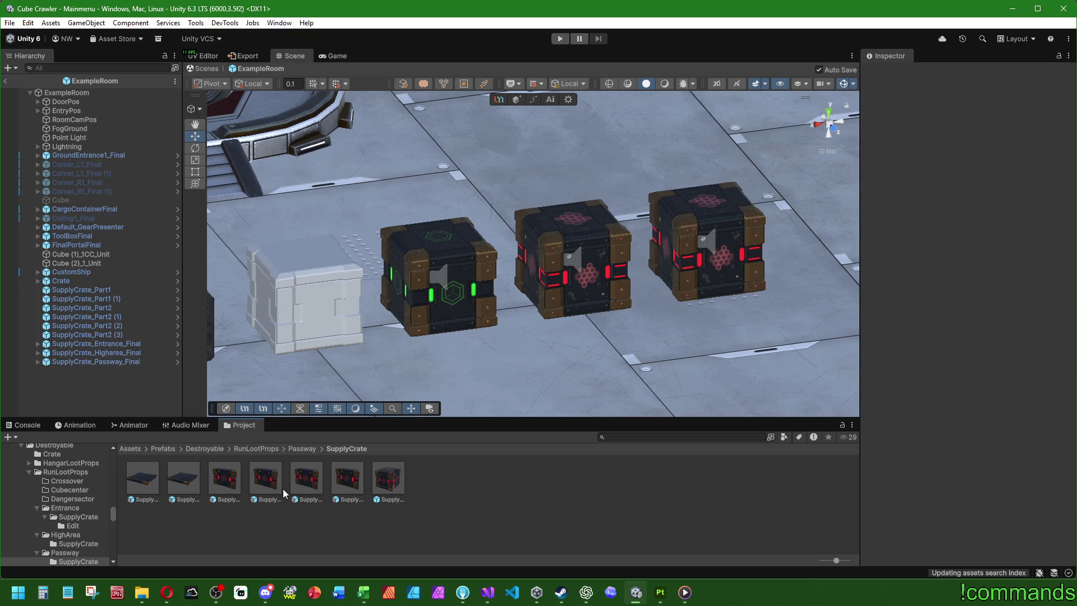
click(139, 449)
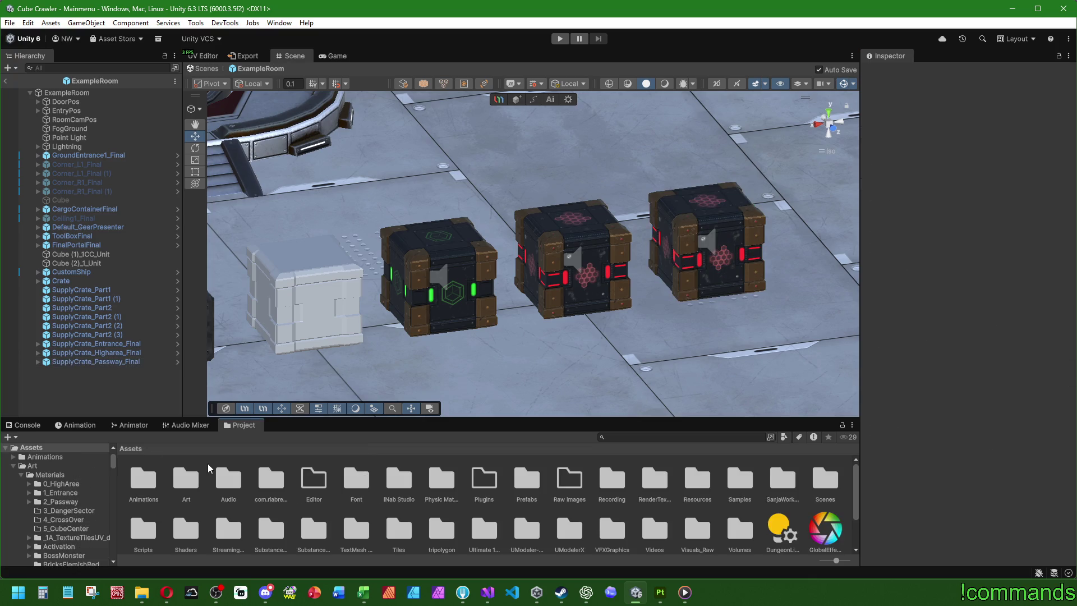
Browse to the Destroyable textures and inspect the HighArea supply crate's two normal maps.
double_click(191, 481)
double_click(184, 486)
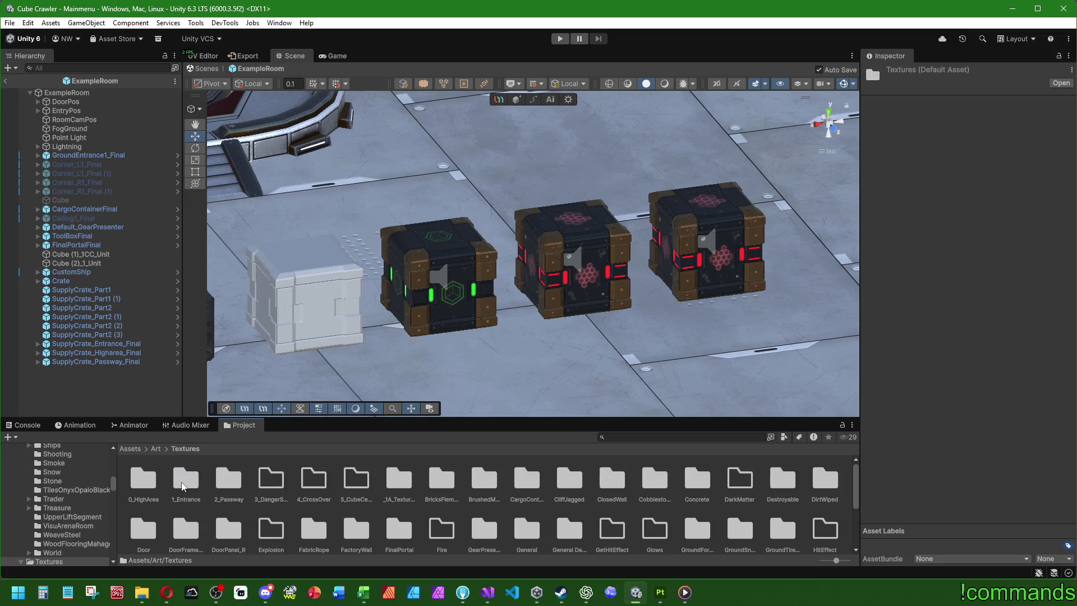
double_click(770, 484)
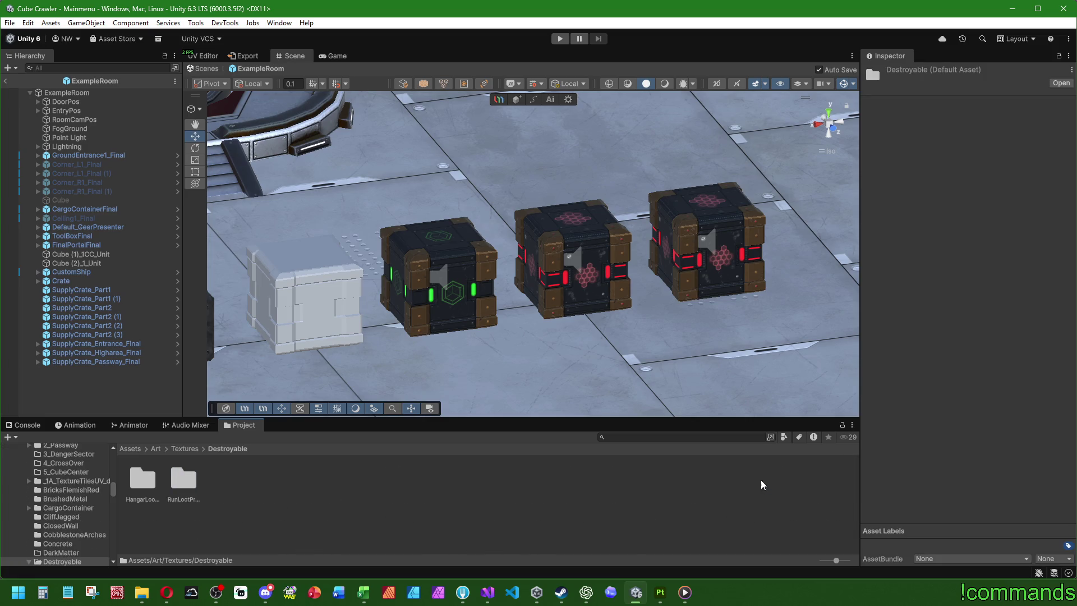
click(205, 481)
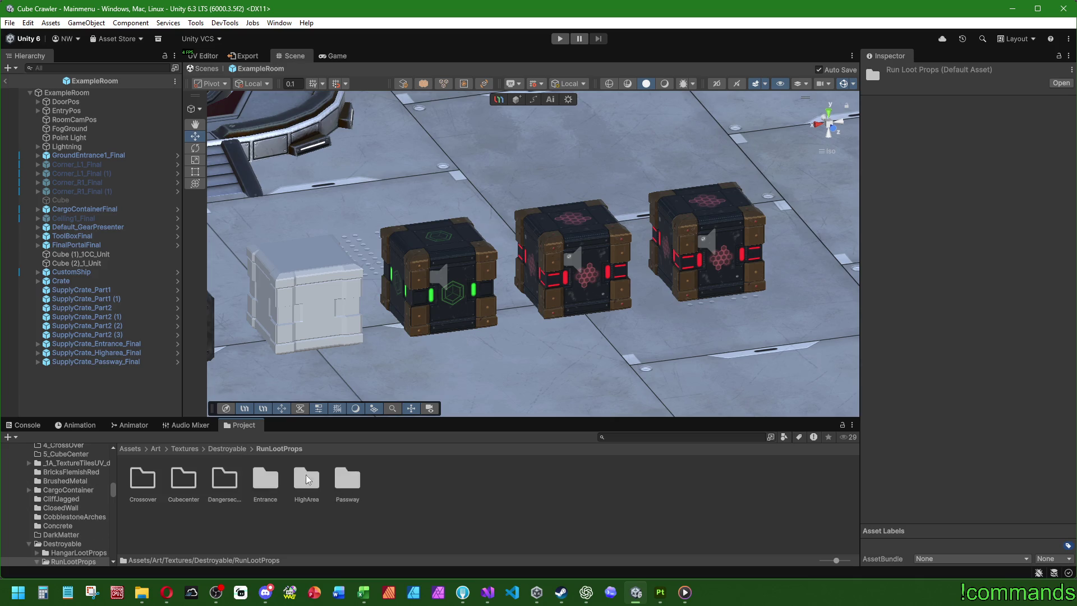
double_click(307, 480)
double_click(143, 479)
click(224, 480)
ctrl+click(390, 482)
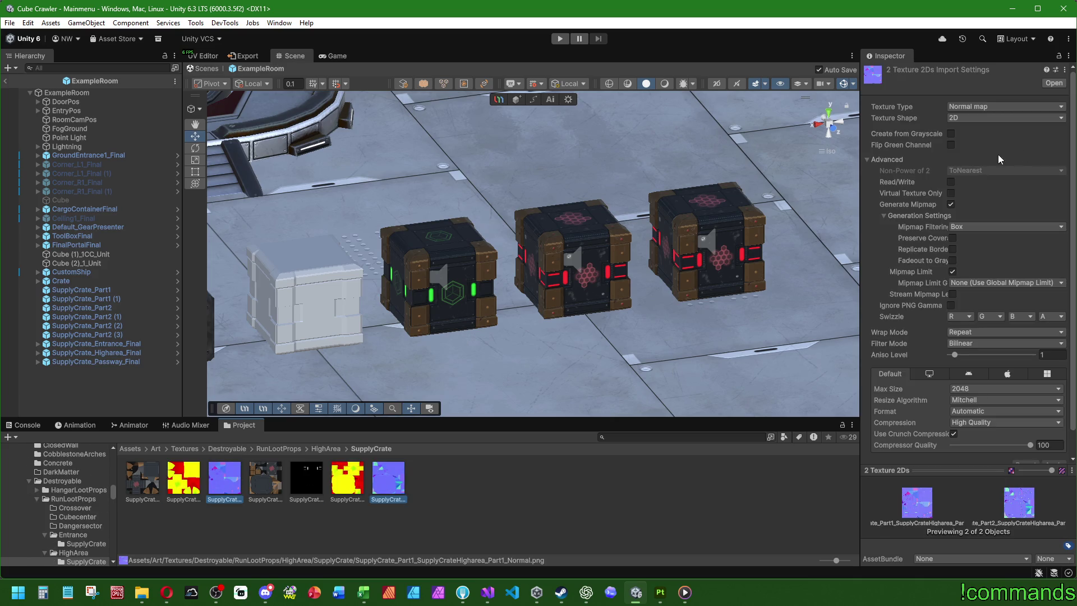
Give all seven Passway textures High Quality crunch compression and apply.
click(282, 449)
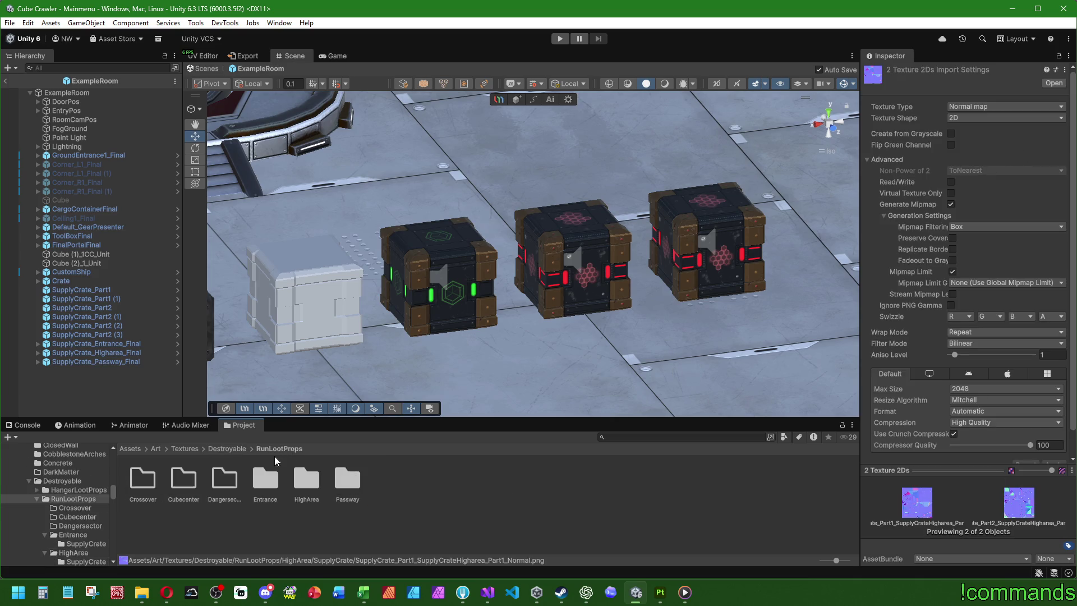
double_click(344, 482)
click(143, 479)
shift+click(389, 479)
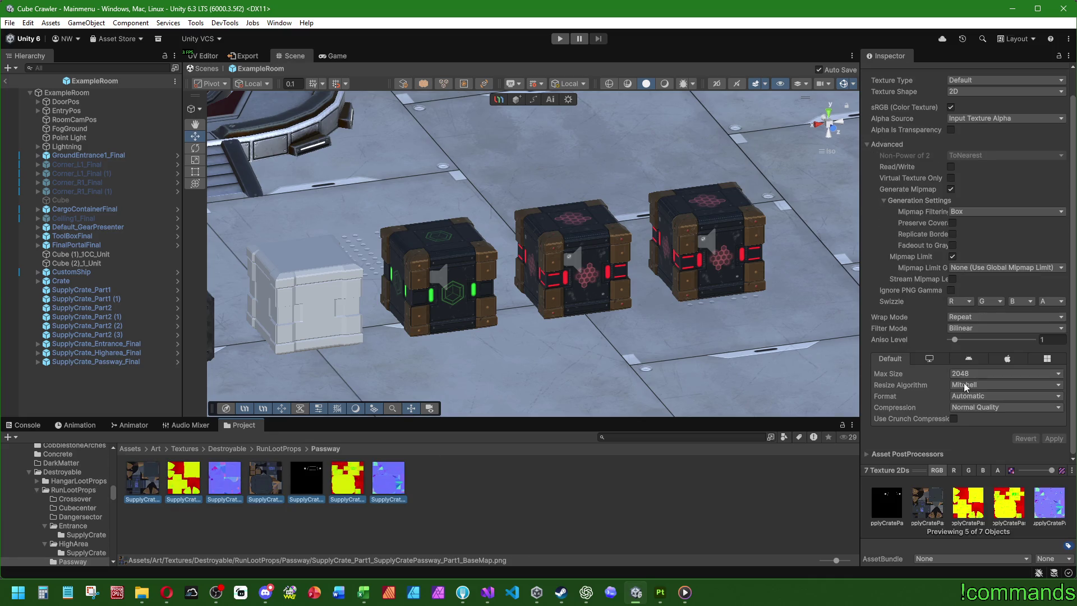
click(954, 419)
click(1005, 407)
click(988, 452)
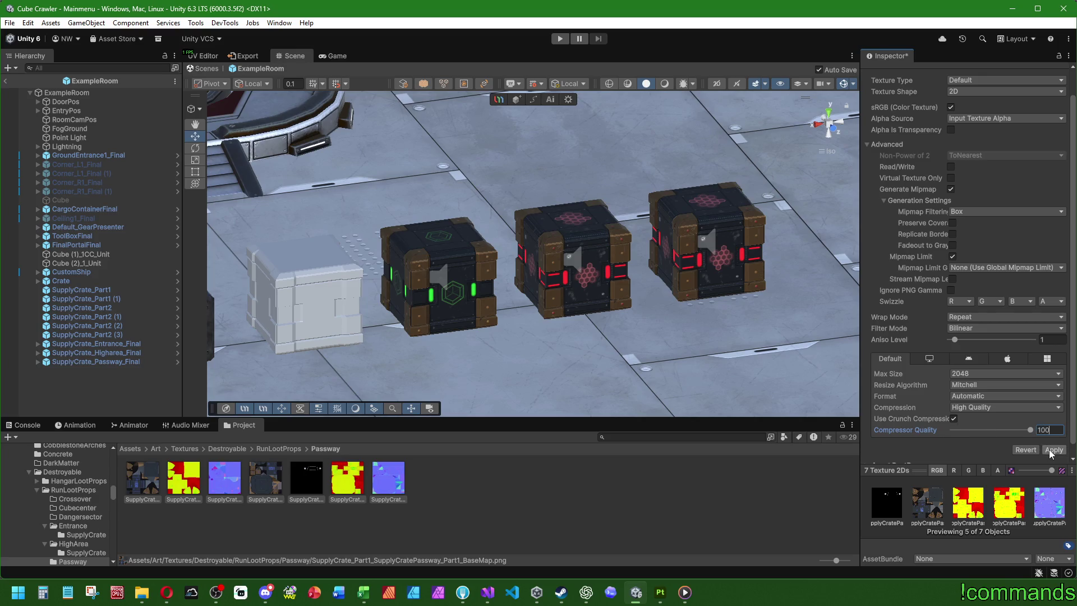
click(1053, 450)
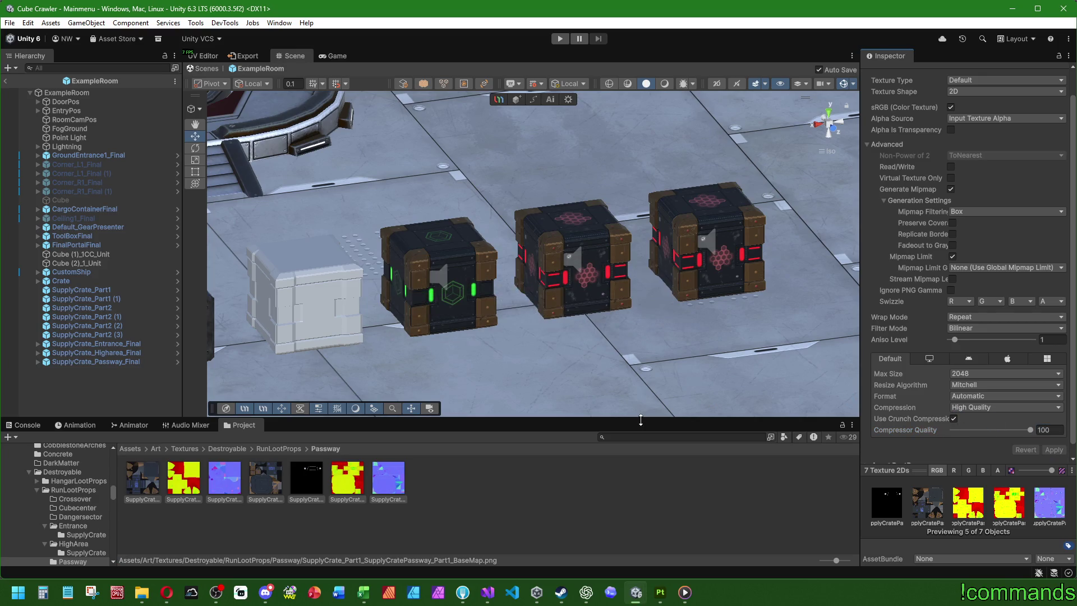
Set the two Passway normal-map textures to the Normal map type and apply.
click(233, 481)
ctrl+click(384, 483)
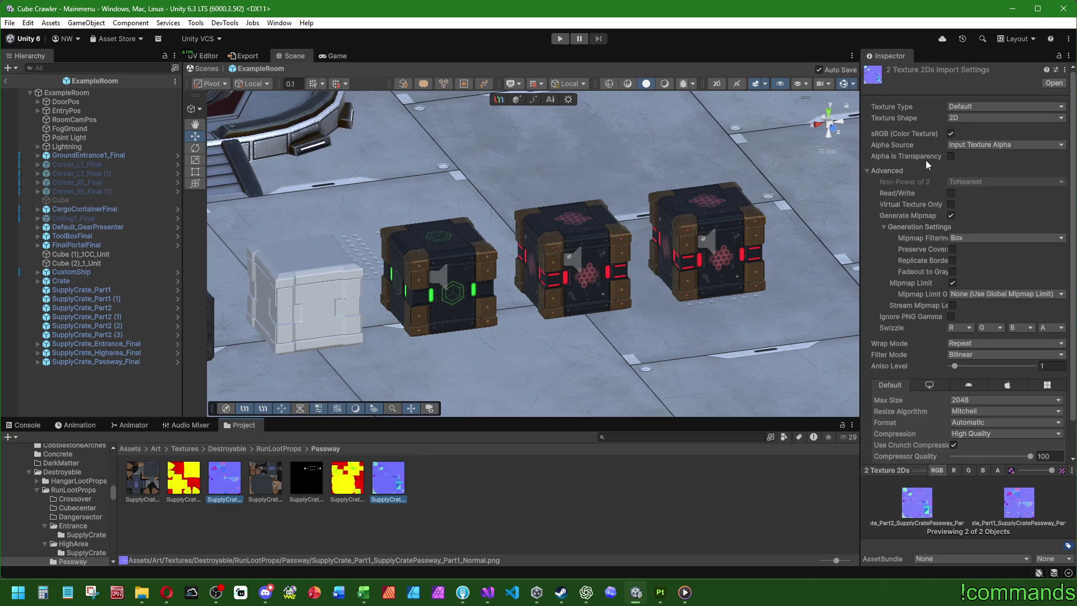
click(987, 106)
click(974, 132)
scroll(987, 253, down, 2)
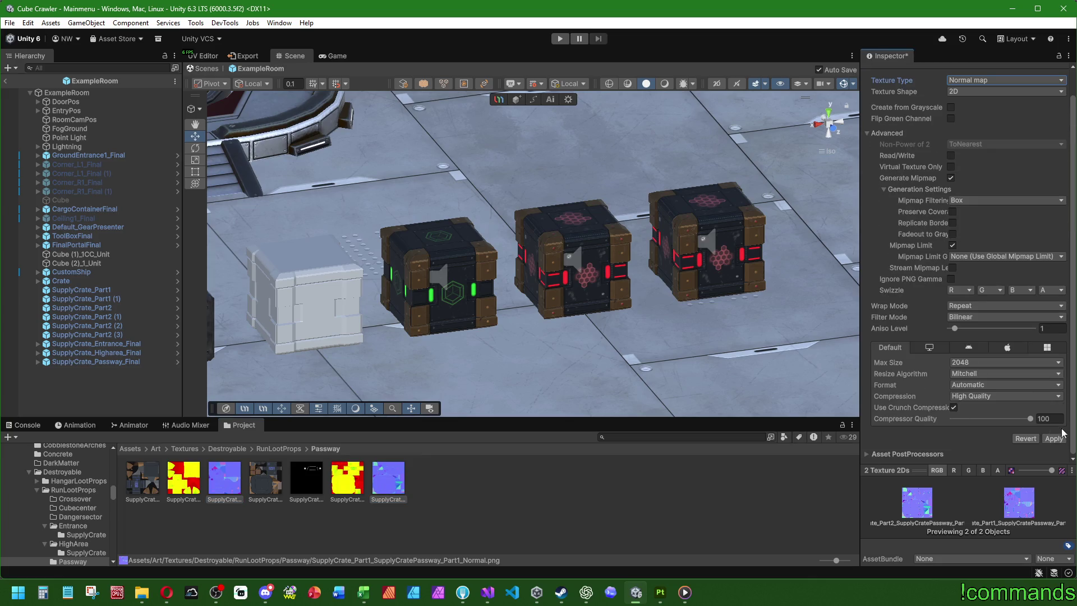
click(1055, 441)
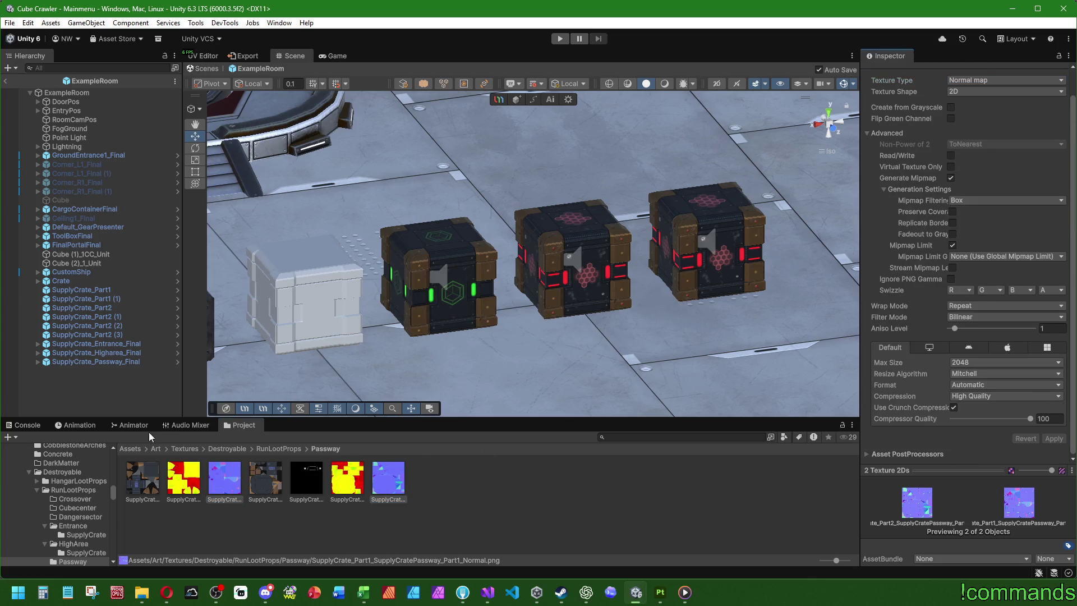
click(155, 449)
click(143, 481)
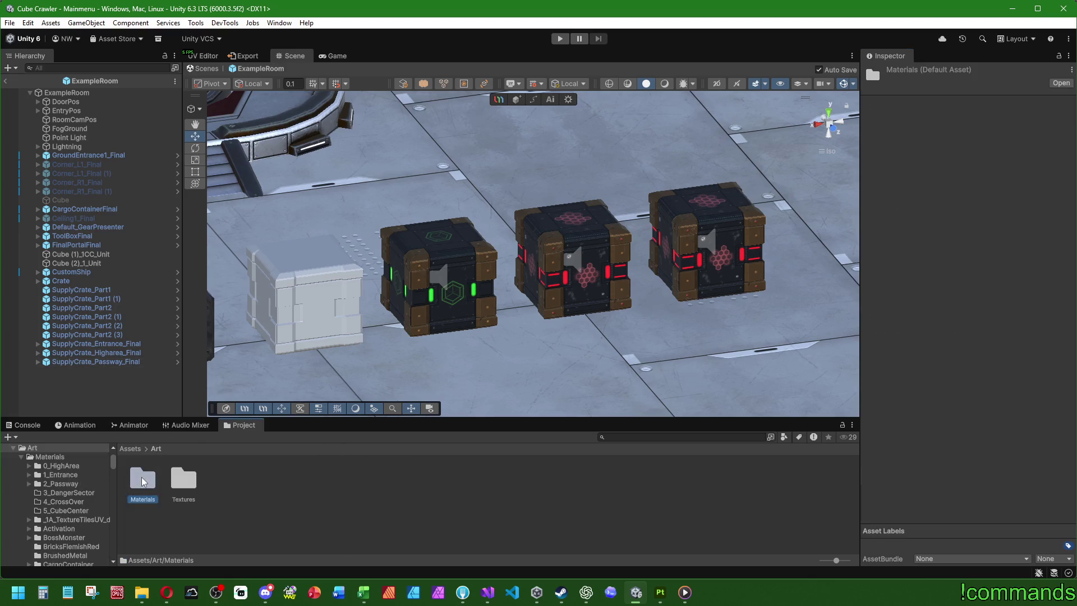
Navigate to Materials/Destroyable/RunLootProps/Passway/SupplyCrate and select the SupplyCratePasswayPart1 material.
double_click(143, 482)
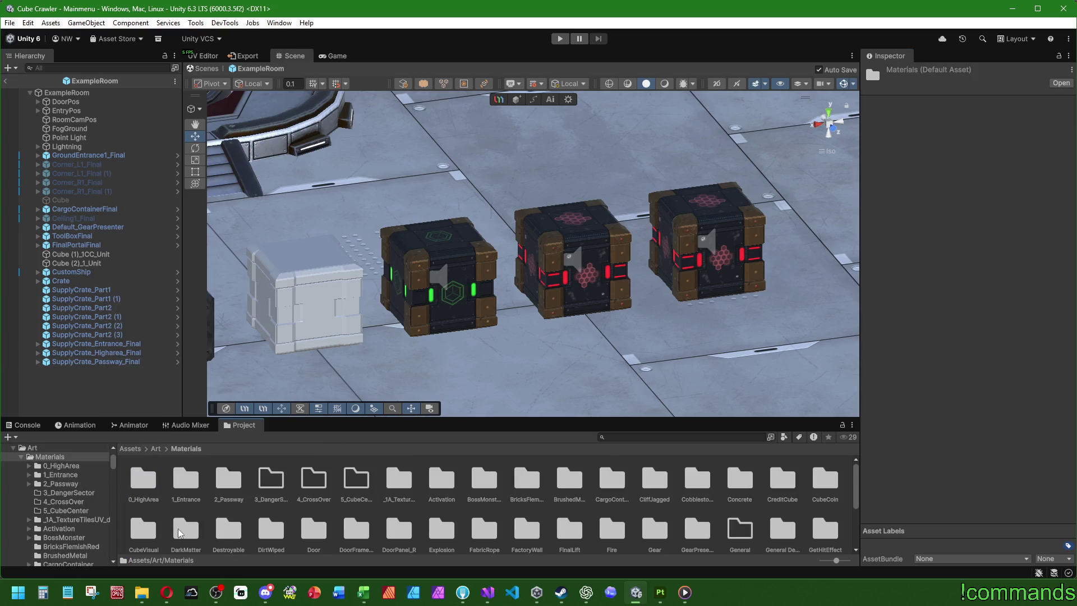
double_click(228, 530)
double_click(184, 482)
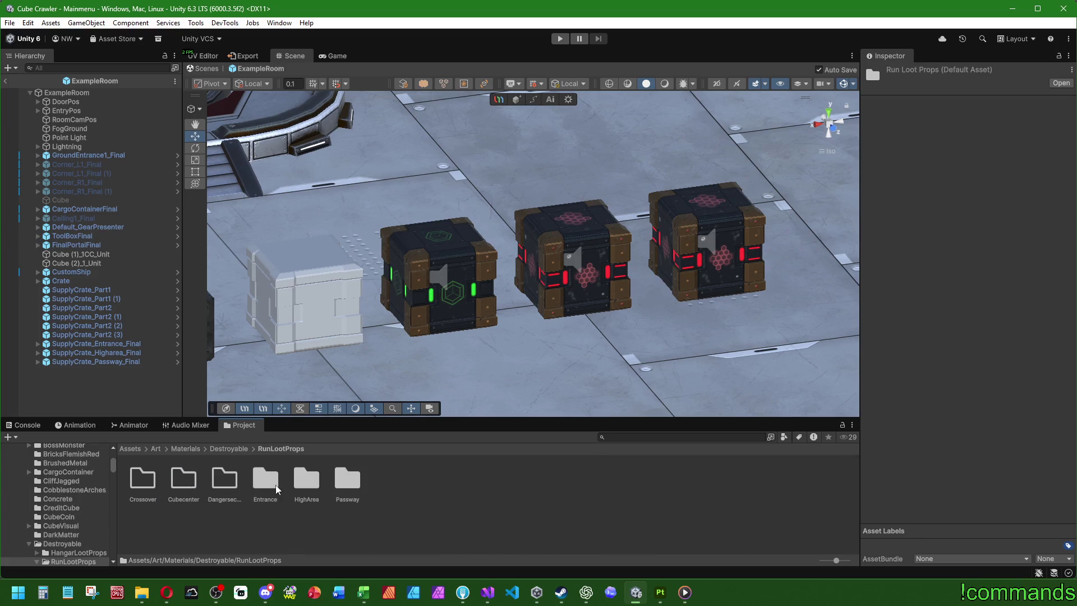
double_click(347, 480)
double_click(144, 478)
click(143, 480)
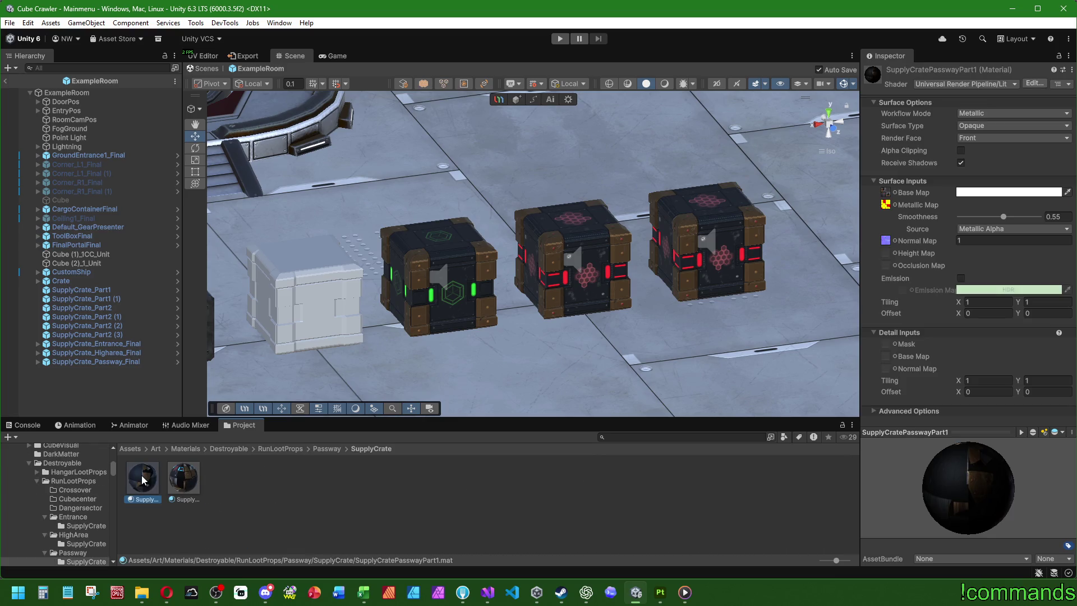
click(170, 477)
click(144, 482)
Assign a 'part1' texture to the material's first map slot.
click(895, 192)
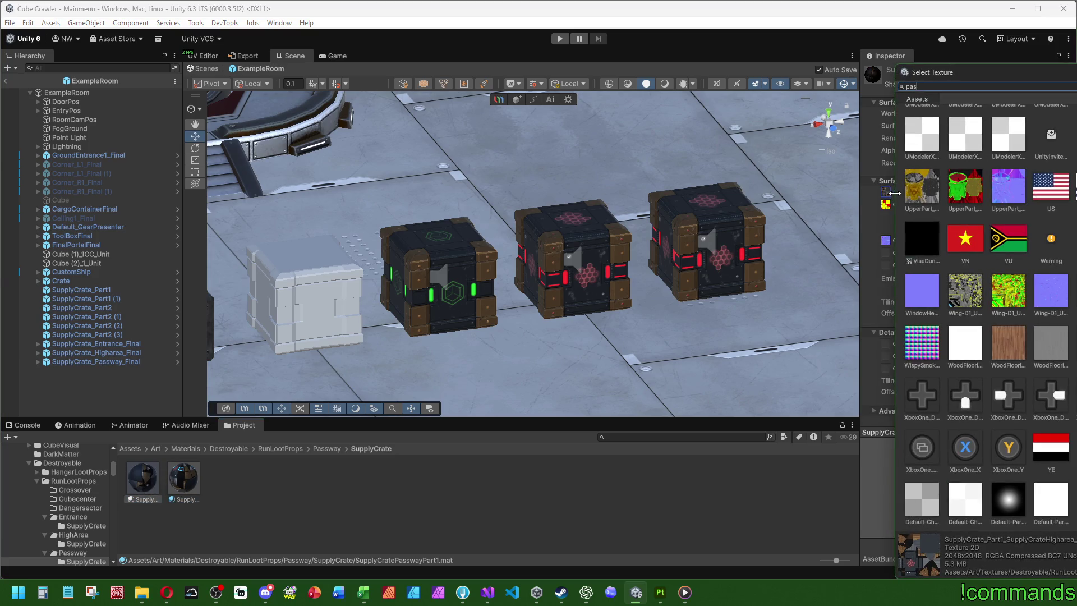
text(sw)
text(wa)
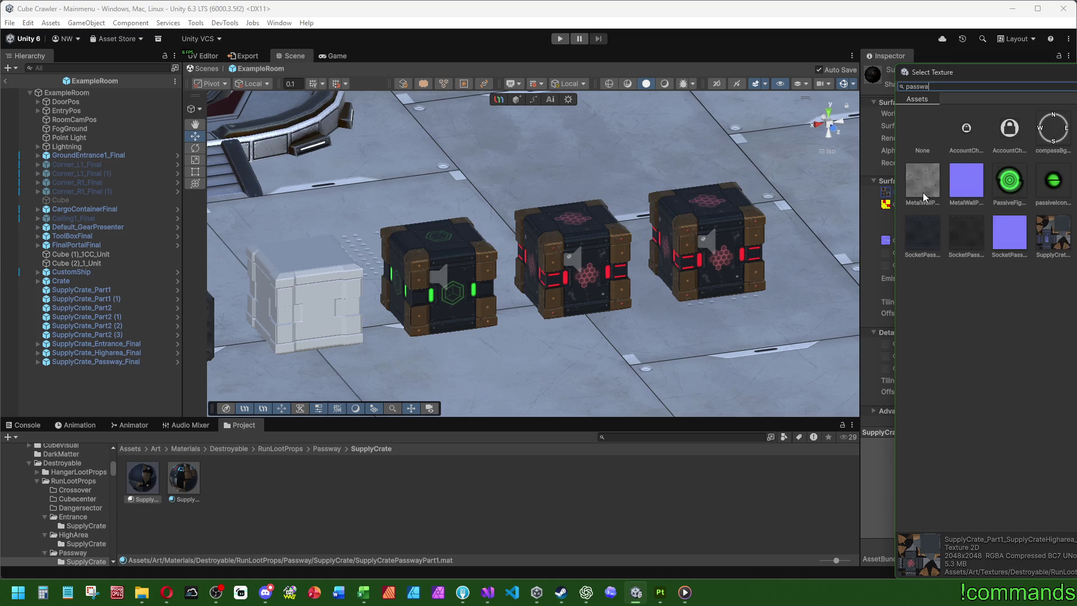
key(ctrl+a)
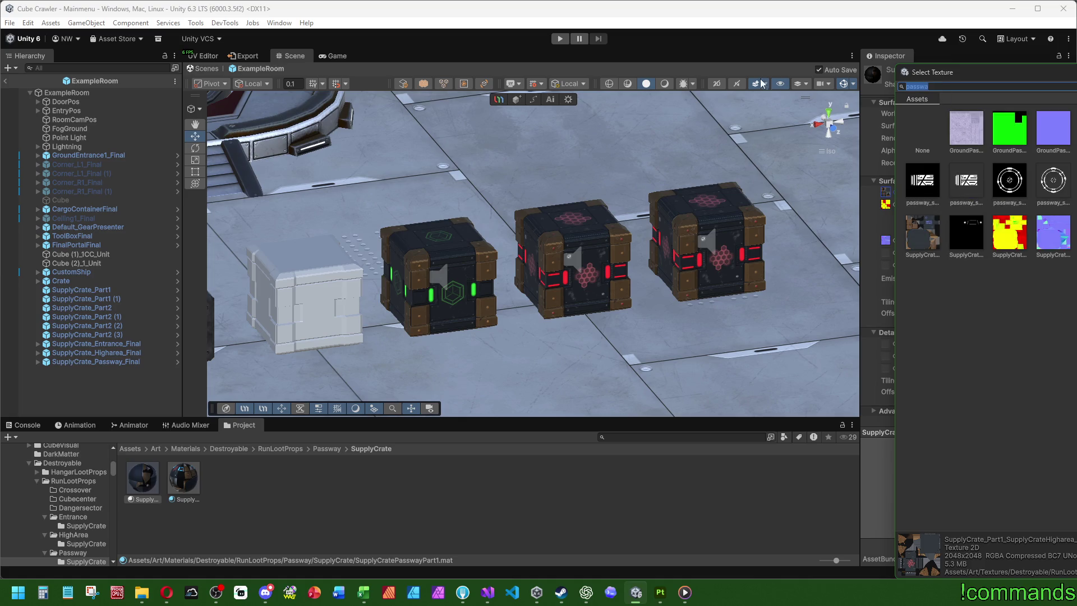
text(part1)
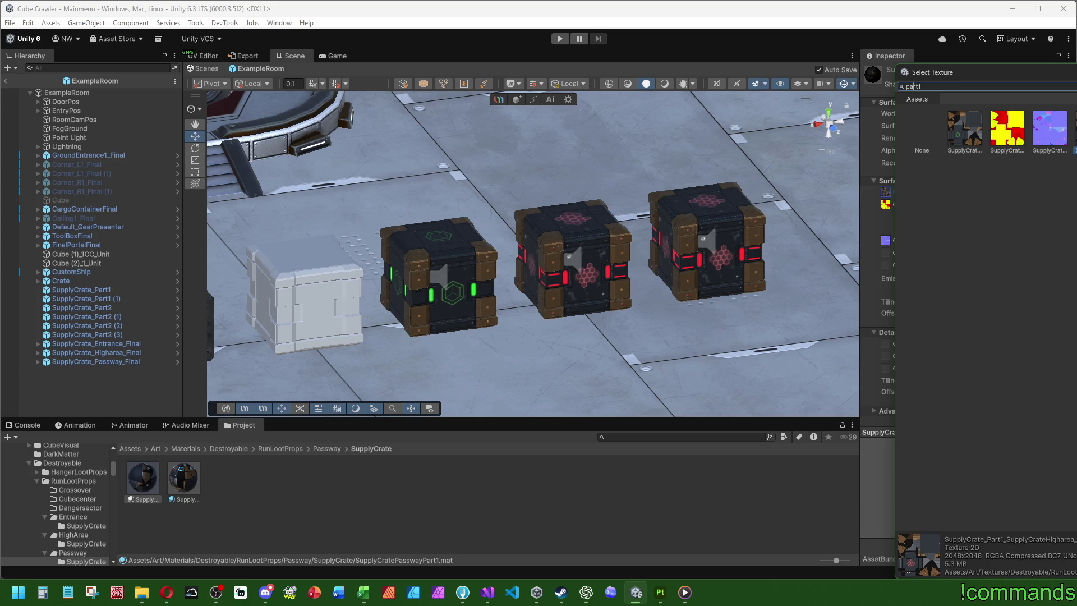
key(Escape)
Assign the matching Part1 textures to the metallic and normal map slots.
click(902, 212)
text(part12)
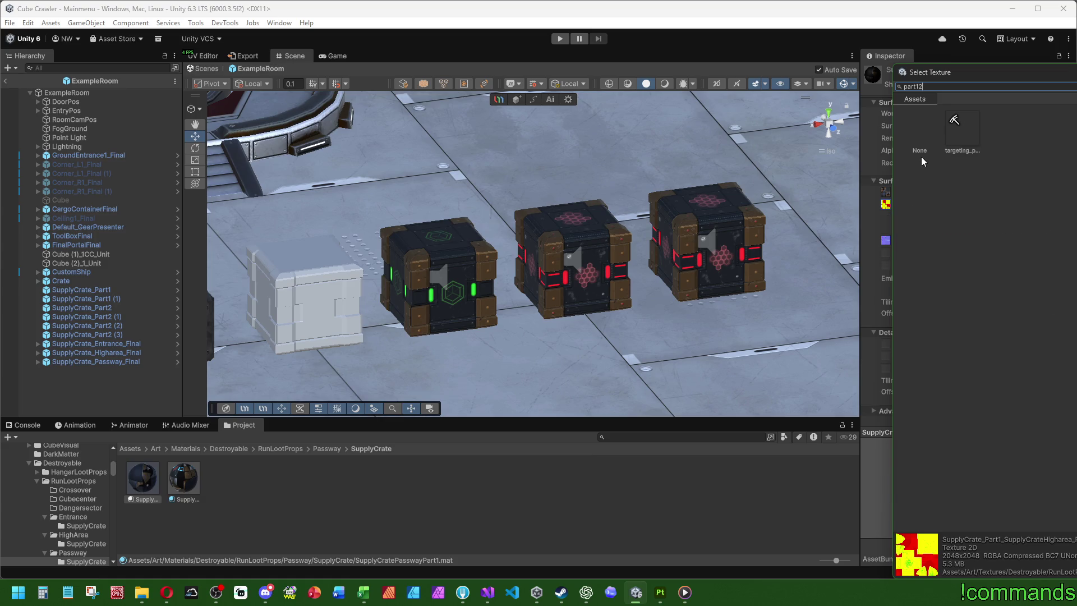
key(BackSpace)
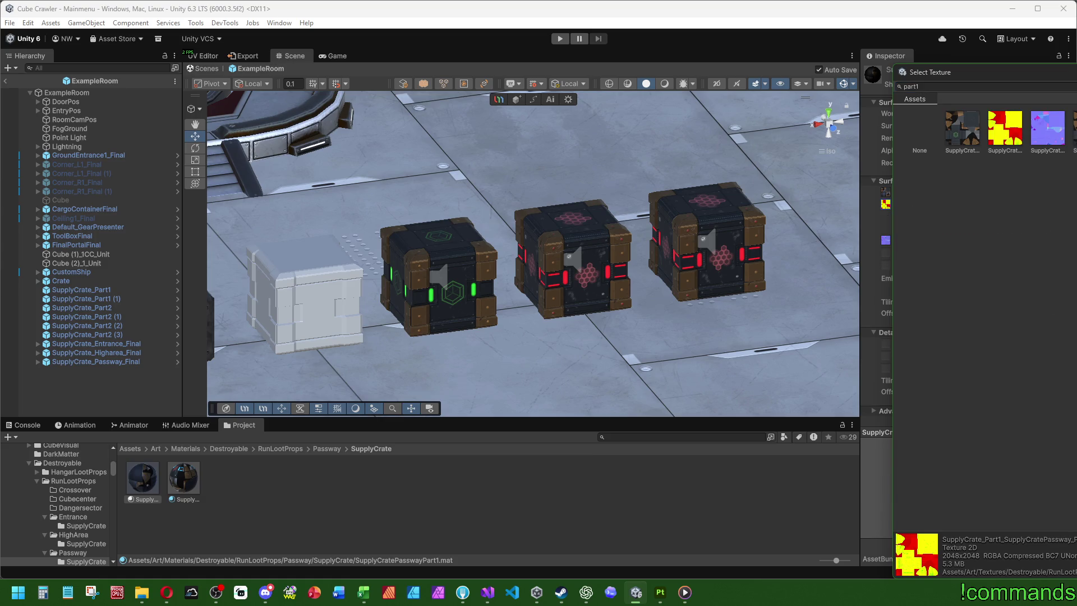
key(Escape)
click(897, 242)
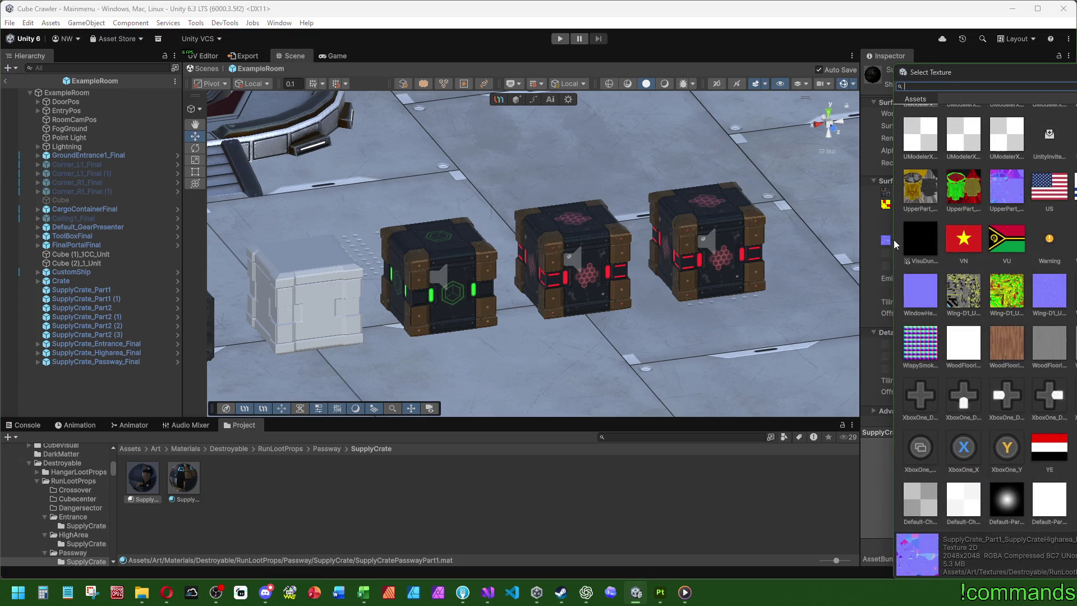
text(part1)
key(Return)
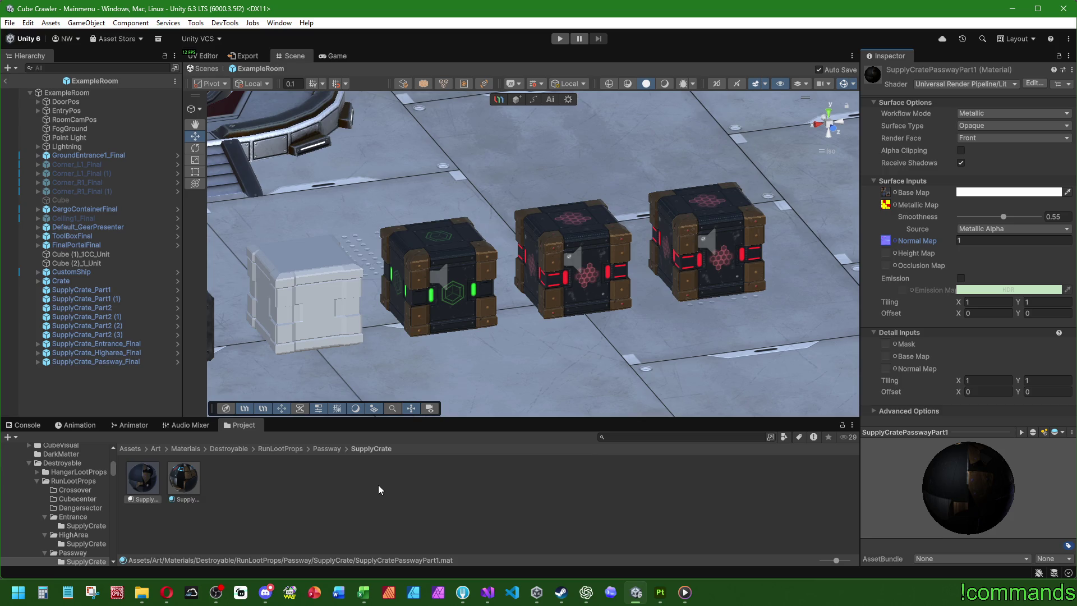
Assign the Passway Part2 base map and metallic map textures to the SupplyCratePasswayPart2 material.
click(183, 477)
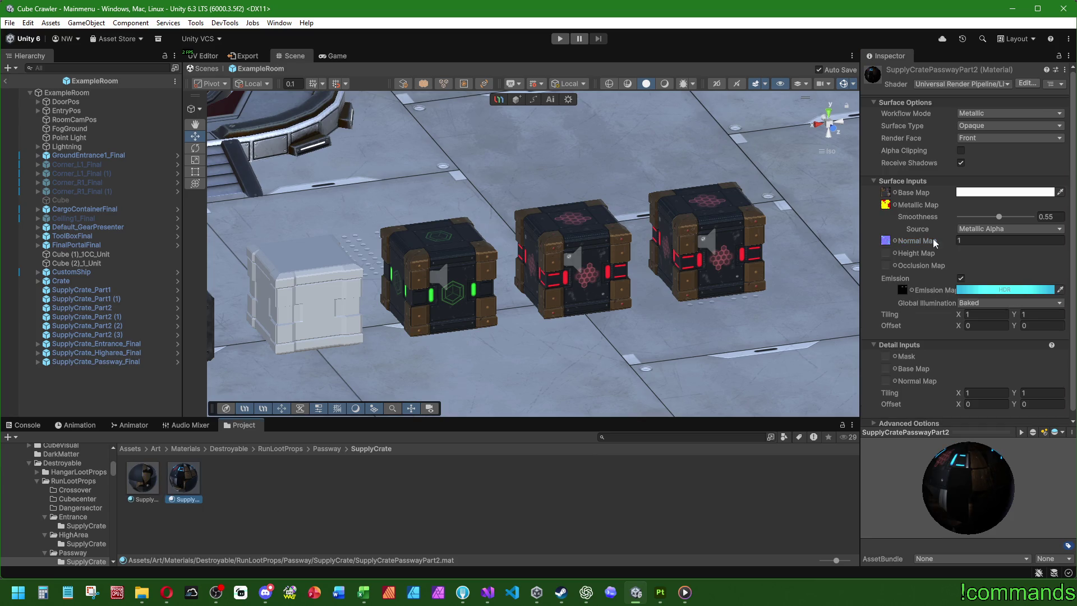
click(895, 192)
text(2)
key(Down)
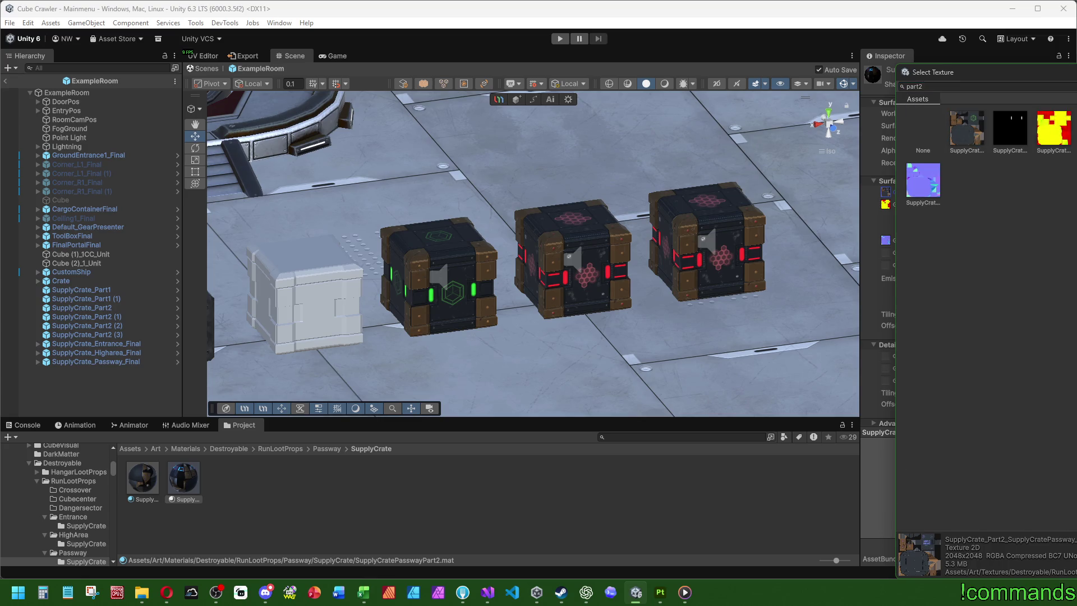
key(Return)
click(885, 204)
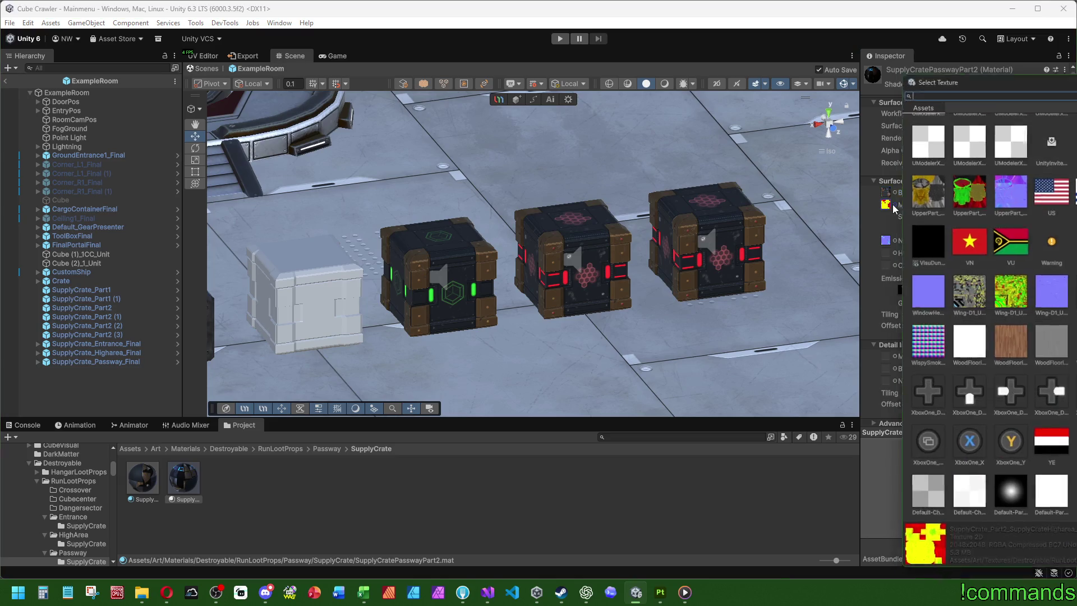
text(part2)
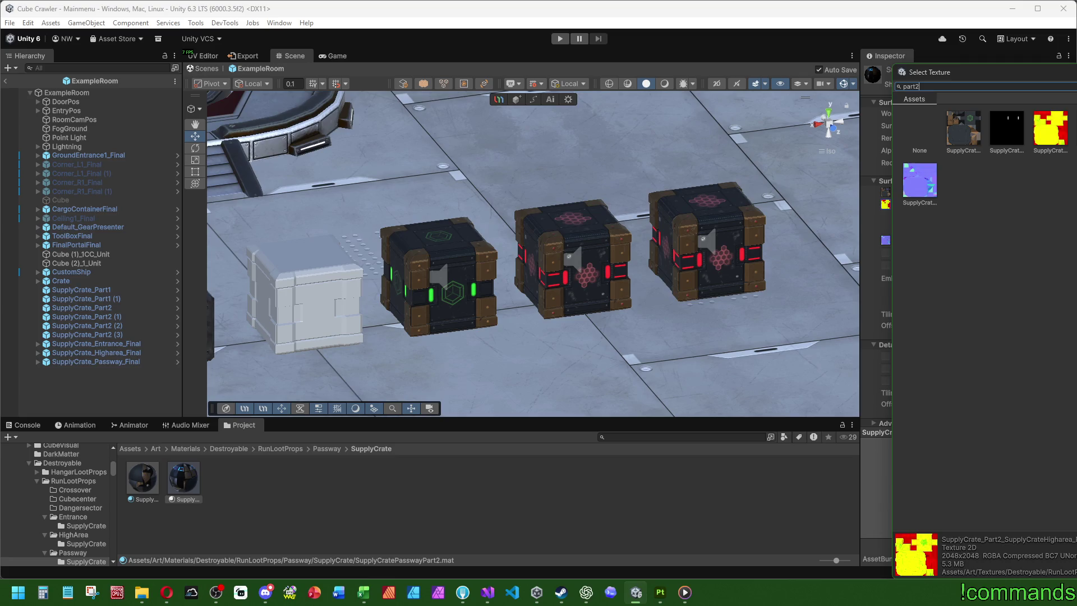
key(Return)
Add the Passway Part2 normal and emission maps and set a cyan HDR emission colour.
click(895, 241)
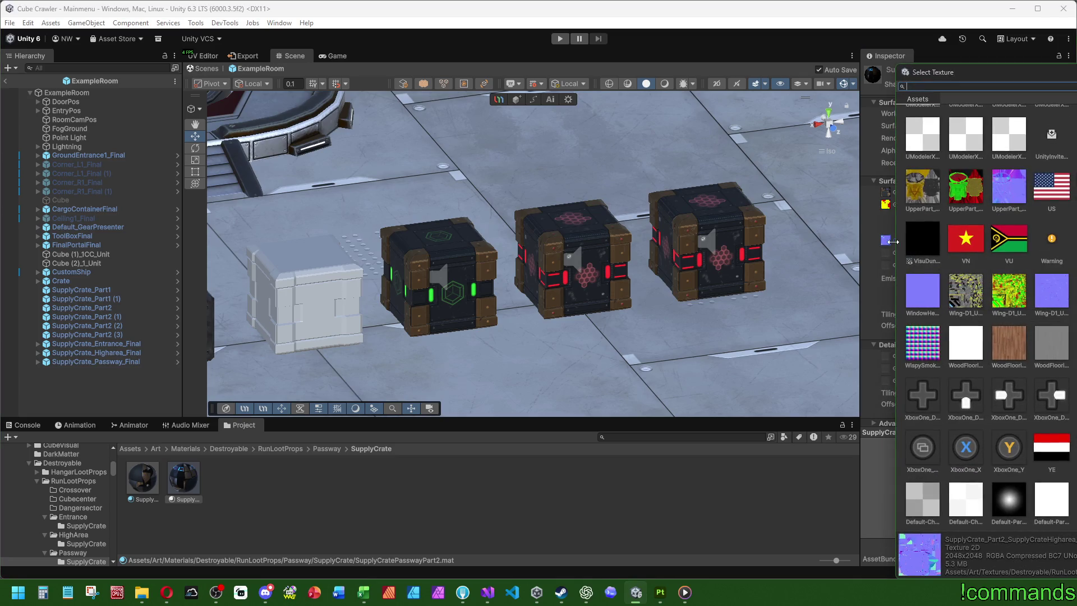
text(part2)
click(923, 173)
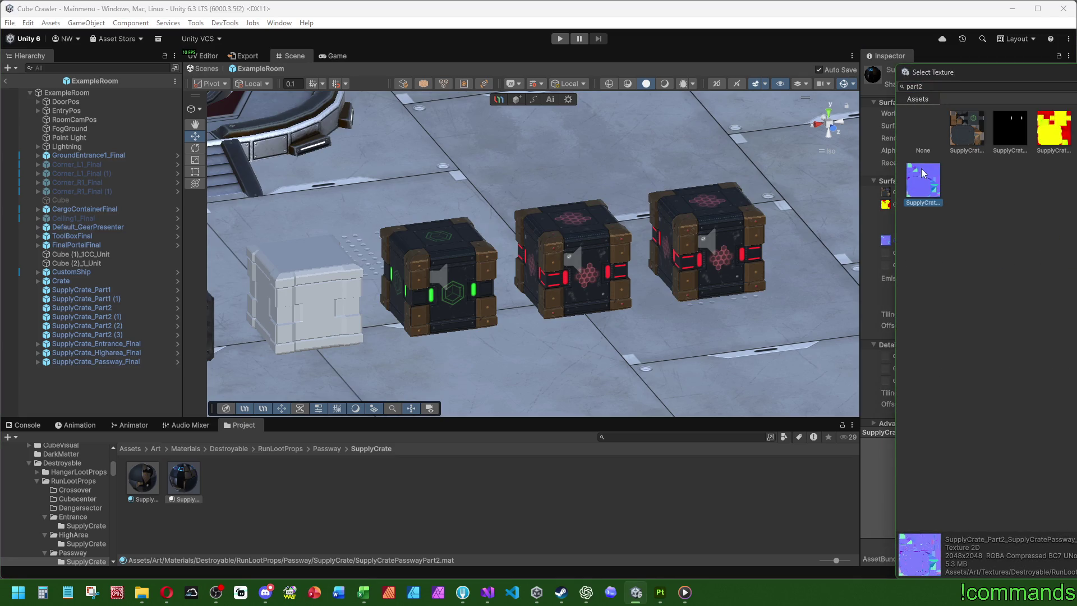
key(Return)
click(913, 291)
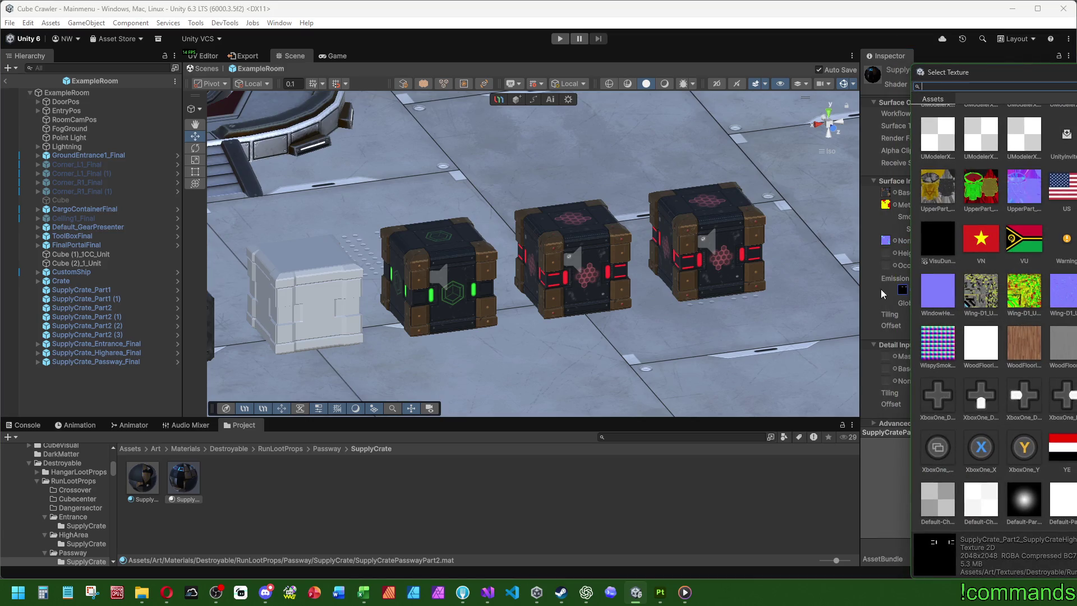
text(partz2)
key(Left)
key(BackSpace)
key(Down)
key(Return)
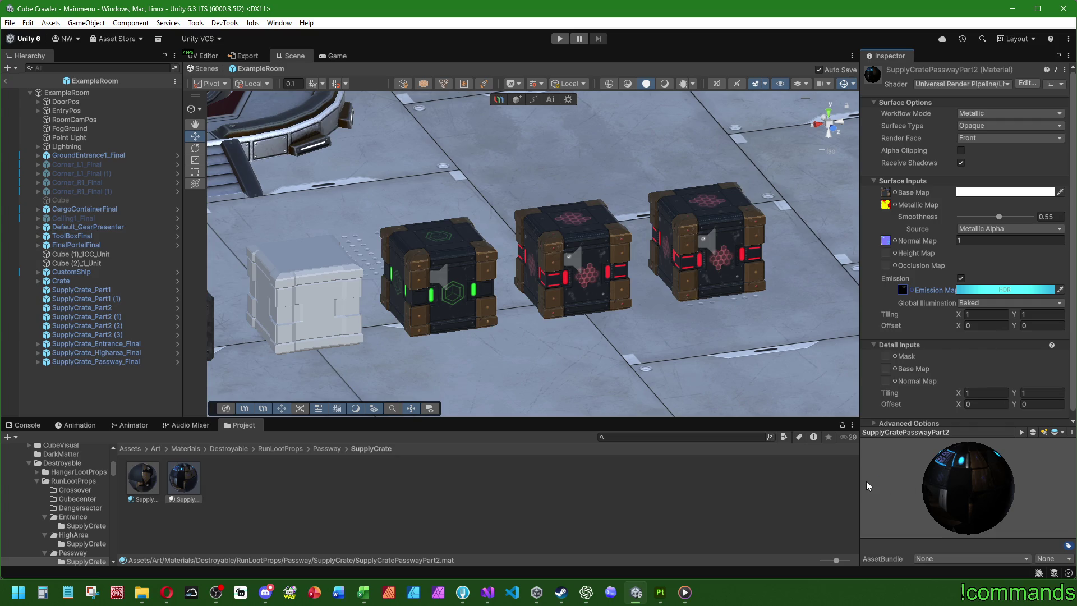
click(993, 290)
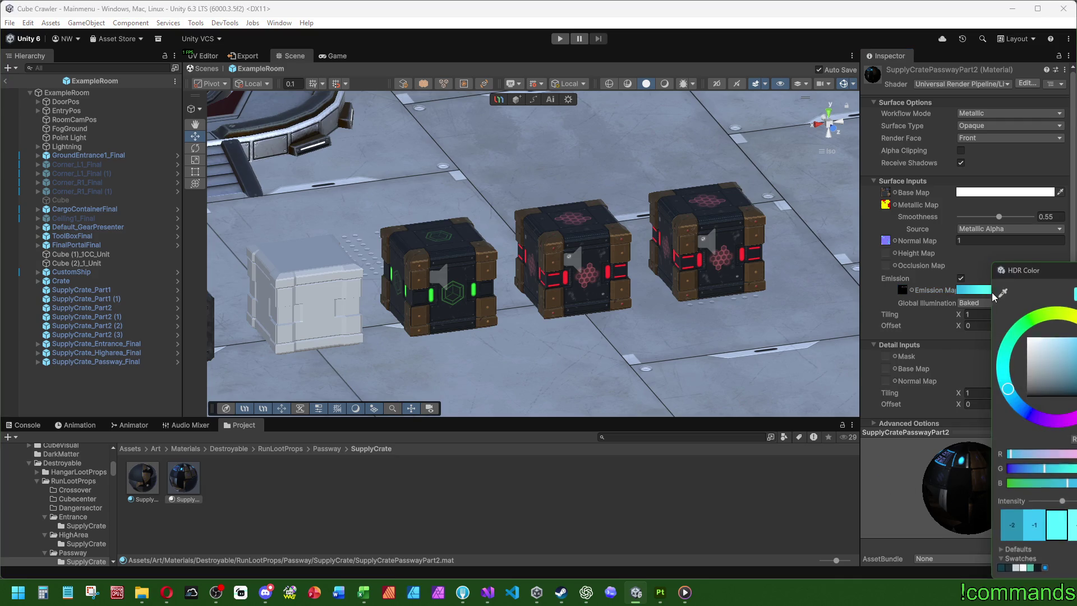
key(Escape)
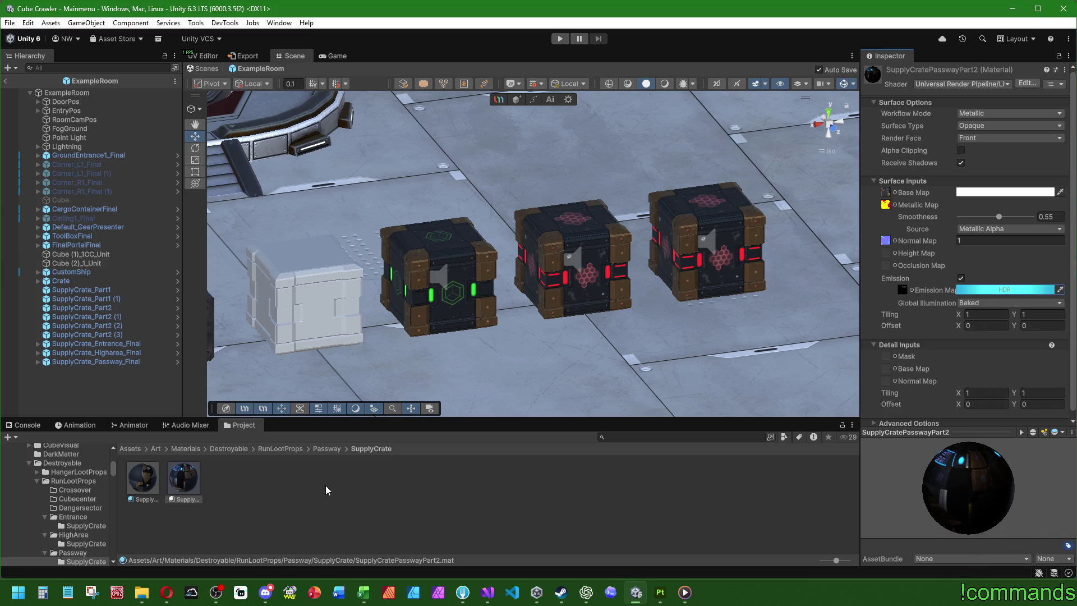
Browse to Prefabs/Destroyable/RunLootProps/Passway/SupplyCrate and select SupplyCrate_Part2 Variant 2.
click(131, 449)
double_click(526, 483)
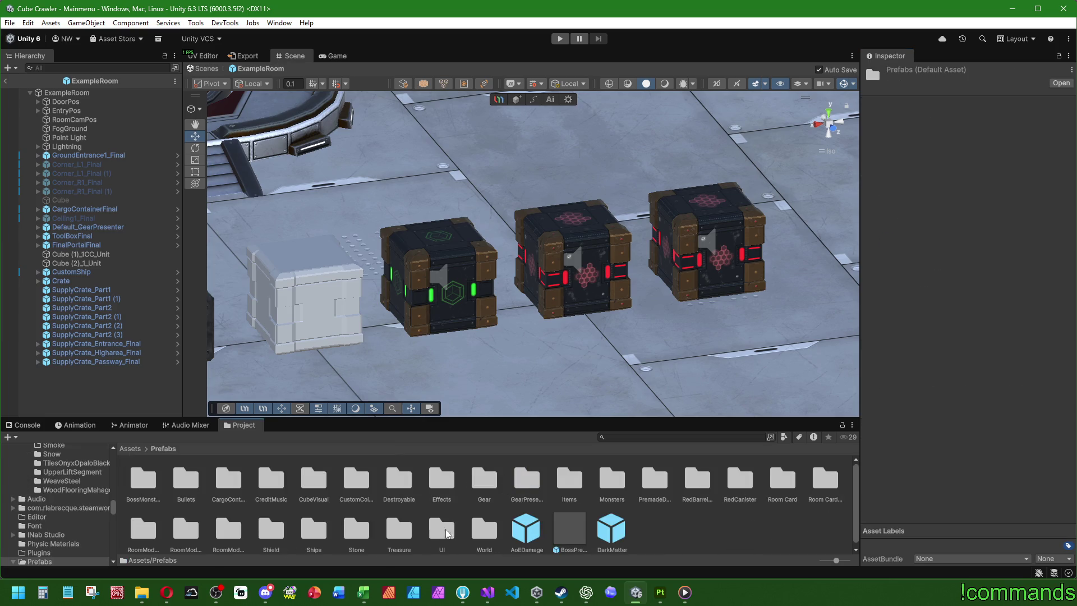
double_click(399, 480)
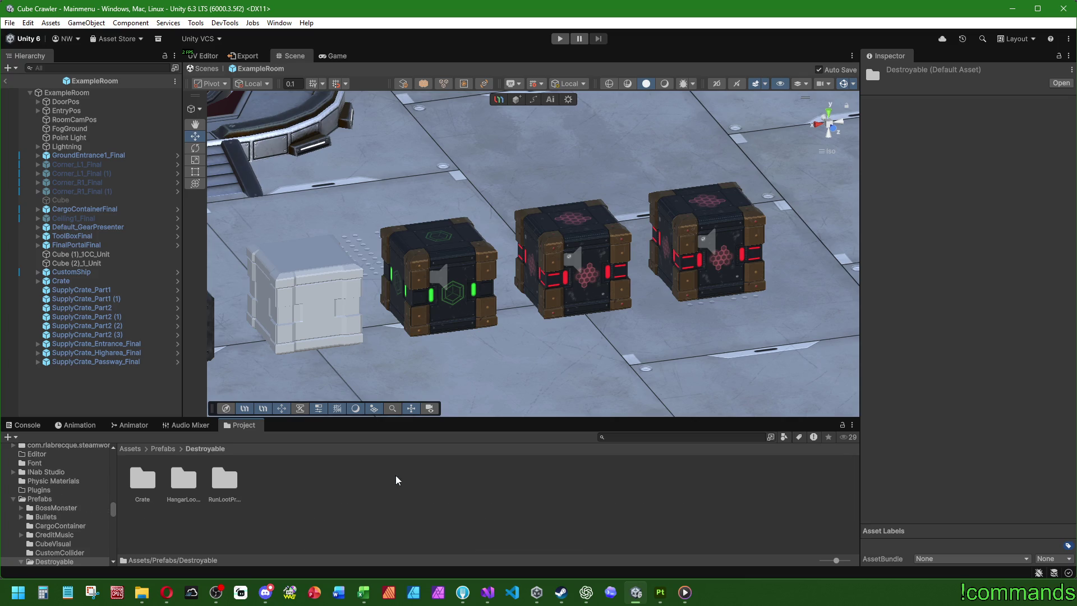
double_click(225, 480)
double_click(355, 482)
double_click(150, 479)
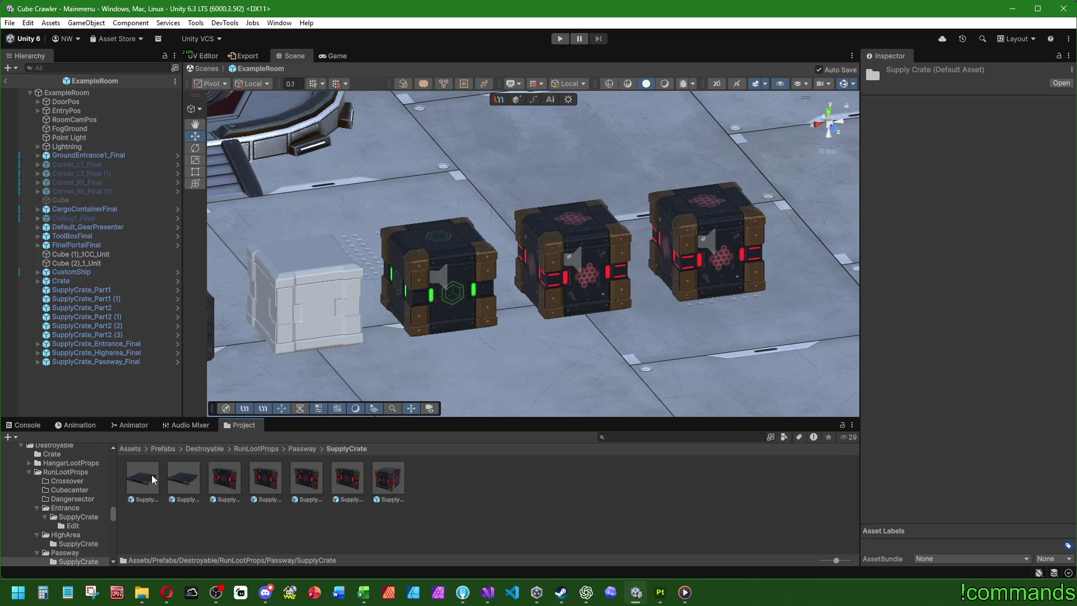
click(347, 475)
shift+click(235, 478)
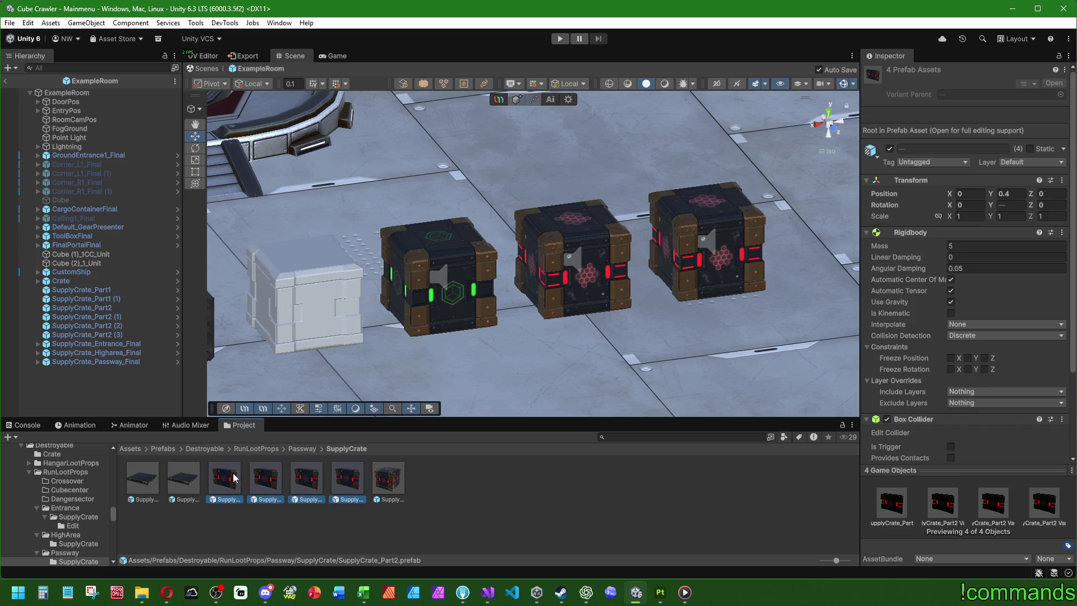
click(357, 484)
scroll(919, 298, down, 3)
scroll(919, 298, up, 3)
Set SupplyCrate_Part2 Variant 2's mesh material to SupplyCratePasswayPart2.
double_click(352, 476)
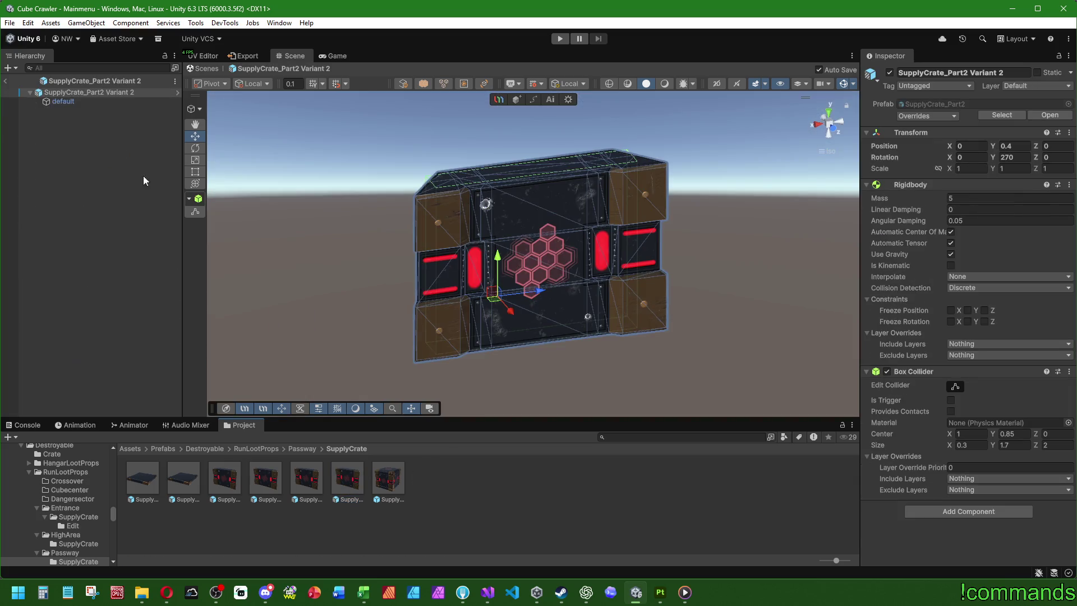
click(92, 100)
click(1065, 225)
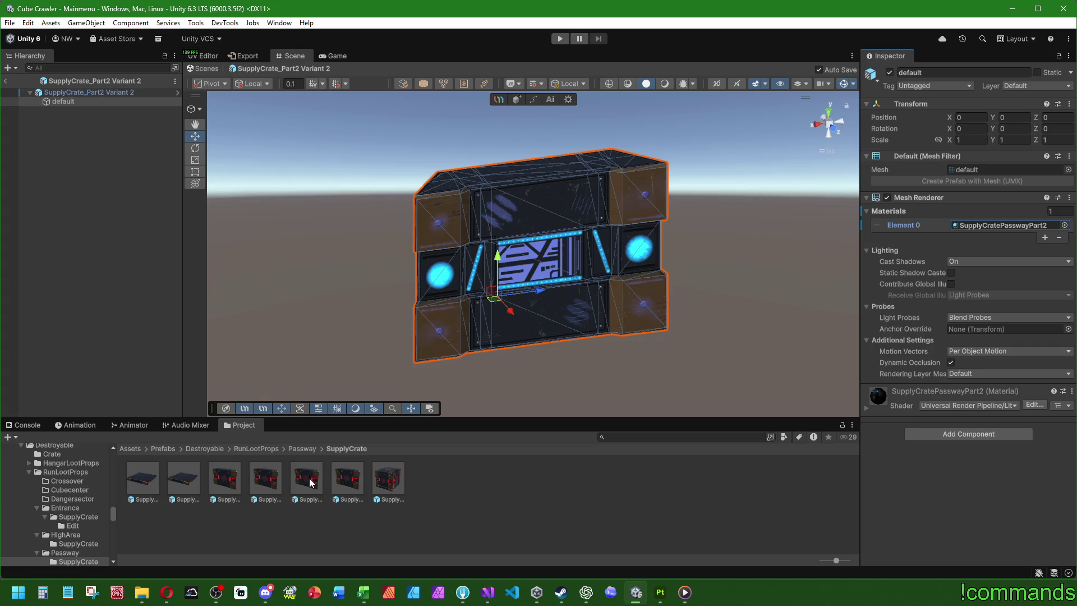
double_click(256, 473)
click(90, 103)
click(1062, 225)
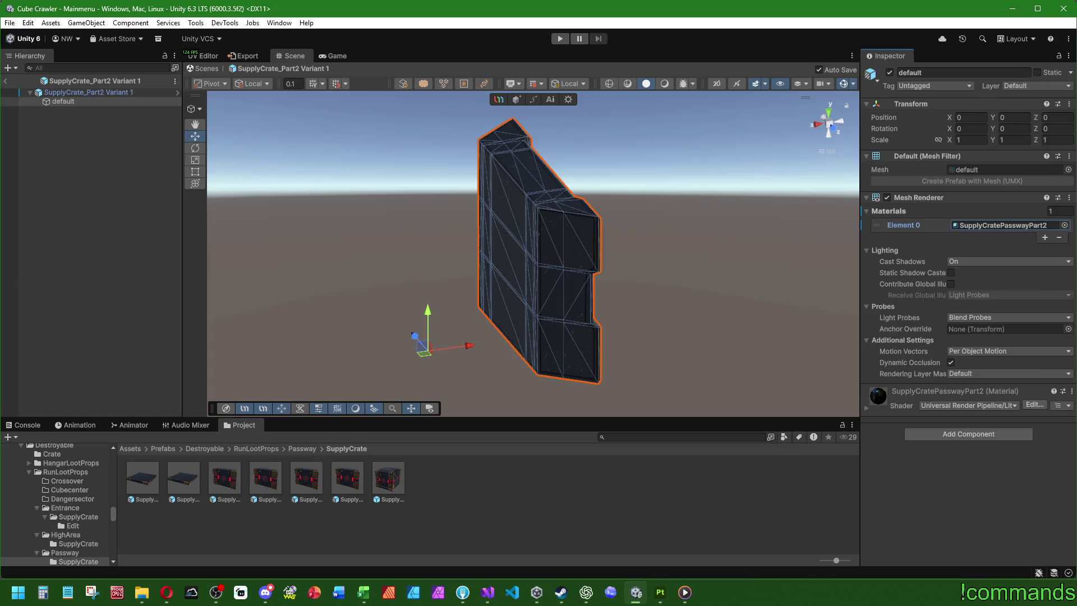
Replace the red material with SupplyCratePasswayPart2 on SupplyCrate_Part2 Variant and SupplyCrate_Part2.
double_click(272, 478)
click(86, 104)
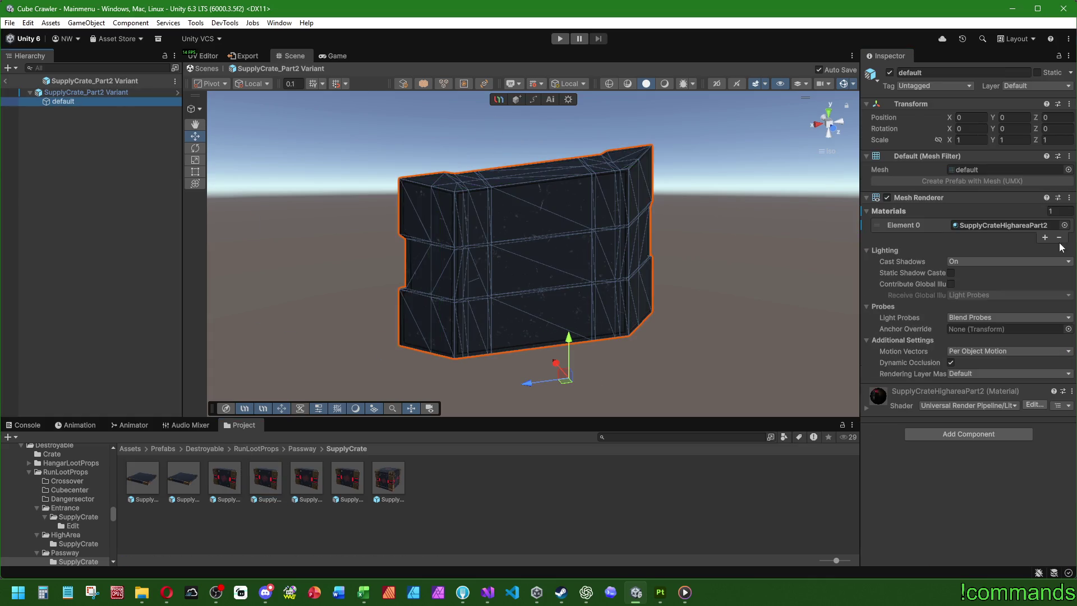
click(1062, 225)
double_click(1075, 187)
double_click(220, 477)
click(92, 103)
click(1066, 224)
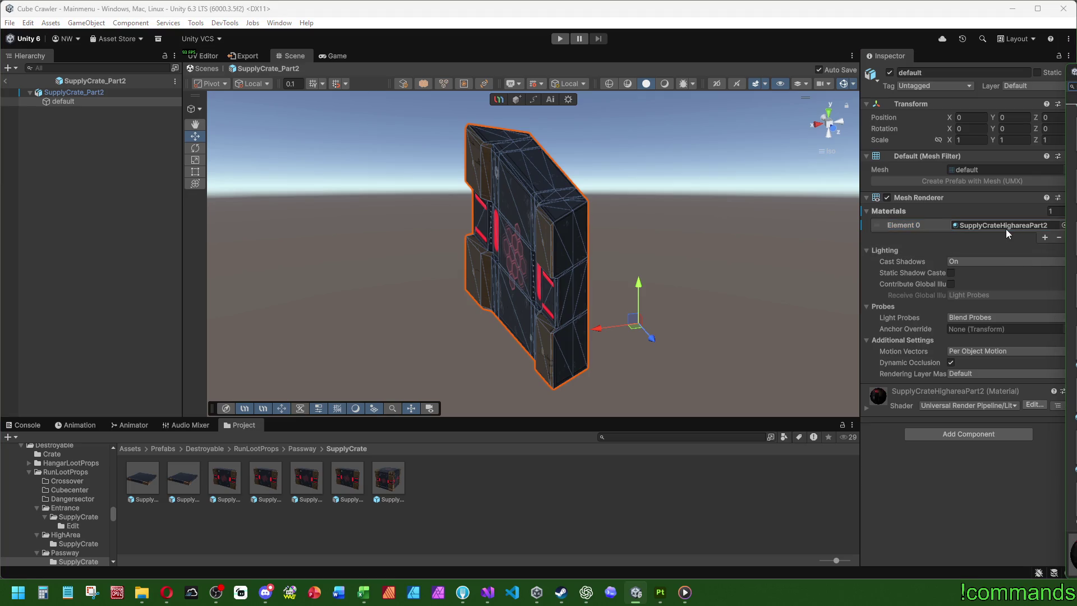
double_click(185, 478)
Check the lid meshes of SupplyCrate_Part1 and SupplyCrate_Part1 Variant, and open SupplyCrate_Passway_Final.
click(85, 99)
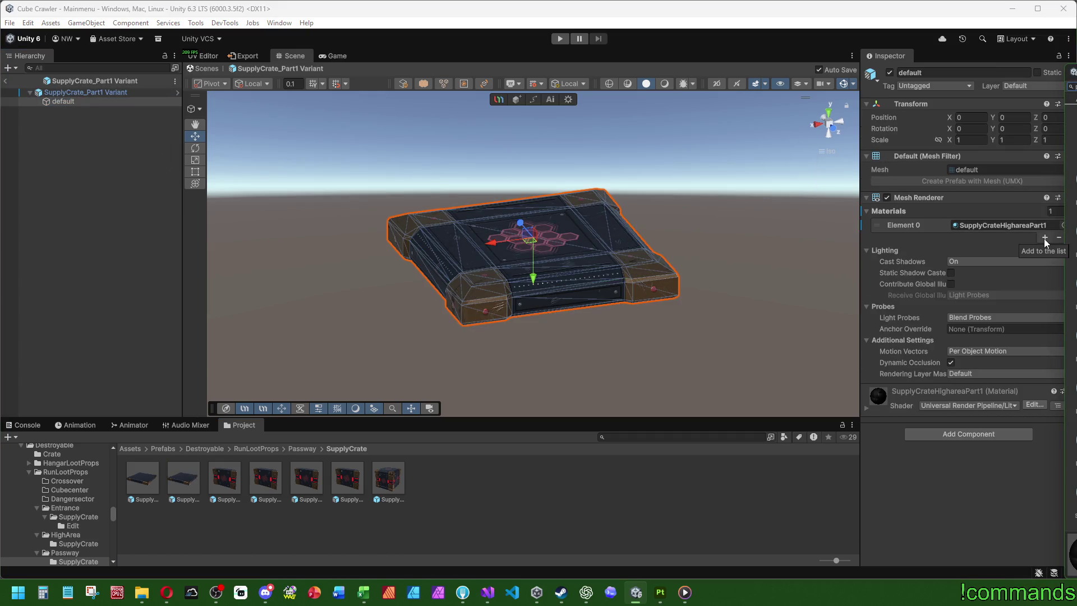
double_click(153, 473)
click(96, 101)
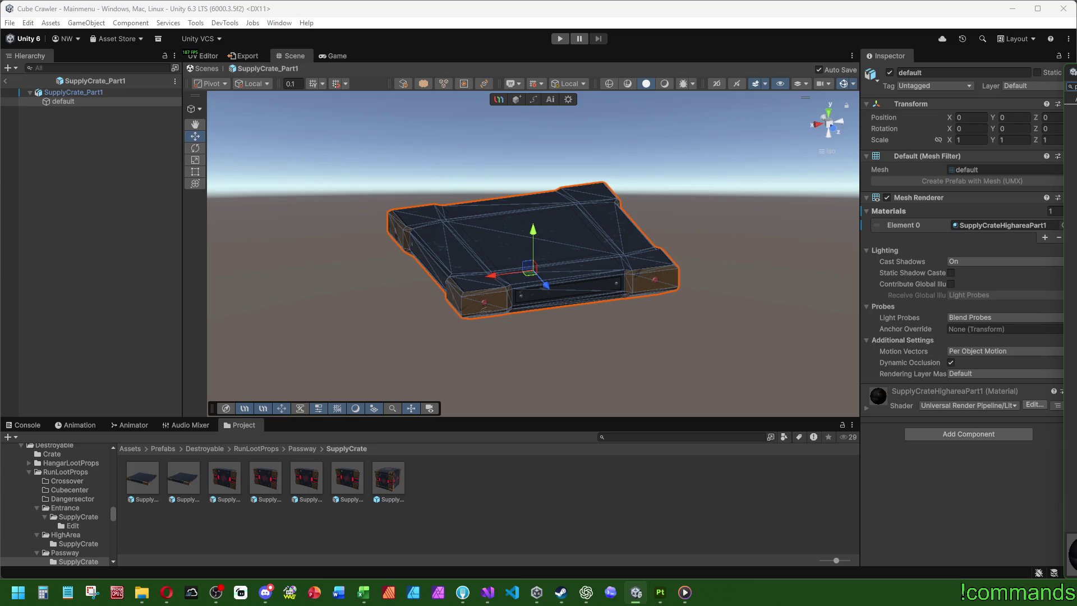
double_click(180, 478)
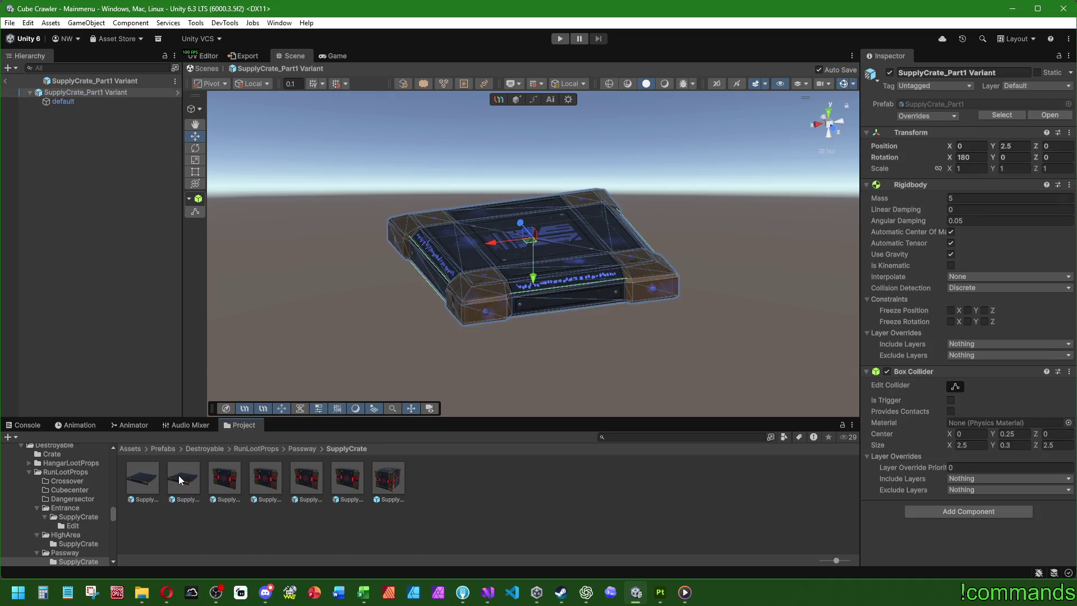
double_click(384, 483)
Select all side-panel and lid 'default' meshes in SupplyCrate_Passway_Final to check their materials.
click(37, 137)
click(37, 128)
click(38, 119)
click(38, 110)
click(38, 101)
click(76, 198)
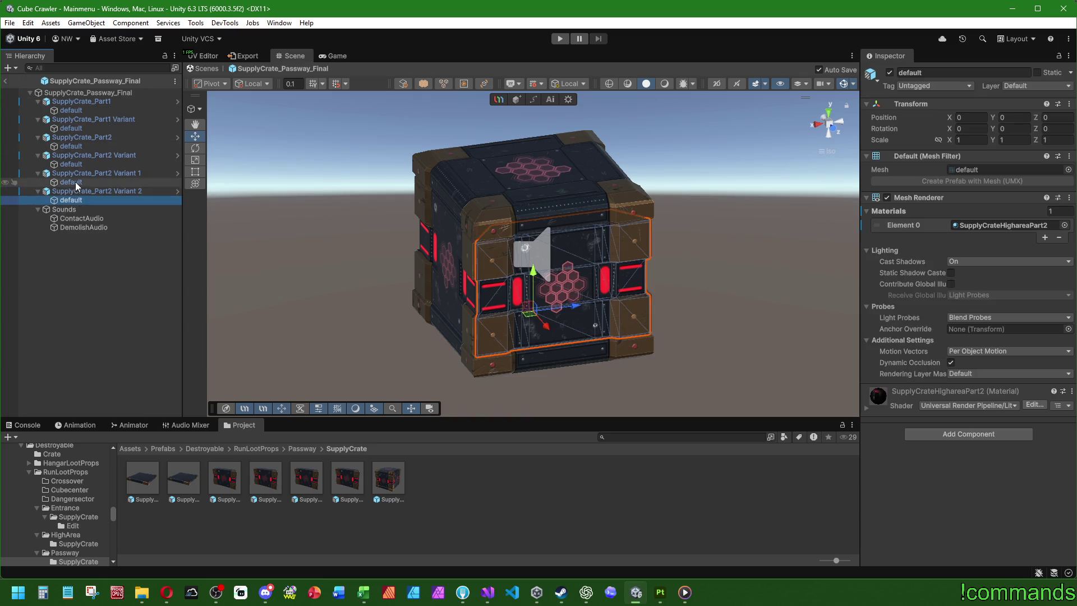
ctrl+click(75, 182)
ctrl+click(76, 164)
ctrl+click(76, 146)
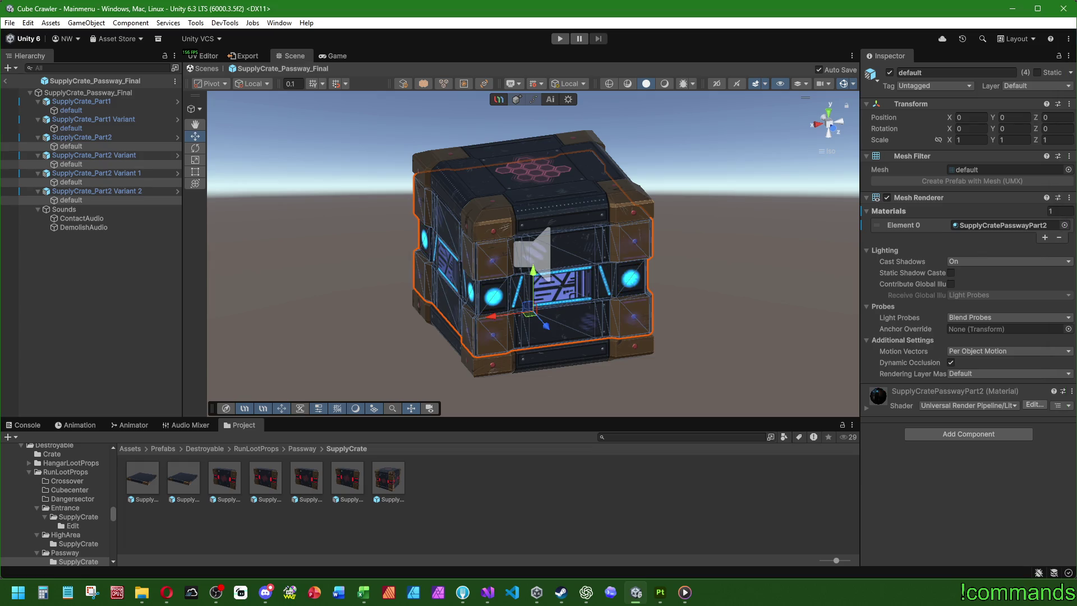
click(78, 128)
ctrl+click(73, 109)
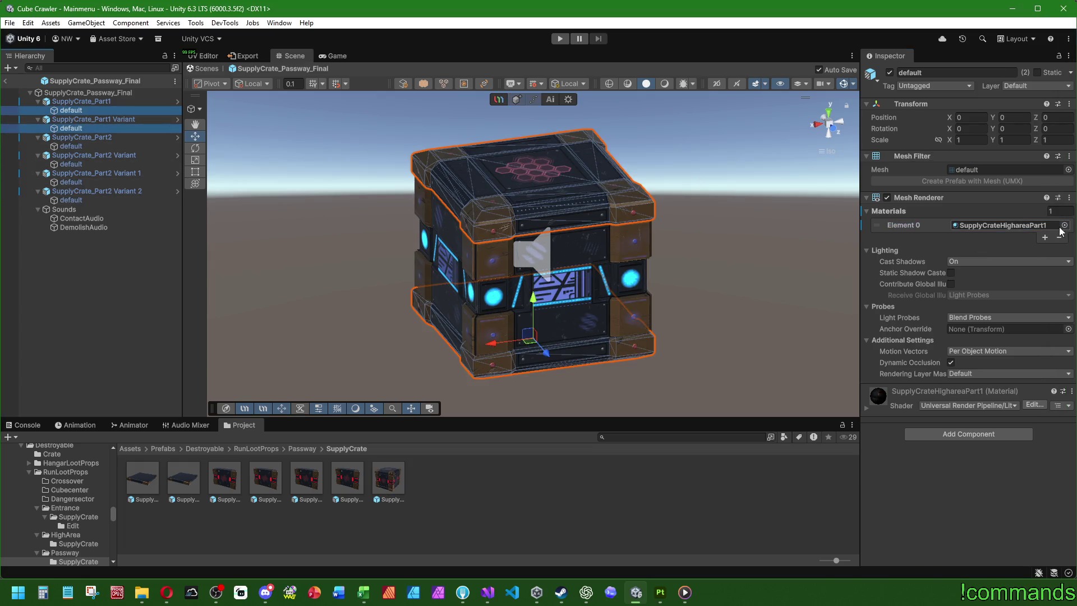
mouse_move(1070, 234)
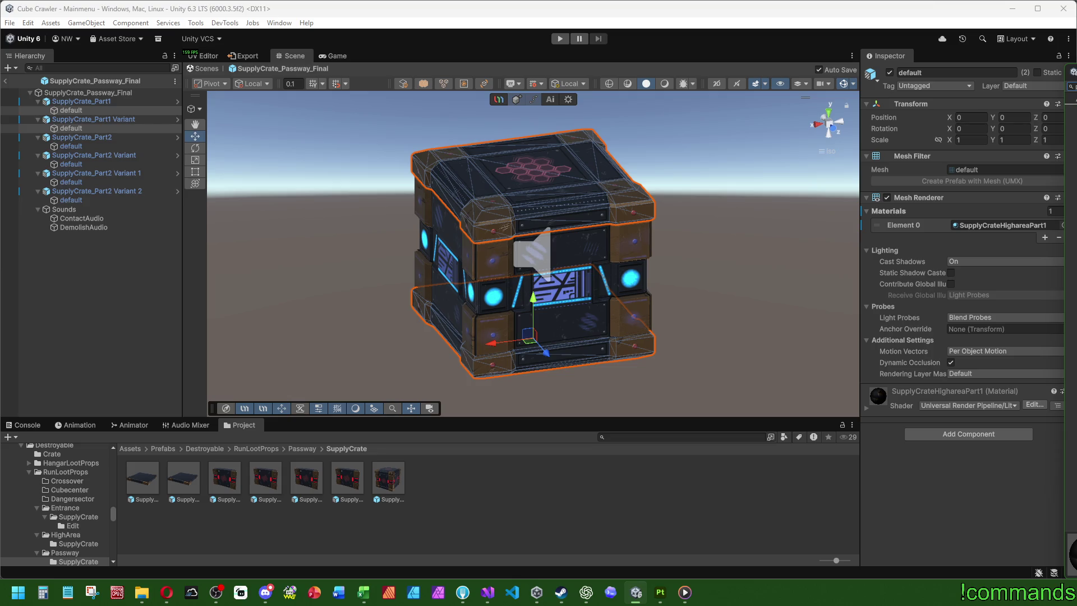
View the blue crate from the front, exit Prefab Mode, and browse to Prefabs/World.
click(375, 327)
mouse_move(375, 327)
alt+mouse_down()
mouse_move(602, 284)
mouse_move(457, 303)
mouse_move(262, 272)
mouse_move(505, 283)
mouse_move(538, 269)
alt+mouse_up()
click(5, 81)
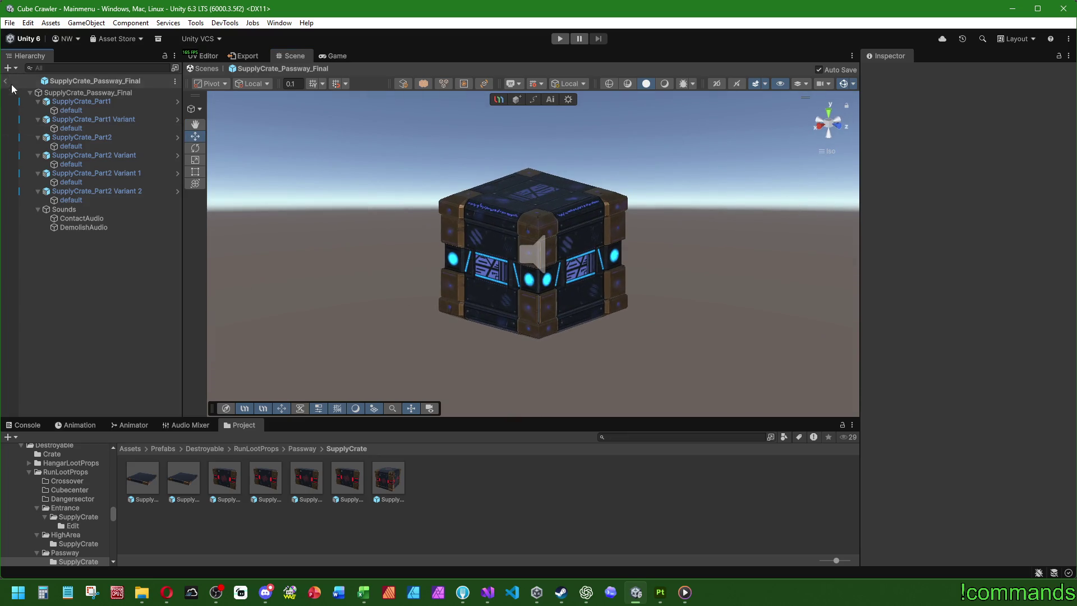
click(16, 437)
key(Escape)
click(27, 425)
click(243, 425)
click(173, 449)
double_click(527, 477)
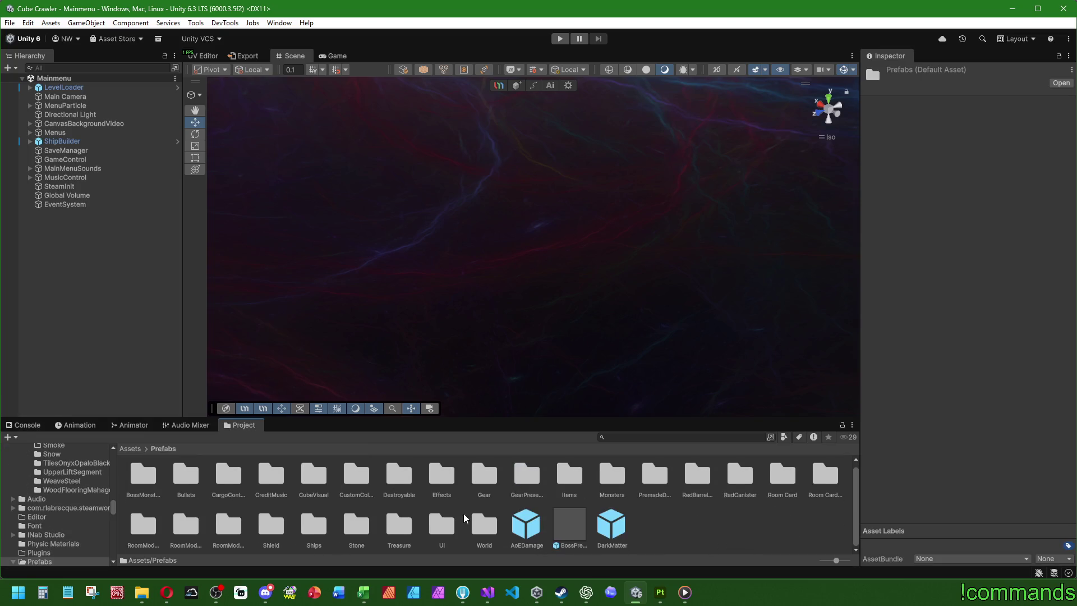
Open Stage1_Entrance/ExampleRoom, maximize the Scene view, and hide Gizmos to frame the three crates.
double_click(484, 477)
double_click(470, 478)
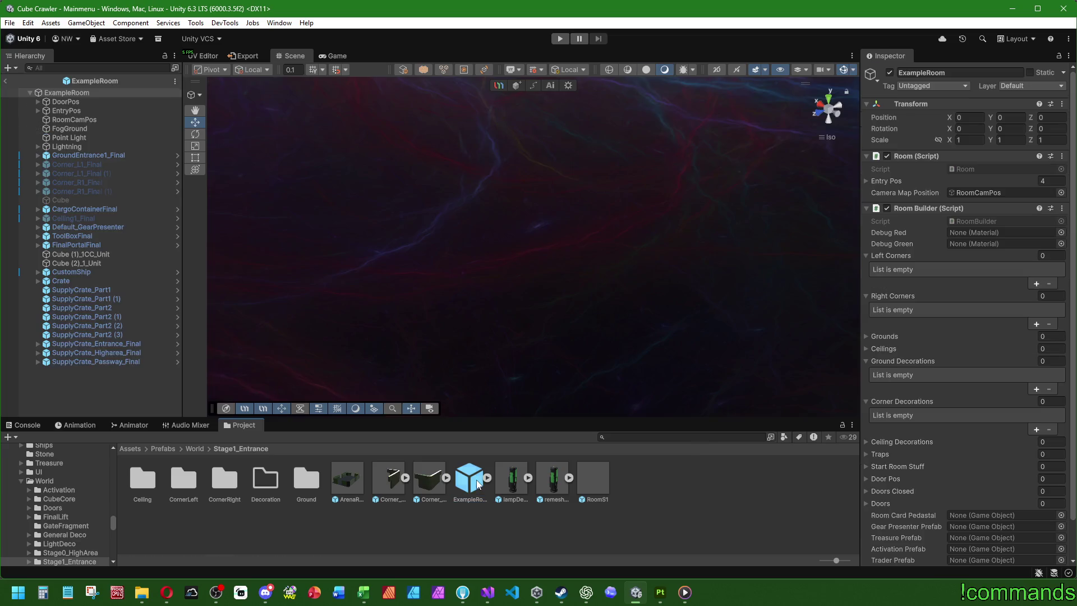
click(130, 400)
mouse_move(514, 341)
alt+mouse_down()
mouse_move(534, 386)
mouse_move(453, 348)
mouse_move(611, 354)
mouse_move(384, 443)
mouse_move(523, 365)
alt+mouse_up()
scroll(517, 317, up, 1)
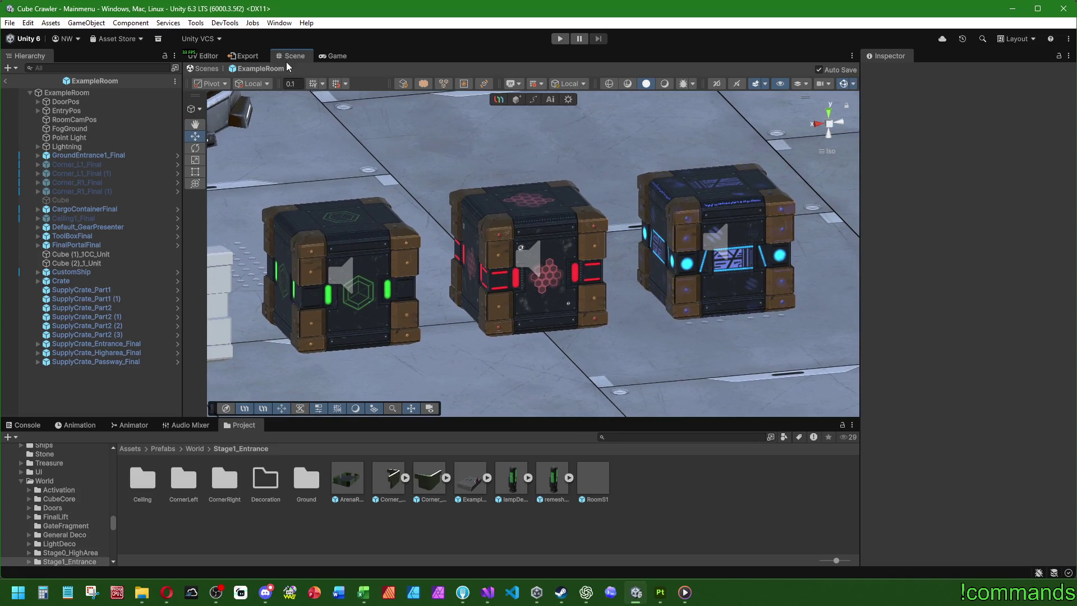
key(shift+space)
click(1060, 86)
mouse_move(638, 281)
alt+mouse_down()
mouse_move(579, 324)
mouse_move(630, 314)
mouse_move(621, 340)
mouse_move(641, 340)
alt+mouse_up()
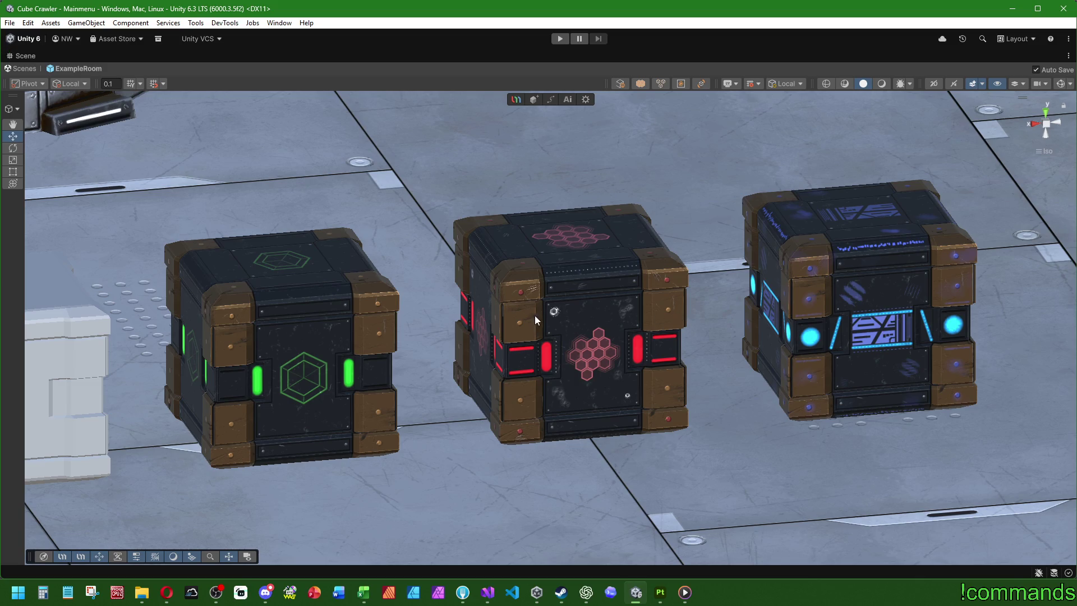
Zoom the Unity Scene view onto the three crates and start a new Snipping Tool snip.
scroll(536, 314, up, 2)
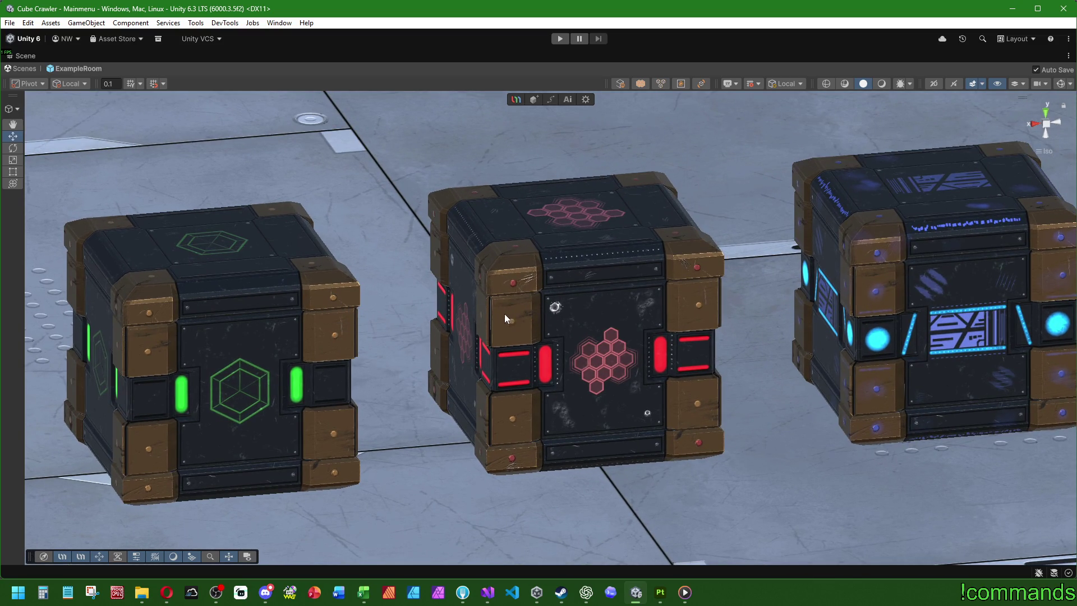
scroll(486, 315, down, 4)
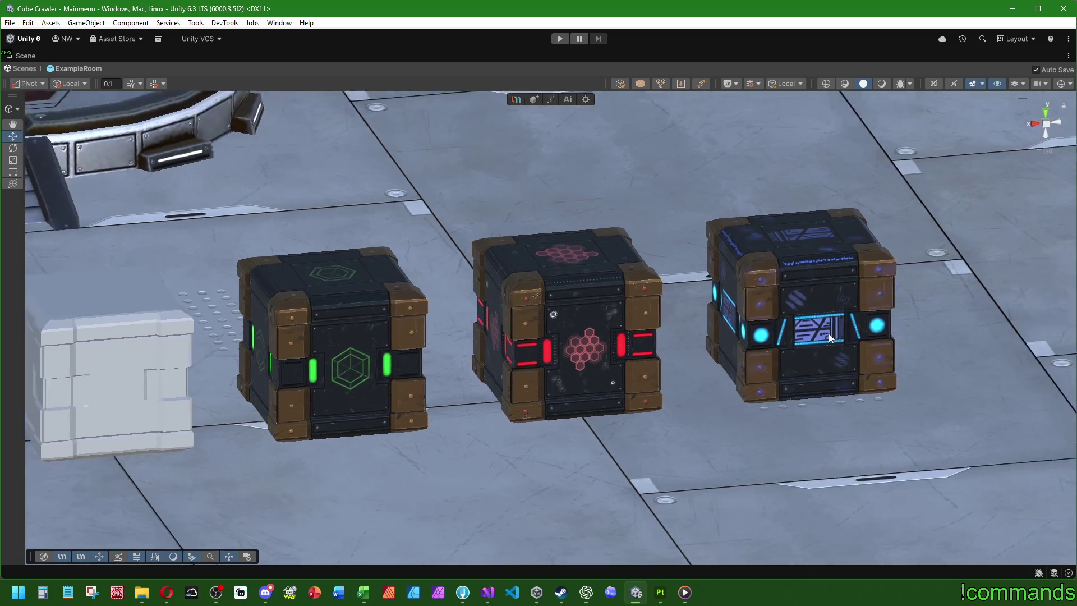
scroll(780, 326, down, 2)
scroll(776, 343, up, 4)
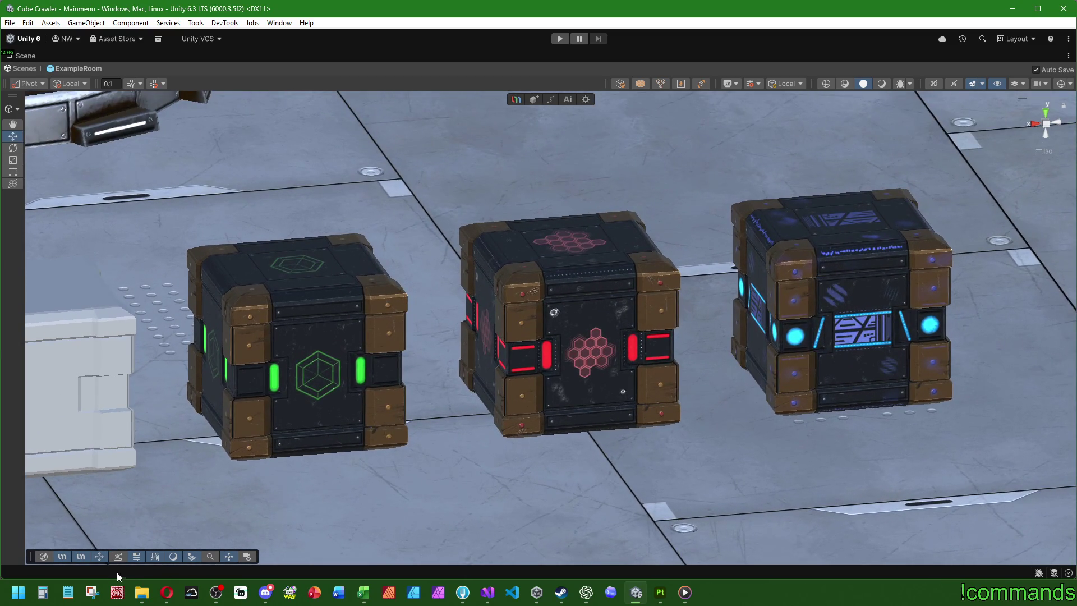
click(94, 593)
click(241, 34)
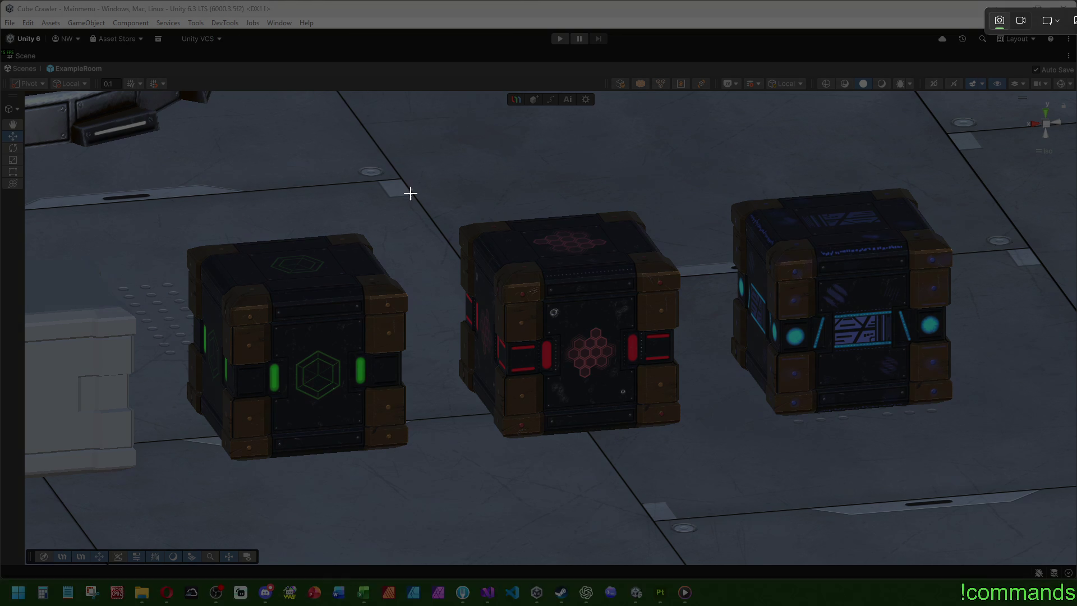
Snip the three crates and open the #cube-crawler channel in Discord.
mouse_move(986, 160)
mouse_down()
mouse_move(163, 460)
mouse_move(151, 486)
mouse_up()
click(265, 592)
scroll(112, 280, down, 3)
click(107, 289)
Post 'Leute es kommt ein krasses Loot System in Cube Crawler rein' with the screenshot and green arrow emoji.
text(Leute es kommt ein)
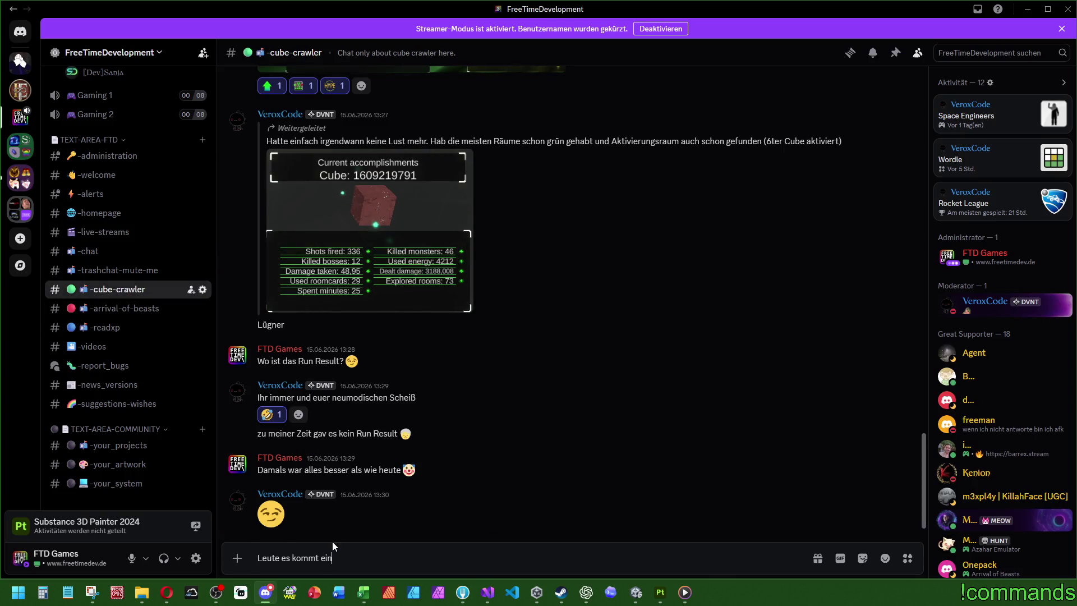
text( krasses Loot System )
text(in Cube Crawler rein)
text(. Seid gespann)
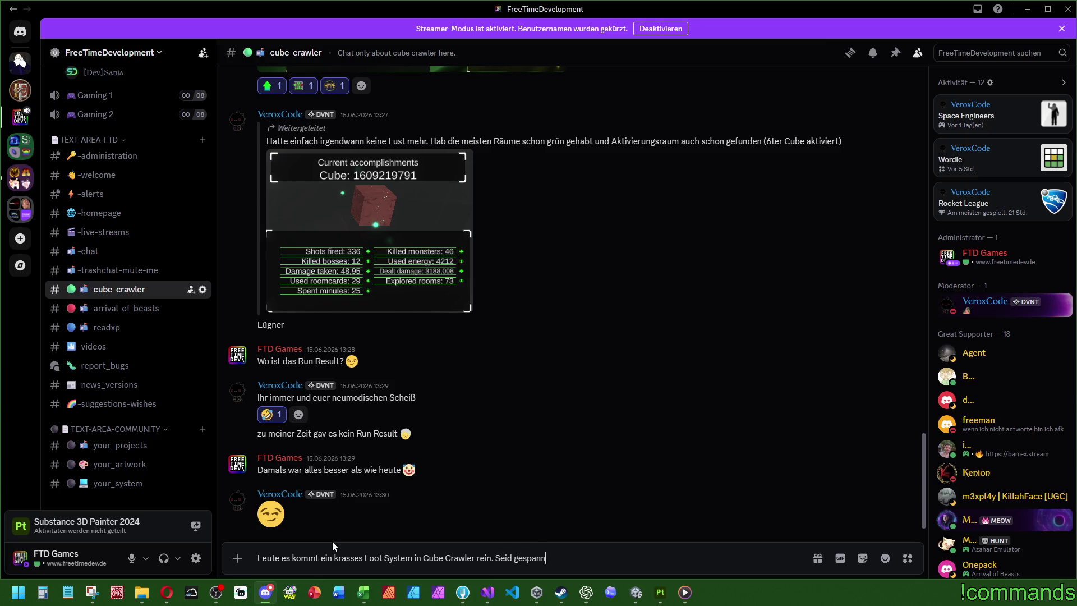
text(t !!!)
key(ctrl+v)
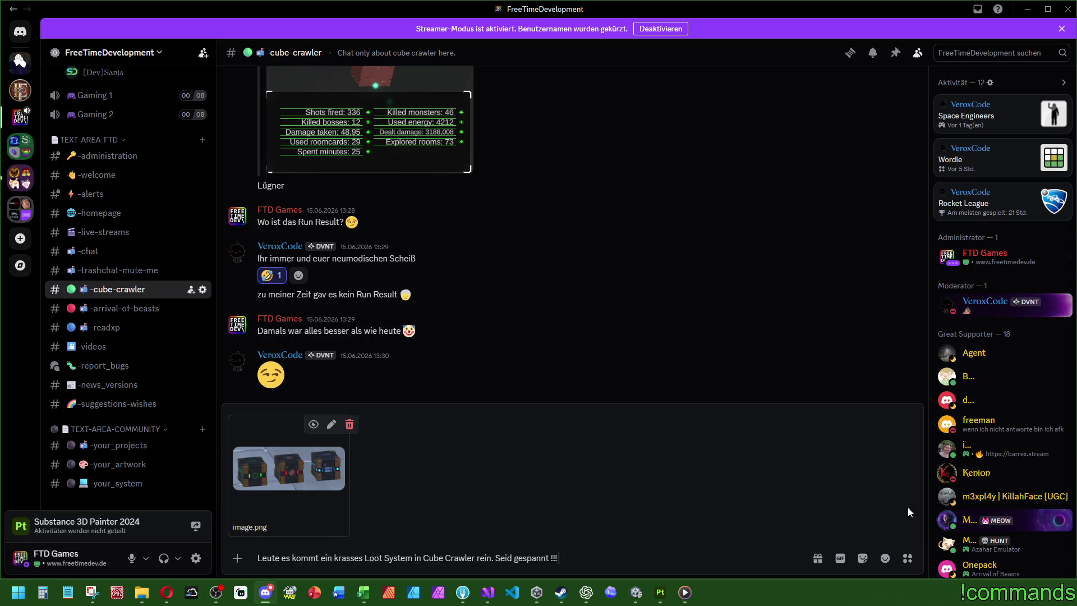
click(885, 558)
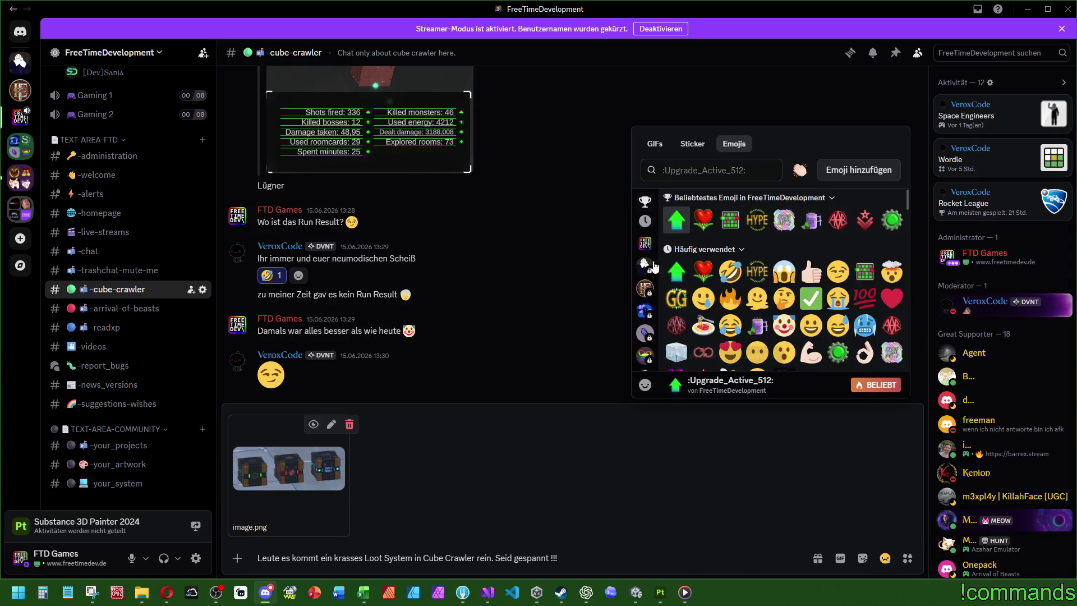
key(Return)
key(Return)
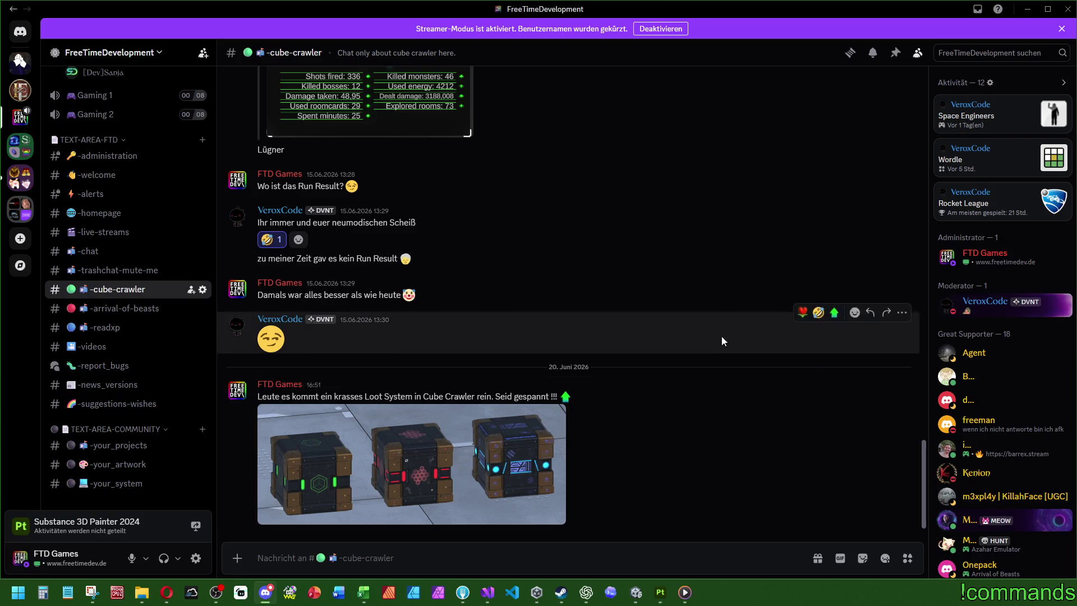
click(1028, 9)
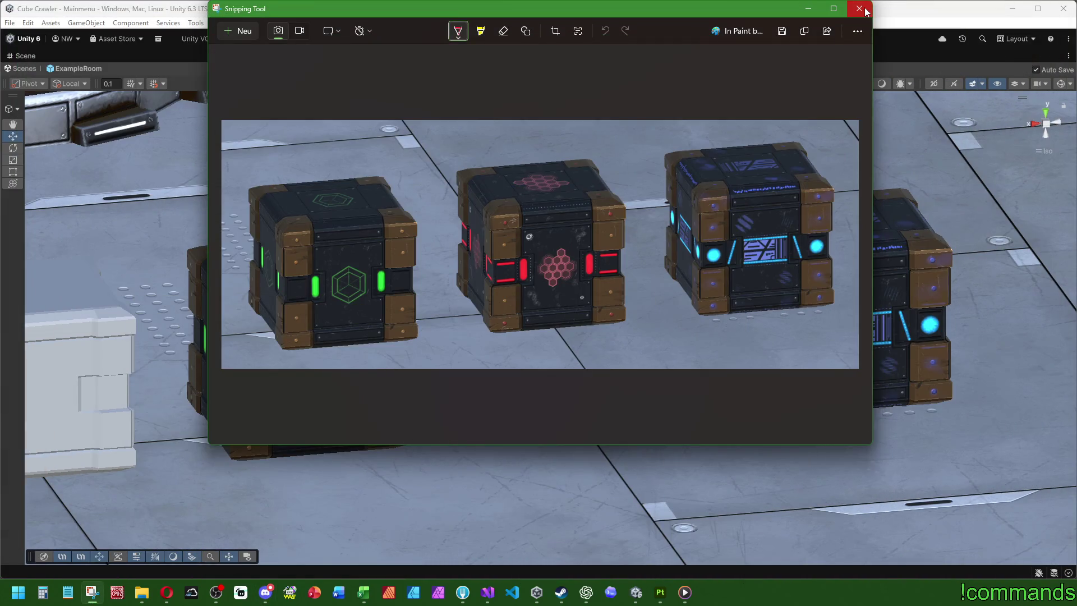
Close the snip preview, switch to Substance 3D Painter and bring up the Open Project dialog.
click(864, 10)
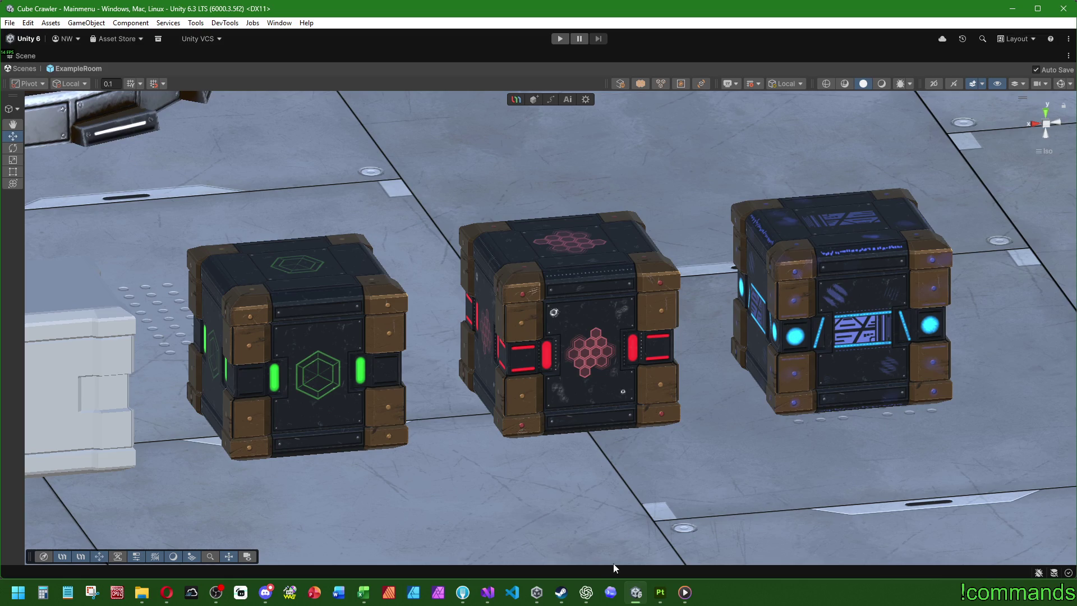
scroll(578, 369, up, 2)
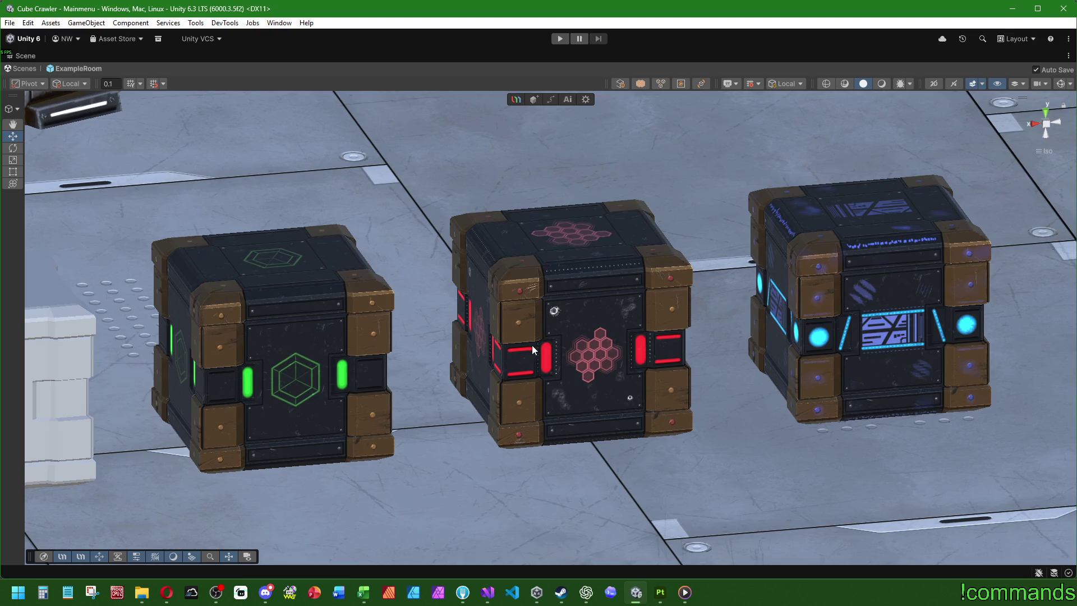
click(660, 592)
click(14, 25)
click(28, 52)
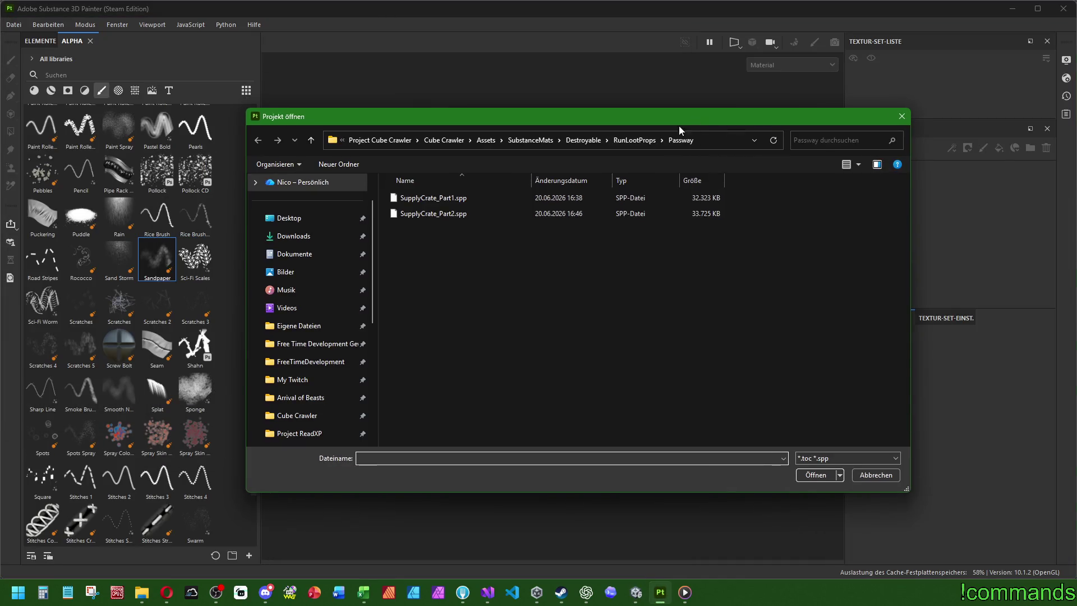
Open SupplyCrate_Part2.spp and copy the higharea_symbol_3_BW layer's base colour hex value.
double_click(426, 261)
double_click(443, 214)
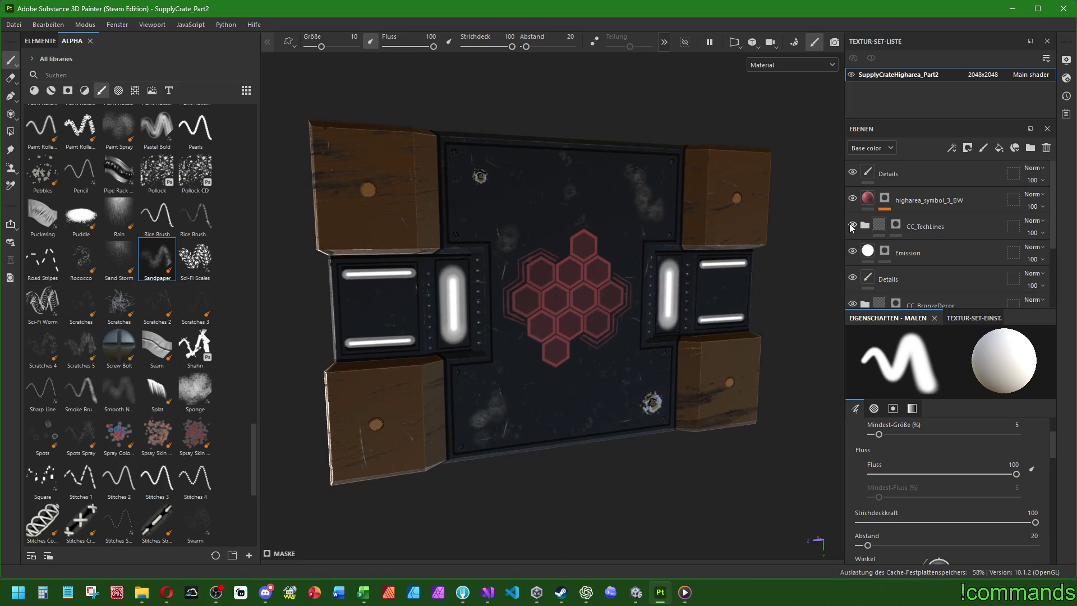
click(883, 201)
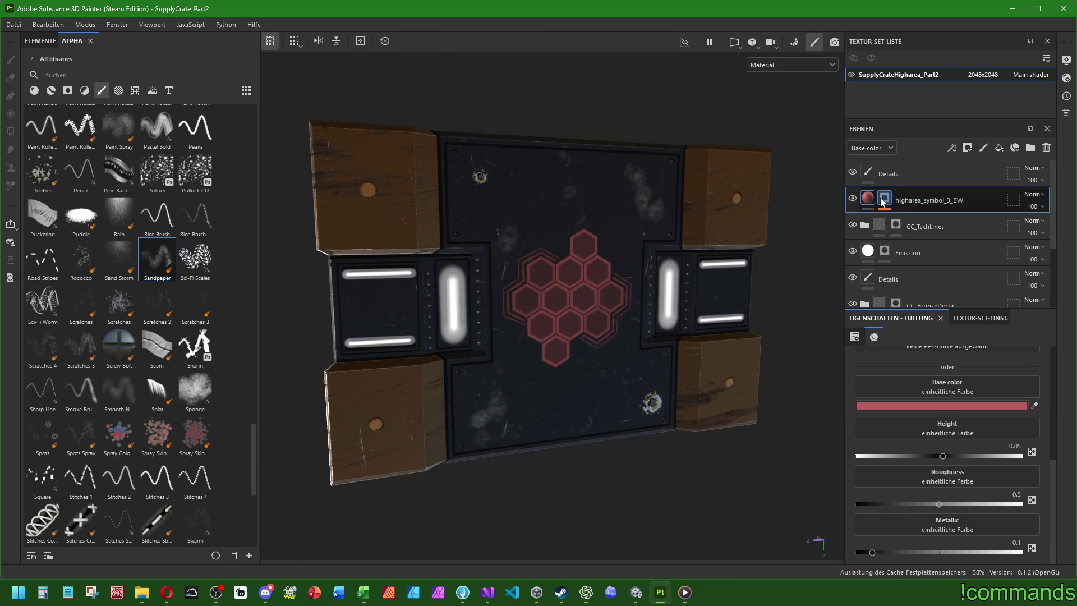
click(884, 405)
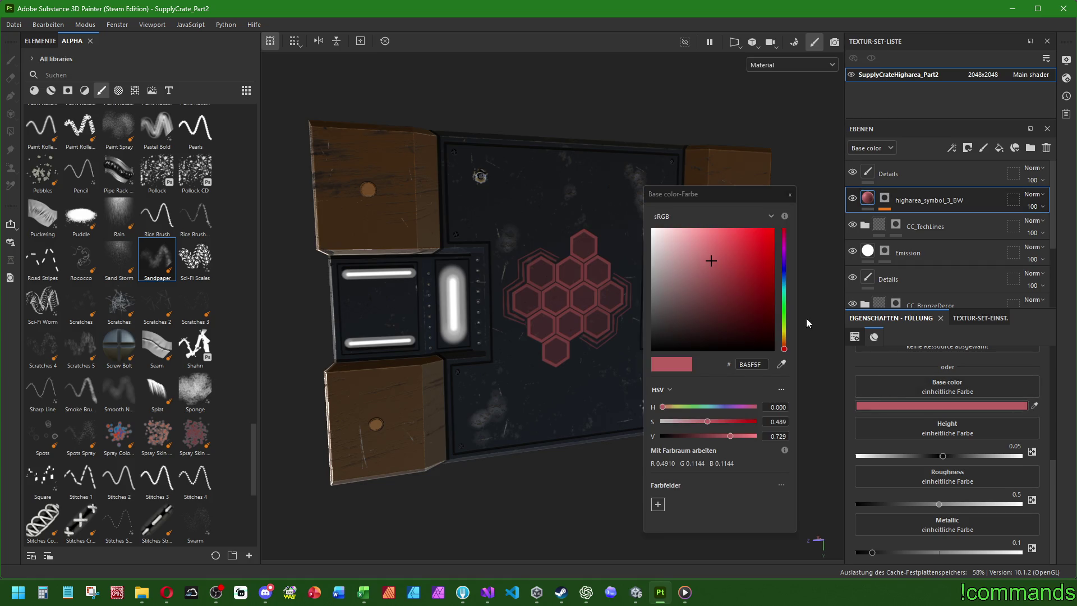
right_click(743, 364)
click(785, 414)
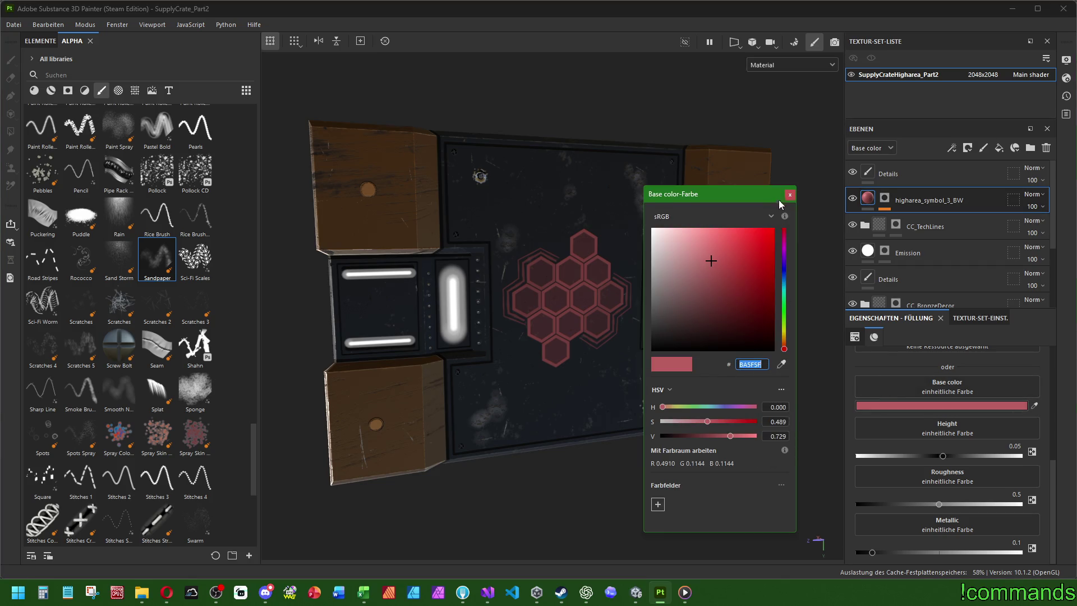
click(789, 195)
Paste the symbol red into Füllebene 3 in CC_BronzeDecor and tweak the bolt colour to CD4747.
click(924, 255)
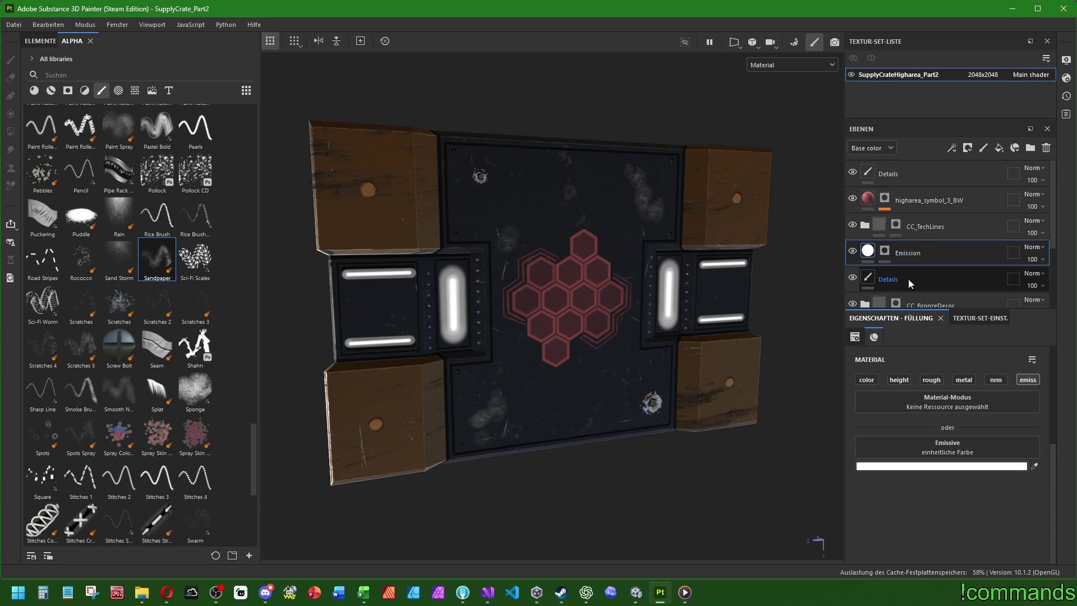
click(908, 278)
scroll(924, 277, down, 2)
click(888, 238)
click(866, 238)
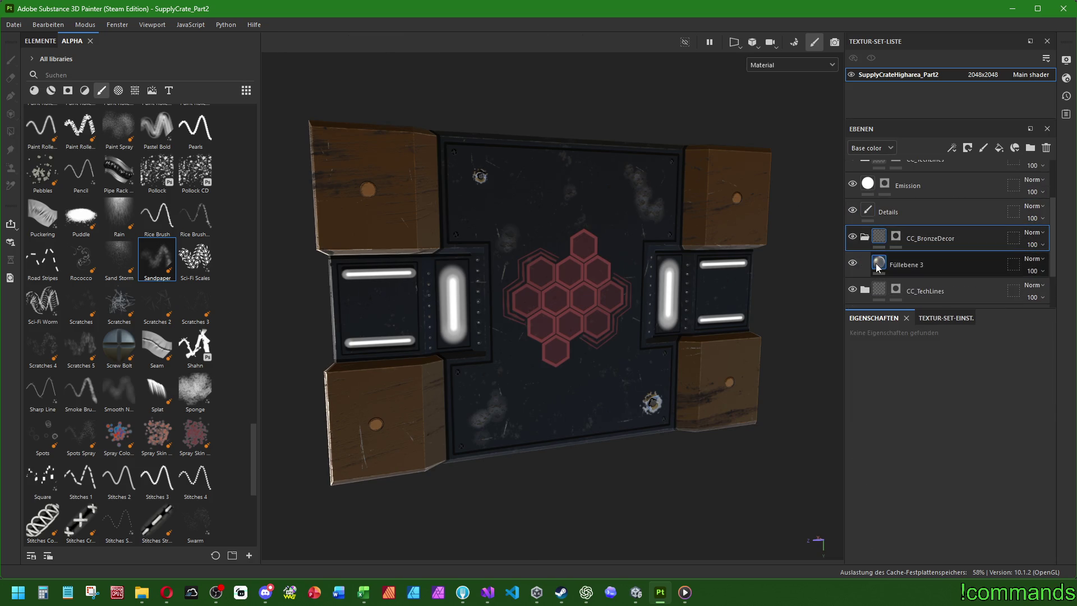
click(904, 264)
click(892, 467)
right_click(749, 364)
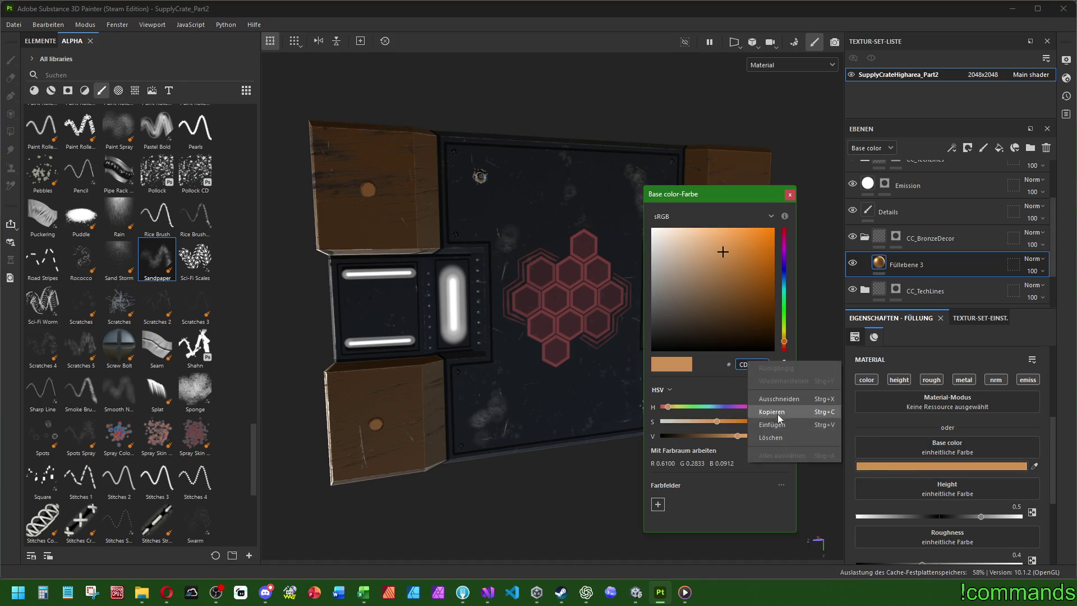
click(772, 424)
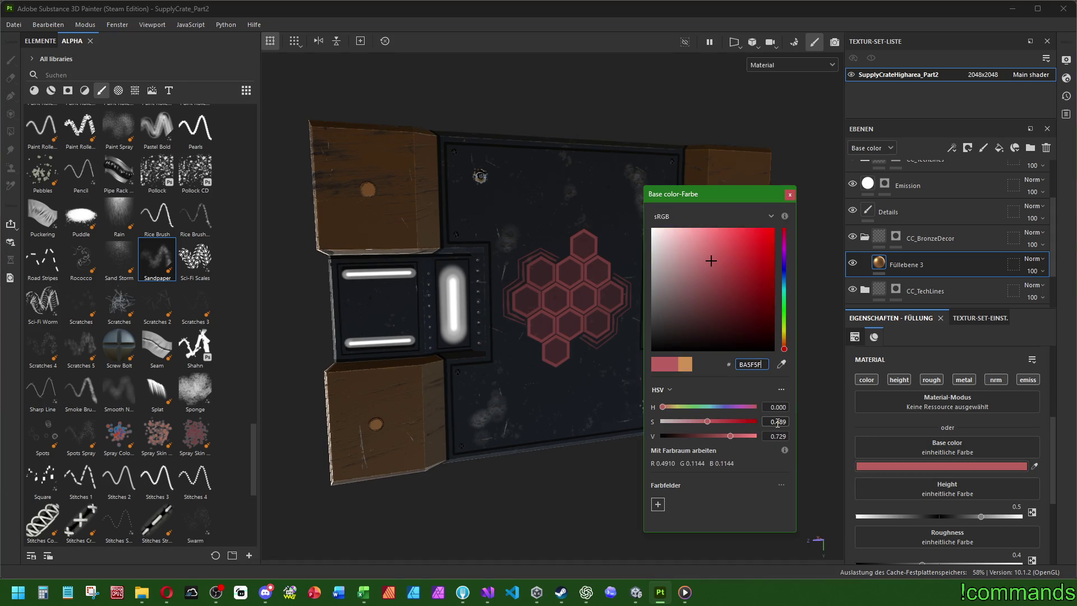
click(736, 255)
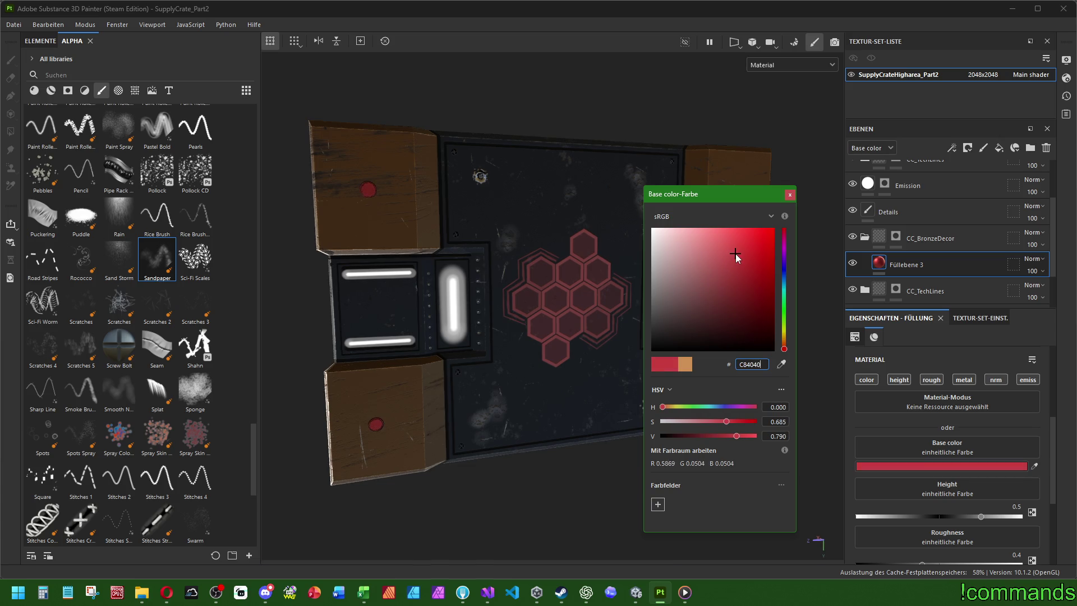
click(733, 252)
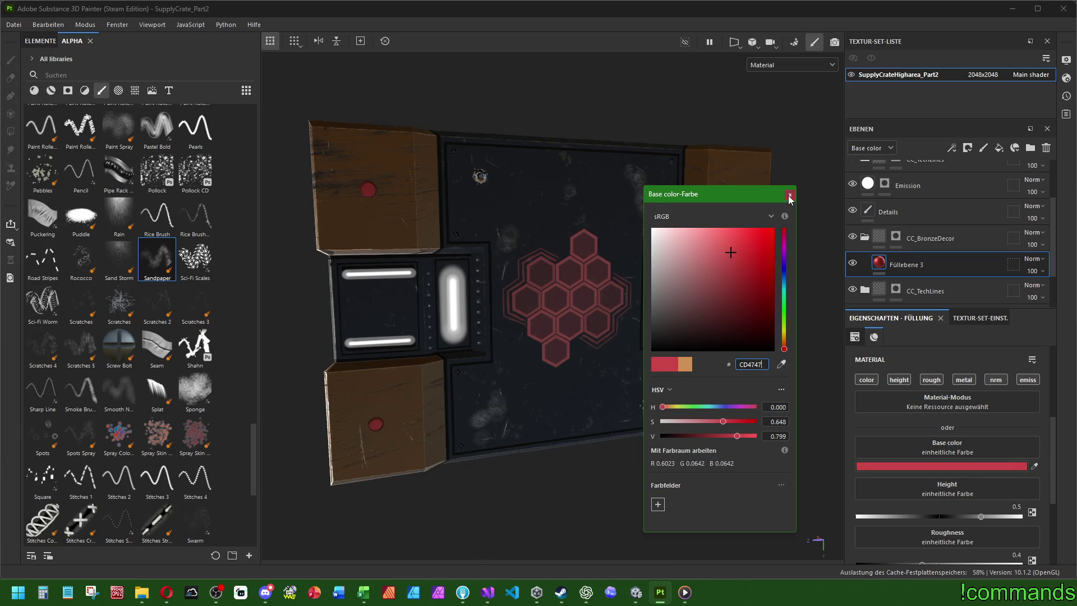
click(790, 195)
Select the top Details paint layer and choose the Electric Lines brush alpha.
click(888, 212)
scroll(898, 202, up, 3)
click(888, 173)
alt+drag(373, 220, 337, 224)
scroll(151, 243, up, 5)
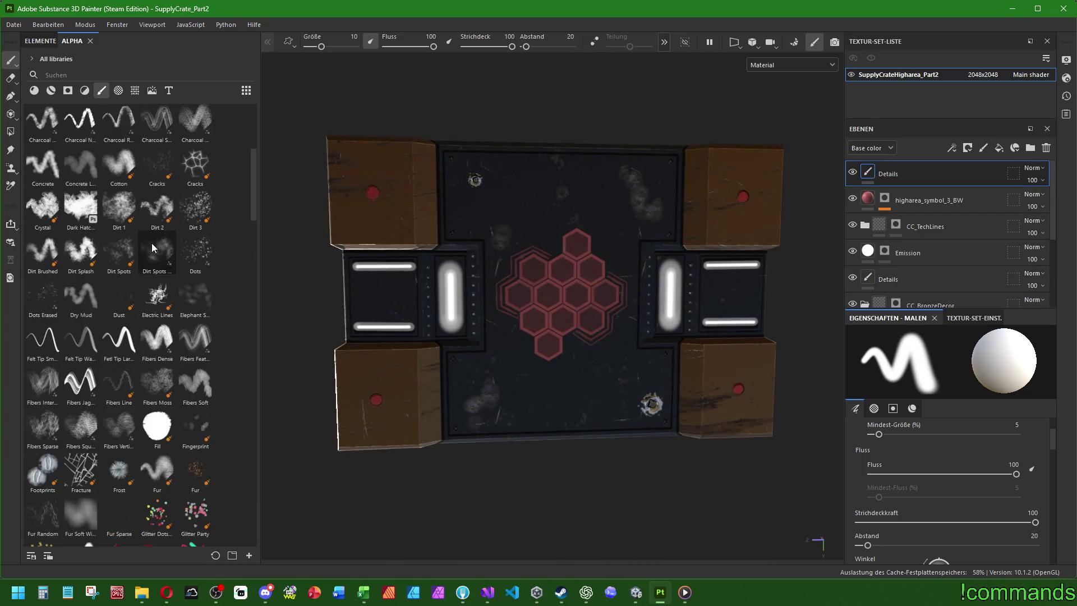
click(165, 290)
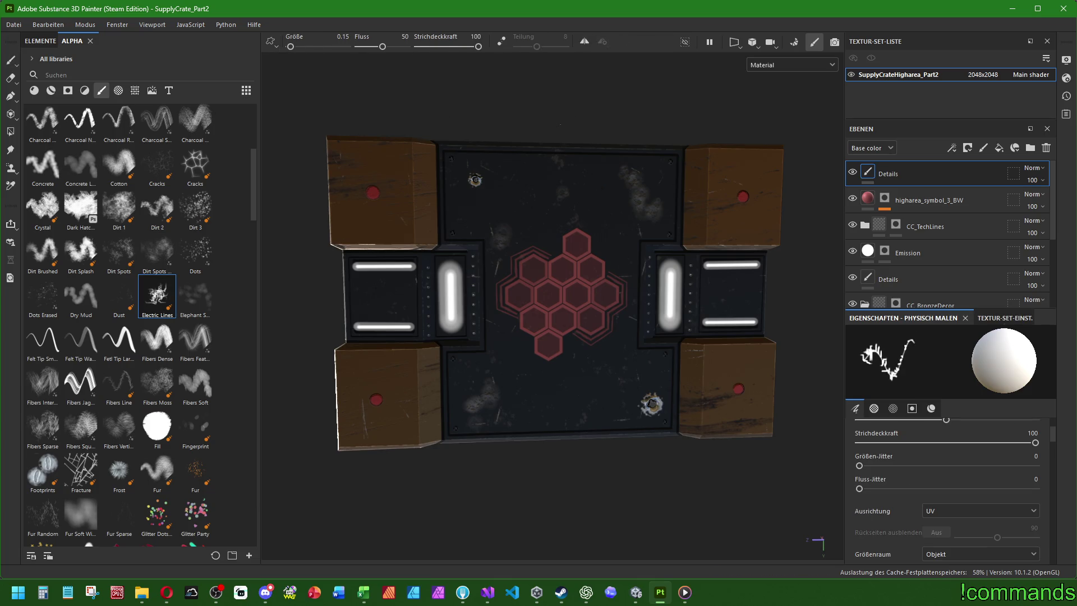
Shrink the brush and set its base colour to a bright red.
key(bracketleft)
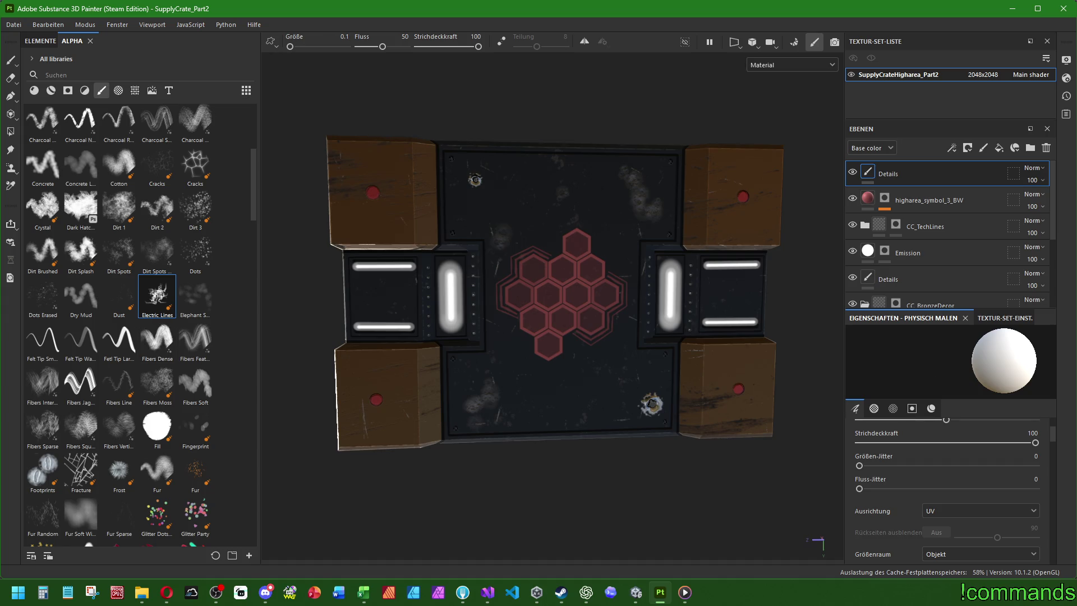
scroll(375, 193, up, 5)
key(bracketleft)
key(bracketleft)
scroll(924, 463, down, 10)
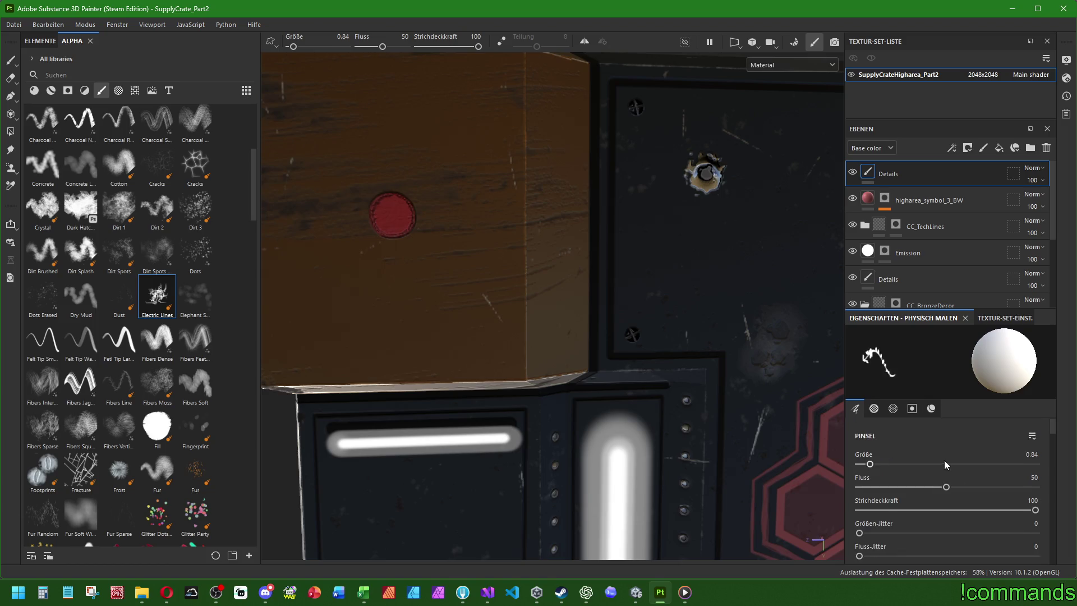
scroll(927, 456, up, 3)
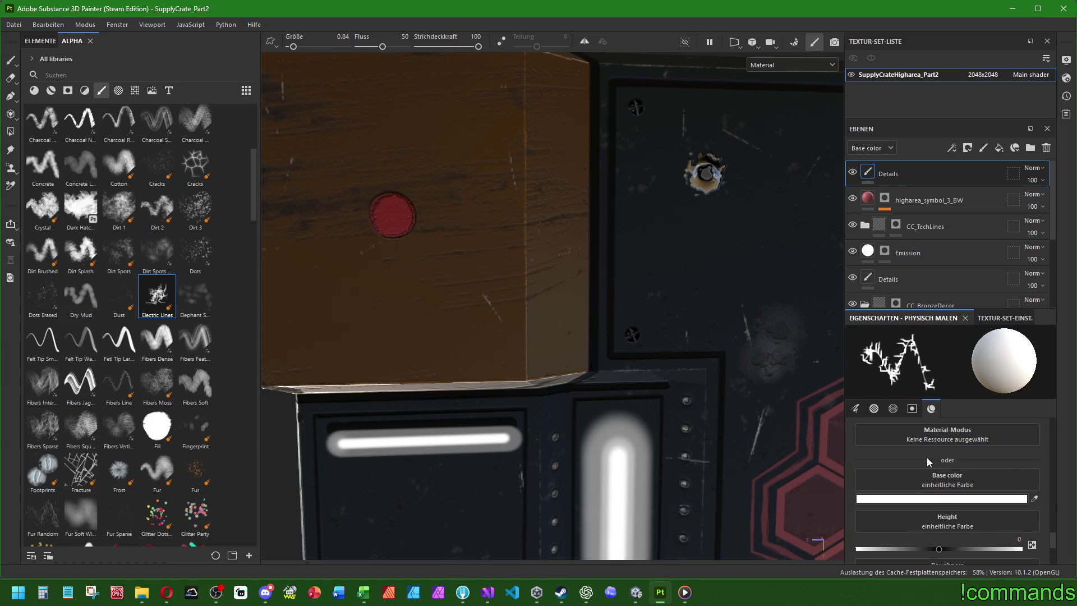
click(942, 499)
drag(701, 264, 773, 229)
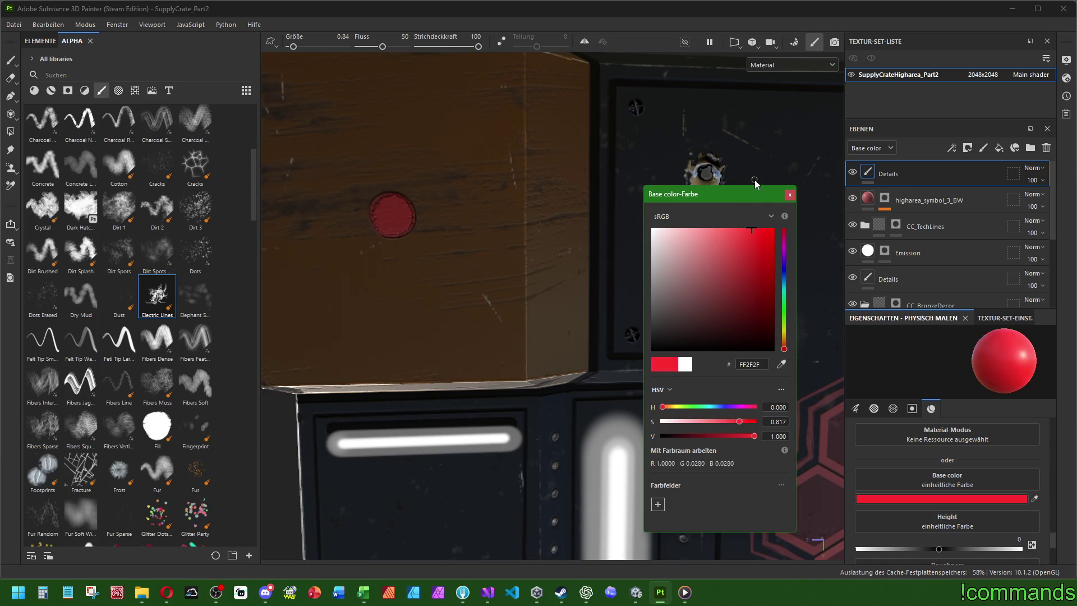
click(790, 194)
Paint and undo a trial Electric Lines stroke, then switch the brush alpha to Cracks.
mouse_move(391, 215)
mouse_down()
mouse_move(393, 191)
mouse_move(427, 169)
mouse_up()
scroll(427, 168, down, 3)
key(ctrl+z)
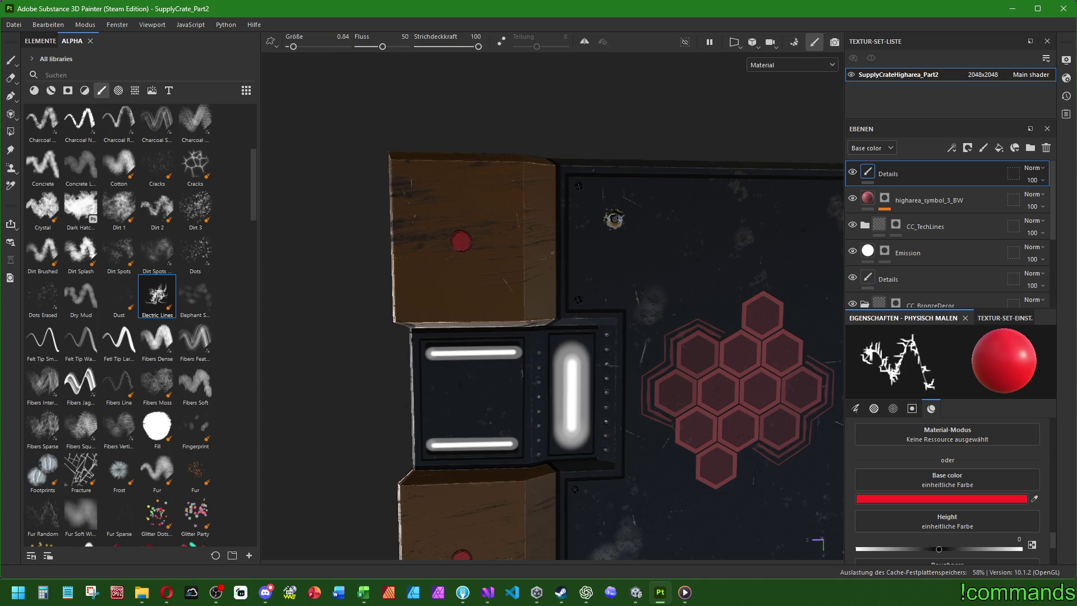
click(197, 295)
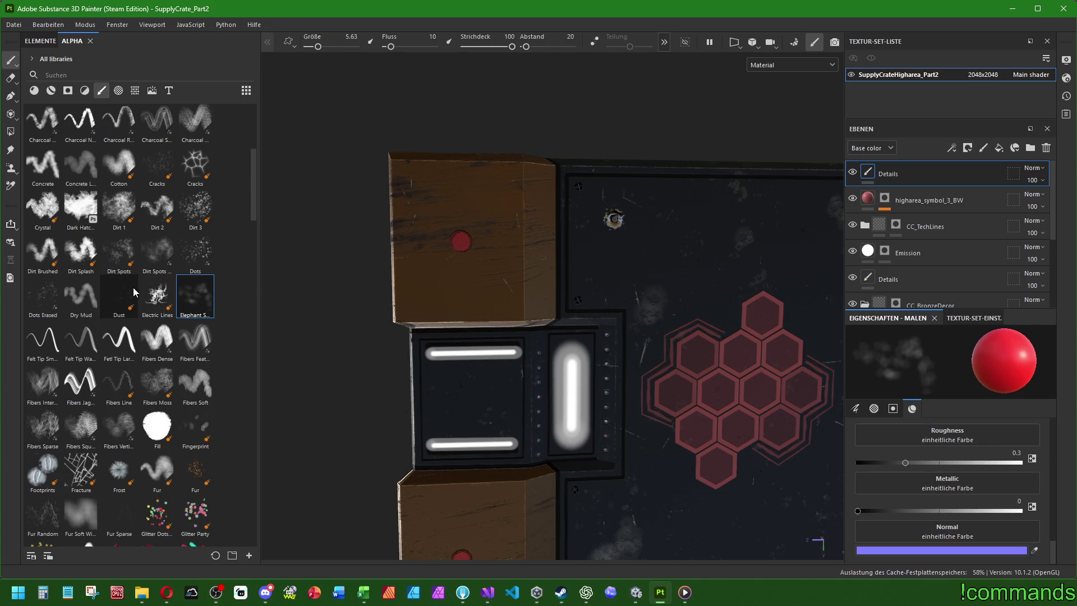
click(195, 166)
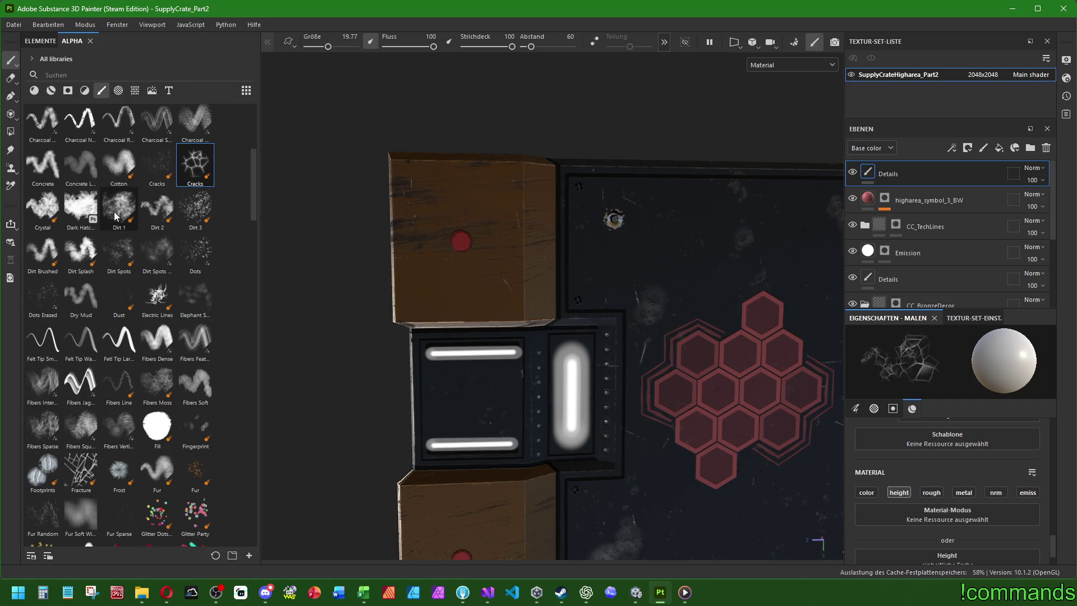
click(914, 199)
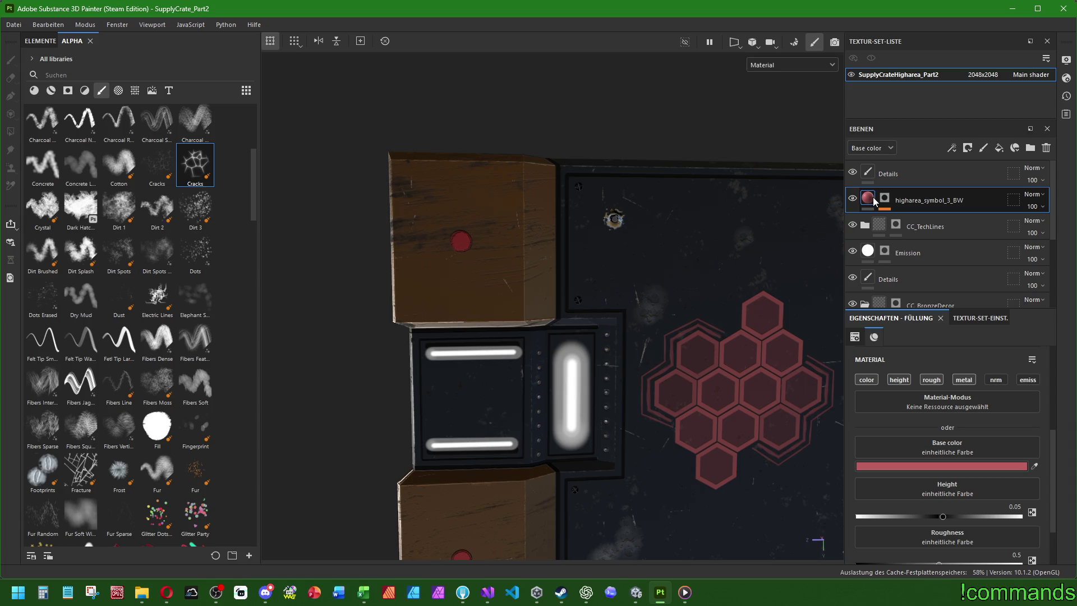
Copy the symbol's red hex colour and add a new fill layer with emissive turned off.
click(934, 466)
click(752, 364)
right_click(751, 364)
click(769, 426)
click(790, 195)
click(950, 177)
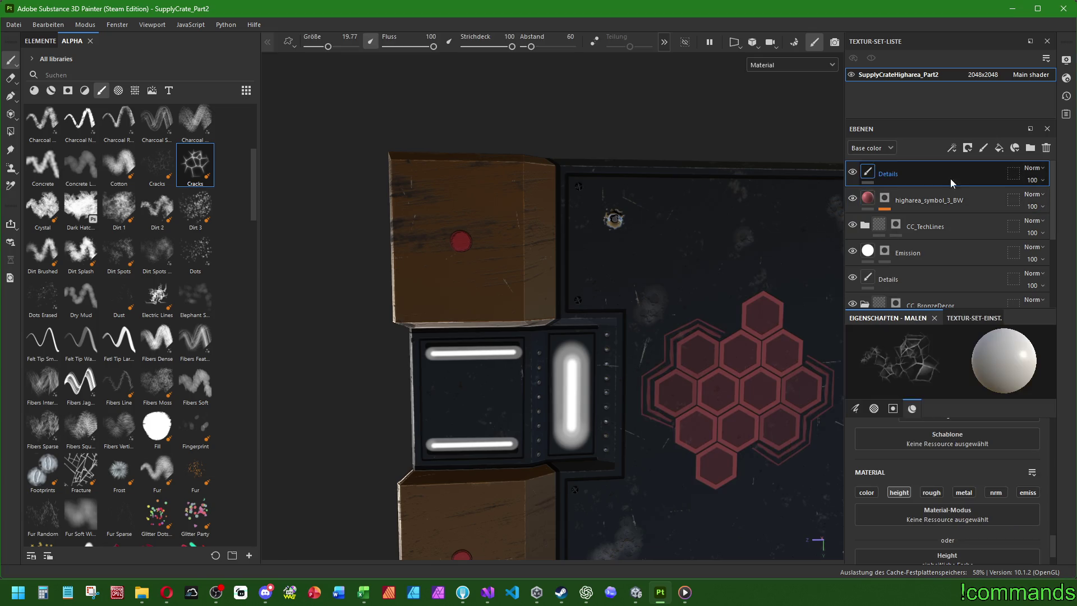
click(1000, 148)
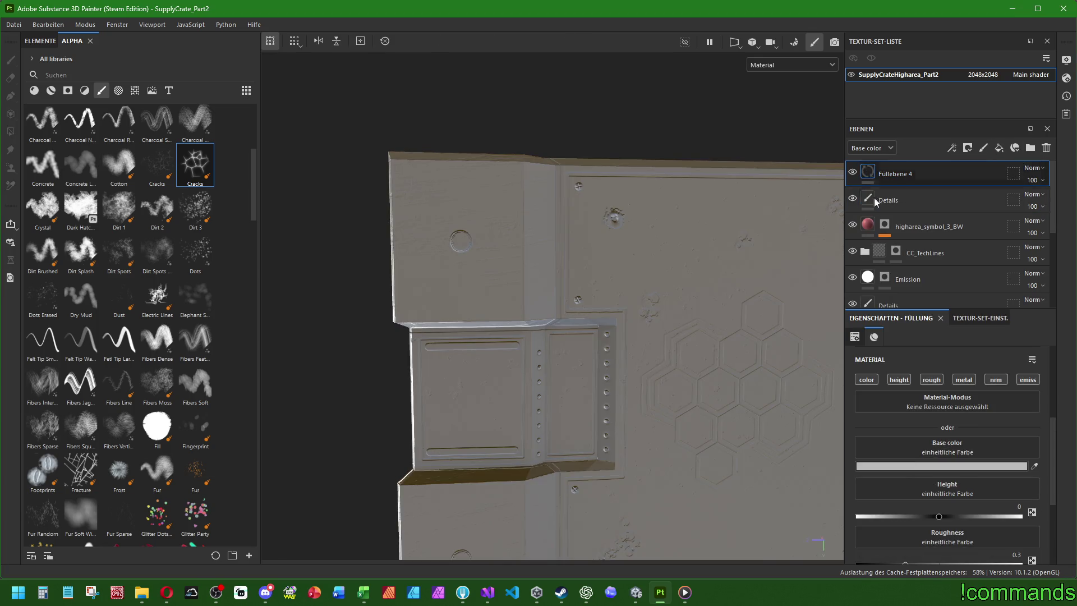
click(1017, 381)
Give Füllebene 4 base colour BA5F5F, a black mask and height 0.005, then select its mask.
click(943, 467)
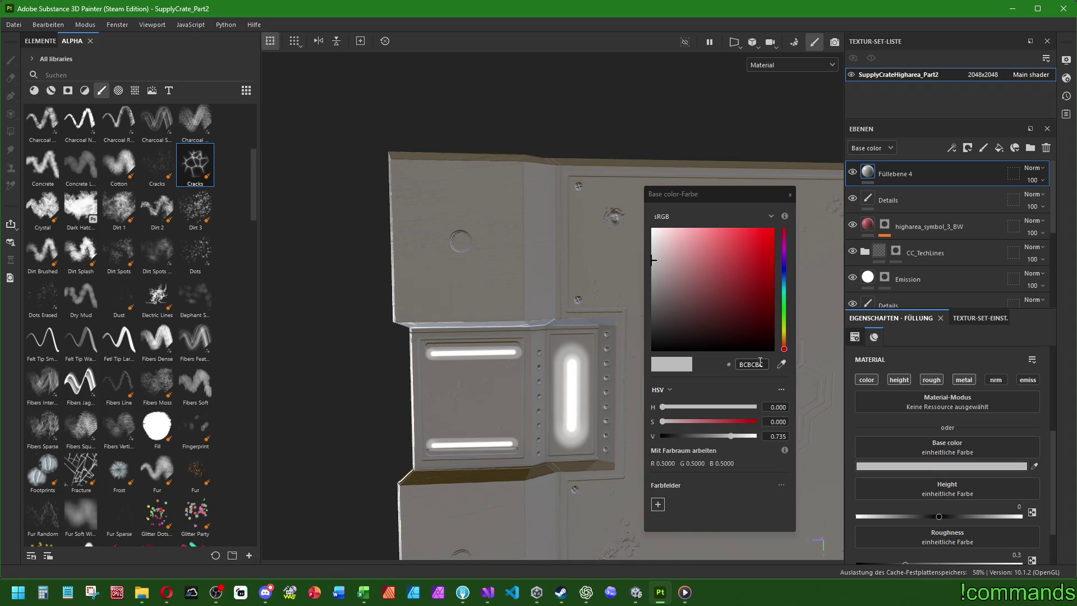
right_click(752, 364)
click(792, 426)
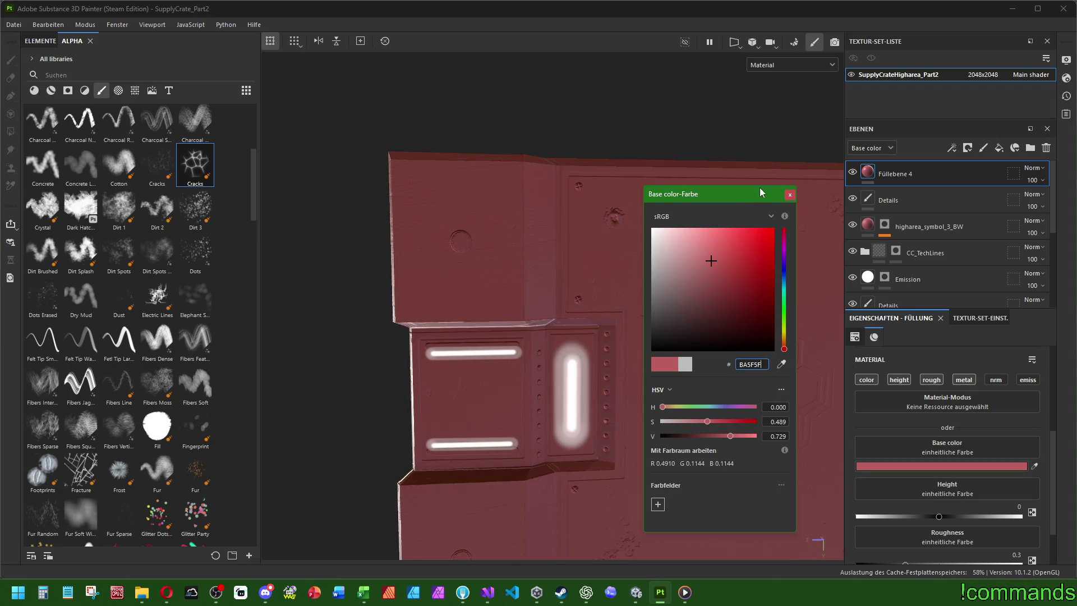
click(789, 195)
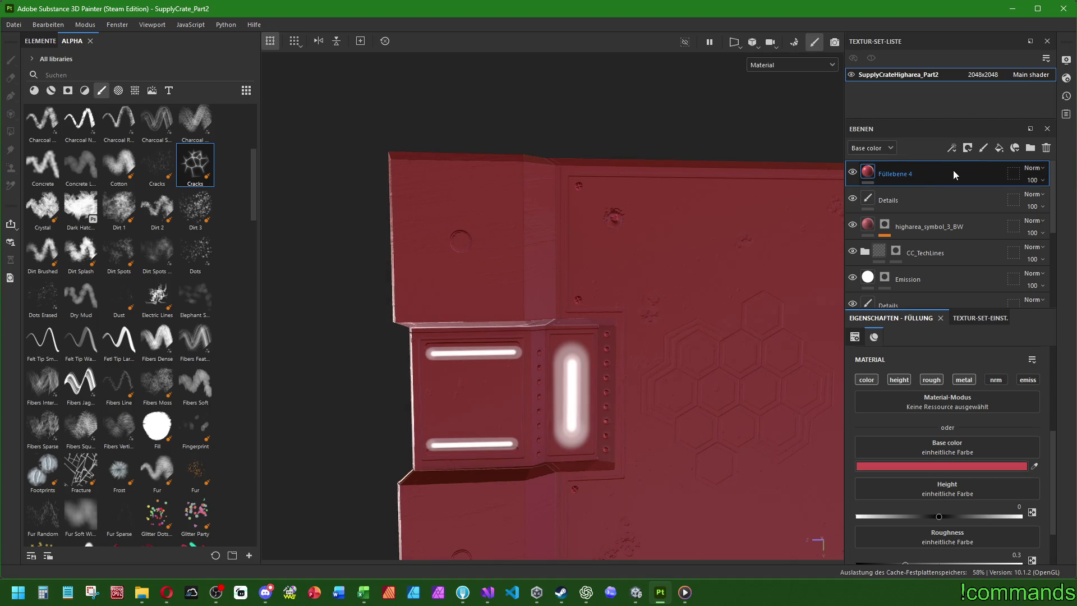
right_click(909, 184)
click(961, 26)
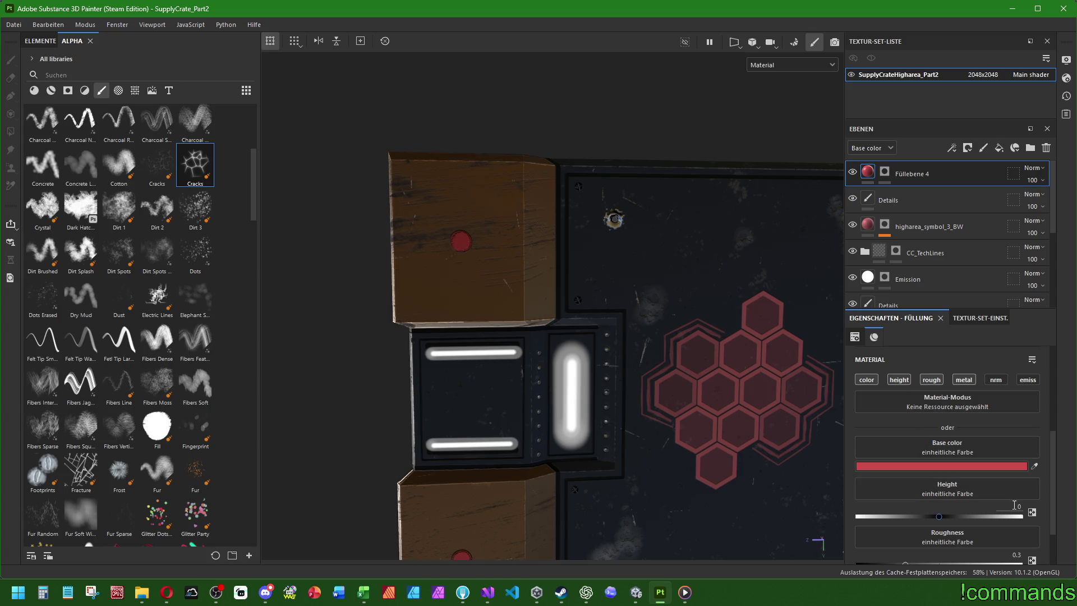
text(5)
key(Return)
scroll(856, 436, down, 1)
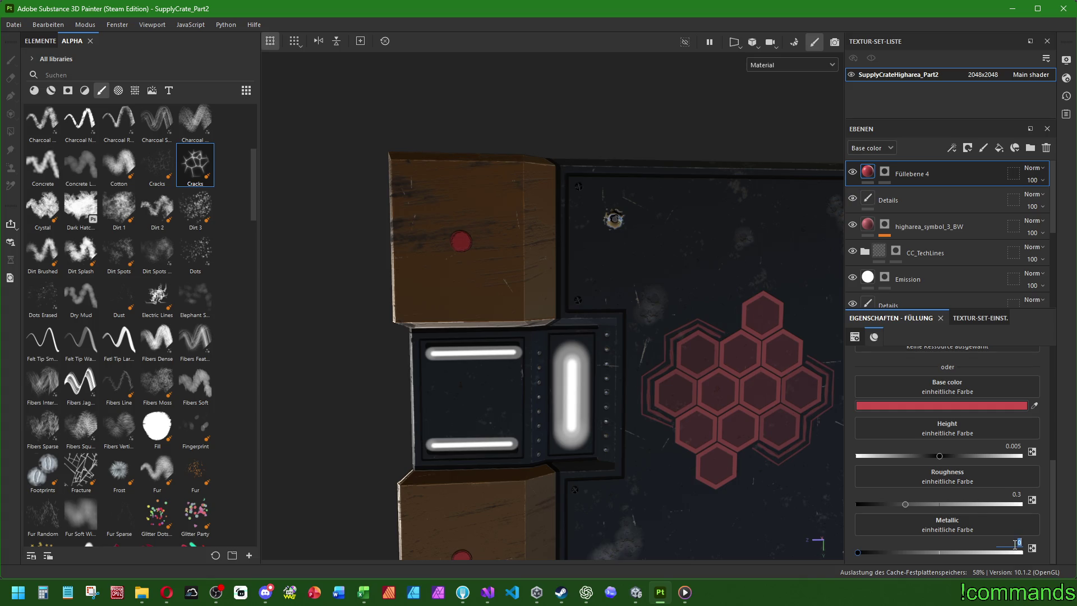
click(884, 171)
scroll(195, 233, up, 5)
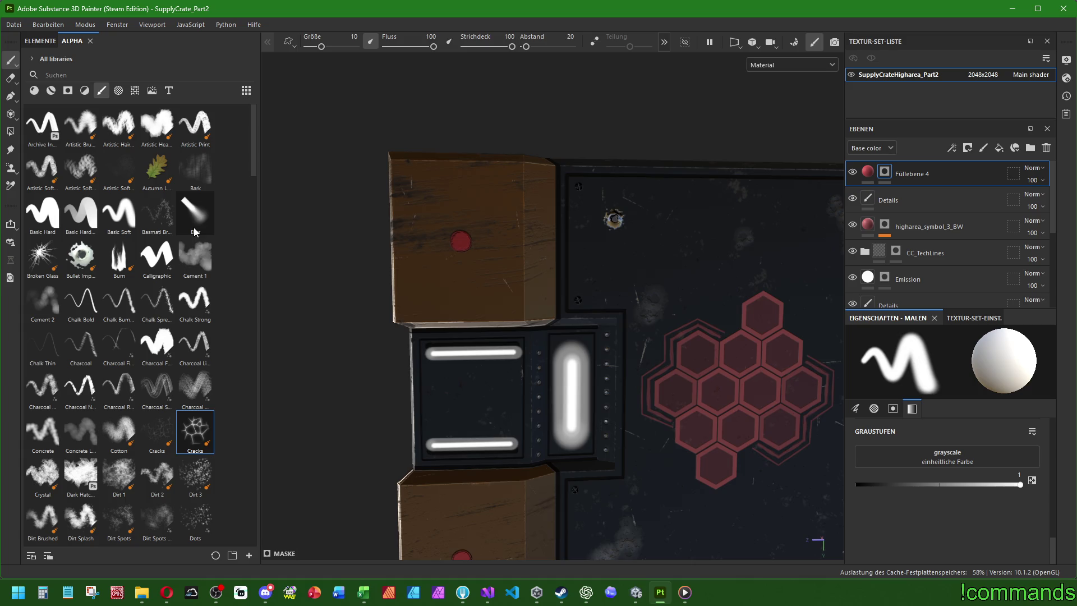
Try Bark, Cement 1 and Broken Glass brushes, move Füllebene 4 lower, and undo a test splatter.
click(193, 191)
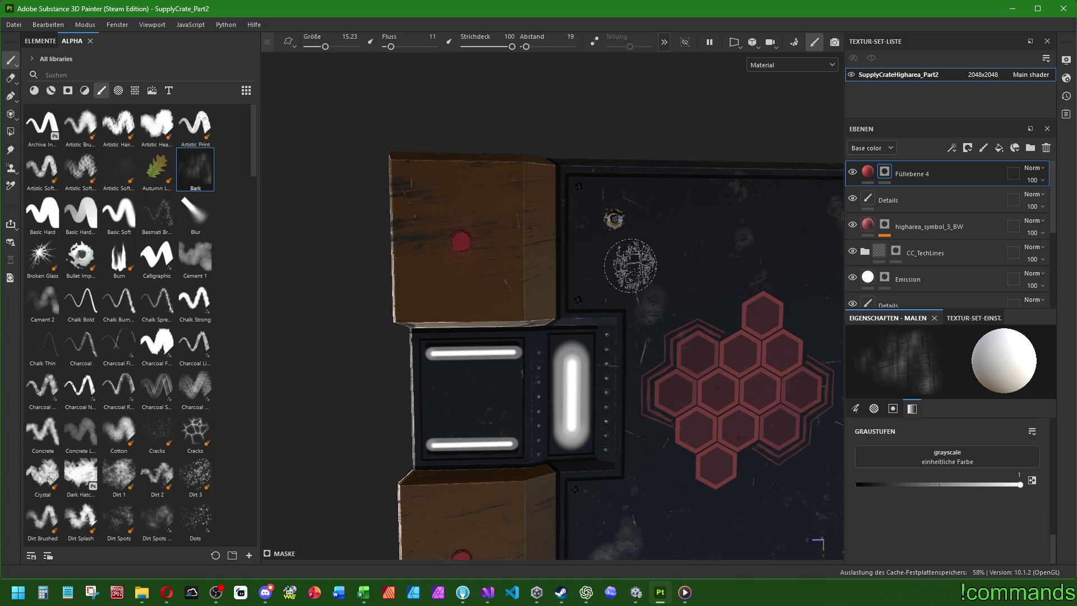
click(196, 255)
ctrl+right_drag(460, 242, 469, 242)
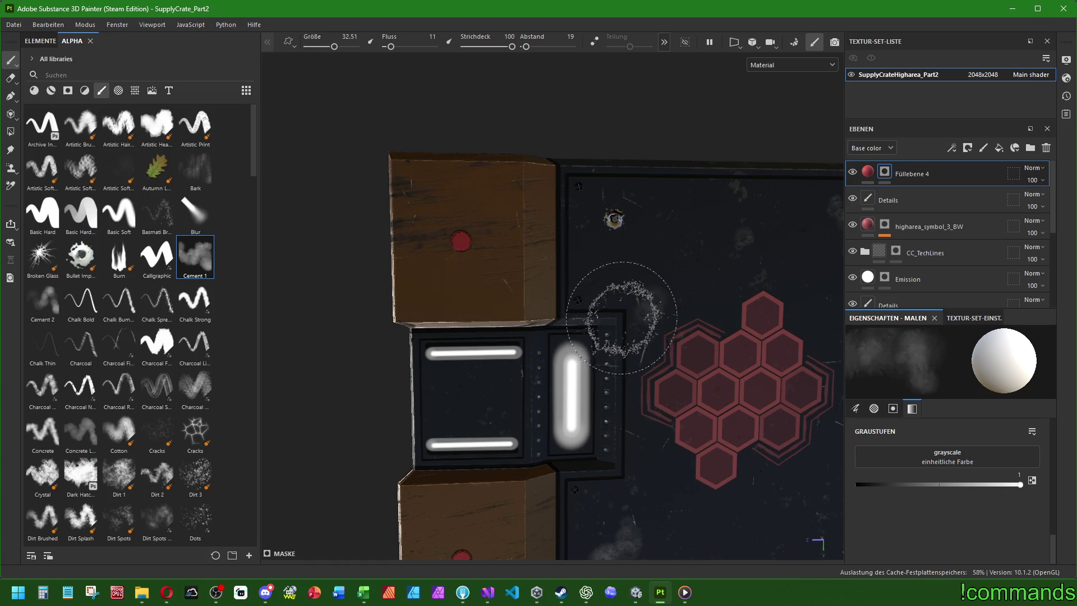
click(47, 264)
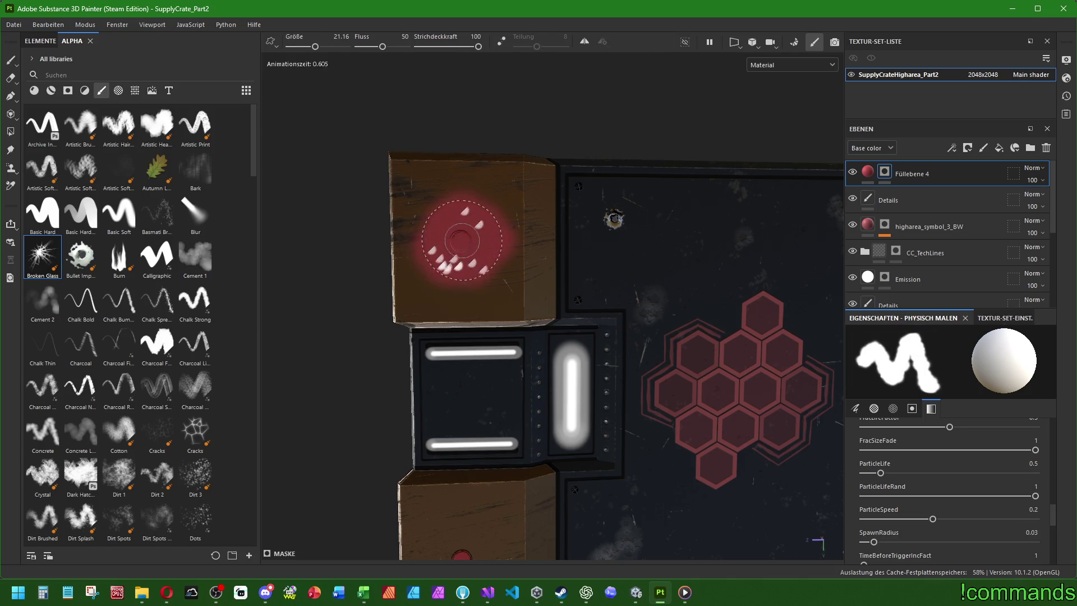
ctrl+right_drag(462, 240, 440, 240)
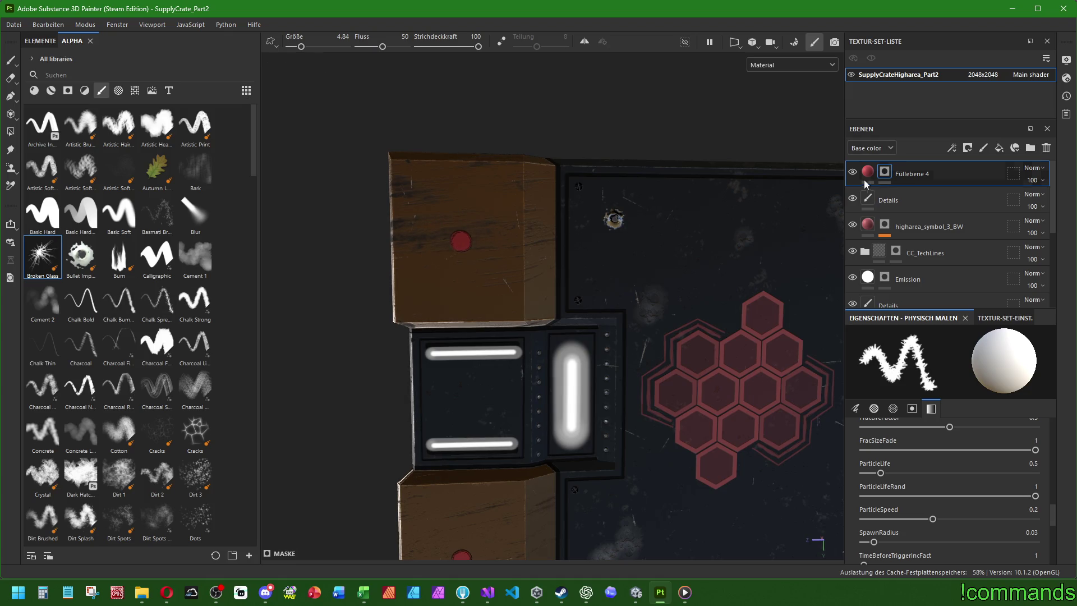
mouse_move(913, 180)
mouse_down()
mouse_move(926, 302)
mouse_move(915, 312)
mouse_move(921, 258)
mouse_move(919, 269)
mouse_up()
click(461, 243)
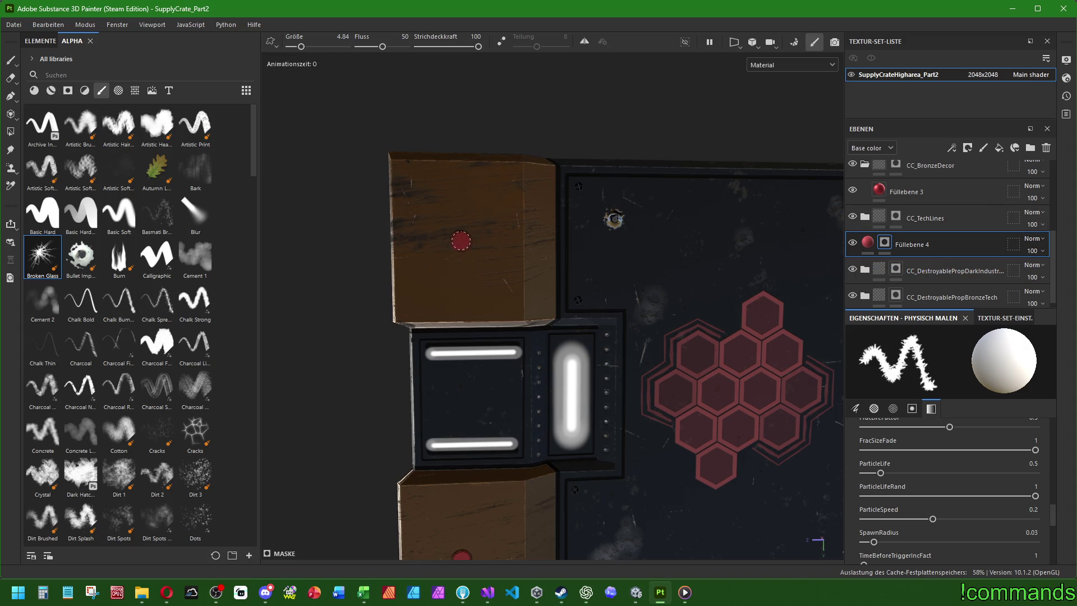
key(ctrl+z)
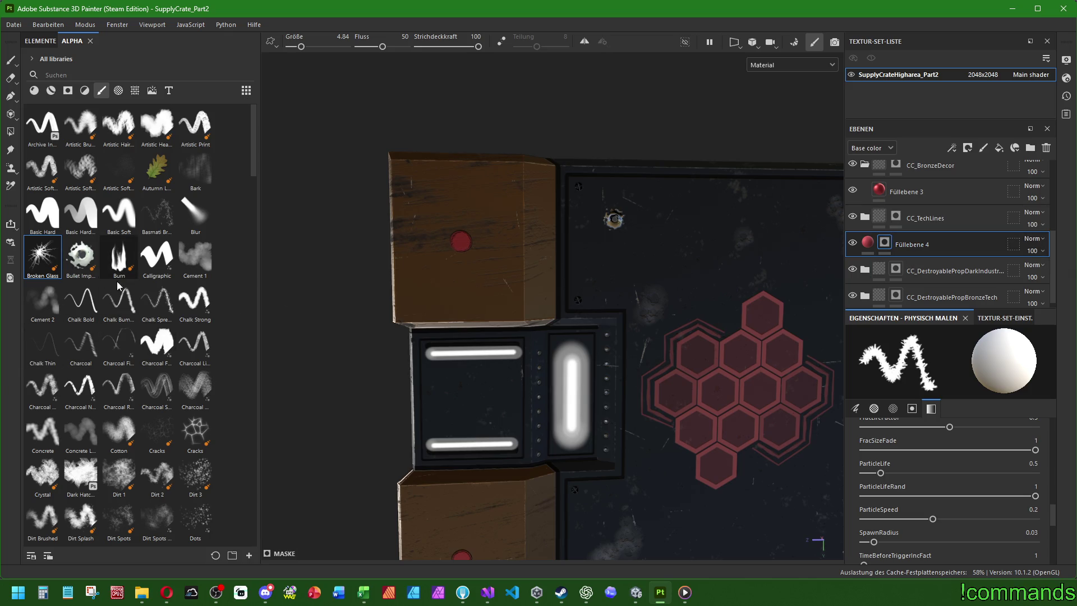
Paint red Charcoal-alpha streaks at size 14.07 beside the red dots on the wooden corner blocks.
click(81, 345)
mouse_move(463, 240)
ctrl+right_down()
mouse_move(449, 240)
mouse_move(458, 254)
ctrl+right_up()
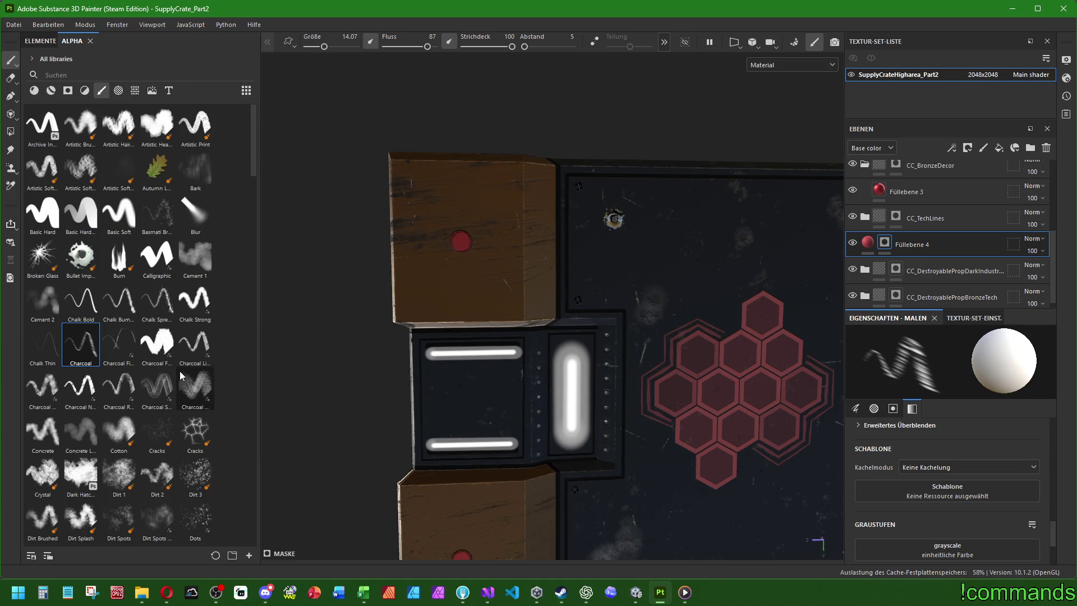
drag(455, 212, 431, 225)
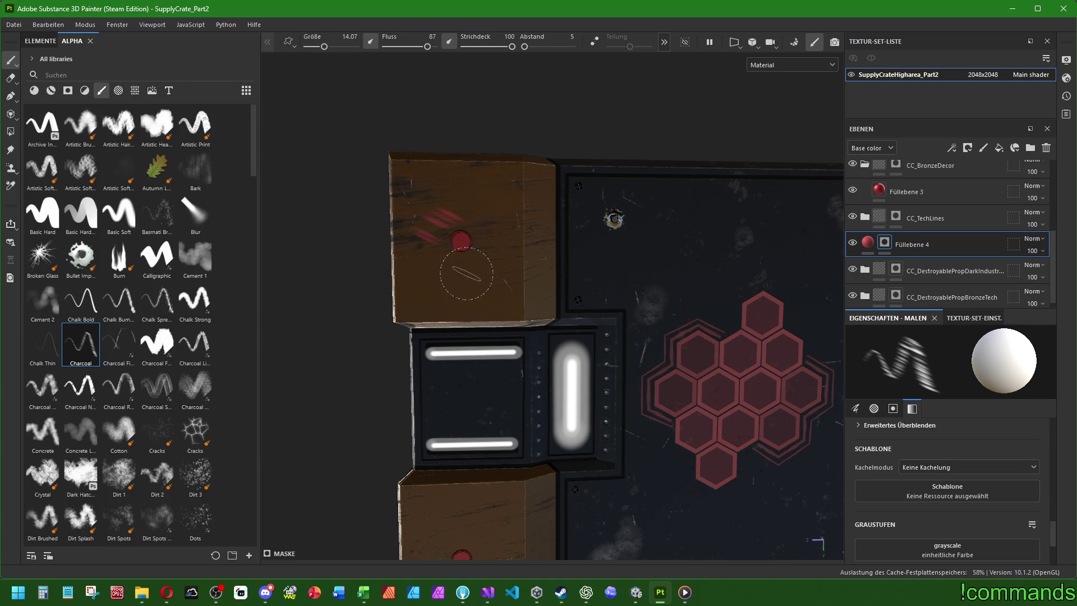
alt+middle_drag(505, 258, 362, 318)
mouse_move(362, 318)
mouse_down()
mouse_move(332, 332)
mouse_move(332, 346)
mouse_up()
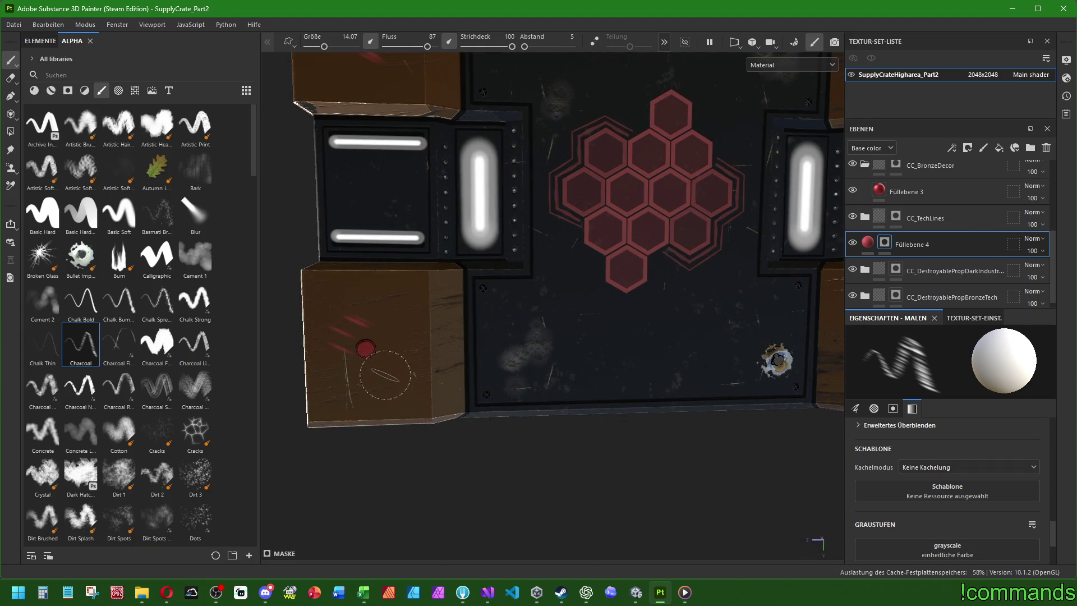
mouse_move(460, 314)
alt+middle_down()
mouse_move(584, 305)
mouse_move(678, 345)
alt+middle_up()
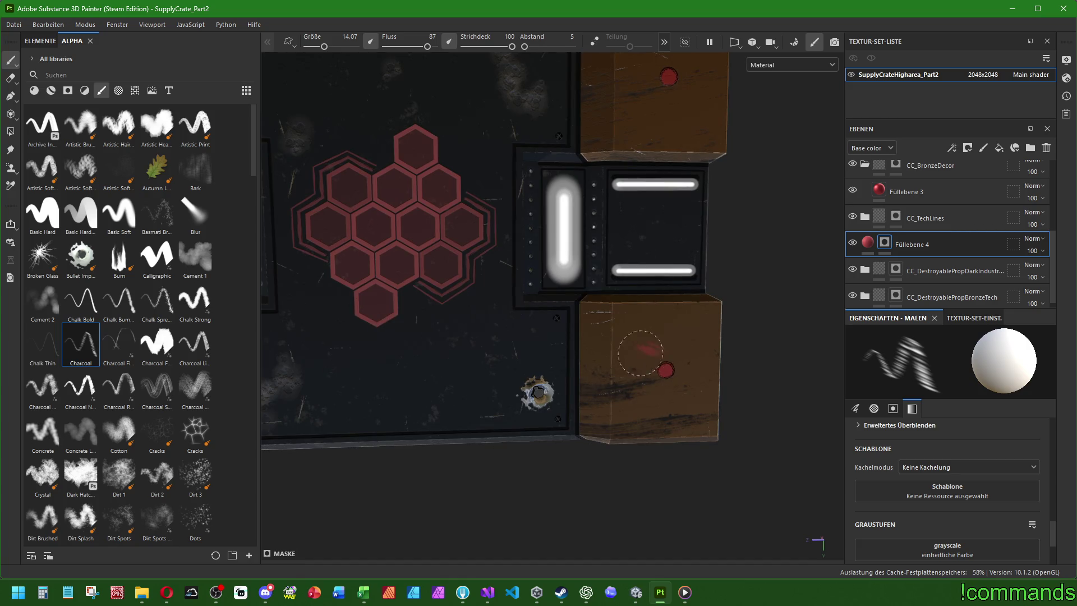
alt+drag(667, 152, 608, 340)
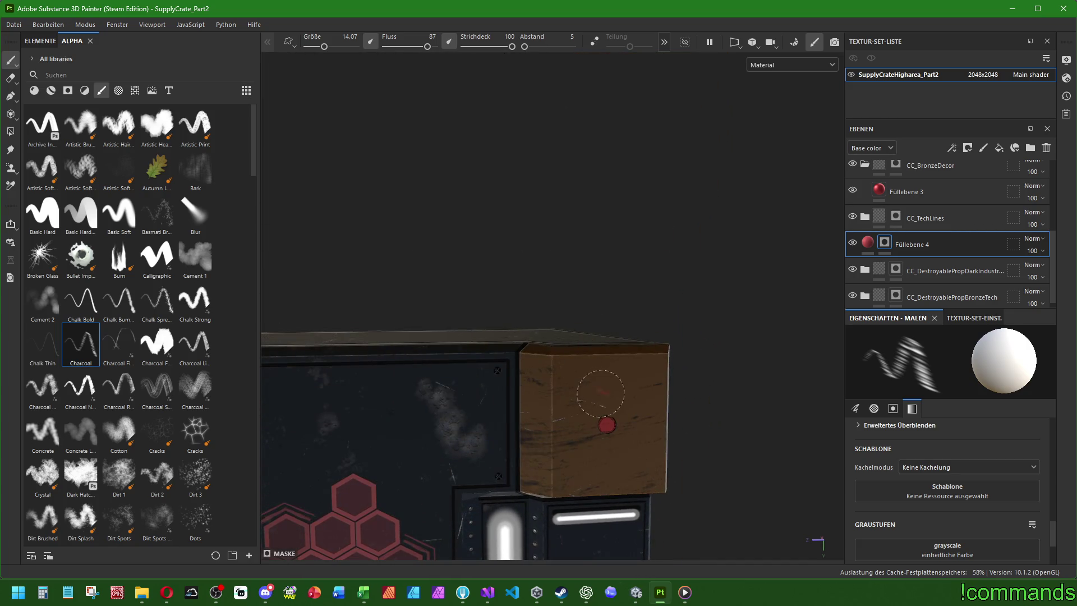
alt+drag(567, 510, 569, 312)
scroll(531, 333, up, 5)
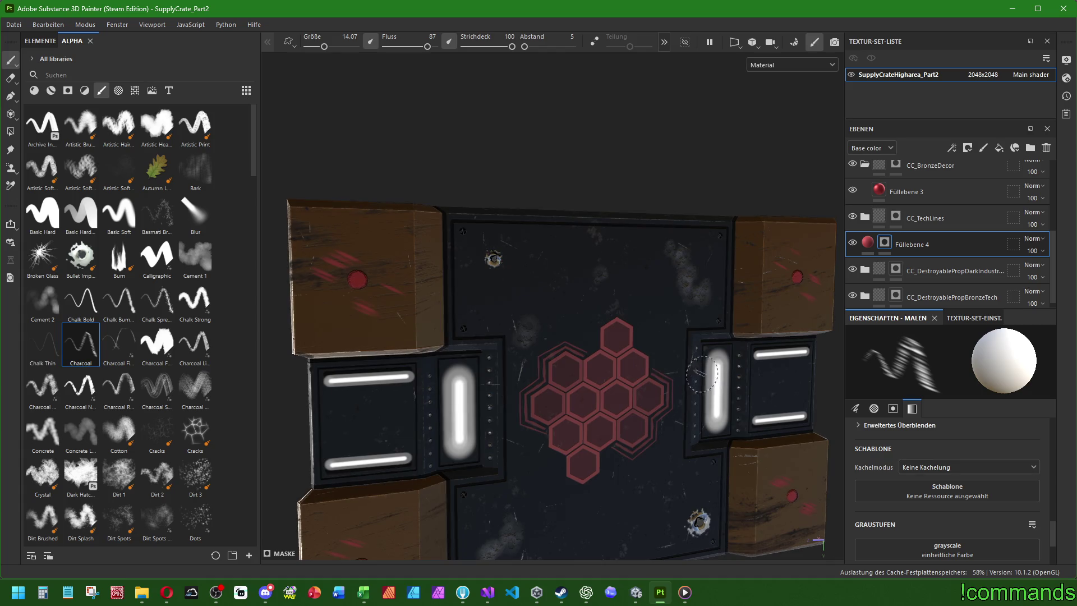
scroll(705, 372, down, 3)
Open the Export Textures dialog from the File menu.
click(14, 24)
click(13, 24)
click(13, 24)
click(55, 200)
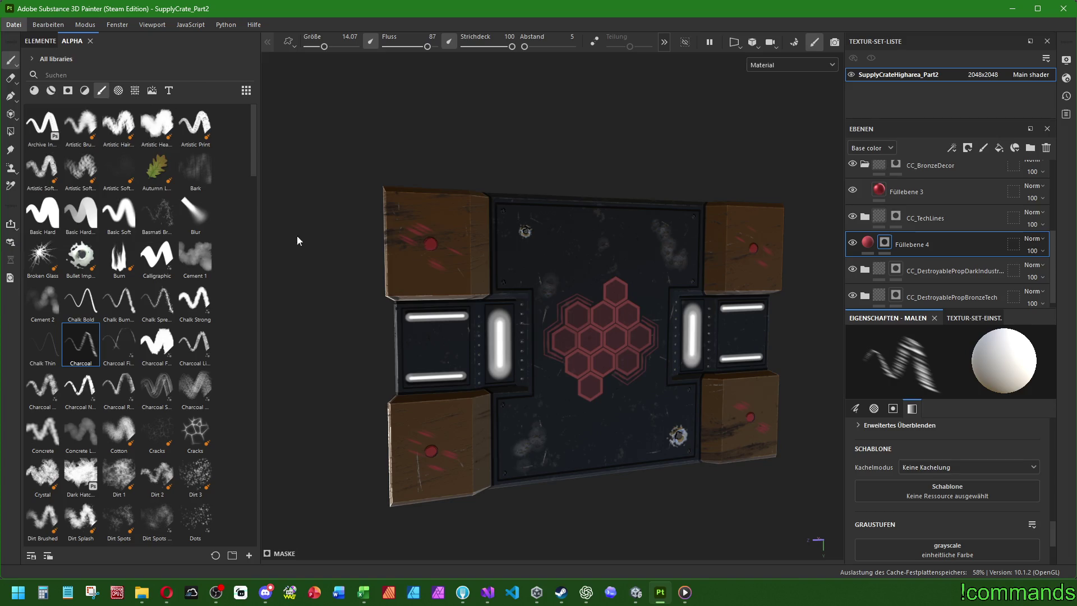
Export the crate textures to the SupplyCrate folder with the Unity HD Render Pipeline preset.
click(595, 150)
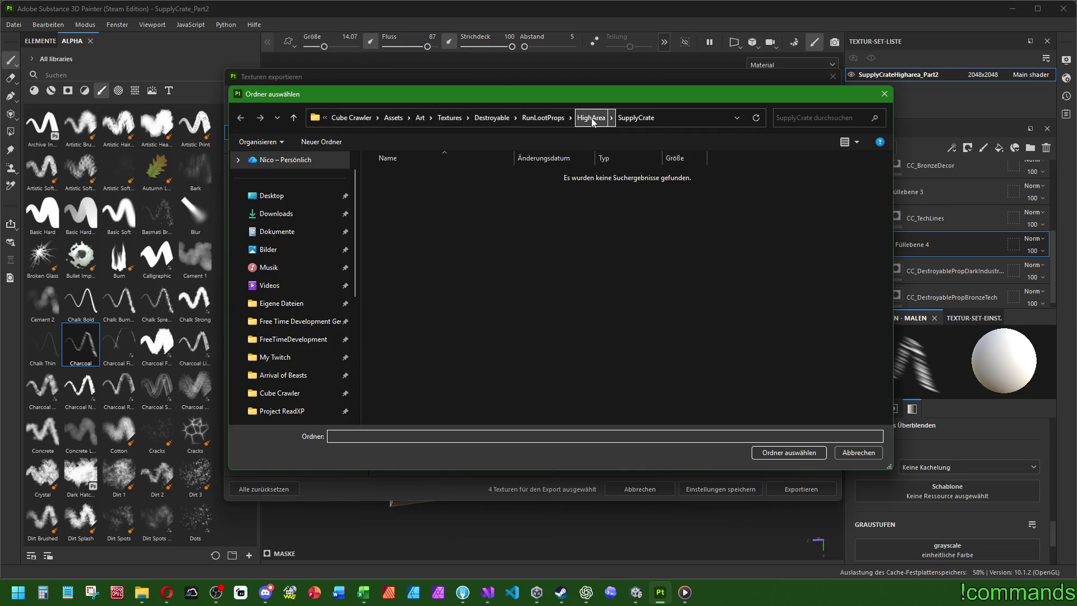
click(636, 118)
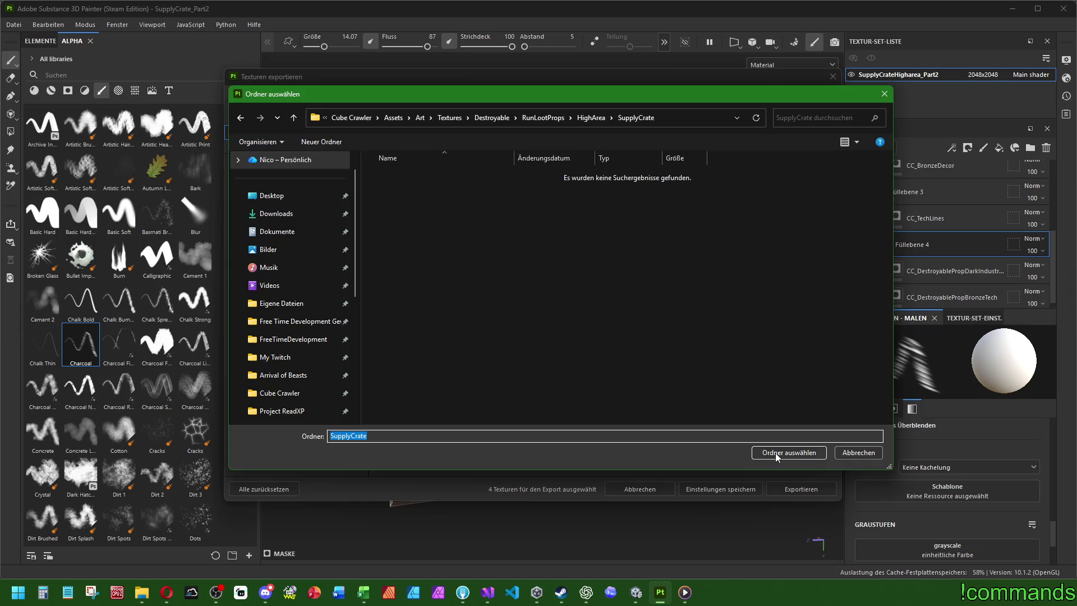
click(779, 454)
click(333, 104)
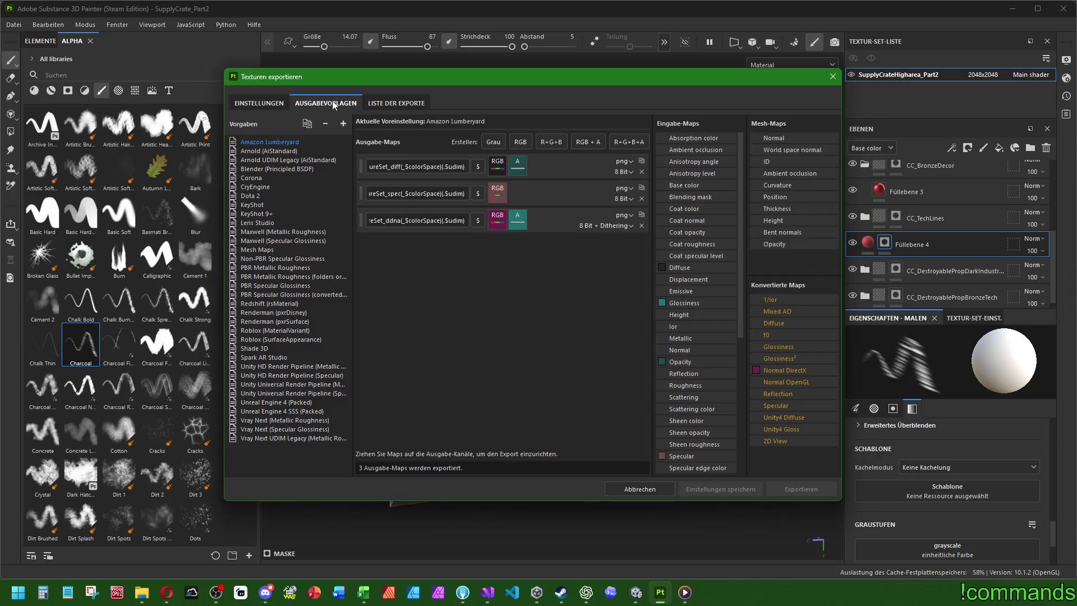
click(293, 367)
click(259, 103)
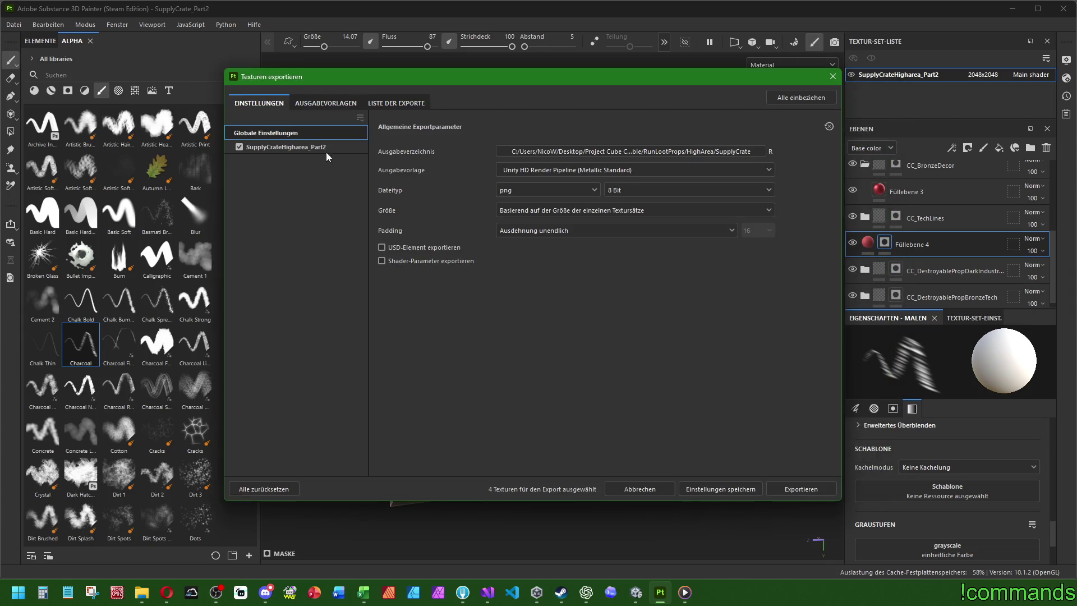
click(796, 488)
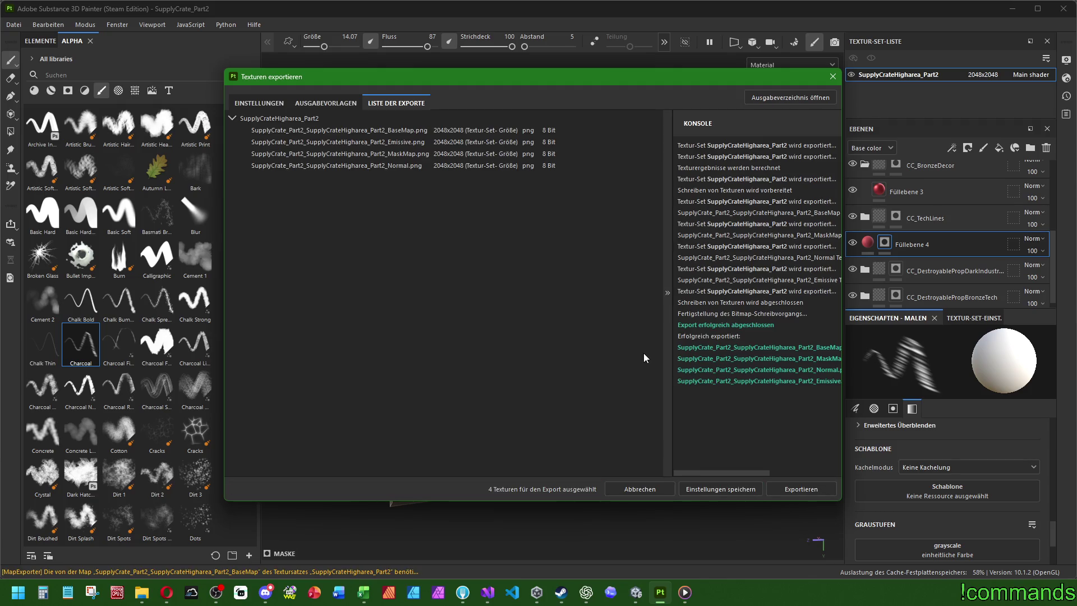
click(833, 76)
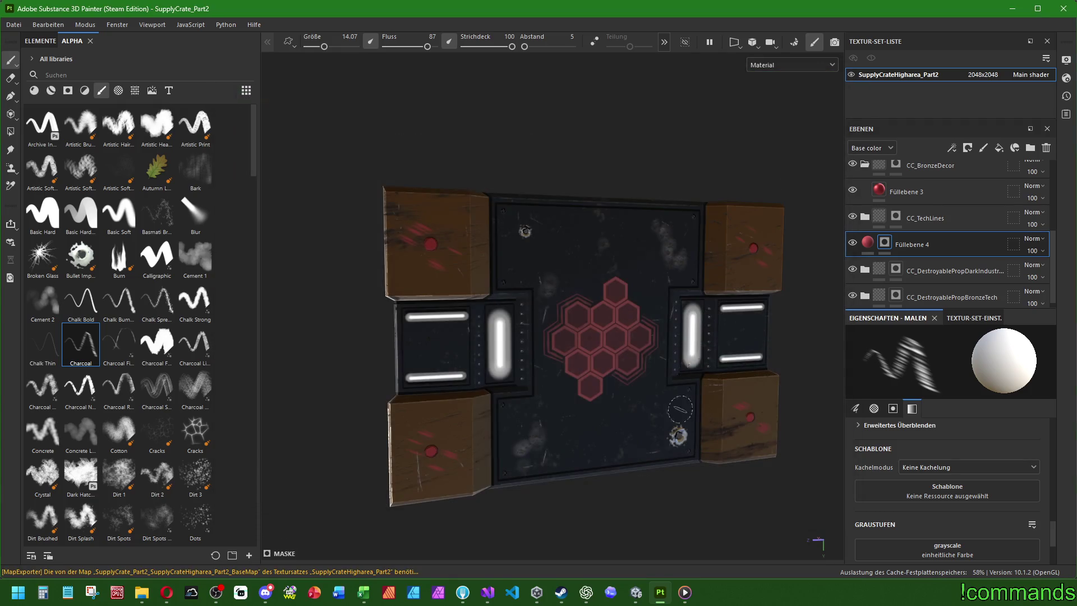
Close the project, saving changes, and return to the Unity editor.
click(14, 25)
click(25, 100)
click(421, 308)
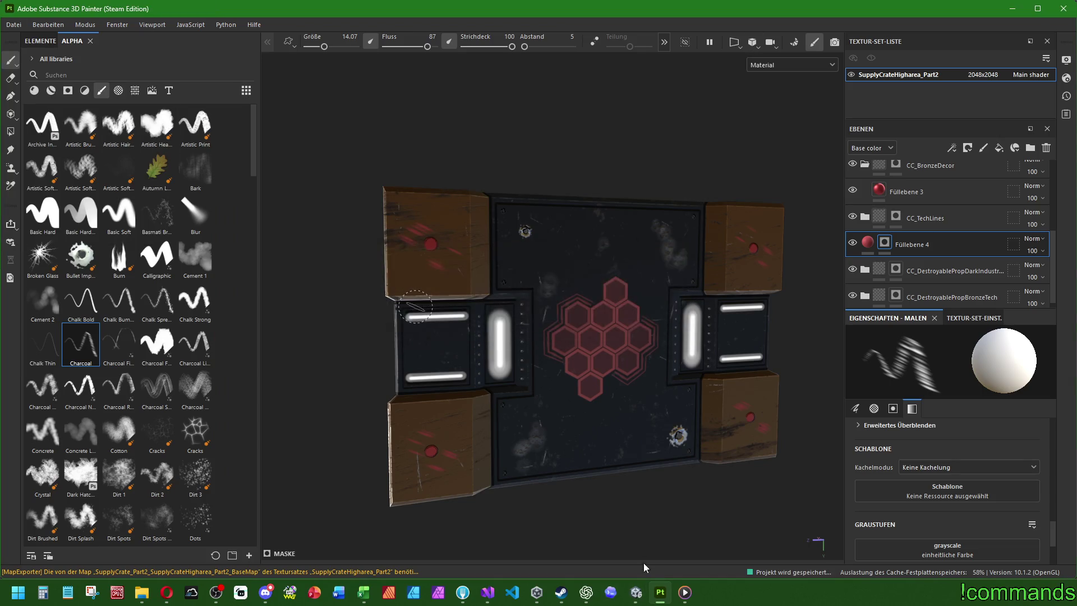
click(636, 594)
click(636, 599)
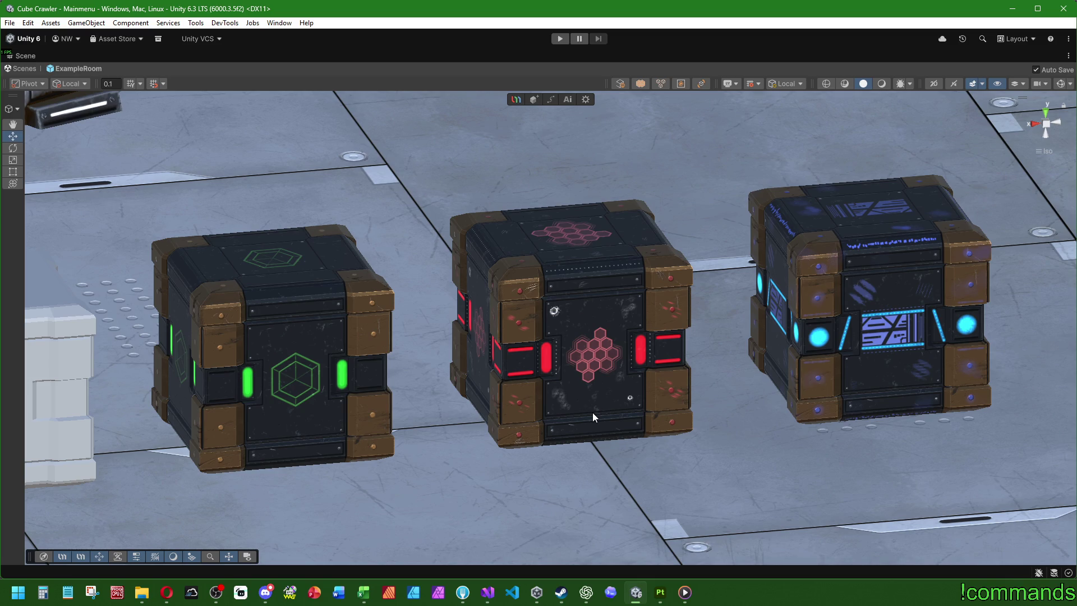
mouse_move(676, 325)
alt+mouse_down()
mouse_move(473, 364)
mouse_move(498, 348)
alt+mouse_up()
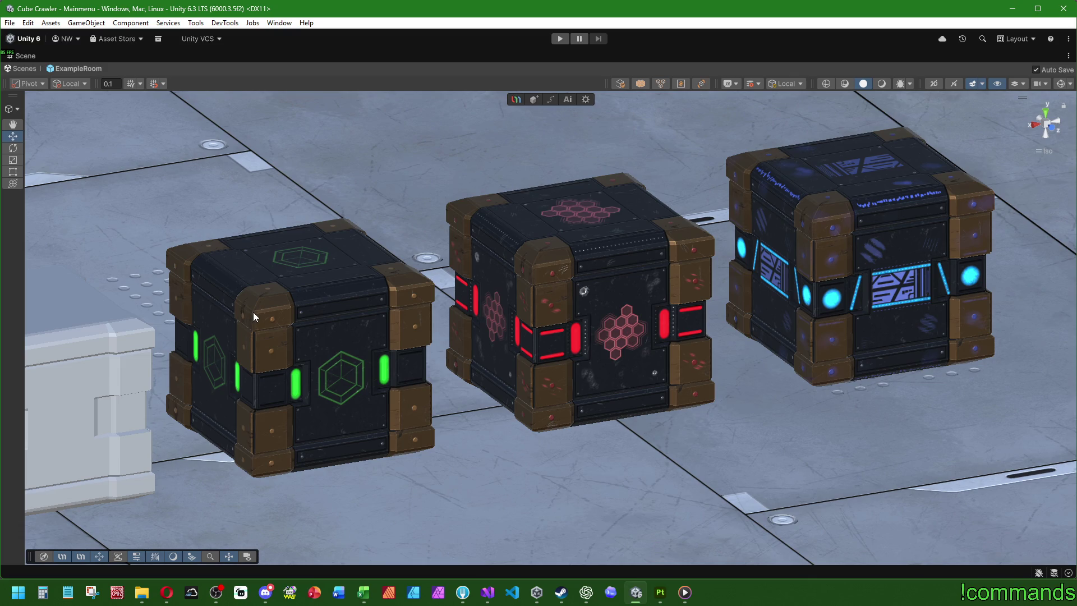
scroll(254, 312, down, 3)
middle_drag(689, 327, 625, 333)
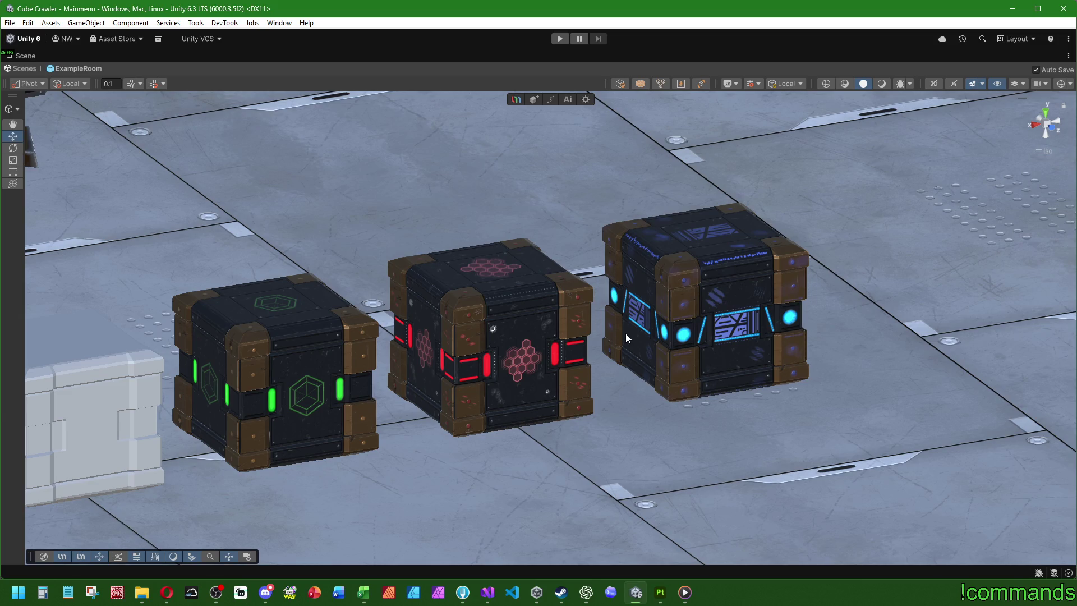
mouse_move(625, 333)
alt+mouse_down()
mouse_move(673, 373)
mouse_move(680, 401)
mouse_move(684, 231)
mouse_move(674, 272)
alt+mouse_up()
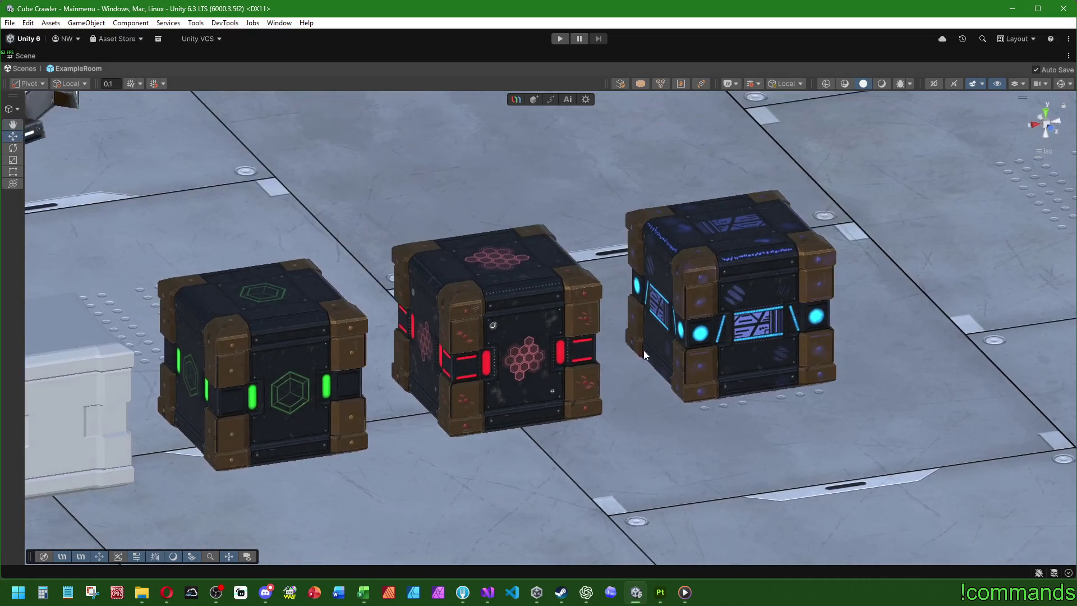
mouse_move(642, 379)
alt+mouse_down()
mouse_move(604, 348)
mouse_move(636, 374)
mouse_move(597, 389)
mouse_move(642, 384)
mouse_move(632, 387)
alt+mouse_up()
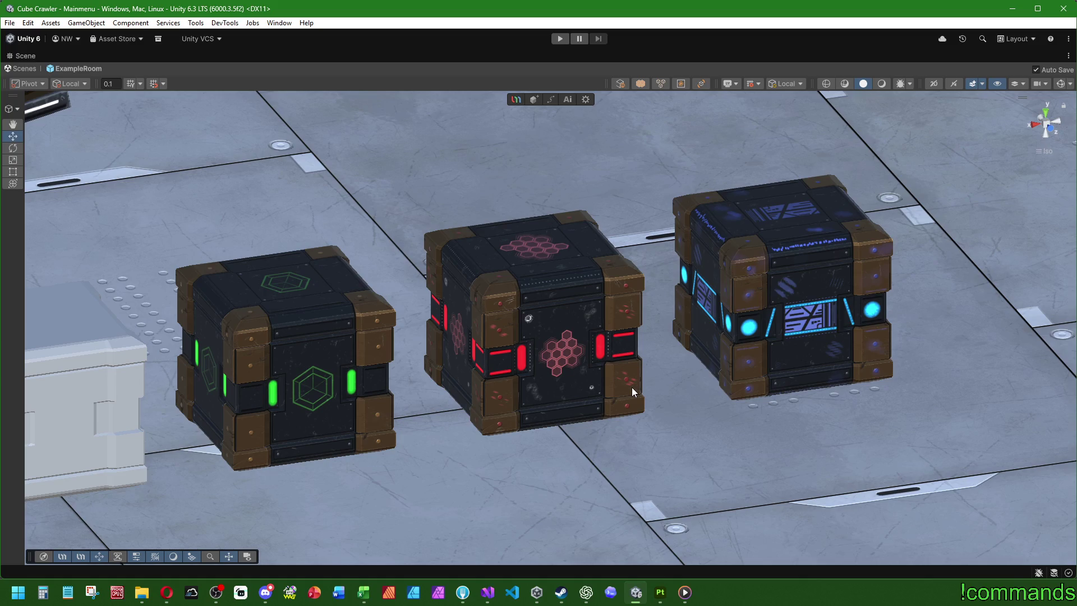
scroll(564, 282, down, 10)
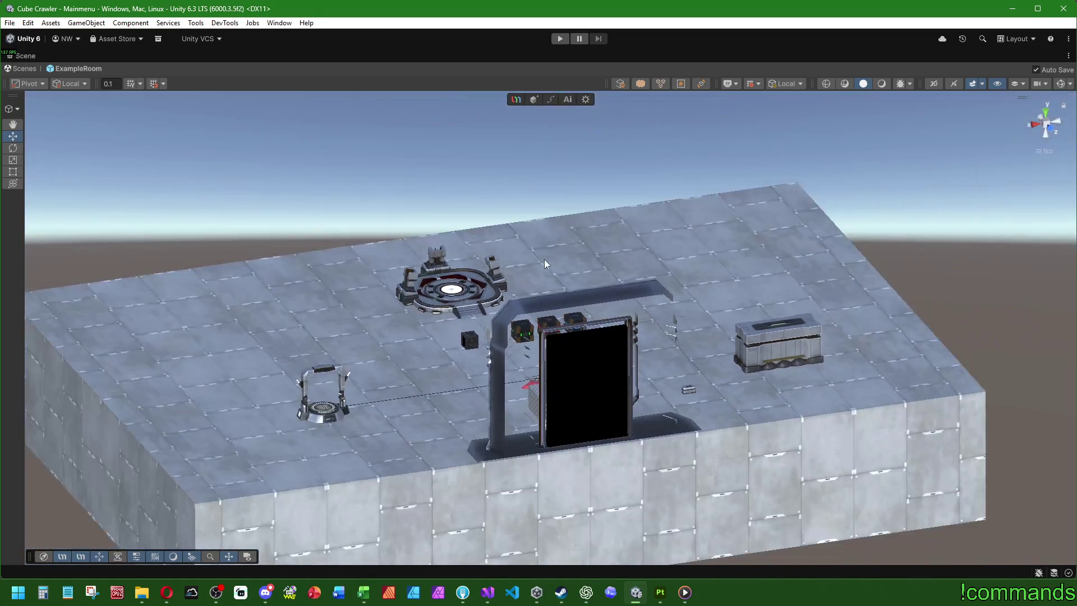
mouse_move(545, 260)
alt+mouse_down()
mouse_move(547, 288)
mouse_move(971, 290)
mouse_move(465, 336)
mouse_move(645, 387)
alt+mouse_up()
scroll(465, 336, up, 6)
scroll(683, 395, up, 6)
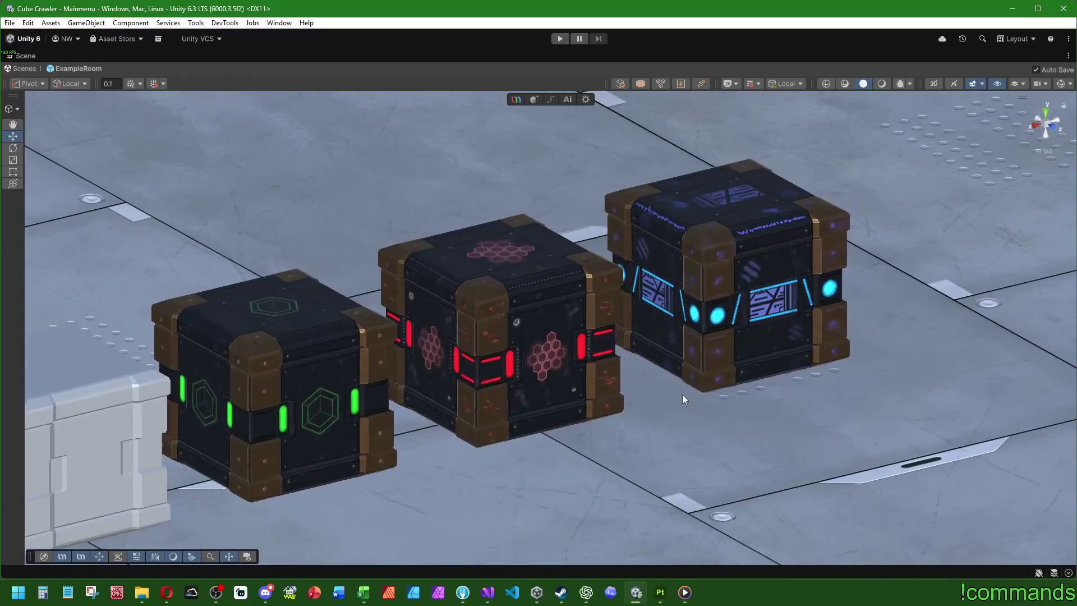
scroll(640, 406, down, 3)
scroll(651, 396, up, 4)
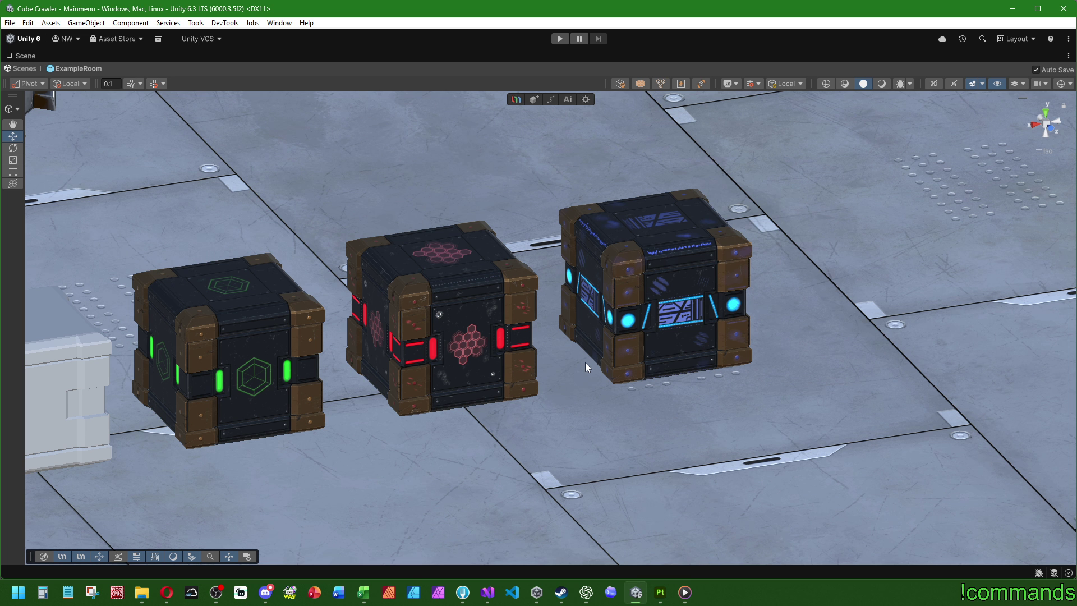
scroll(367, 222, down, 2)
scroll(416, 221, up, 1)
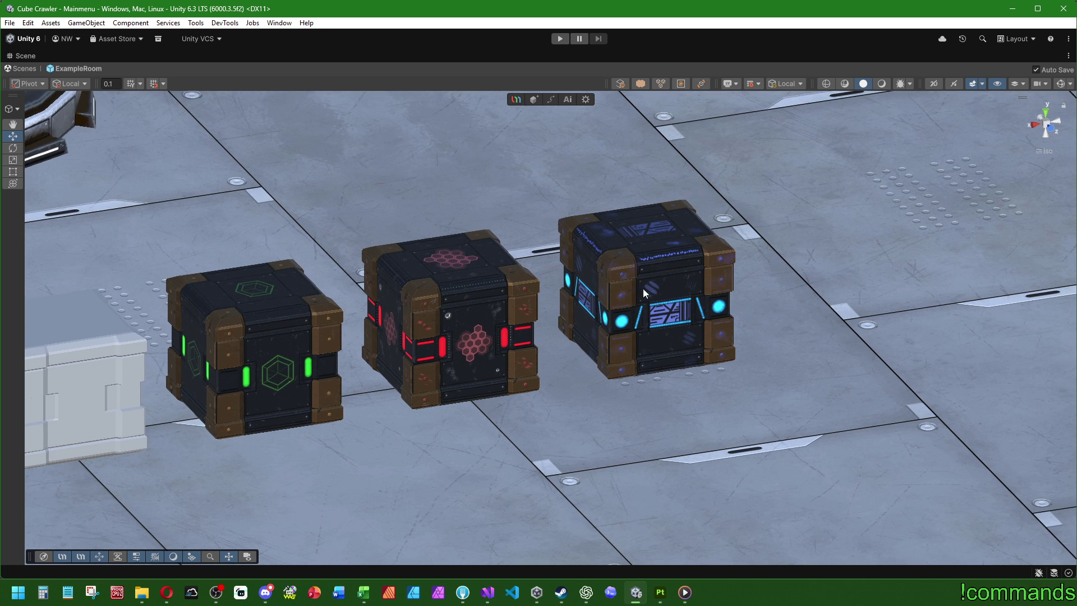
click(364, 596)
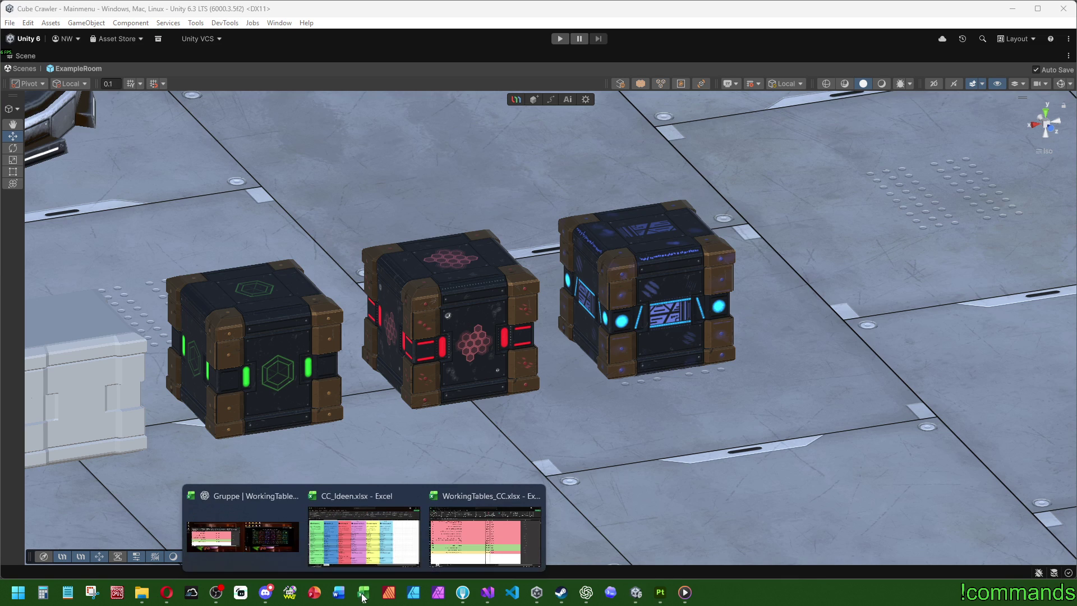
click(368, 533)
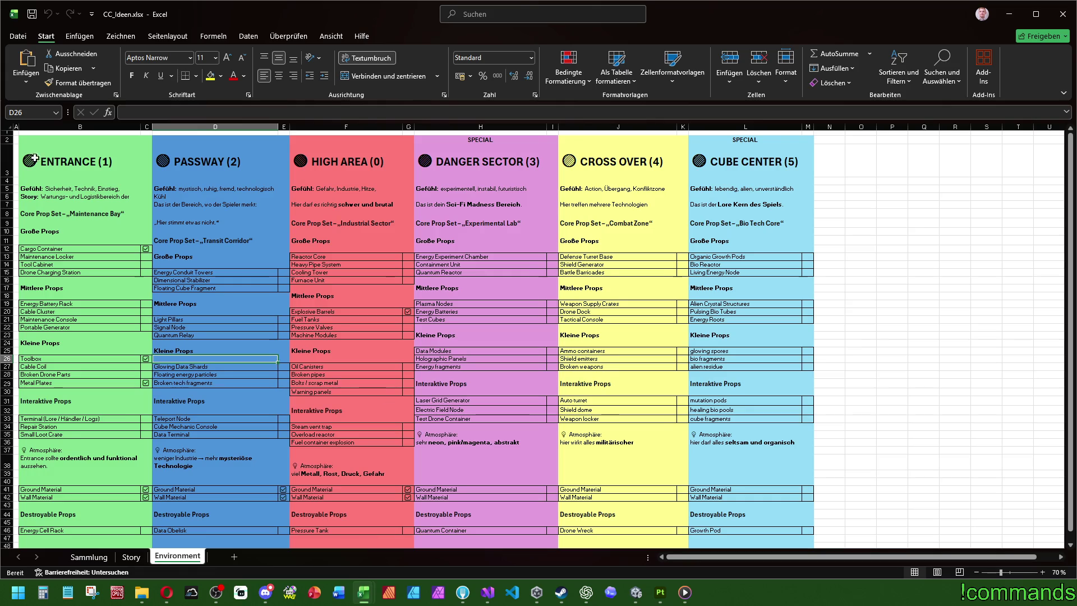
mouse_move(39, 143)
mouse_down()
mouse_move(803, 236)
mouse_move(814, 272)
mouse_up()
click(892, 264)
drag(101, 141, 95, 475)
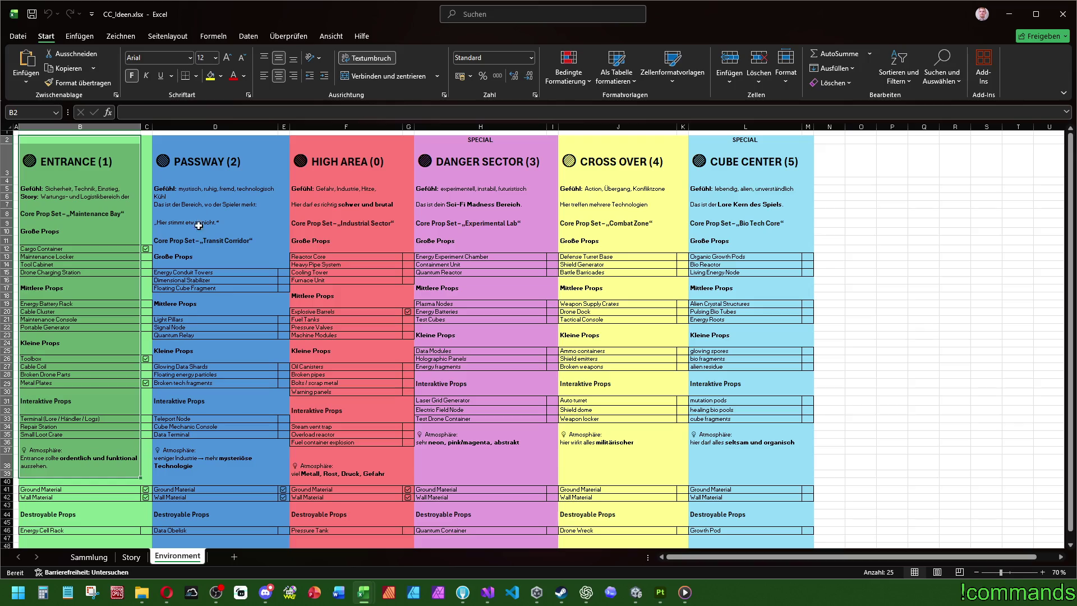
drag(204, 160, 219, 455)
mouse_move(359, 163)
mouse_down()
mouse_move(373, 169)
mouse_move(359, 466)
mouse_up()
drag(602, 146, 617, 465)
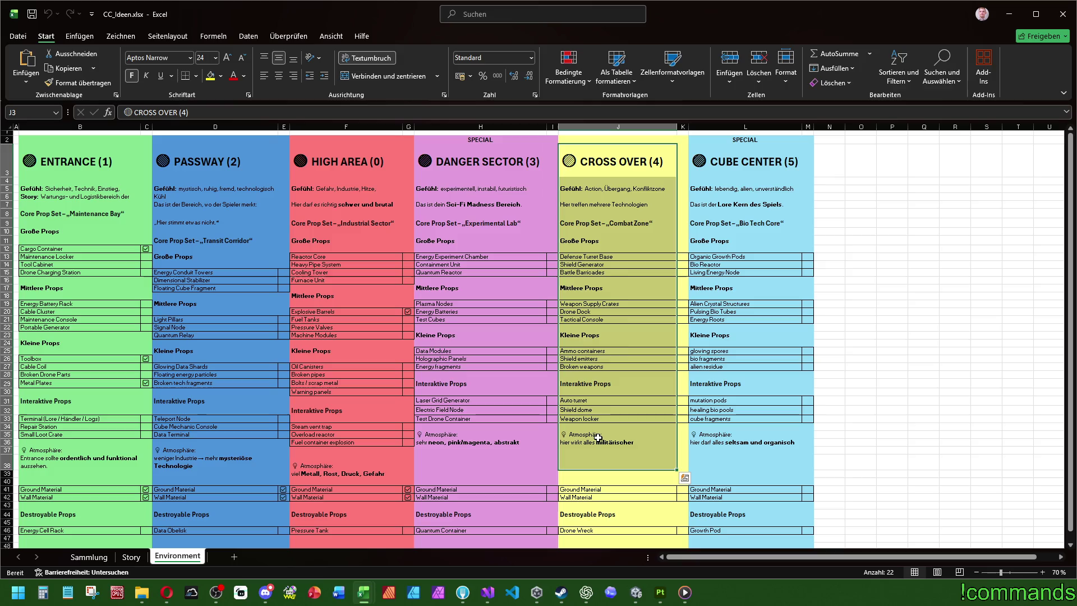
drag(477, 141, 477, 484)
mouse_move(735, 145)
mouse_down()
mouse_move(729, 283)
mouse_move(769, 232)
mouse_move(740, 224)
mouse_move(730, 141)
mouse_up()
click(494, 142)
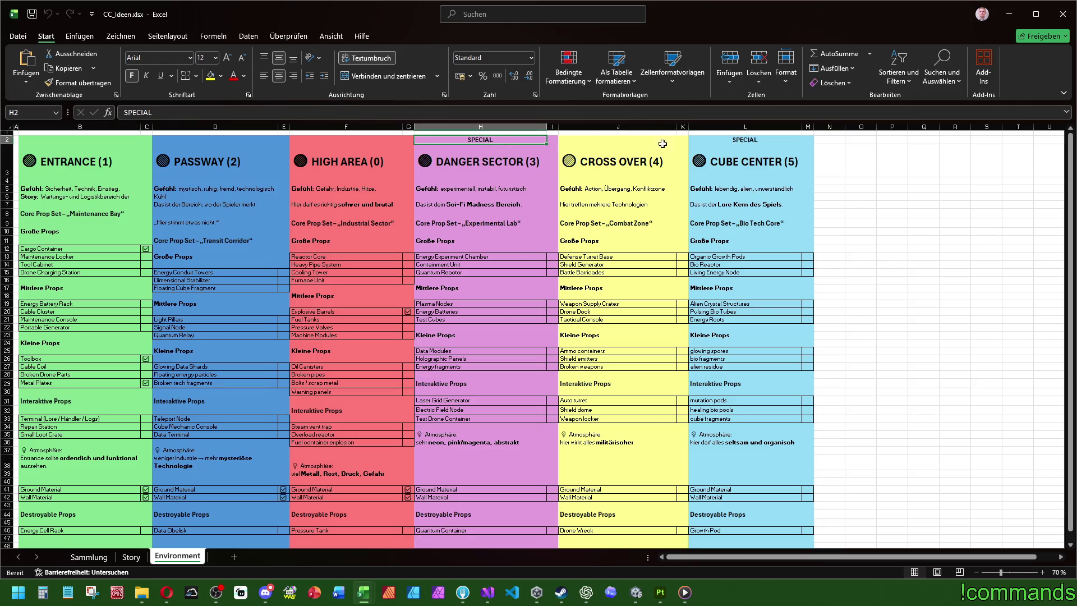
drag(495, 142, 483, 497)
ctrl+drag(732, 140, 746, 491)
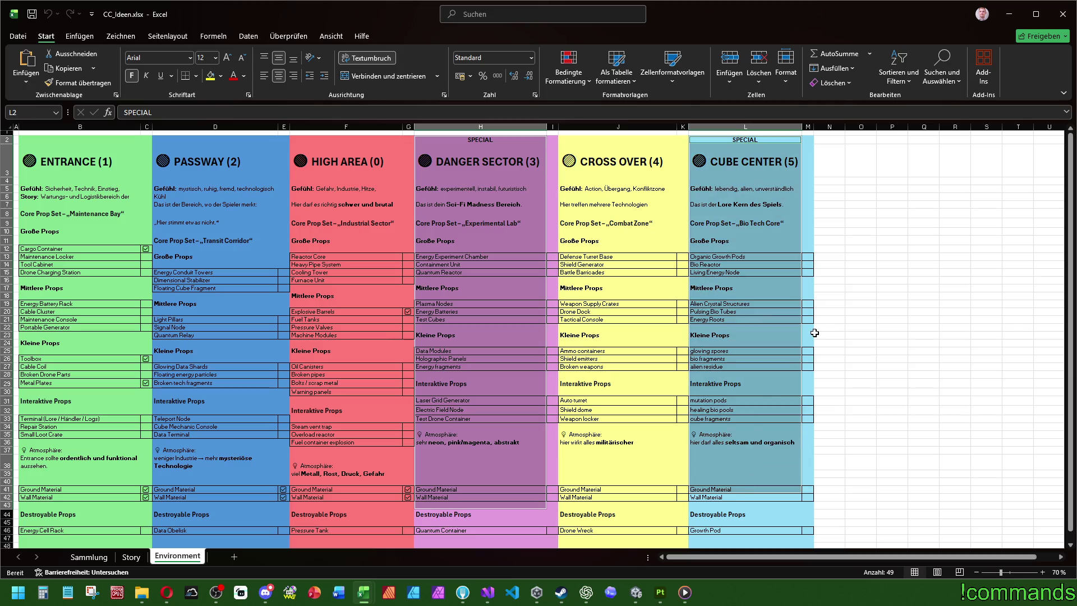
click(815, 333)
click(68, 141)
drag(534, 148, 537, 469)
drag(746, 176, 729, 443)
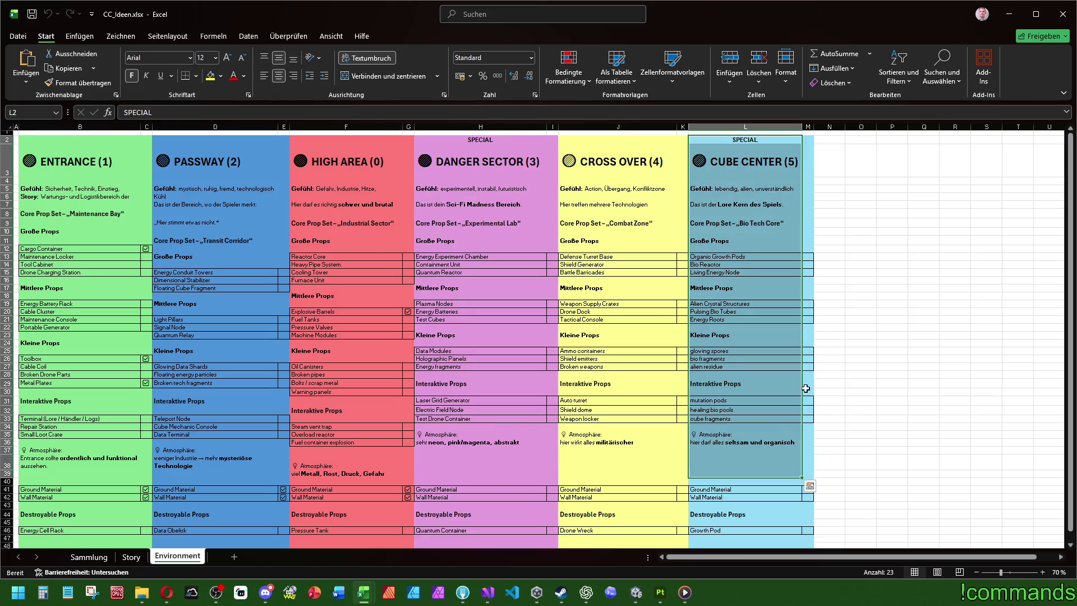
key(ctrl+z)
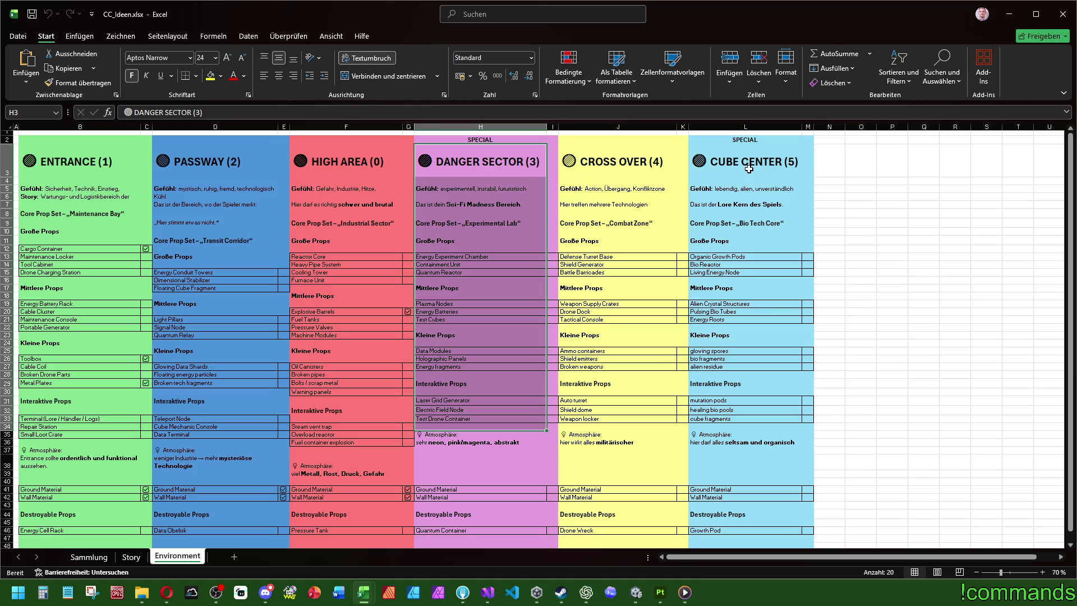
click(749, 168)
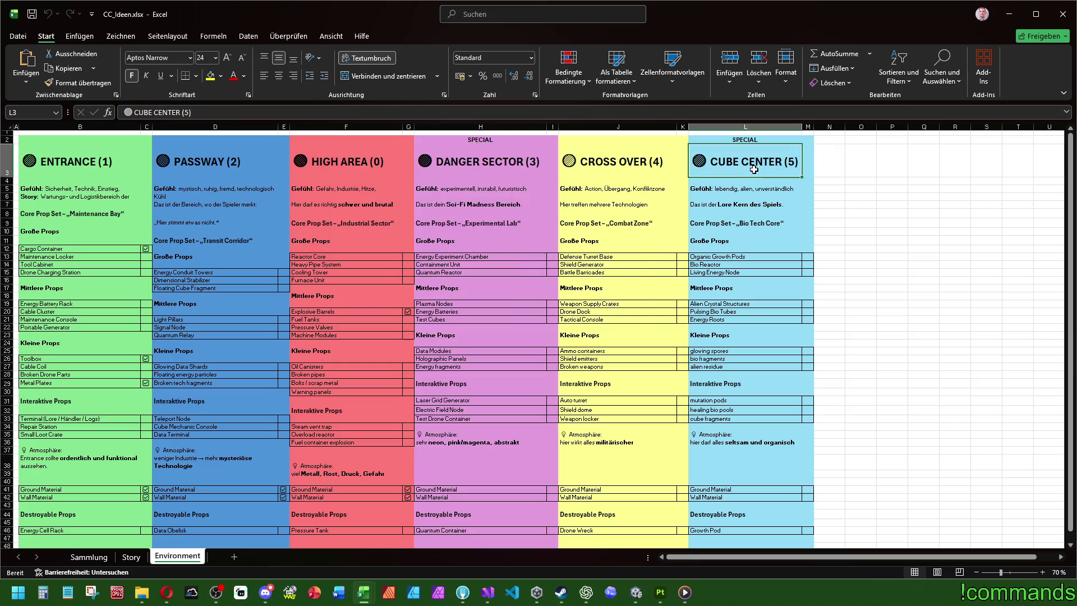
click(108, 178)
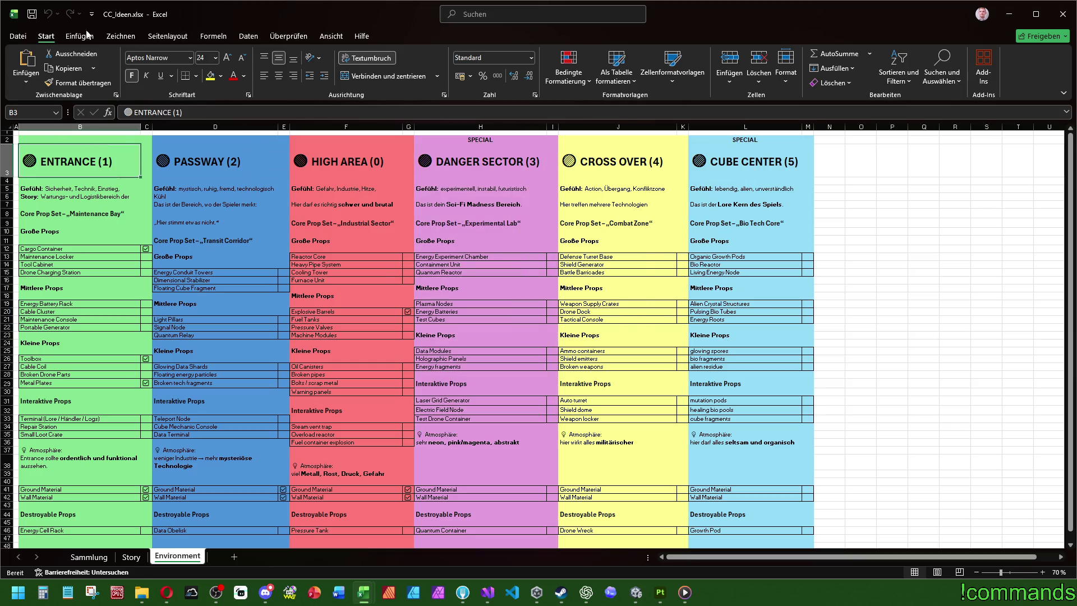
click(1008, 14)
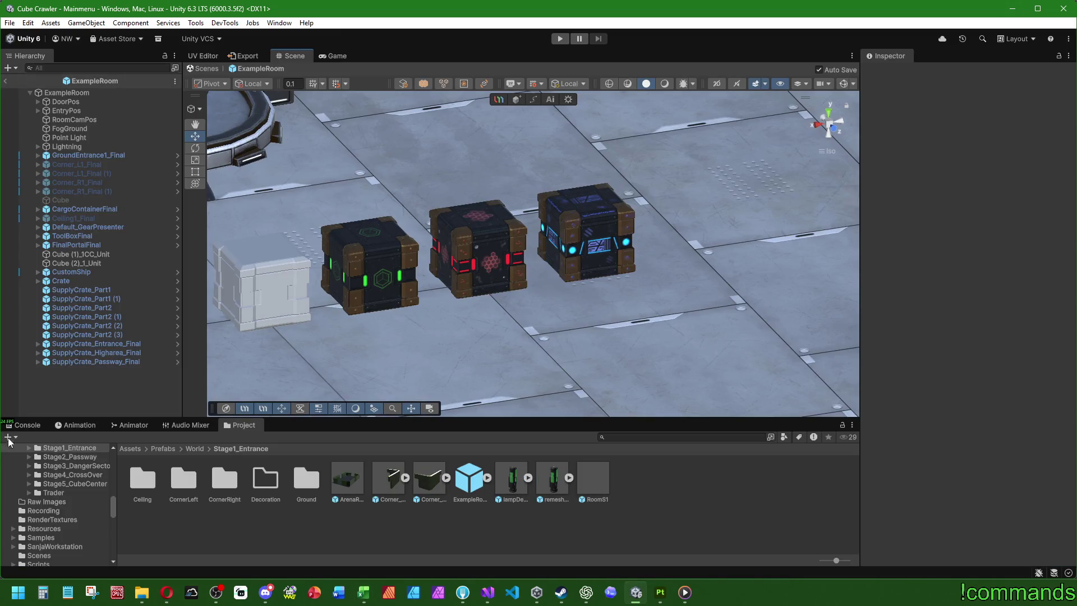
Browse the Project panel to Prefabs/Destroyable/RunLootProps/Passway/SupplyCrate.
click(25, 428)
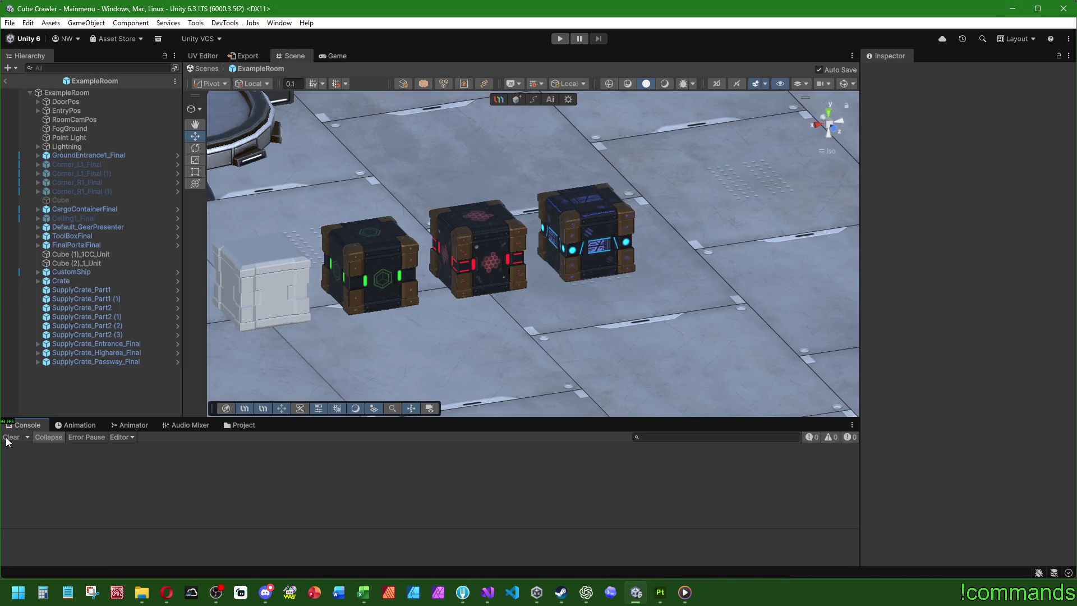
click(252, 428)
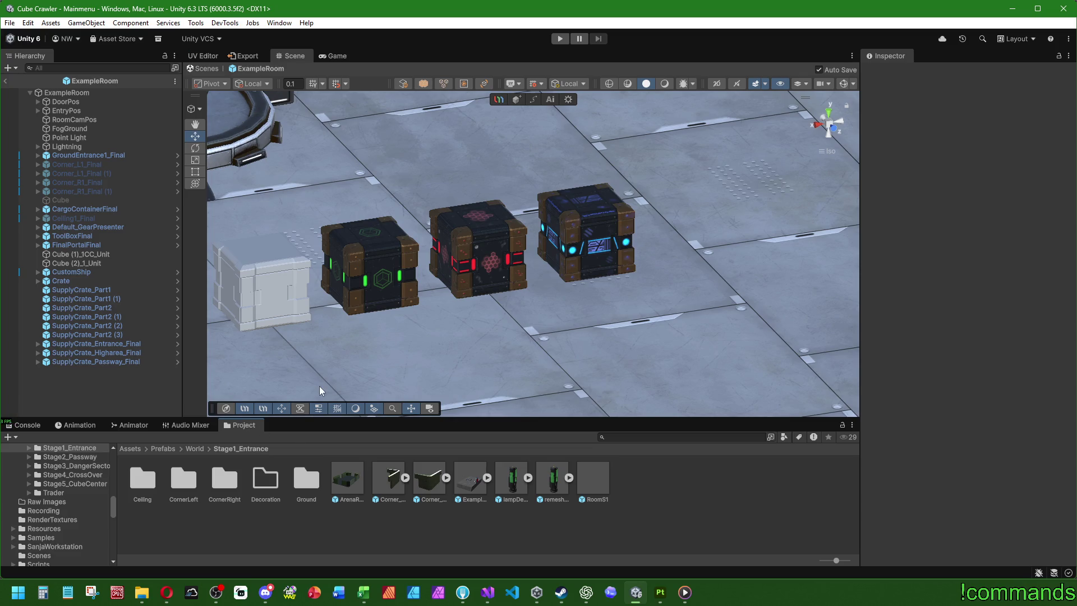
click(163, 448)
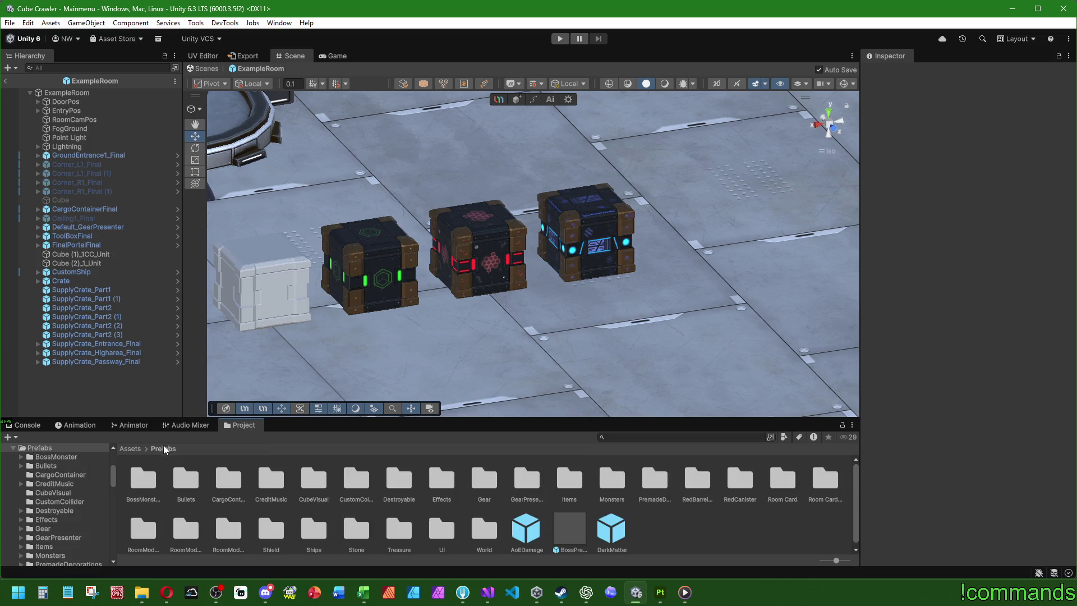
click(391, 478)
double_click(391, 477)
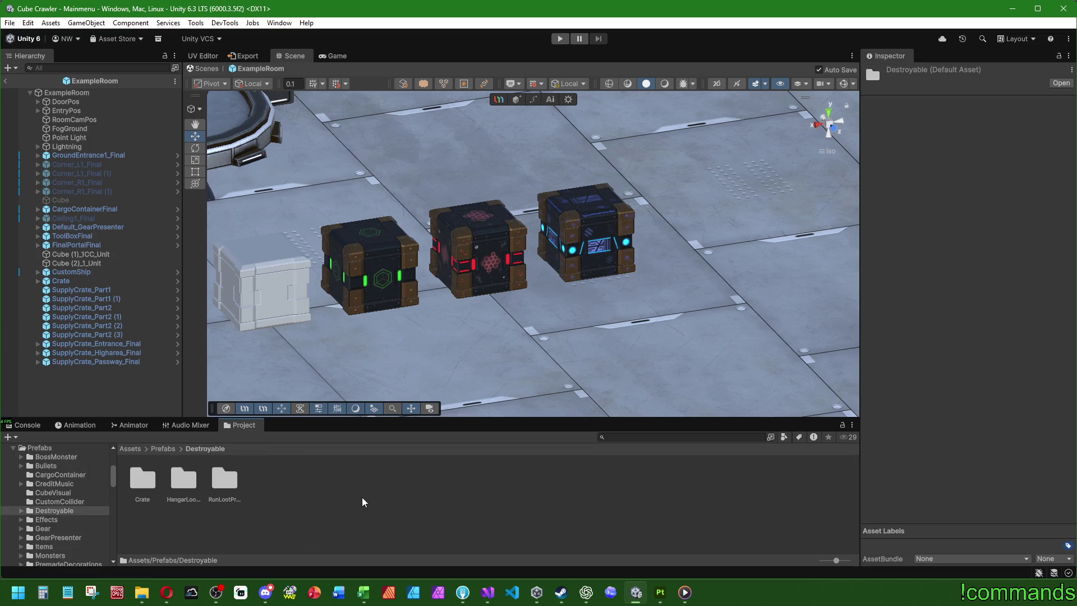
double_click(228, 477)
double_click(353, 486)
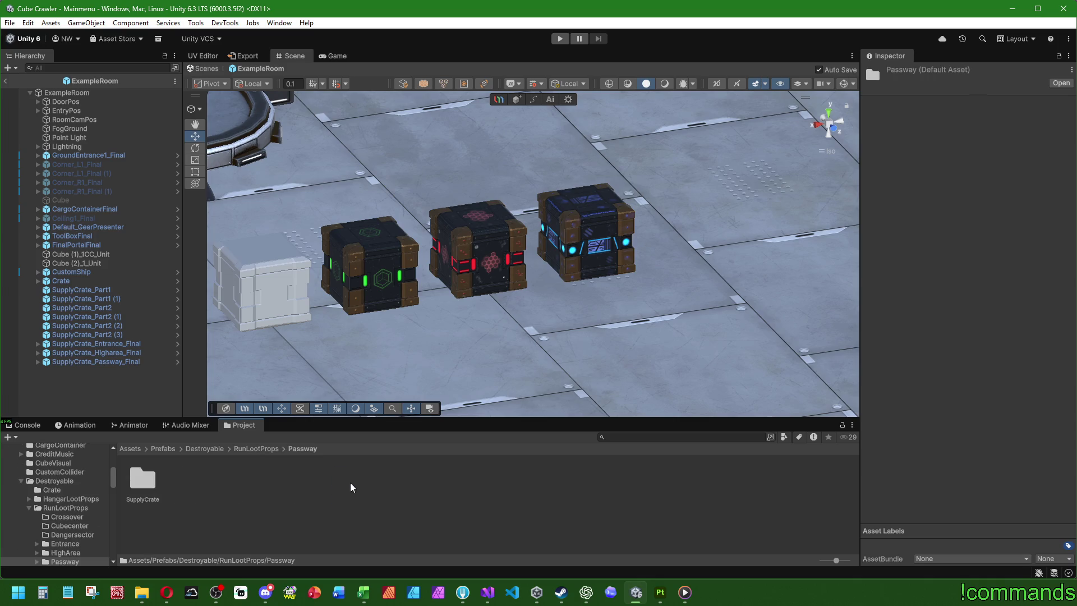
double_click(138, 484)
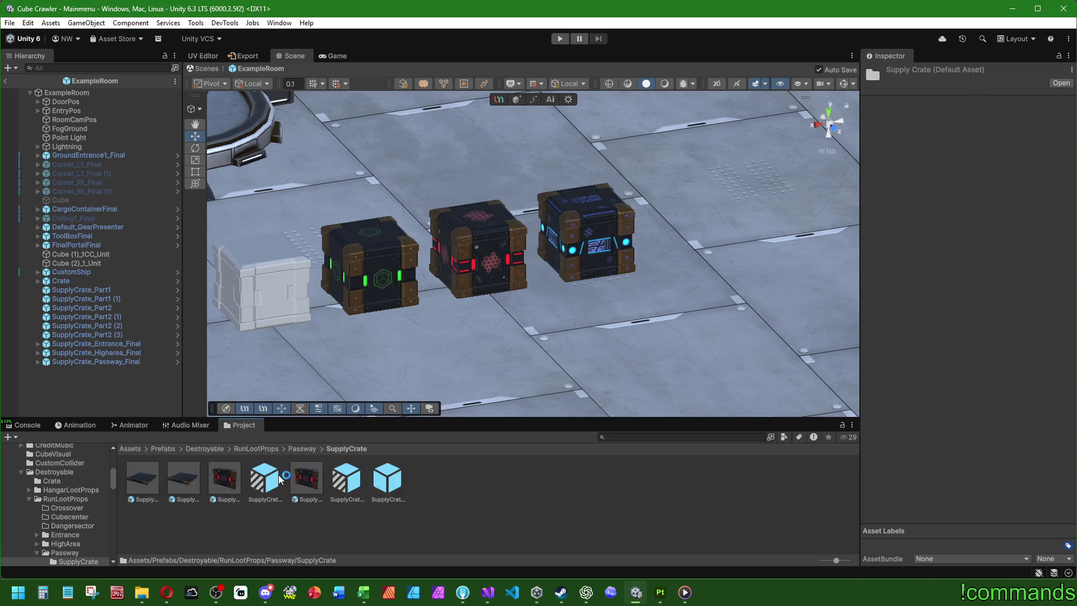
Refresh the Passway crate prefabs and enlarge their thumbnails.
click(396, 478)
shift+click(148, 484)
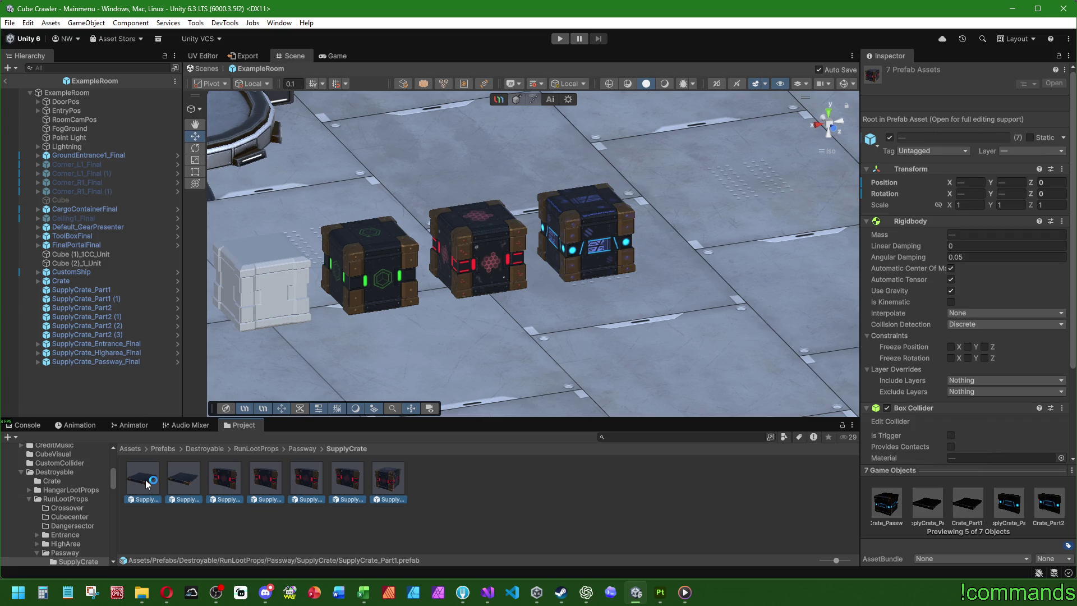
right_click(452, 492)
click(475, 395)
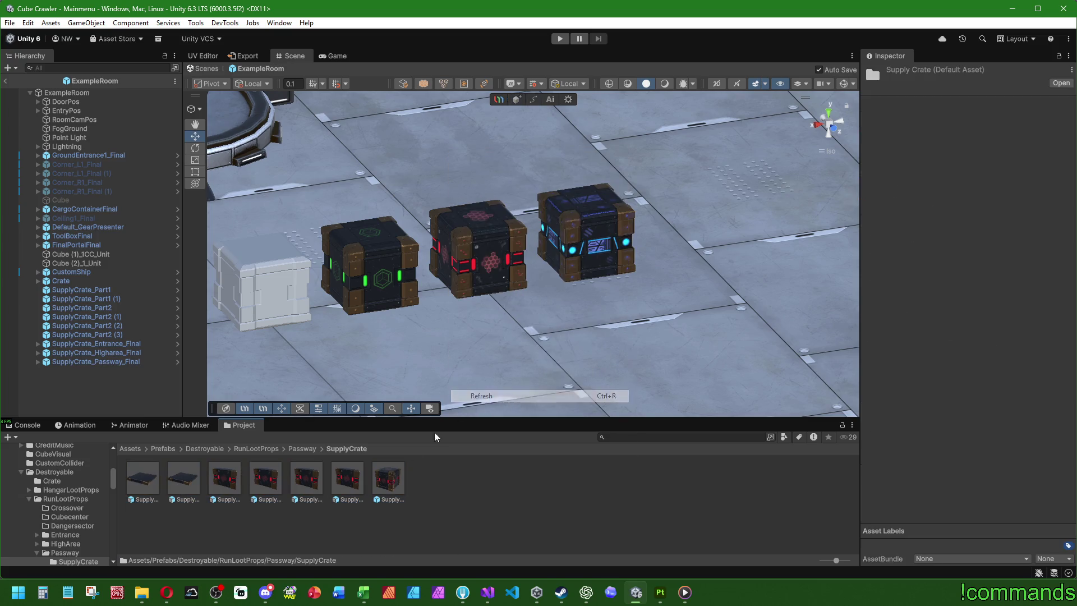
click(403, 482)
key(Left)
key(Left)
click(801, 544)
drag(836, 560, 836, 560)
drag(387, 508, 137, 473)
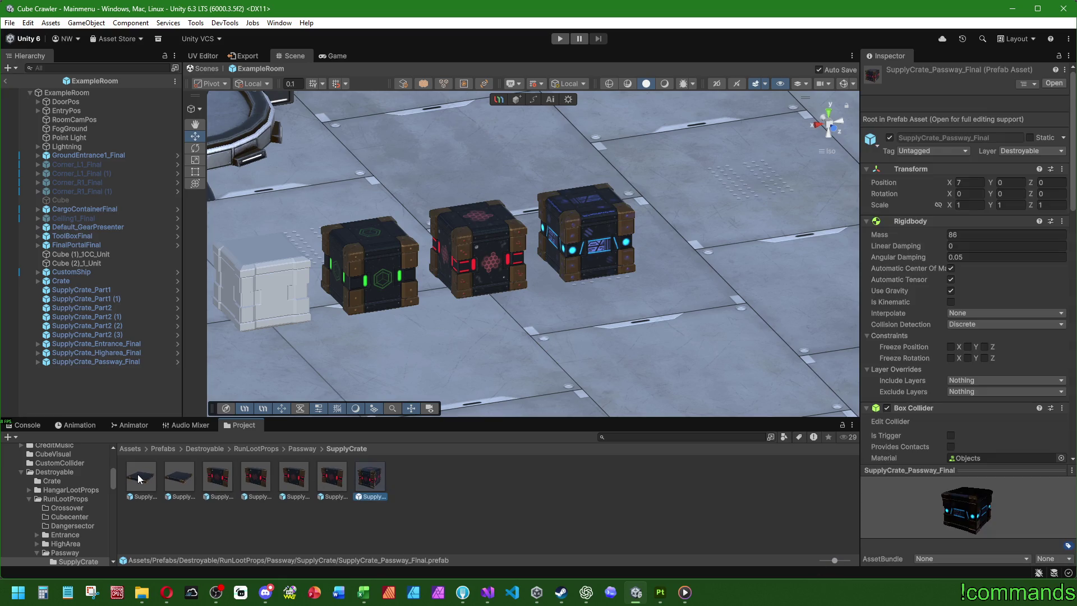
click(484, 482)
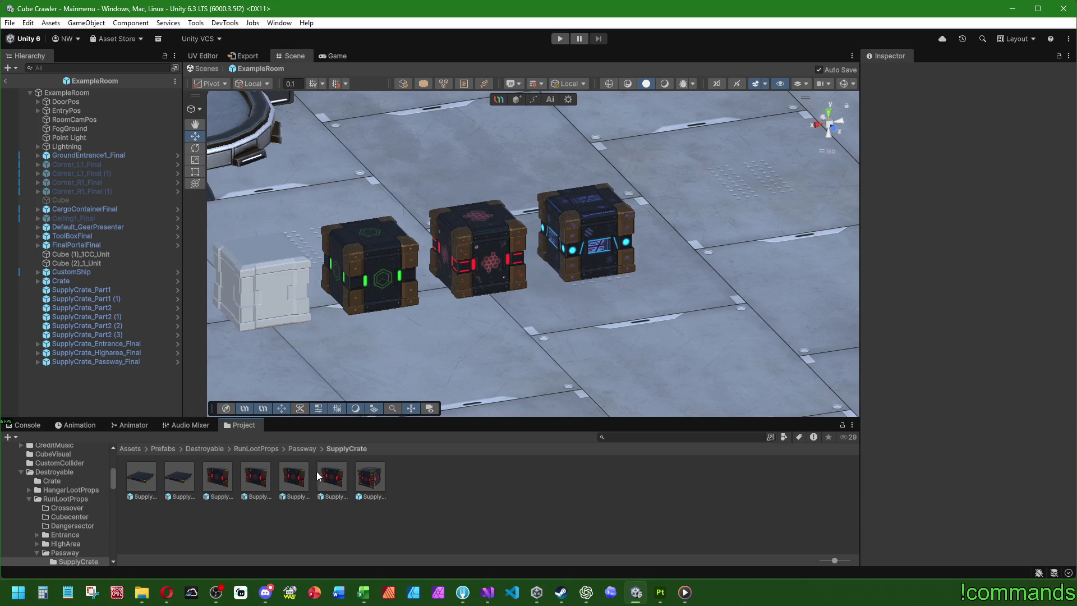
Empty SupplyCrate_Passway_Final's Broken Parts list, then drag in its six piece prefabs.
click(373, 477)
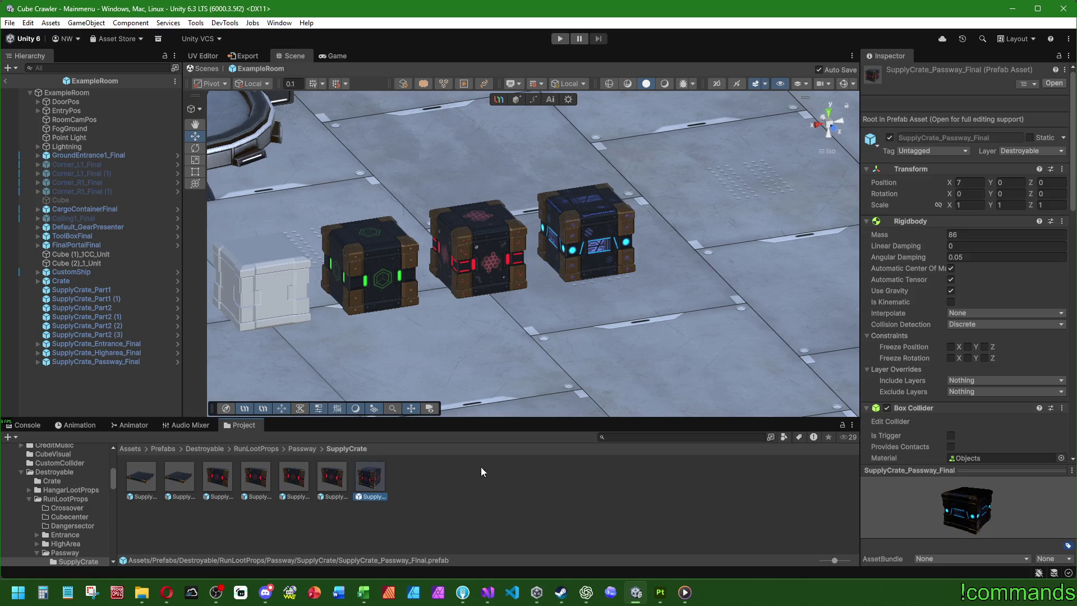
scroll(913, 349, down, 10)
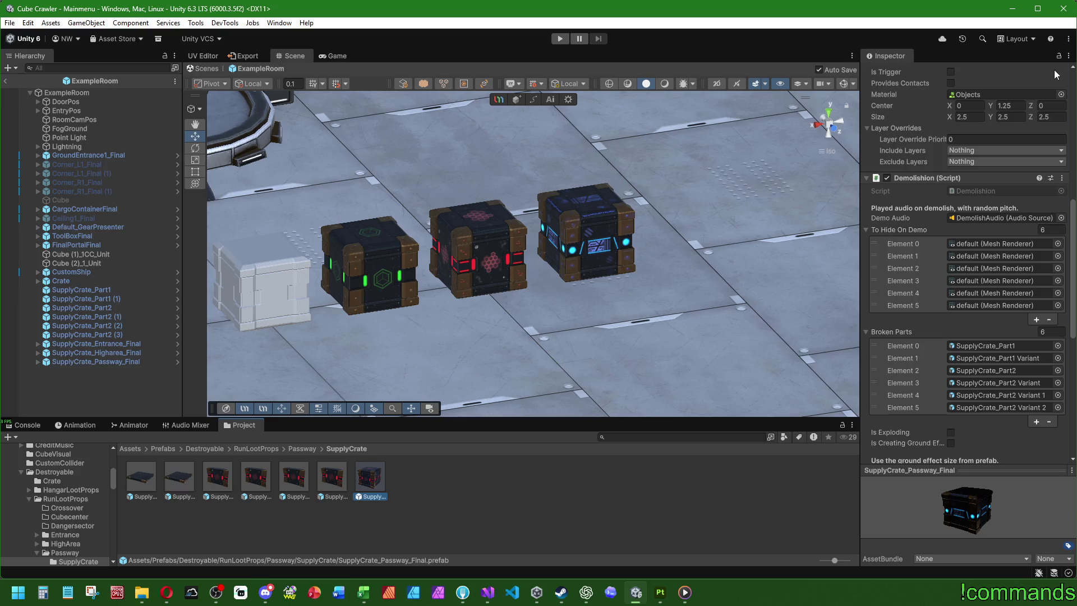
click(1047, 332)
text(0)
key(Return)
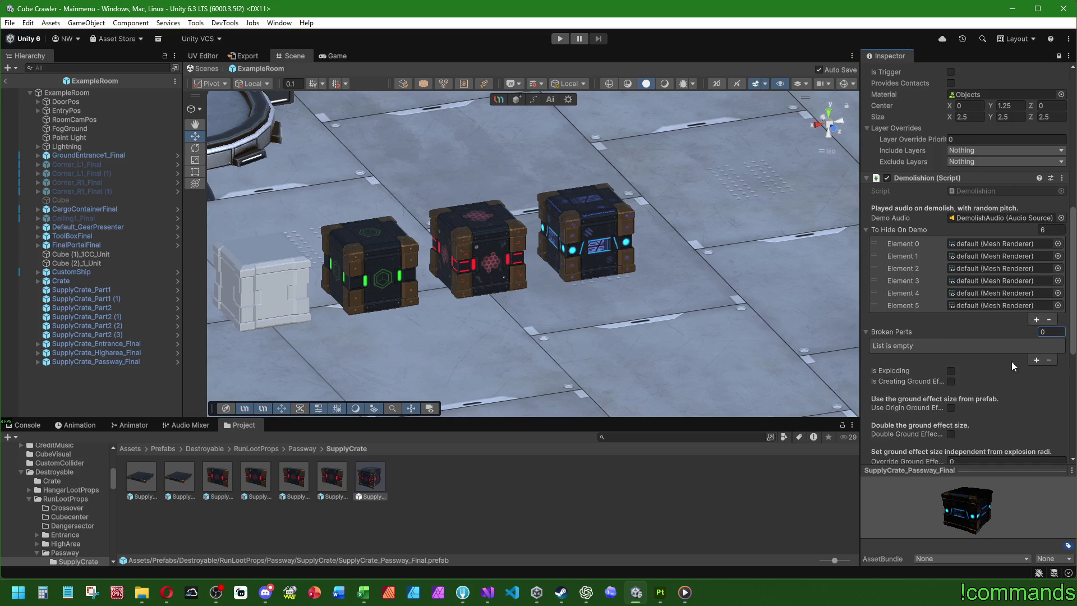
click(333, 477)
shift+click(142, 477)
mouse_move(334, 479)
mouse_down()
mouse_move(861, 272)
mouse_move(890, 343)
mouse_move(894, 331)
mouse_up()
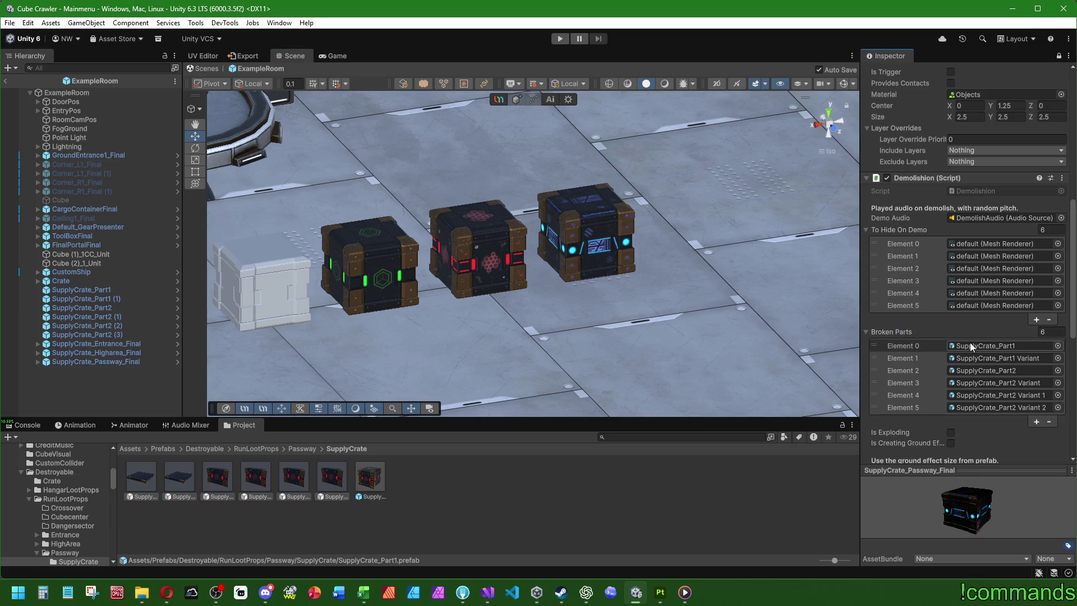
Compare with SupplyCrate_Higharea_Final's settings in the HighArea SupplyCrate folder.
click(1059, 56)
click(259, 449)
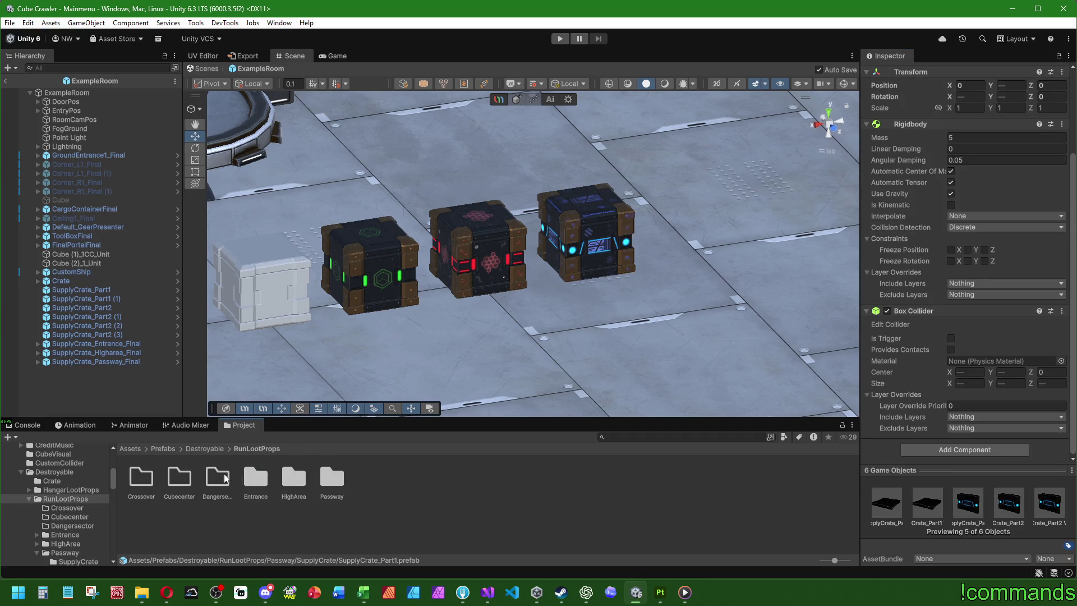
double_click(296, 480)
double_click(141, 478)
click(141, 477)
scroll(971, 333, down, 5)
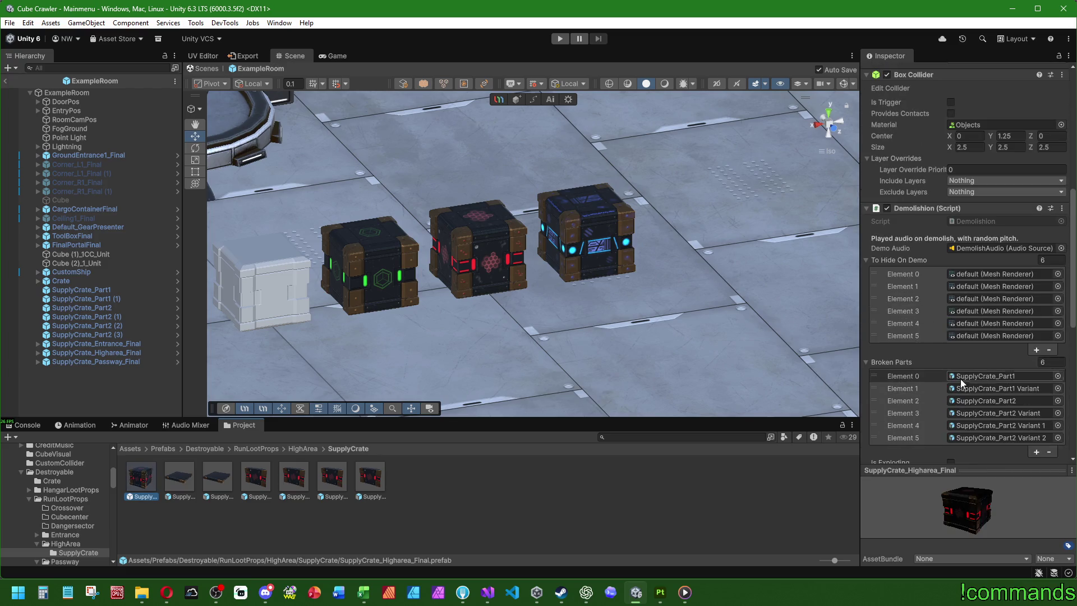
click(449, 551)
Return to Passway's SupplyCrate folder and select all seven crate prefabs.
click(271, 448)
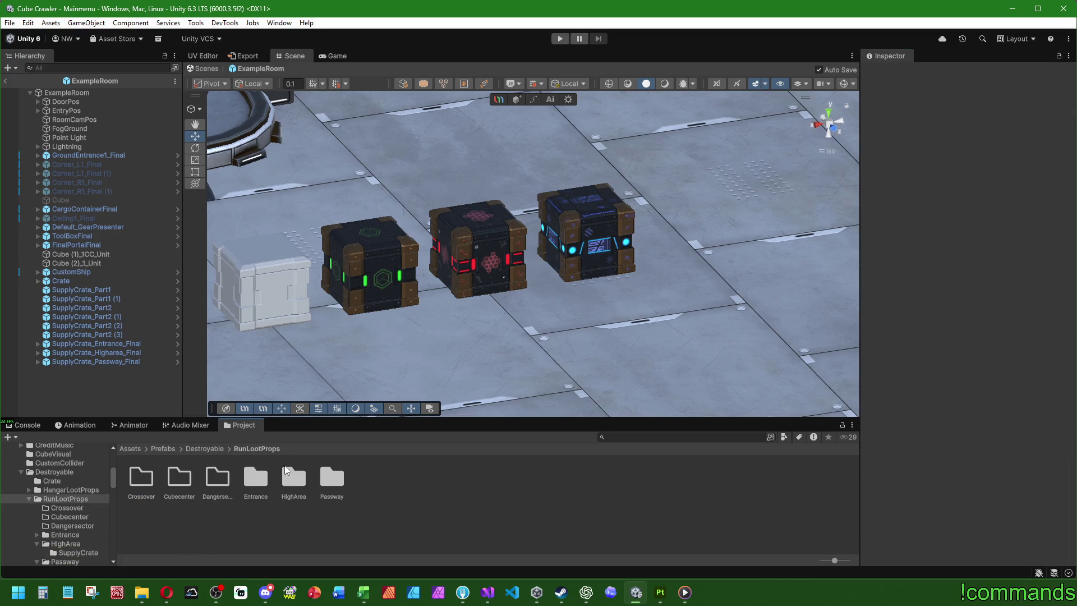
double_click(332, 477)
double_click(141, 478)
drag(338, 503, 146, 473)
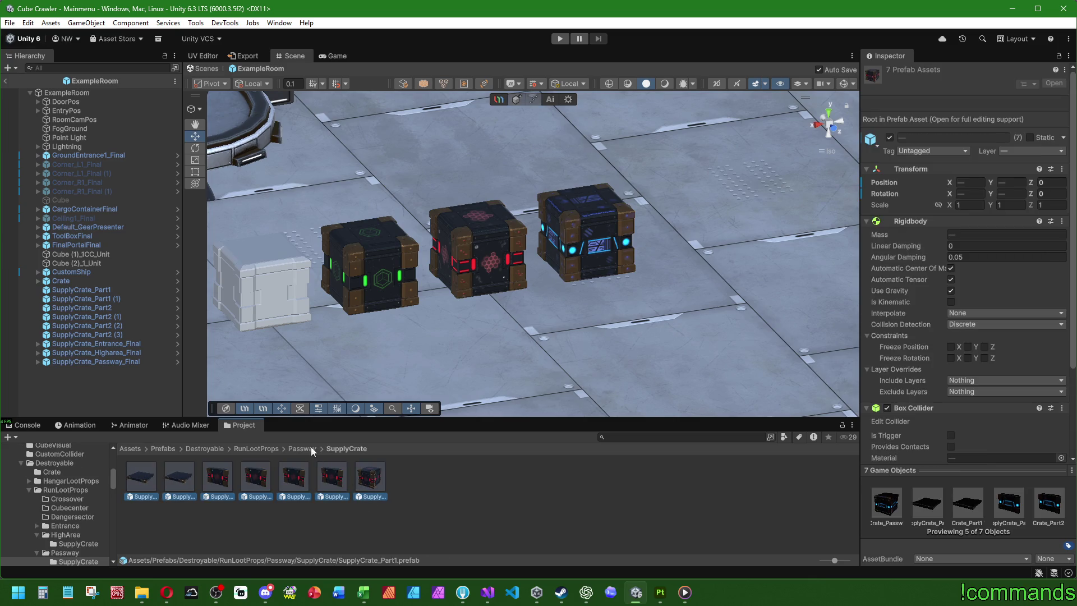
Create a new SupplyCrate folder inside RunLootProps/Crossover.
click(259, 449)
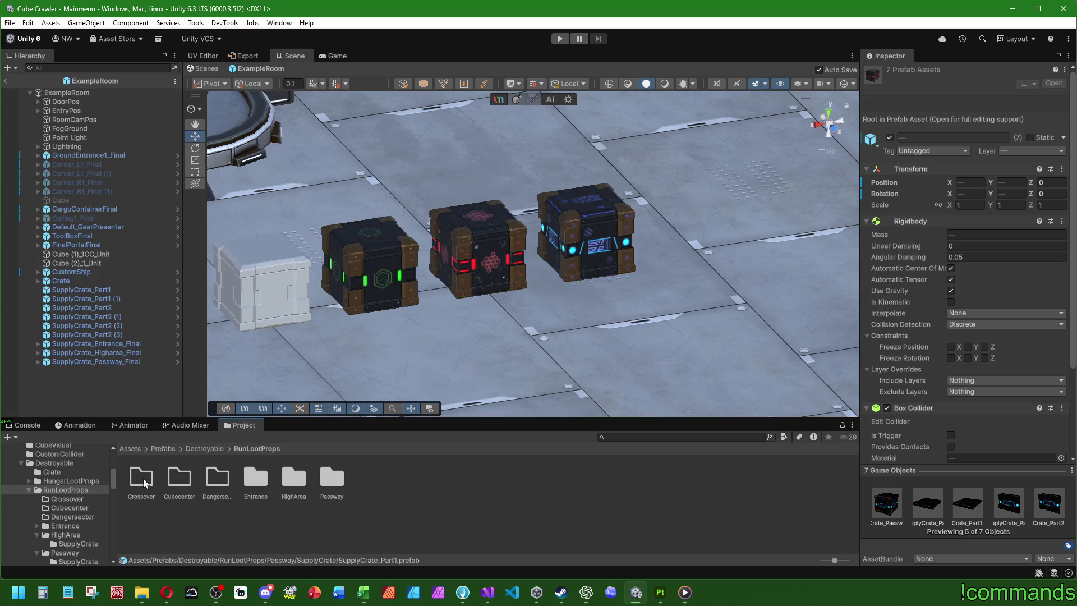
right_click(144, 484)
mouse_move(252, 169)
click(409, 172)
text(SupplyCrate)
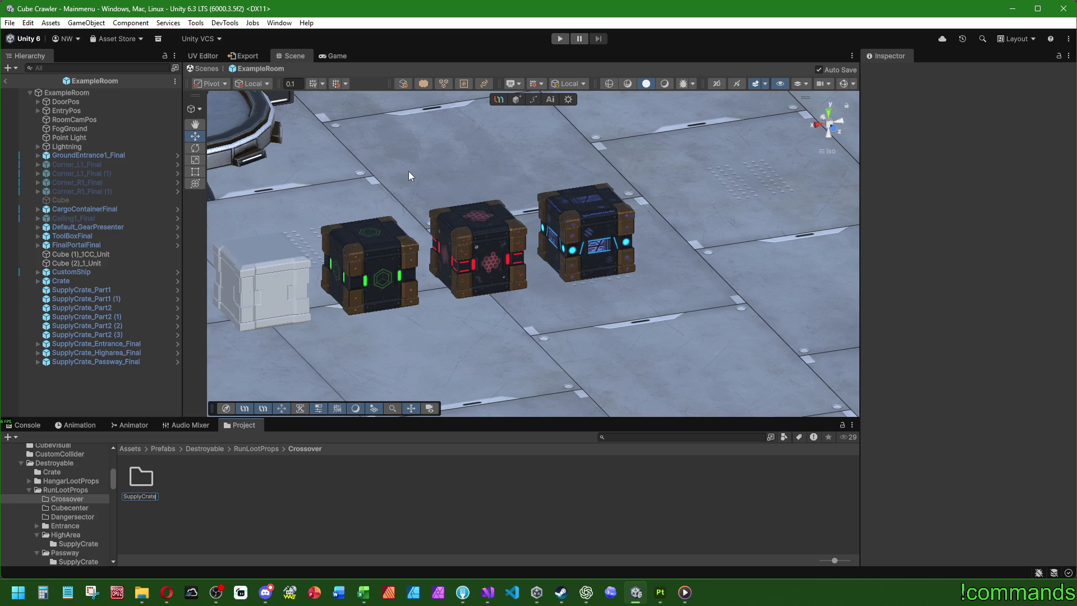
key(Return)
key(Return)
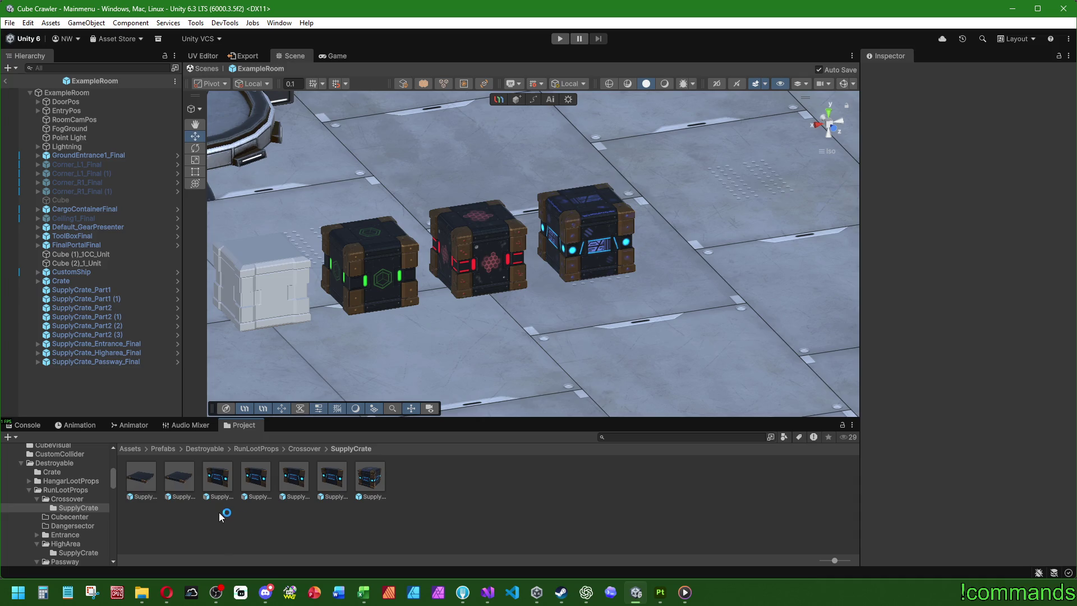
Rename the copied Passway final prefab to SupplyCrate_Crossover_Final and drag it into the scene.
click(371, 478)
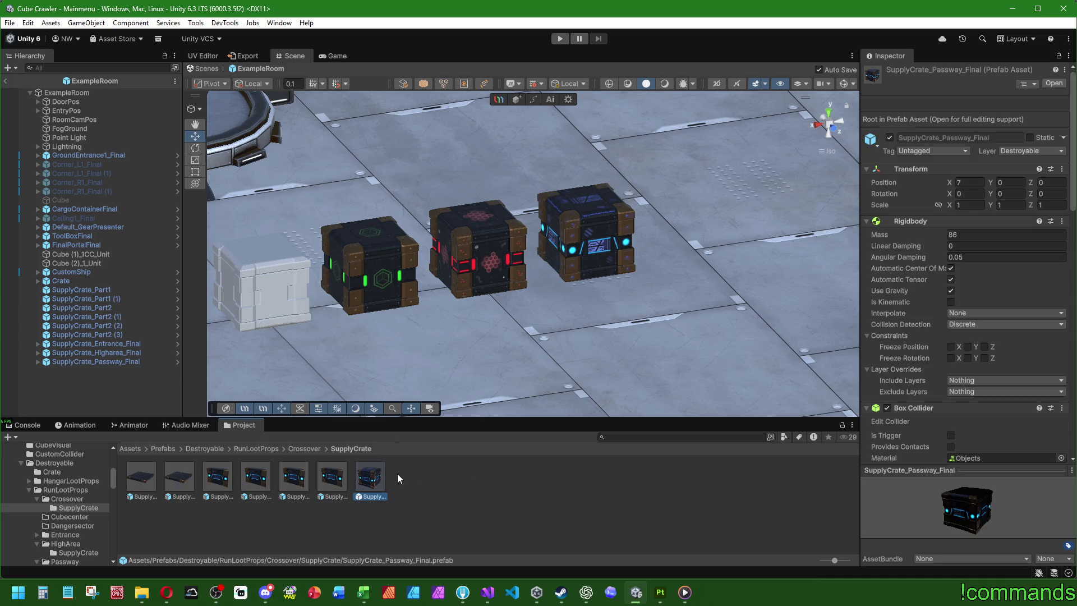
key(F2)
key(BackSpace)
key(BackSpace)
key(BackSpace)
text(Crossover)
key(Return)
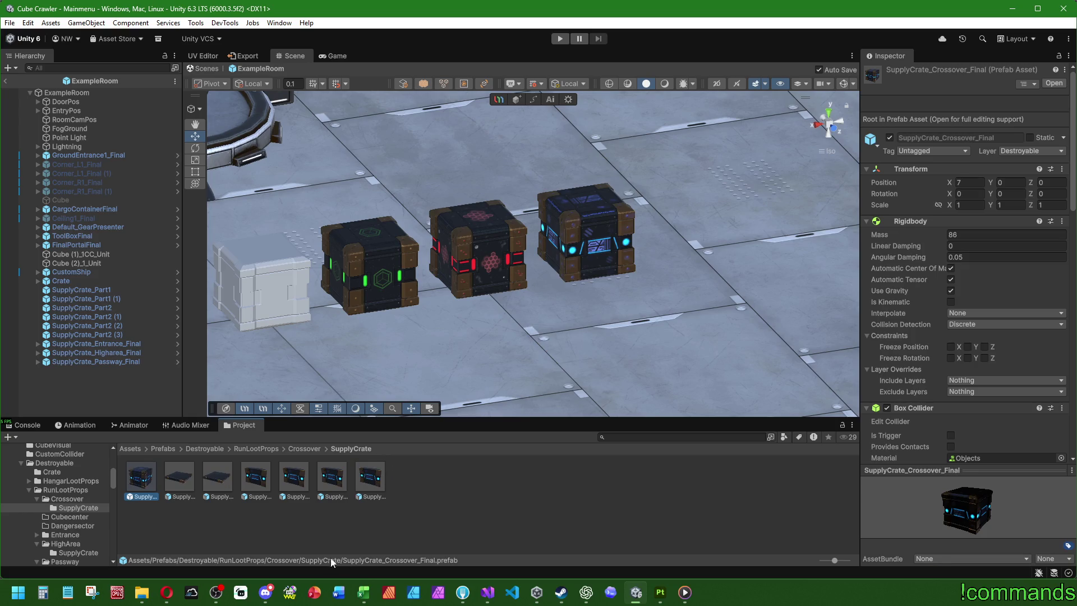
drag(141, 477, 107, 400)
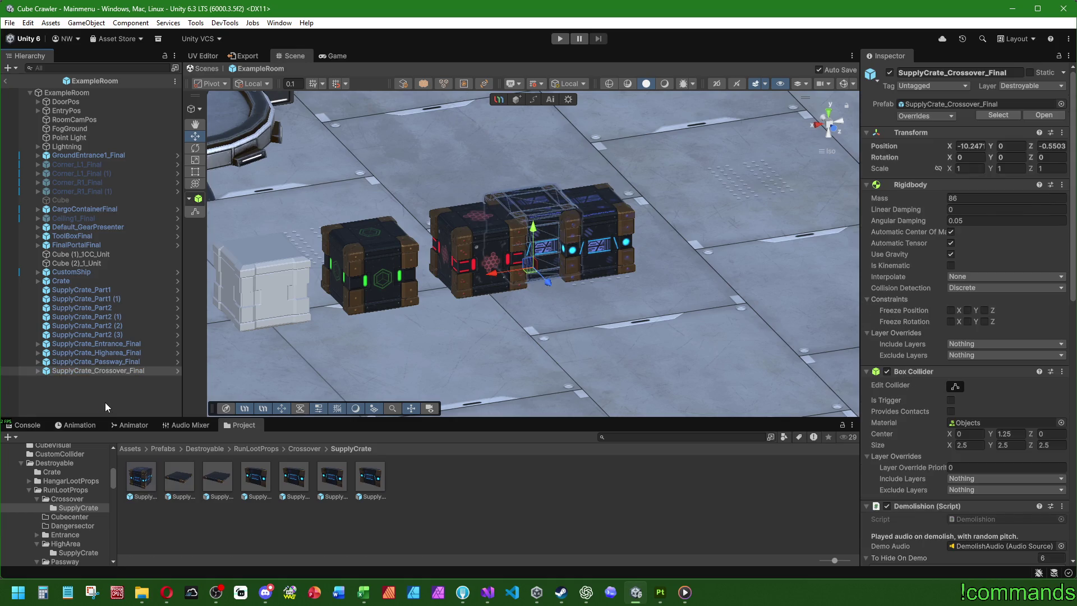
Reset the new crate's Position Z to 0 and set Position X to -16 beside the blue crate.
right_click(924, 133)
click(946, 141)
click(968, 146)
text(-8)
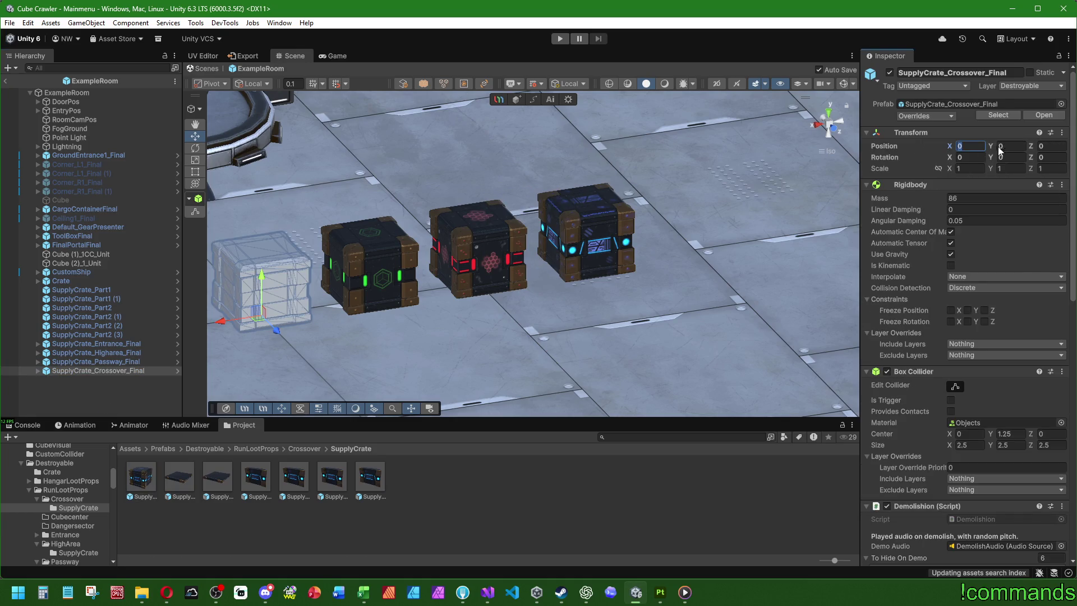
key(BackSpace)
text(16)
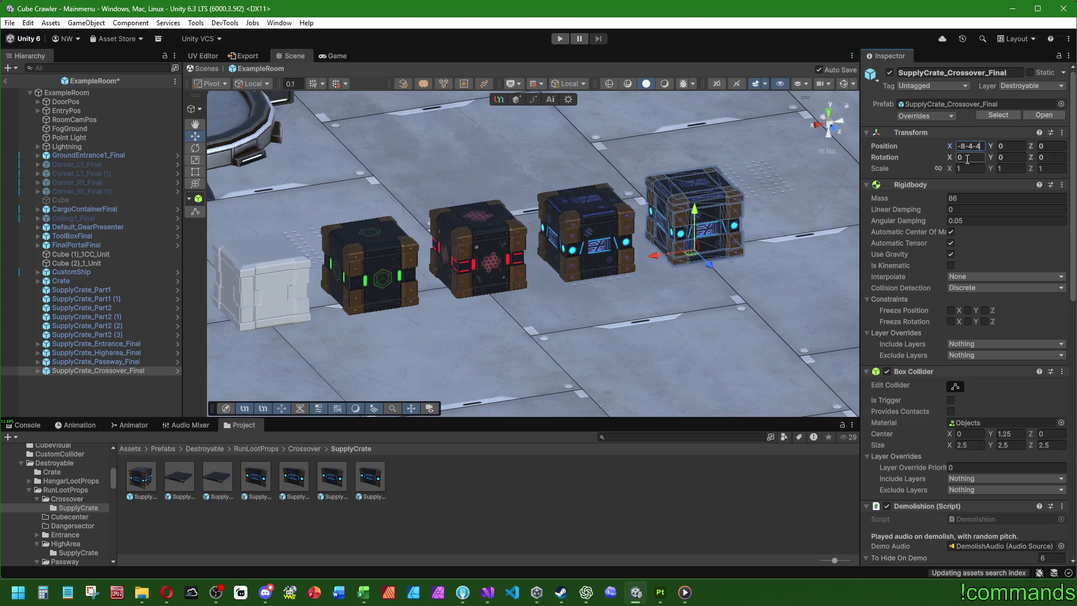
click(164, 395)
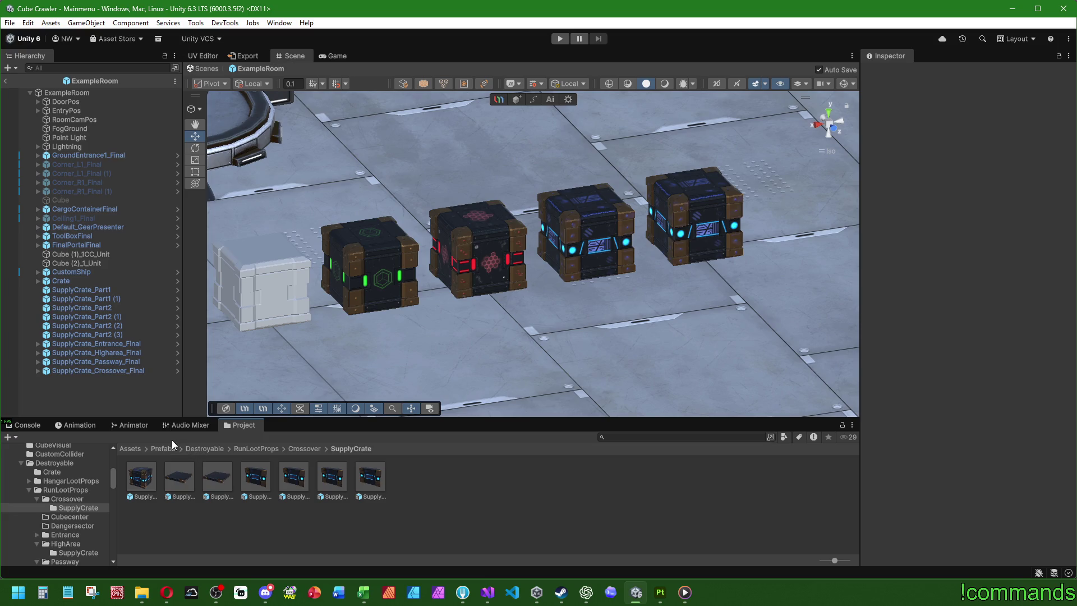
click(138, 448)
double_click(178, 478)
click(187, 484)
double_click(187, 483)
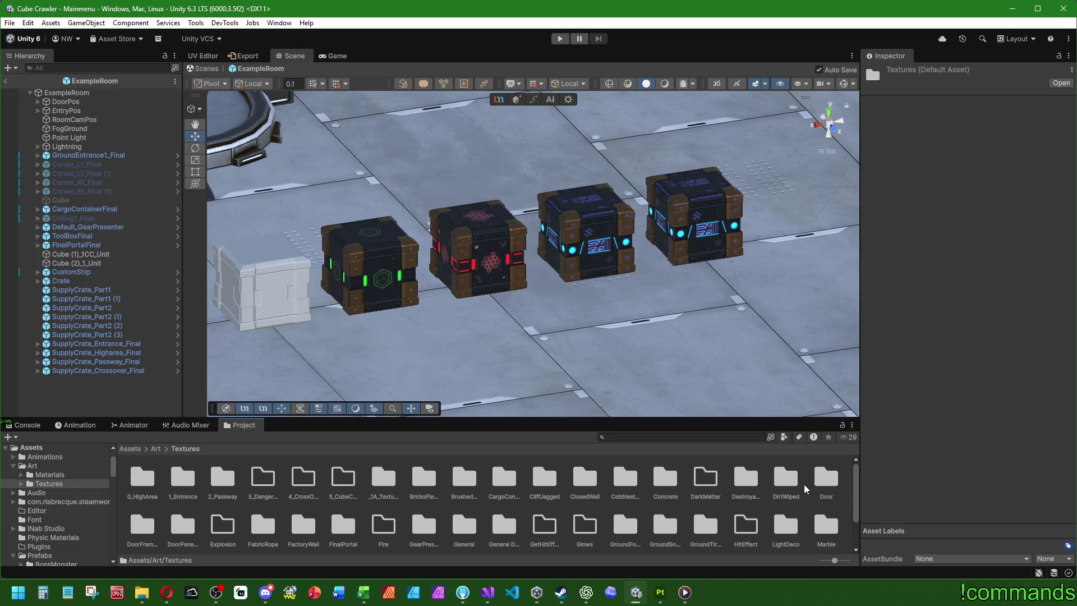
double_click(746, 478)
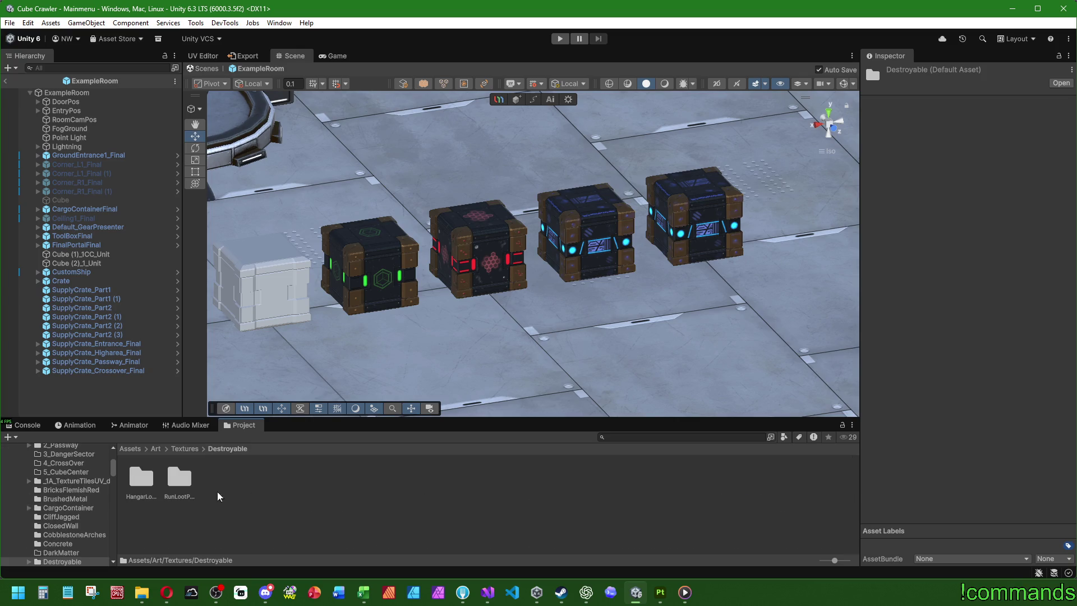
double_click(179, 478)
double_click(338, 483)
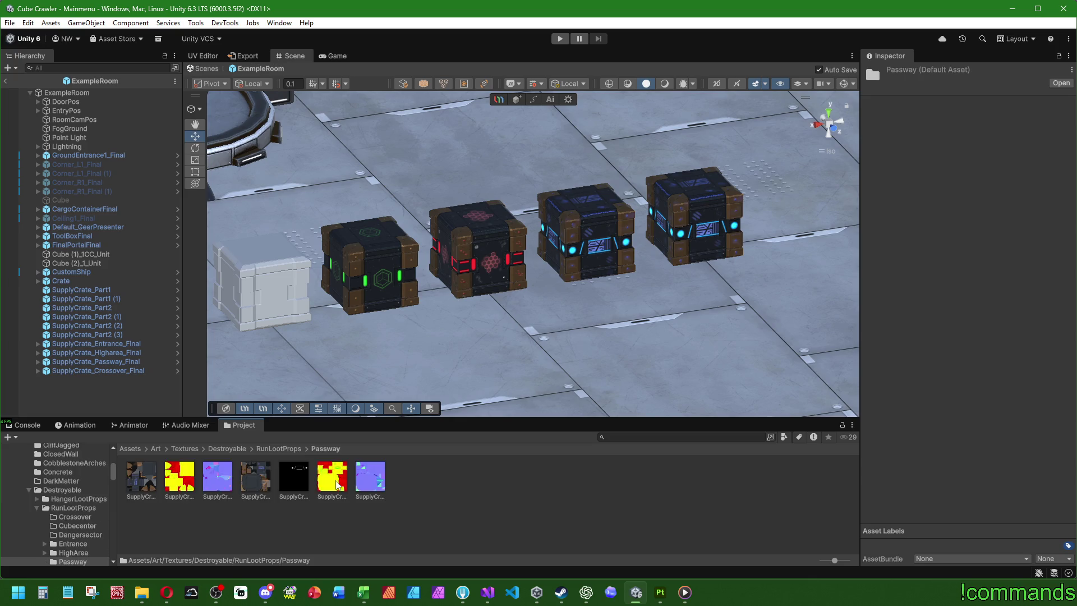
click(156, 449)
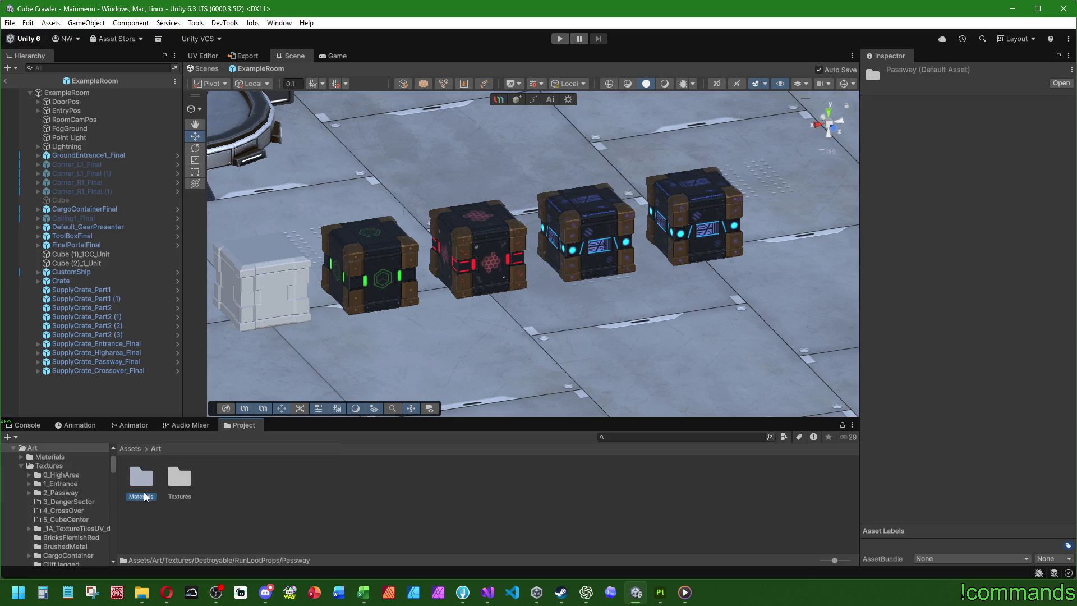
double_click(142, 477)
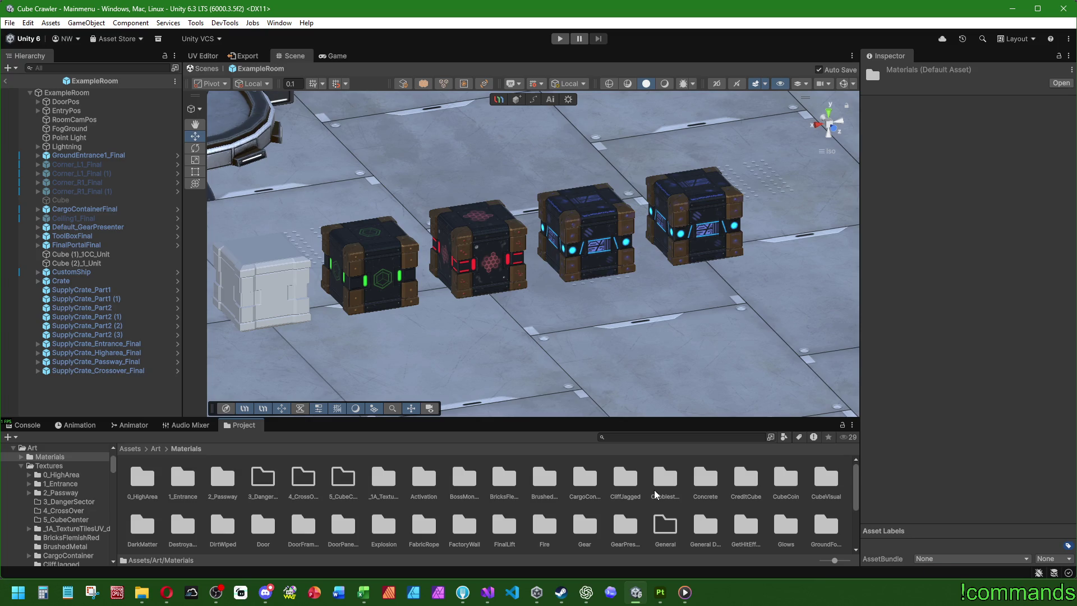
click(35, 23)
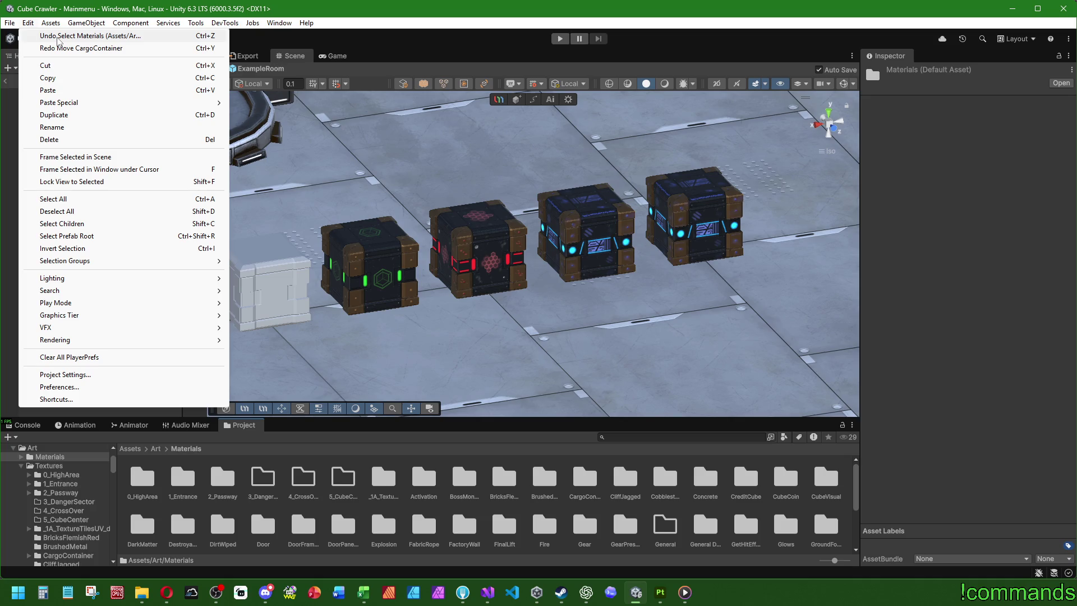
click(58, 36)
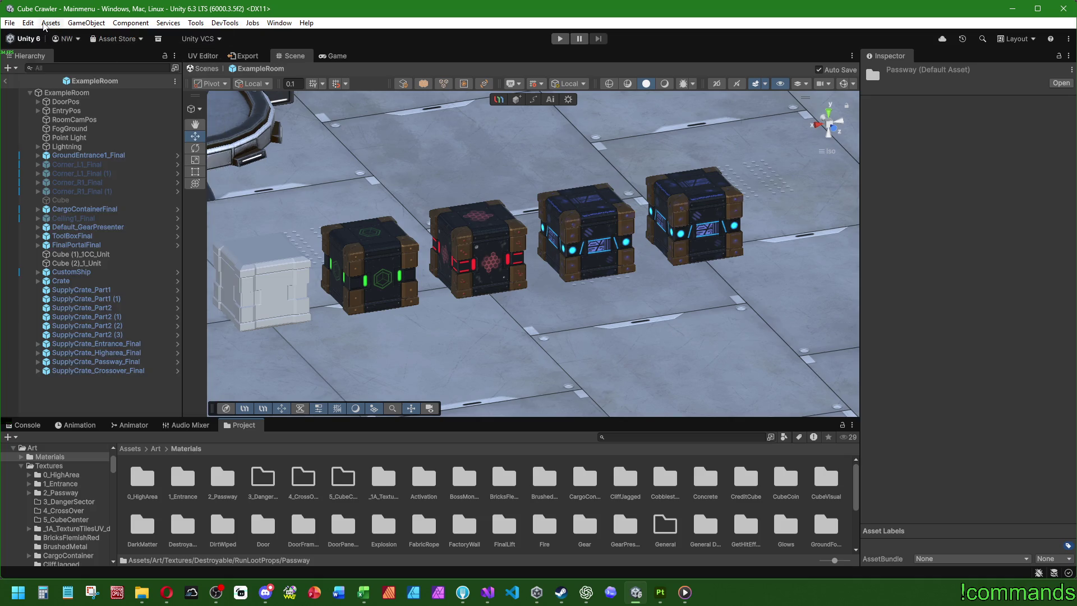
click(29, 24)
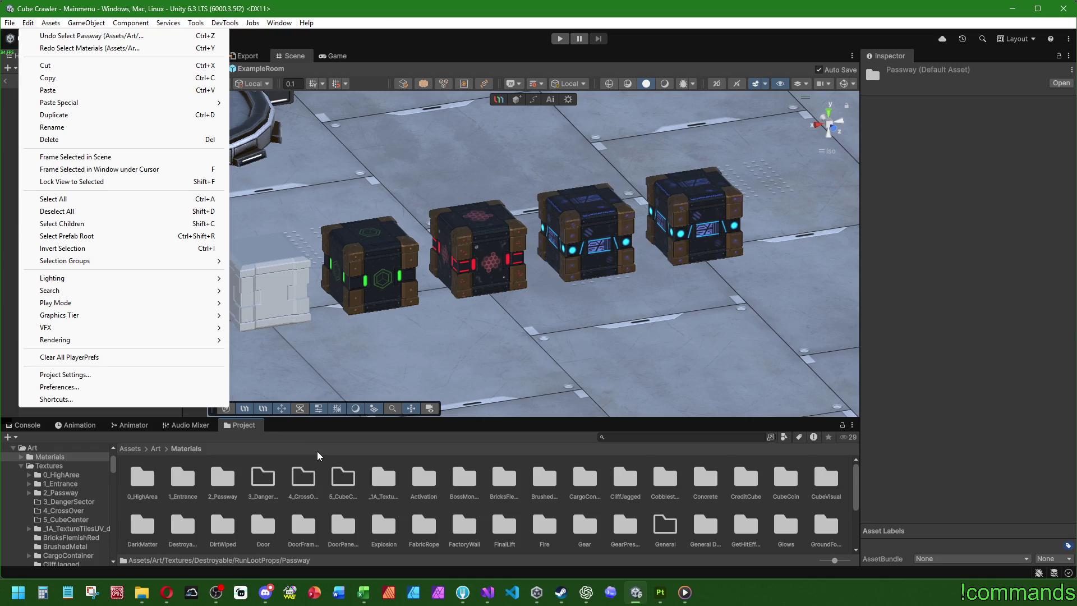
mouse_move(279, 23)
key(alt+Tab)
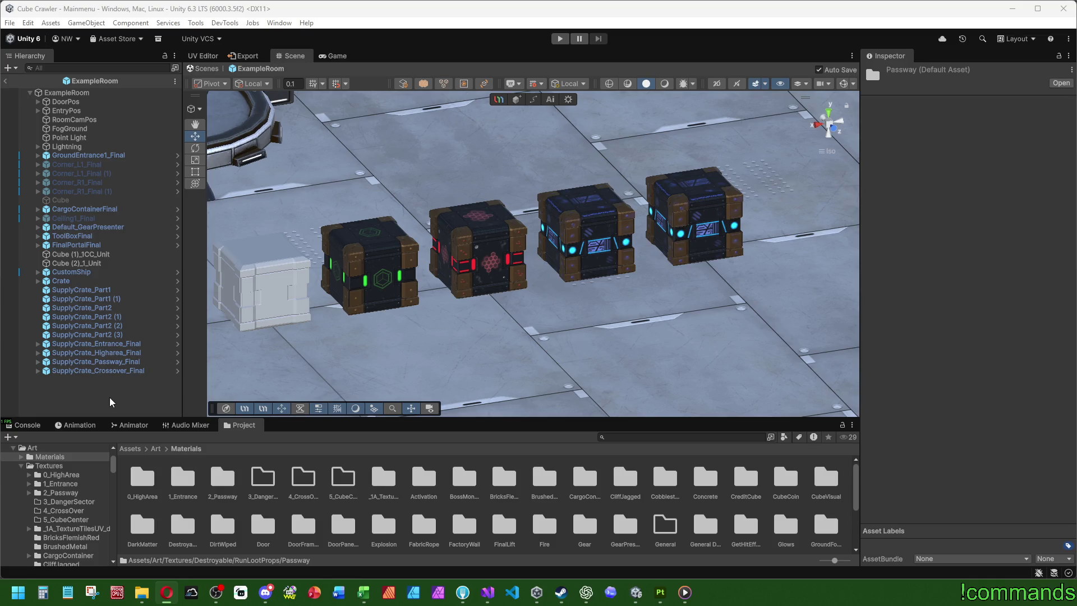
Browse to Prefabs/Destroyable/RunLootProps/Crossover/SupplyCrate and inspect SupplyCrate_Crossover_Final.
click(130, 449)
double_click(481, 484)
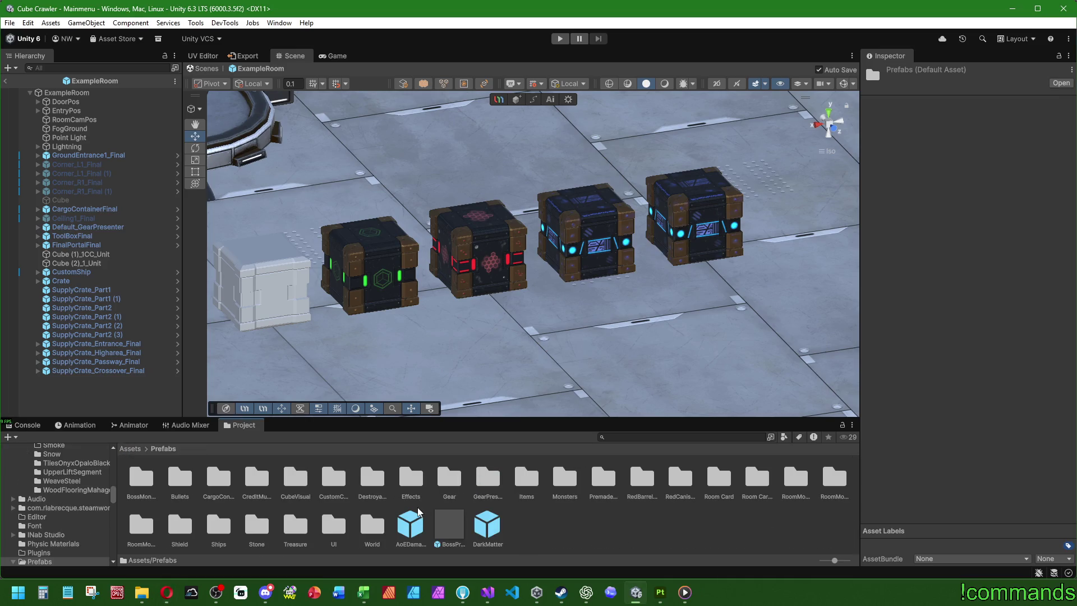
double_click(372, 525)
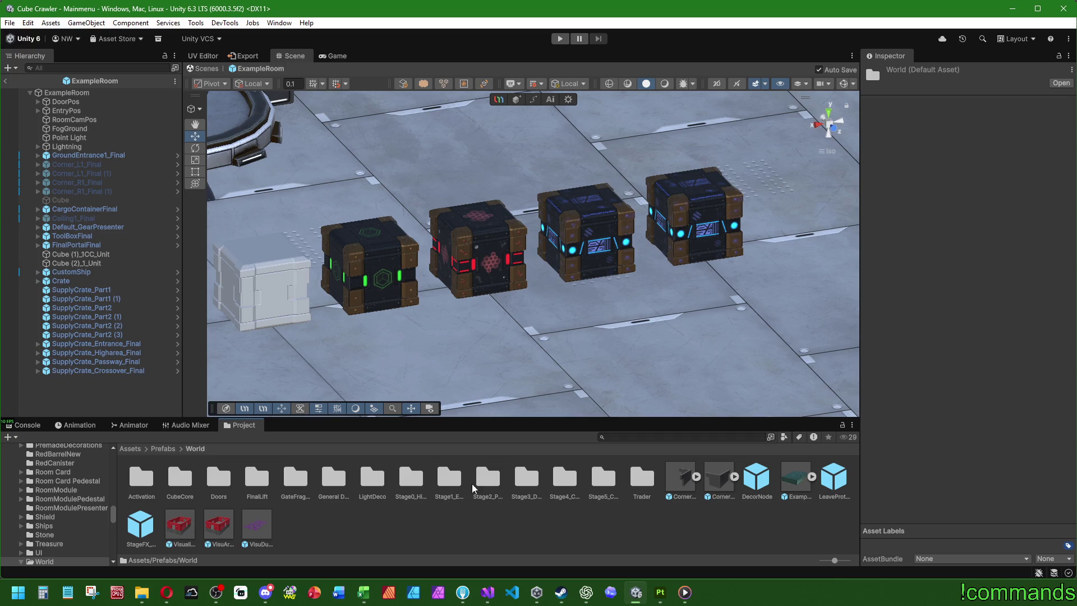
click(168, 448)
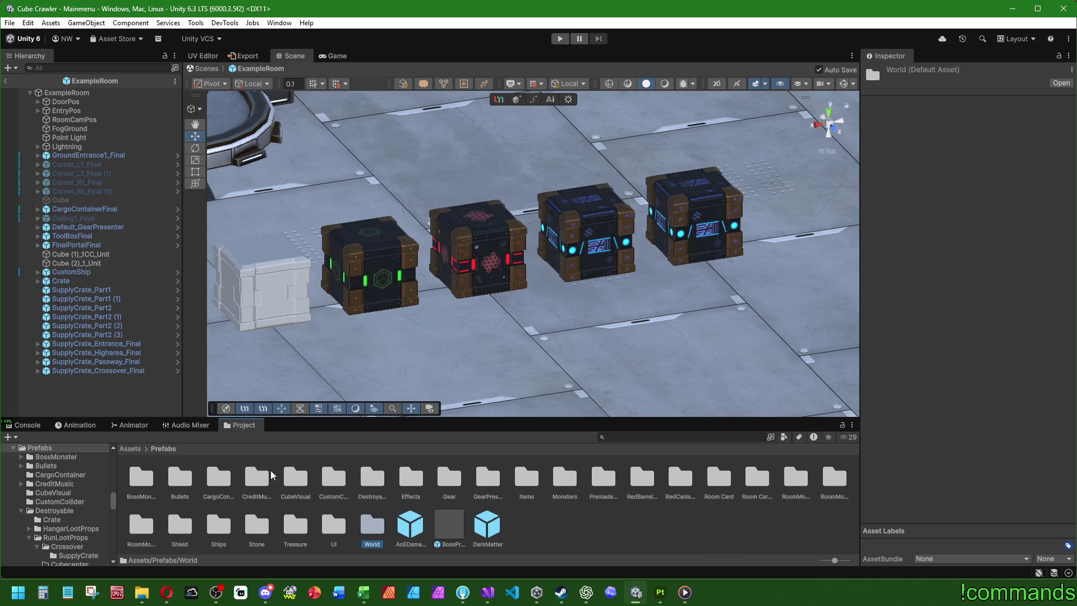
double_click(374, 479)
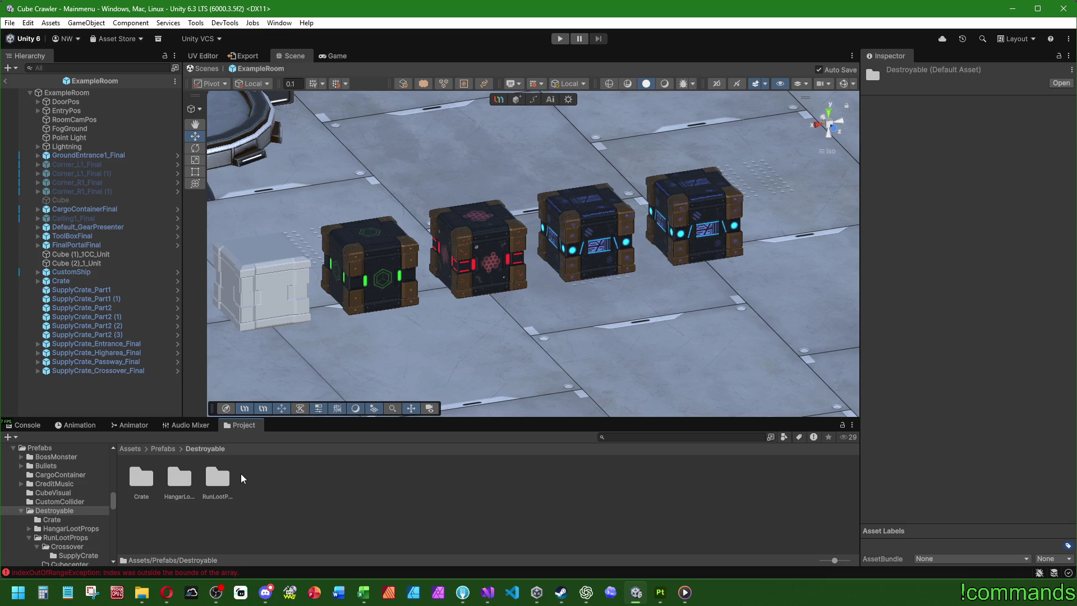
double_click(218, 479)
click(135, 482)
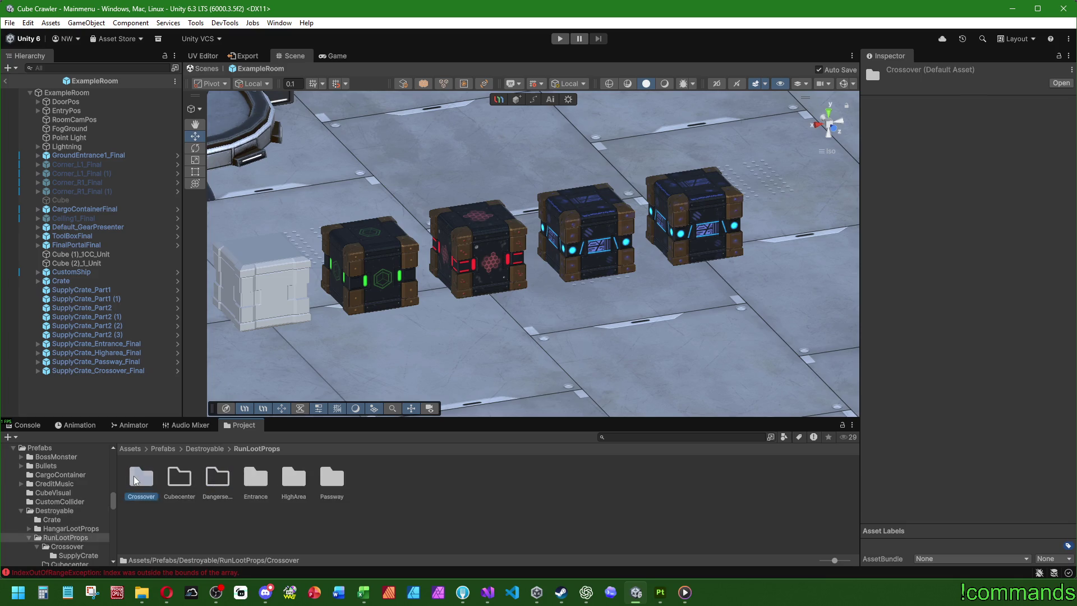
double_click(134, 481)
double_click(136, 478)
click(138, 477)
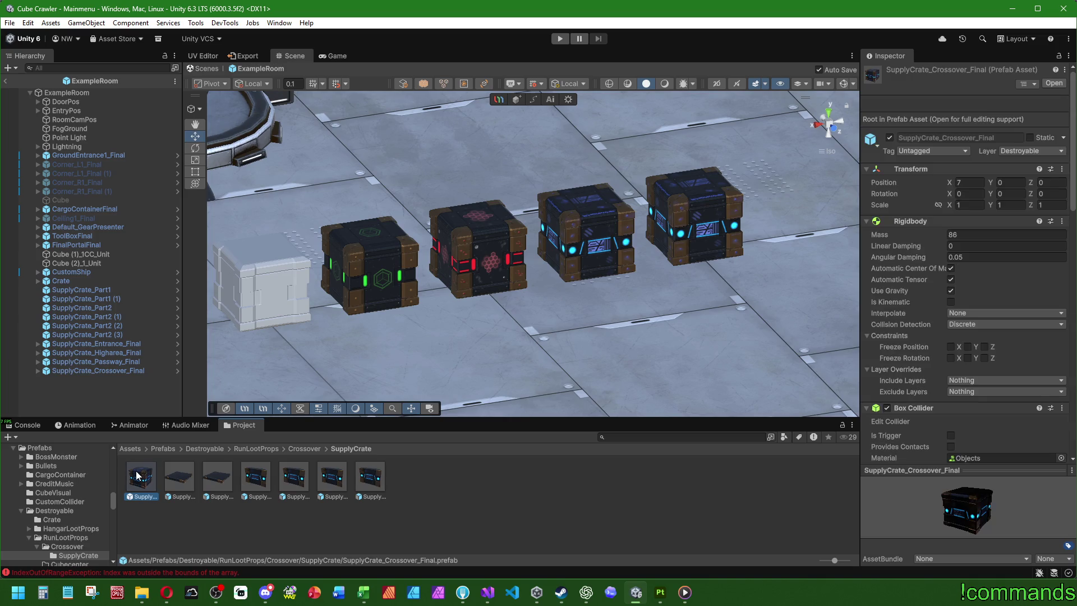
click(122, 399)
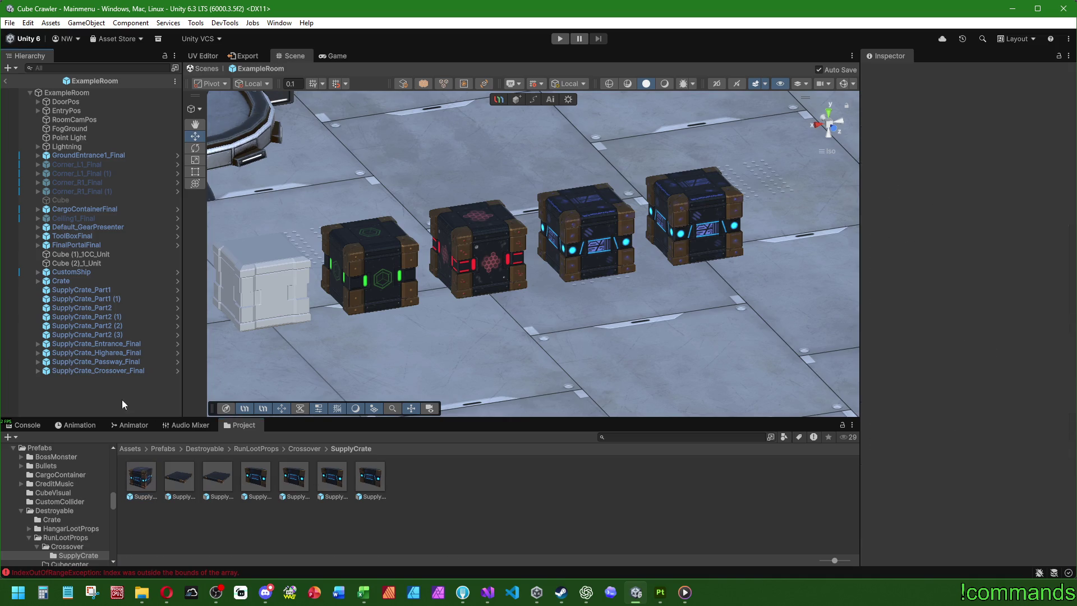
Go to Art/Materials and clear the logged console errors.
click(135, 449)
double_click(180, 477)
double_click(141, 477)
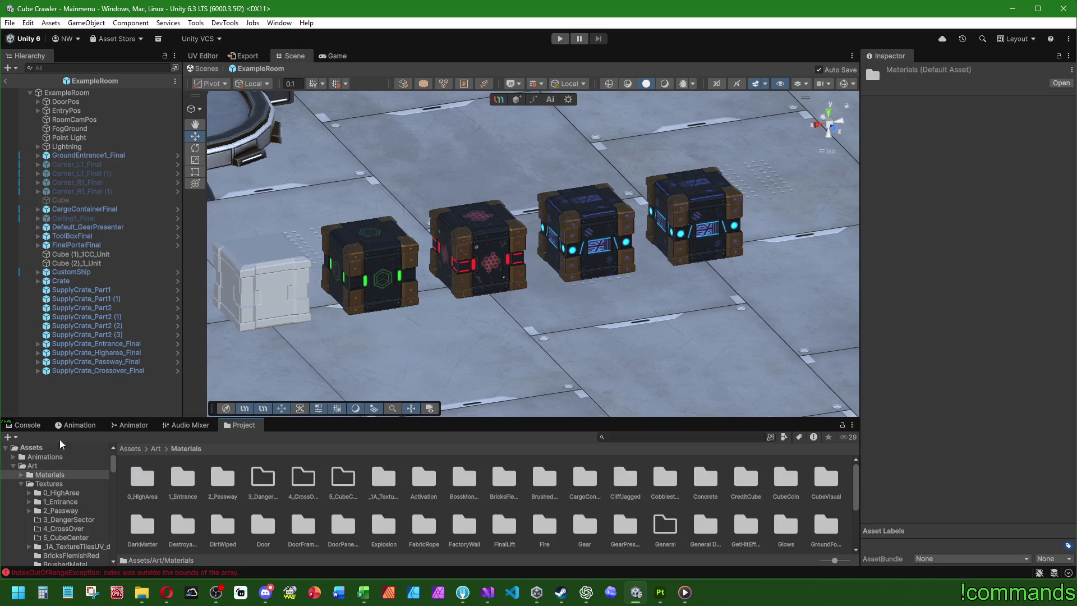
click(27, 425)
click(11, 437)
click(242, 426)
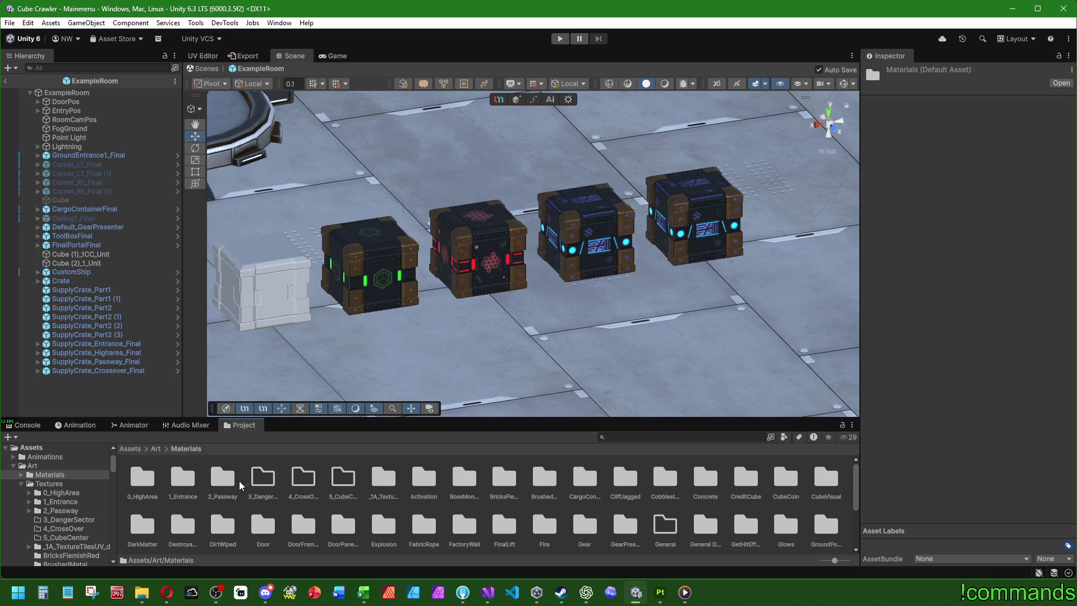
Open the Passway SupplyCrate materials folder and select its two crate materials.
double_click(182, 526)
double_click(178, 478)
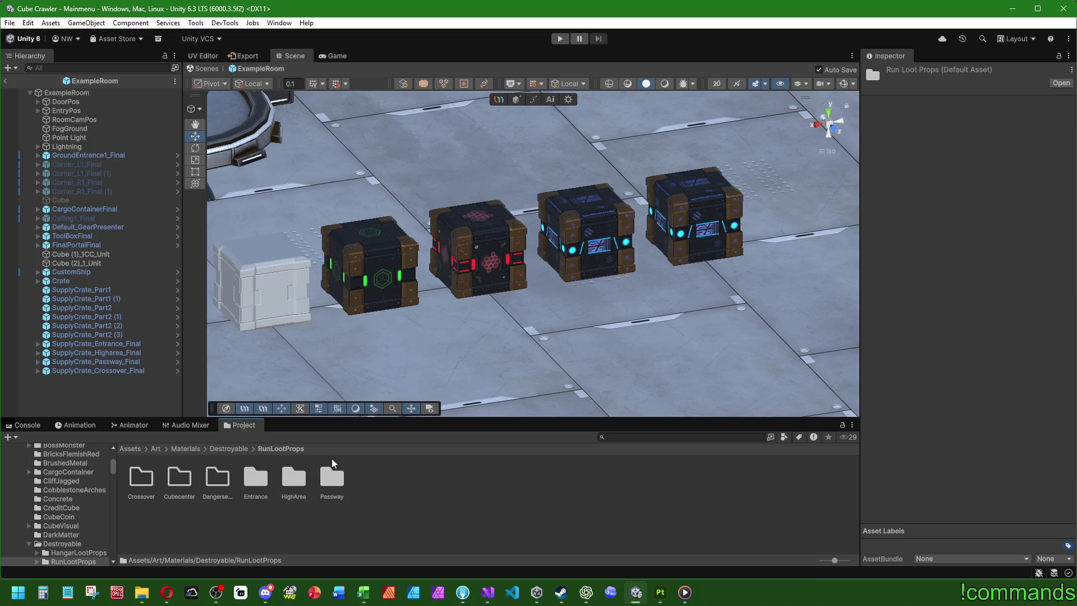
double_click(331, 477)
click(135, 476)
double_click(135, 475)
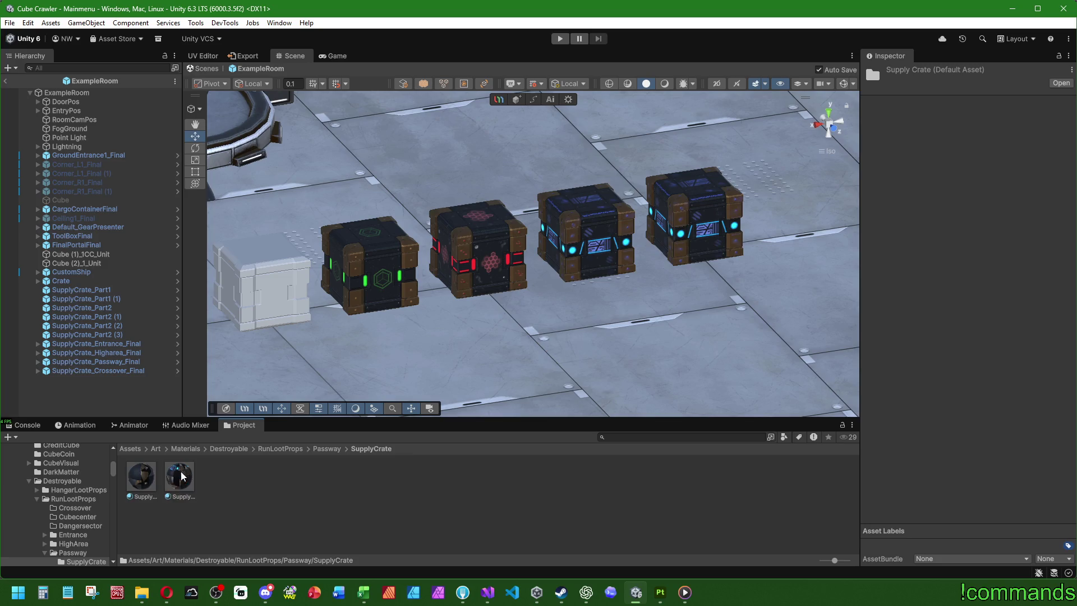
click(143, 475)
shift+click(179, 475)
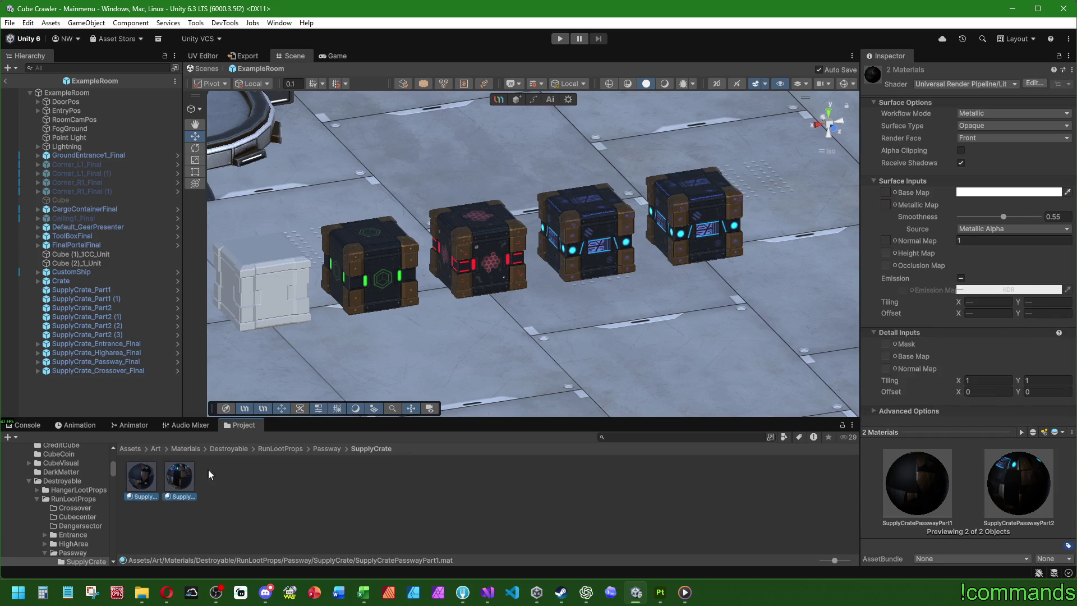
Move over to the Crossover SupplyCrate materials folder.
click(332, 450)
click(263, 448)
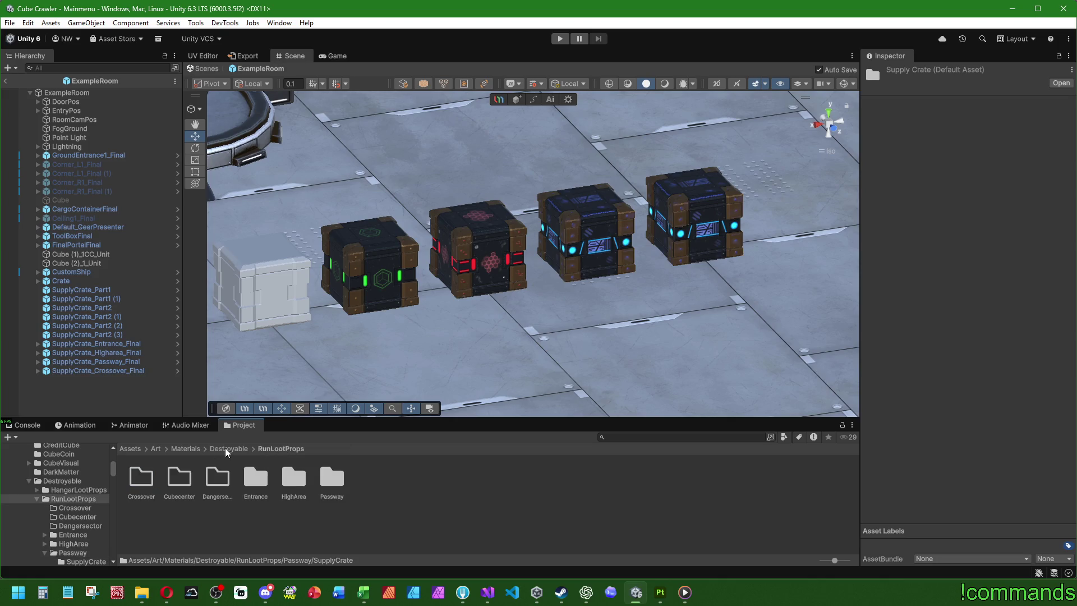
double_click(141, 478)
double_click(135, 491)
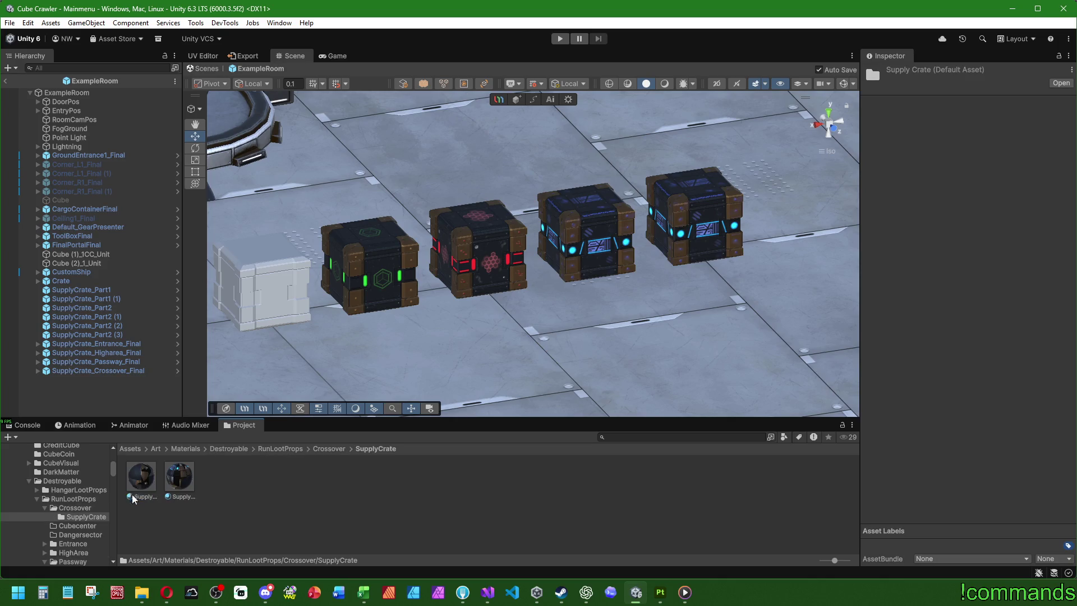
Replace 'Passway' with 'Crossover' in both material names, giving SupplyCrateCrossoverPart1 and Part2.
click(133, 494)
key(BackSpace)
key(BackSpace)
key(BackSpace)
text(SupplyCrateCrossover)
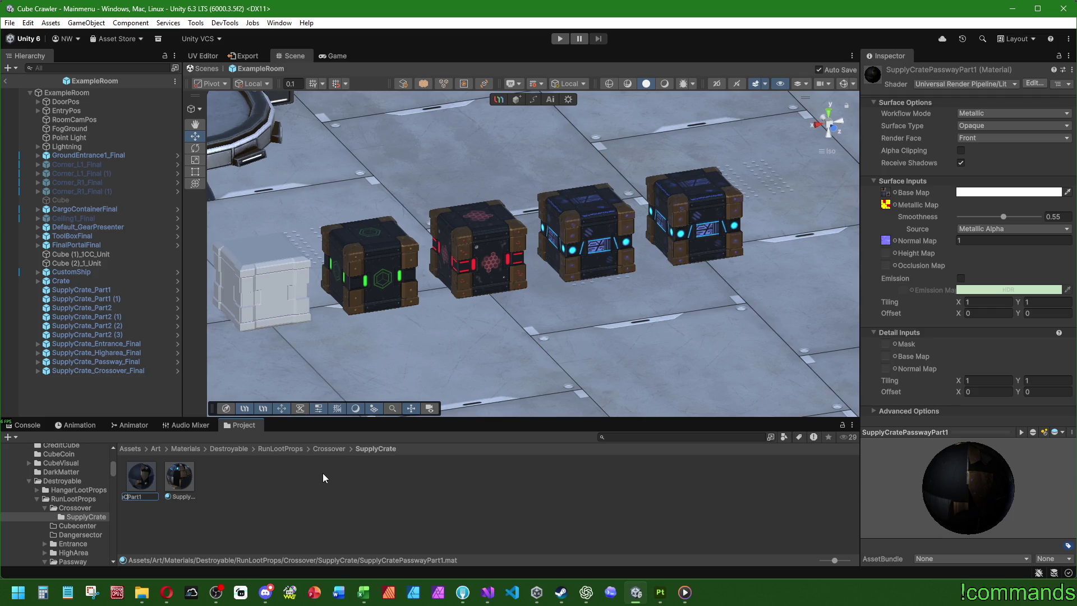
key(Return)
key(Right)
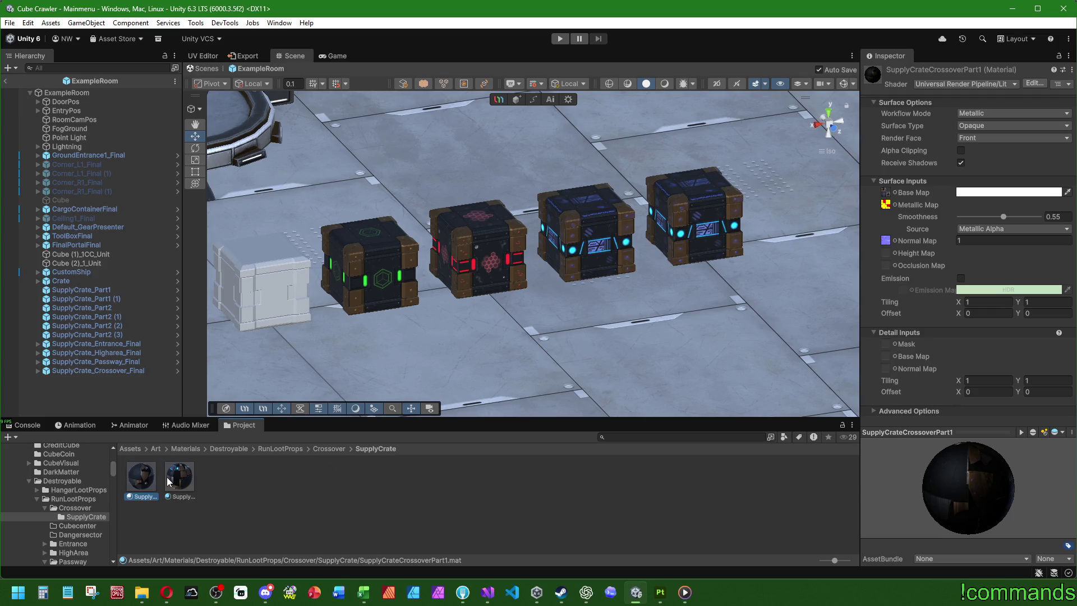
key(F2)
key(BackSpace)
key(BackSpace)
key(BackSpace)
text(ross)
key(Return)
click(278, 481)
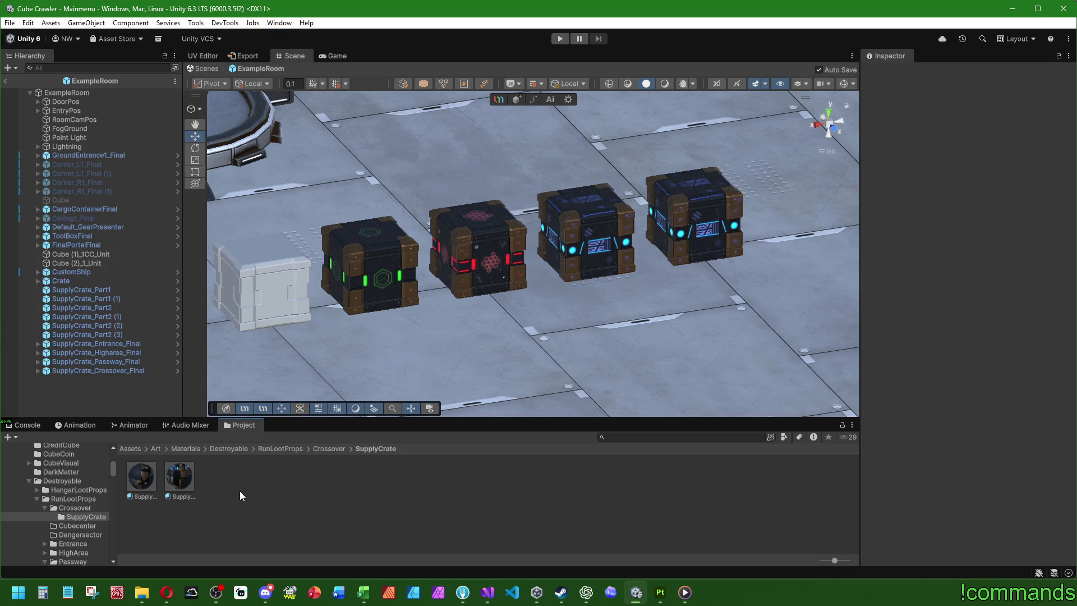
Shift SupplyCrateCrossoverPart2's emission colour from cyan to magenta.
click(180, 477)
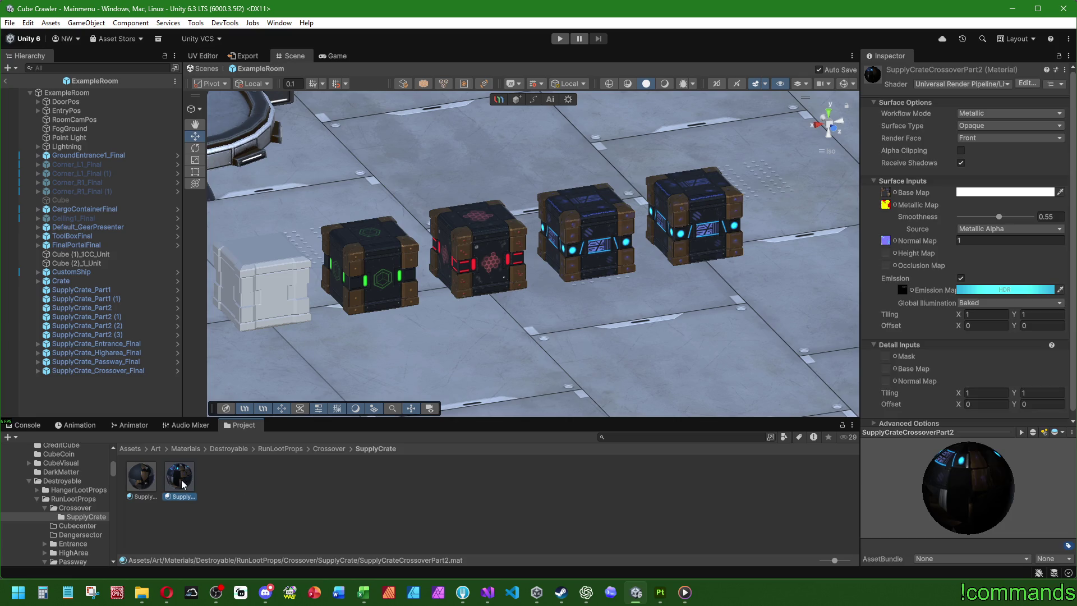
click(1008, 291)
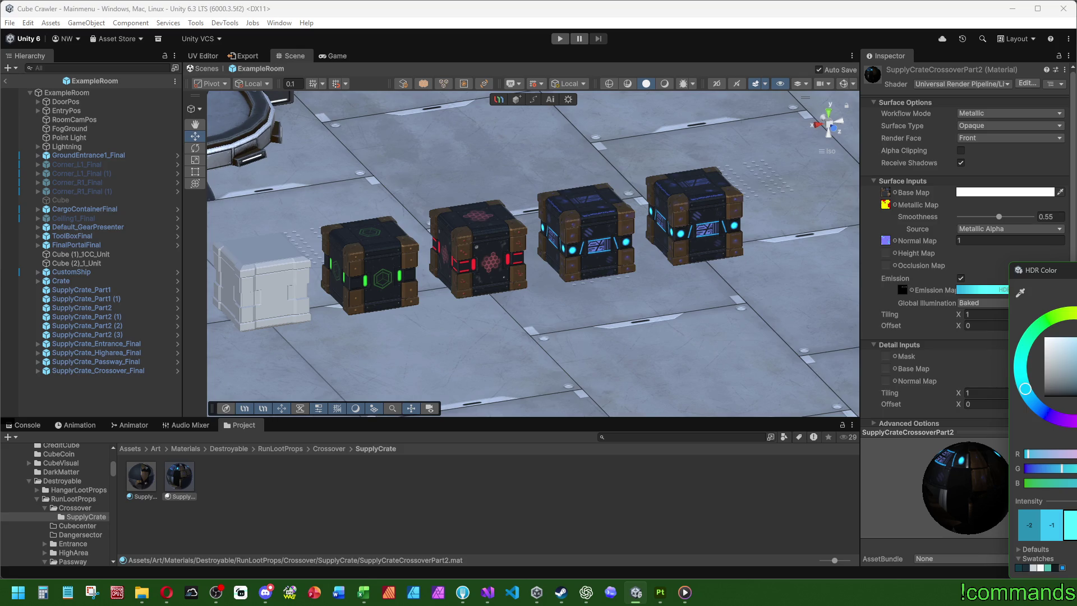
mouse_move(1076, 455)
mouse_down()
mouse_move(1061, 454)
mouse_move(1073, 454)
mouse_up()
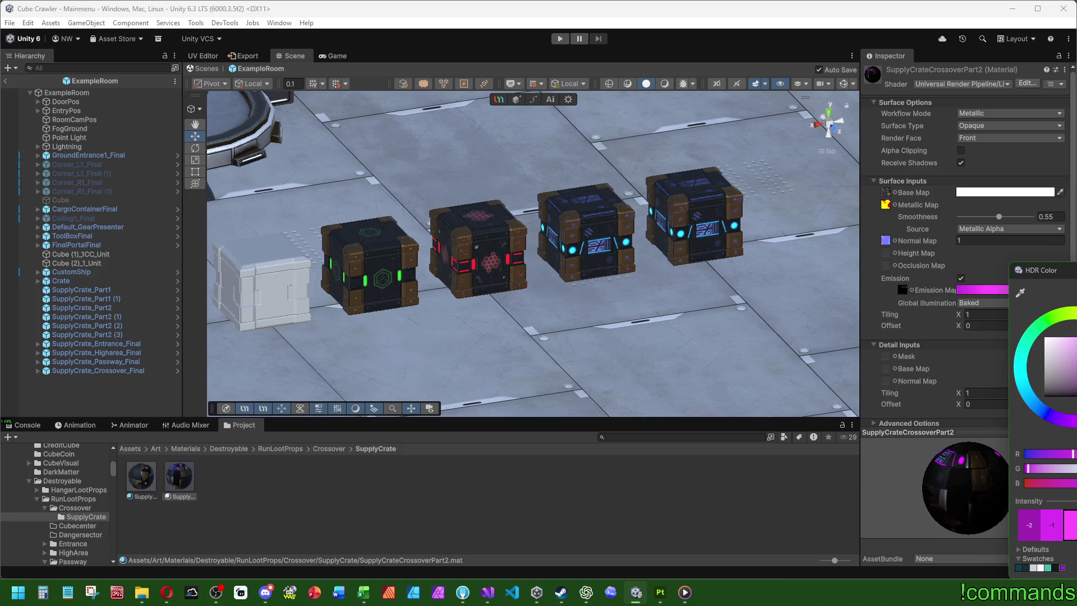
click(755, 349)
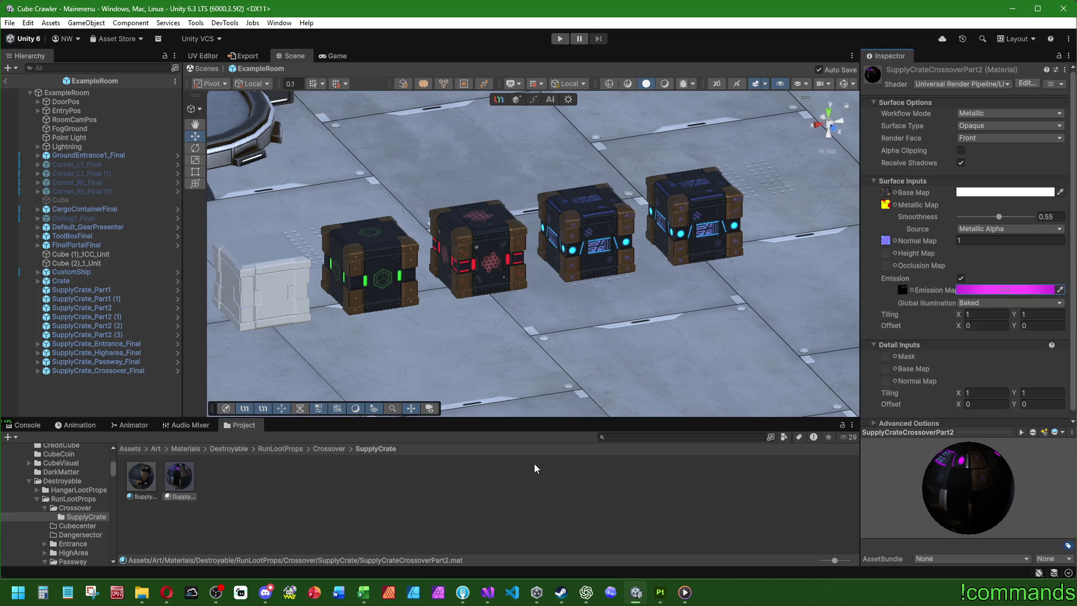
click(320, 510)
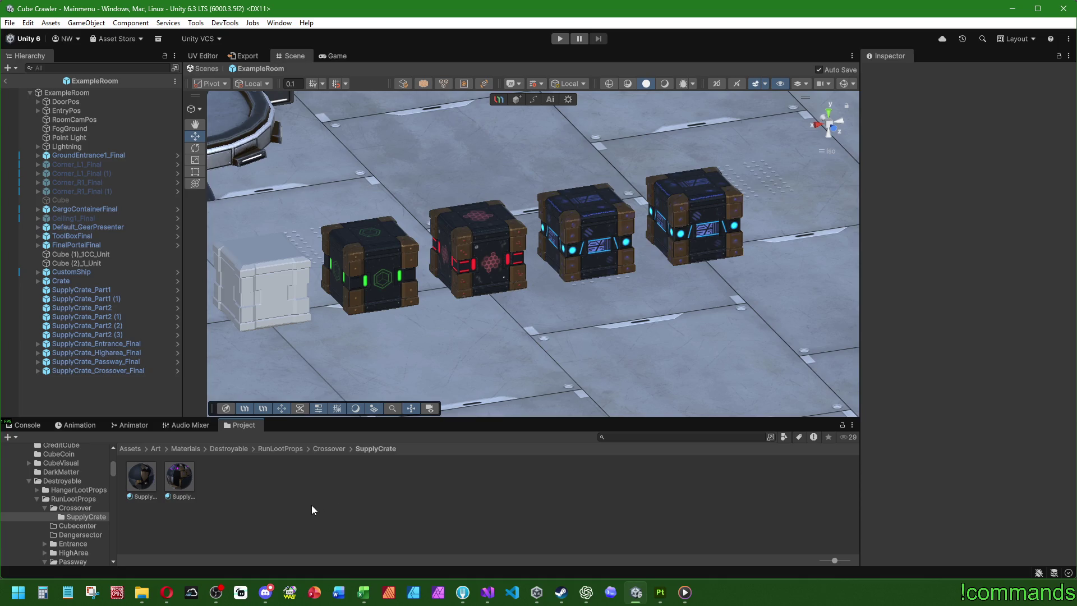
Check the Unity console, then switch over to Substance 3D Painter.
click(27, 424)
click(236, 425)
click(660, 592)
click(12, 24)
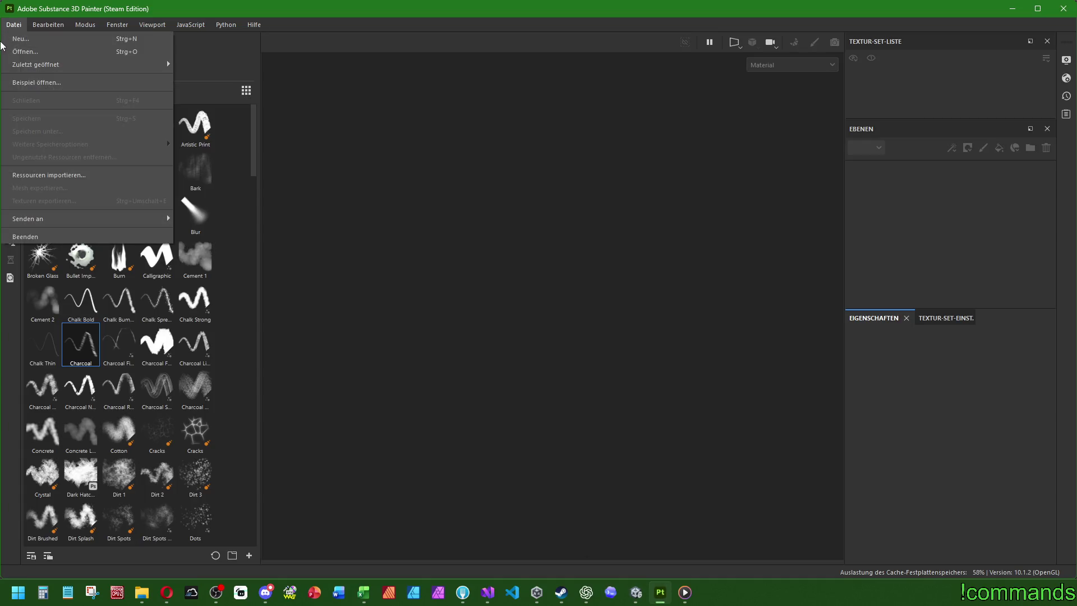
Open the Entrance SupplyCrate_Part1 project from RunLootProps/Entrance/SupplyCrate.
click(25, 51)
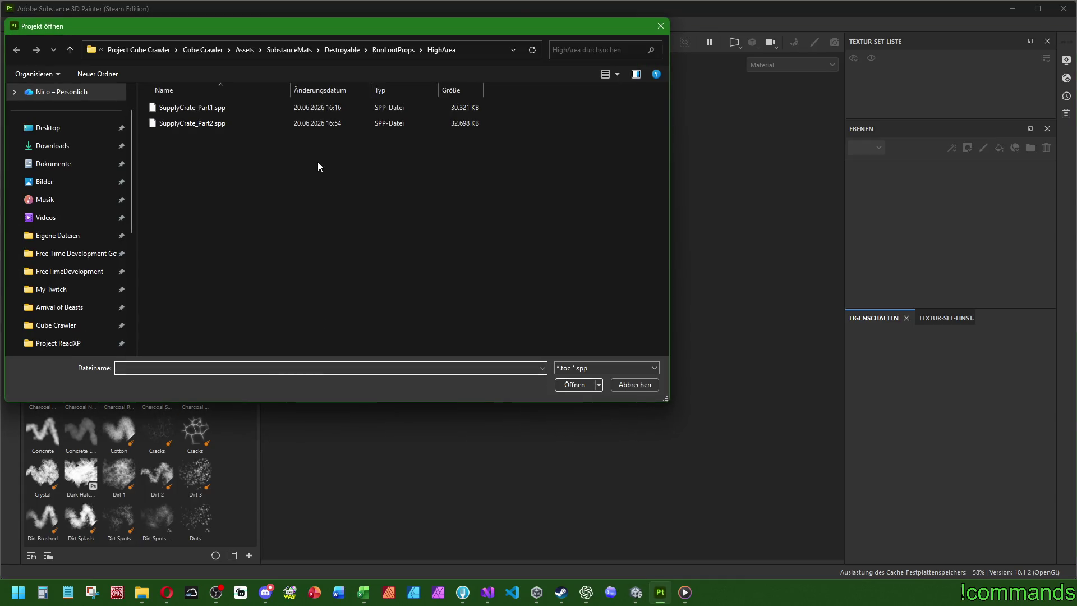
mouse_move(307, 33)
mouse_down()
mouse_move(614, 180)
mouse_move(489, 151)
mouse_move(501, 155)
mouse_up()
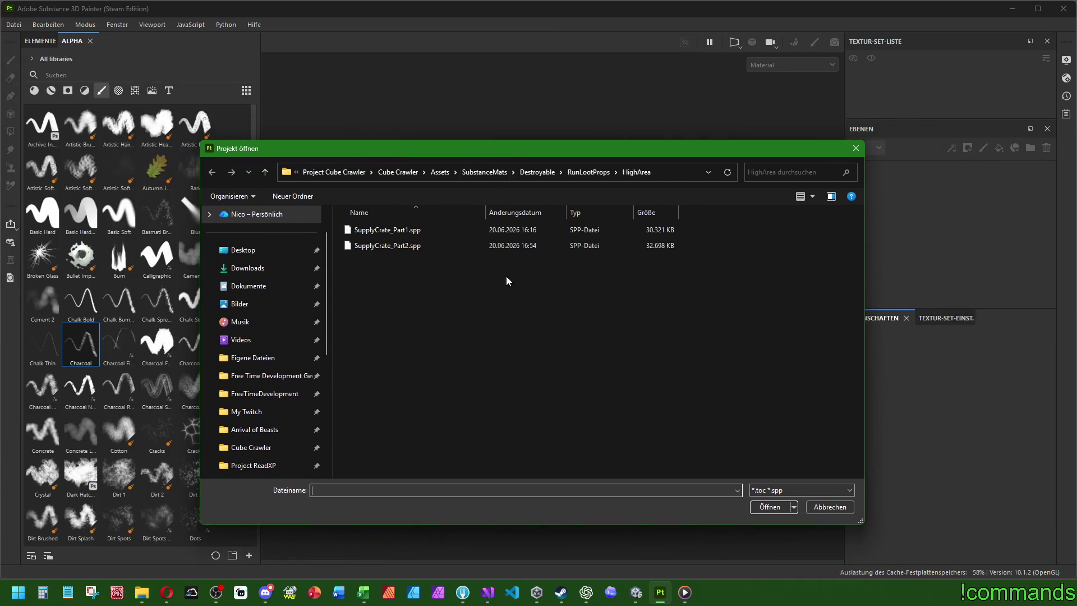
click(595, 174)
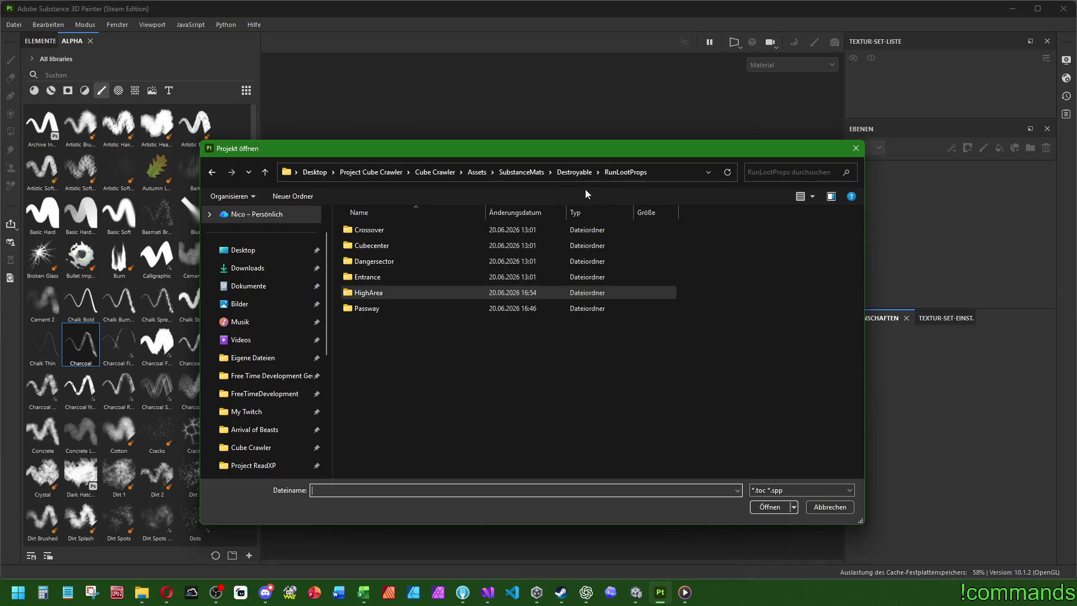
double_click(435, 288)
double_click(386, 232)
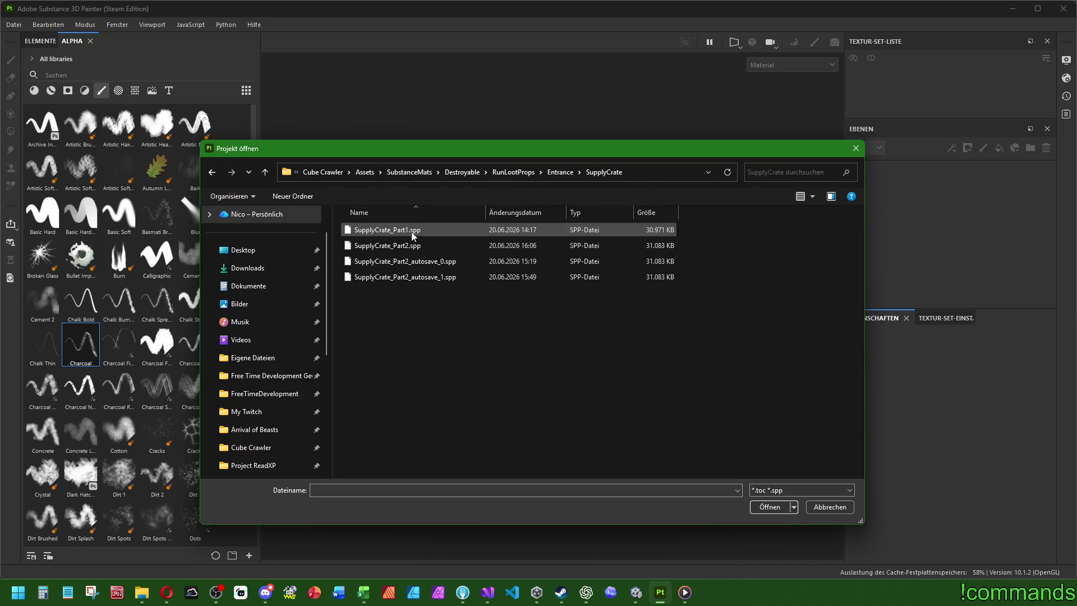
double_click(412, 230)
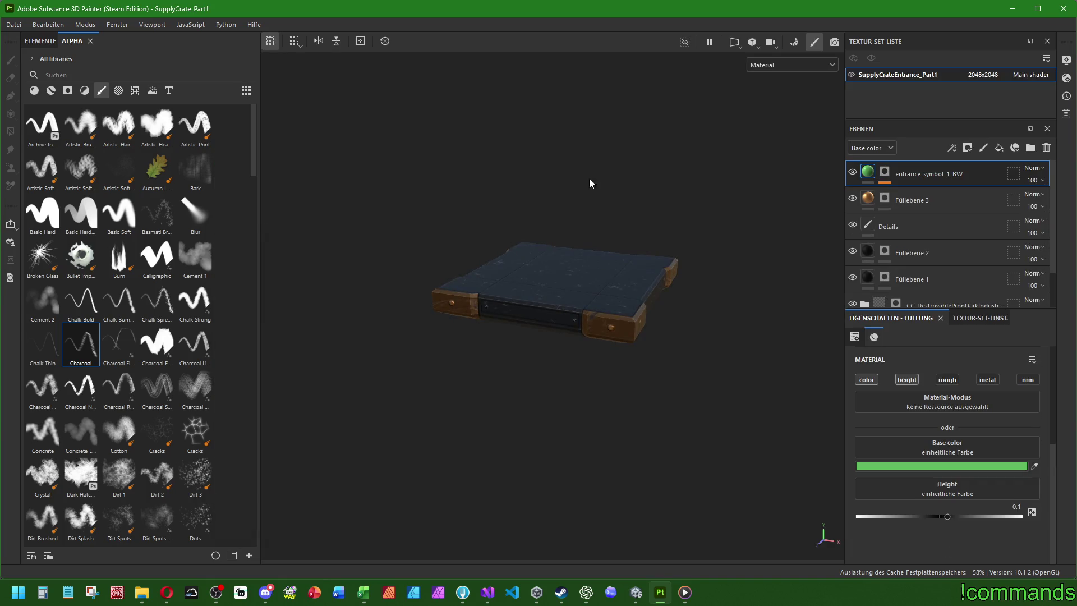
Start a Save As with SupplyCrate_Part1.spp as the file name.
click(13, 24)
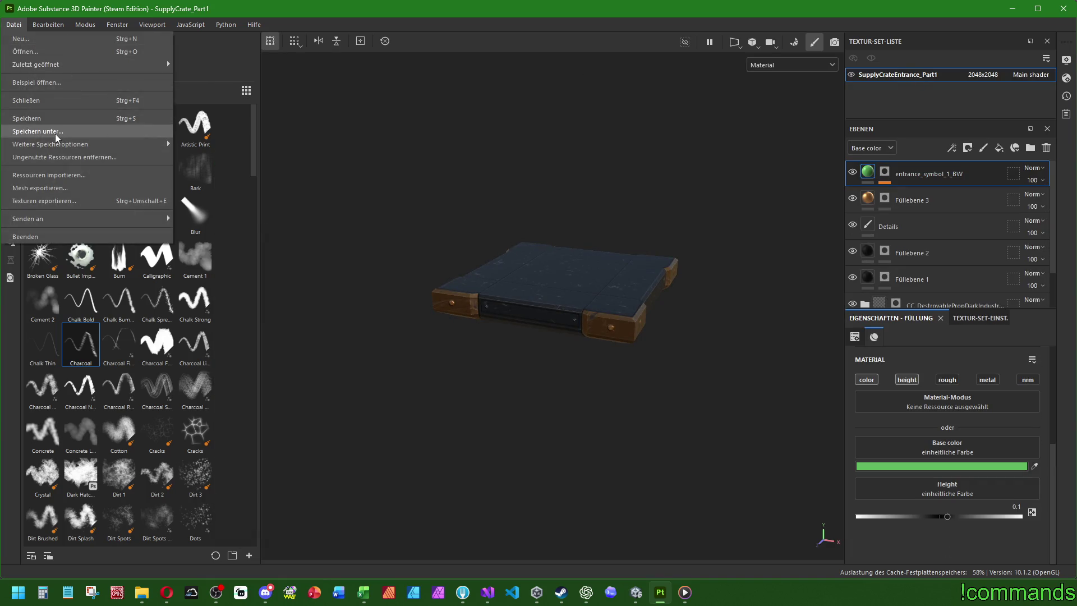
click(53, 134)
click(590, 174)
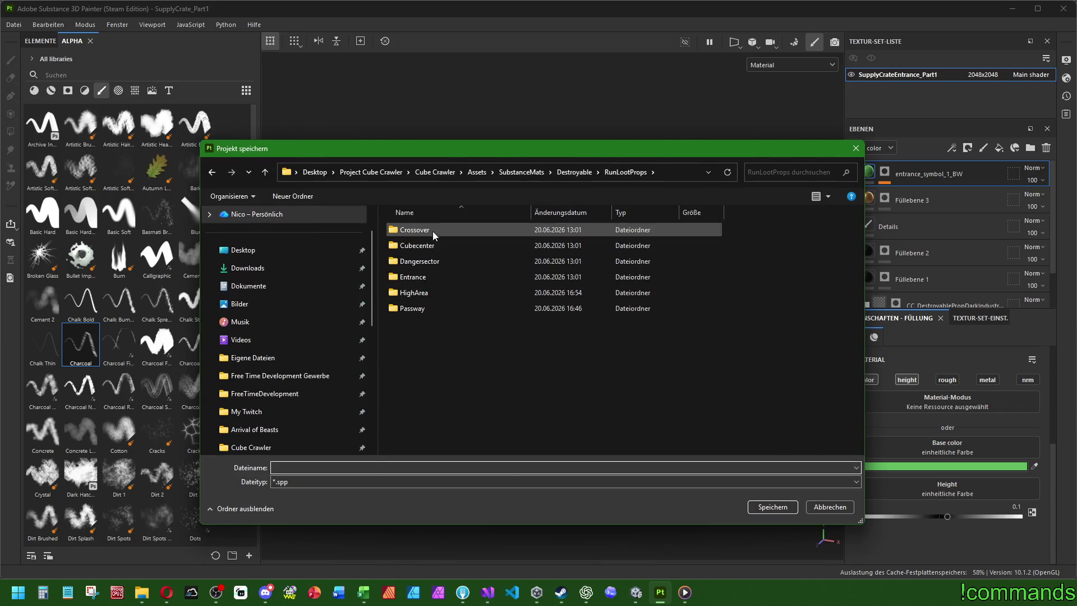
double_click(433, 229)
click(589, 173)
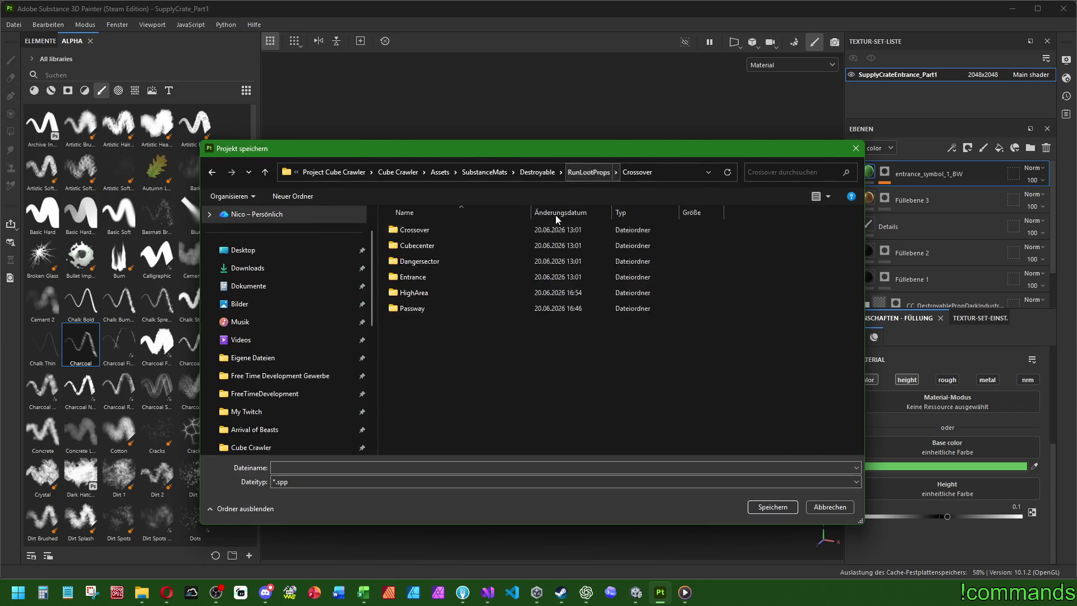
double_click(426, 277)
double_click(429, 230)
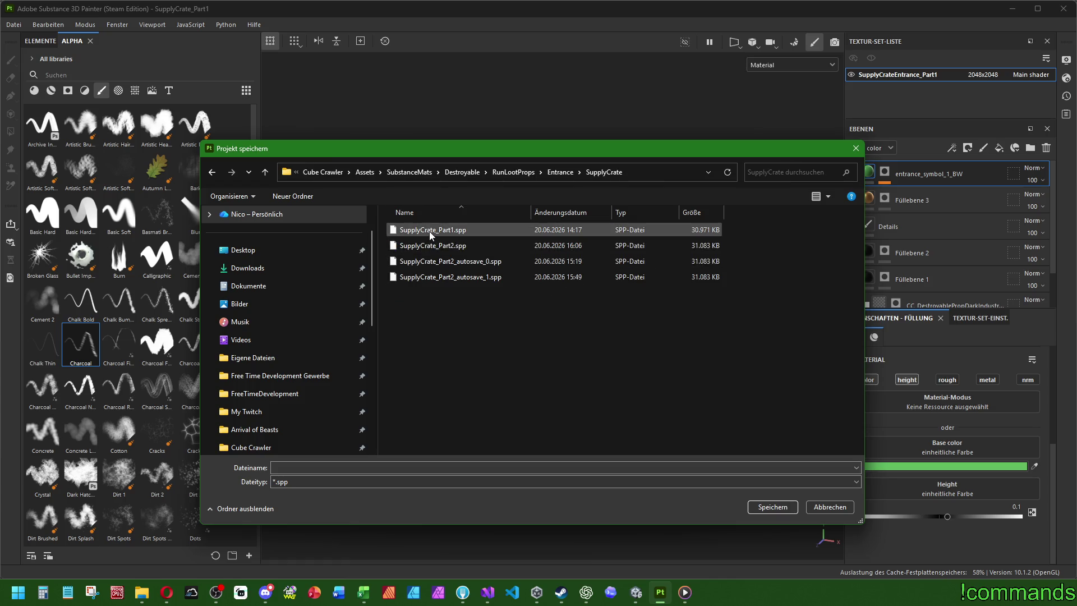
click(432, 232)
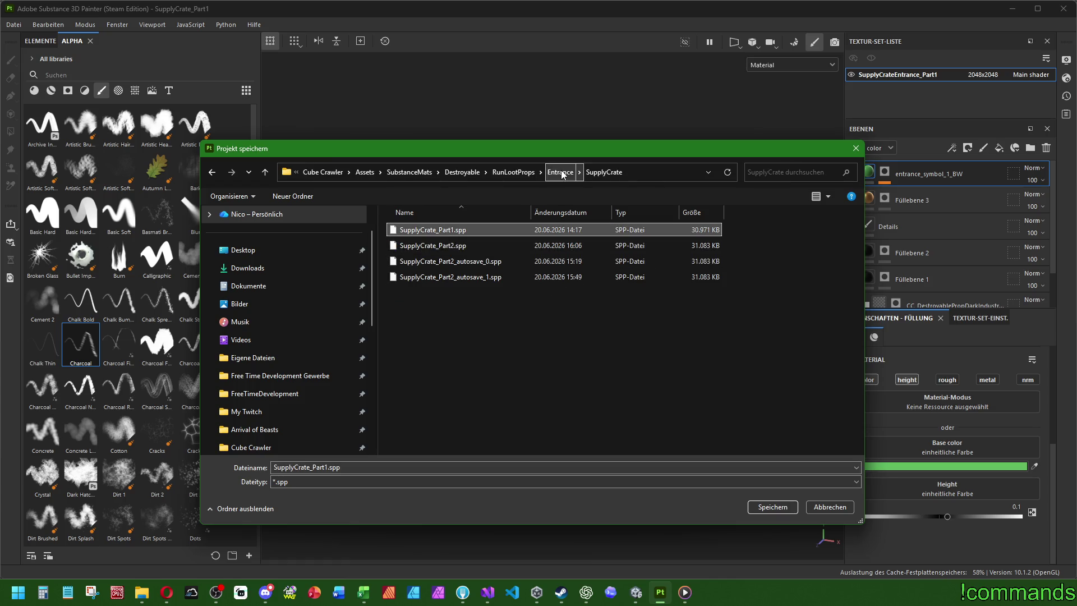
Create a SupplyCrate folder under Crossover and save the project copy there.
click(516, 172)
double_click(434, 231)
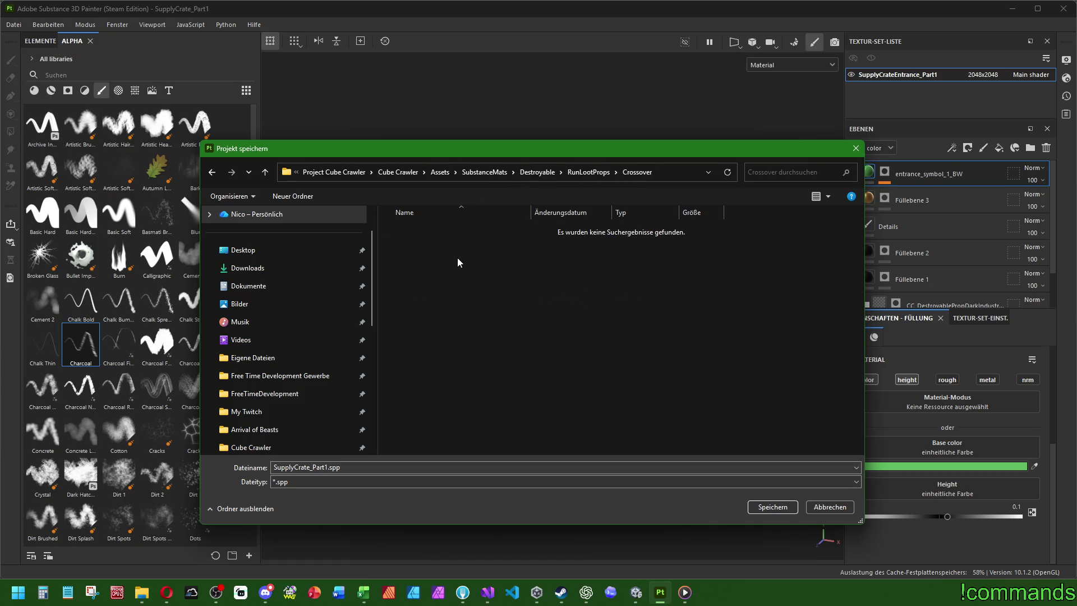
click(291, 196)
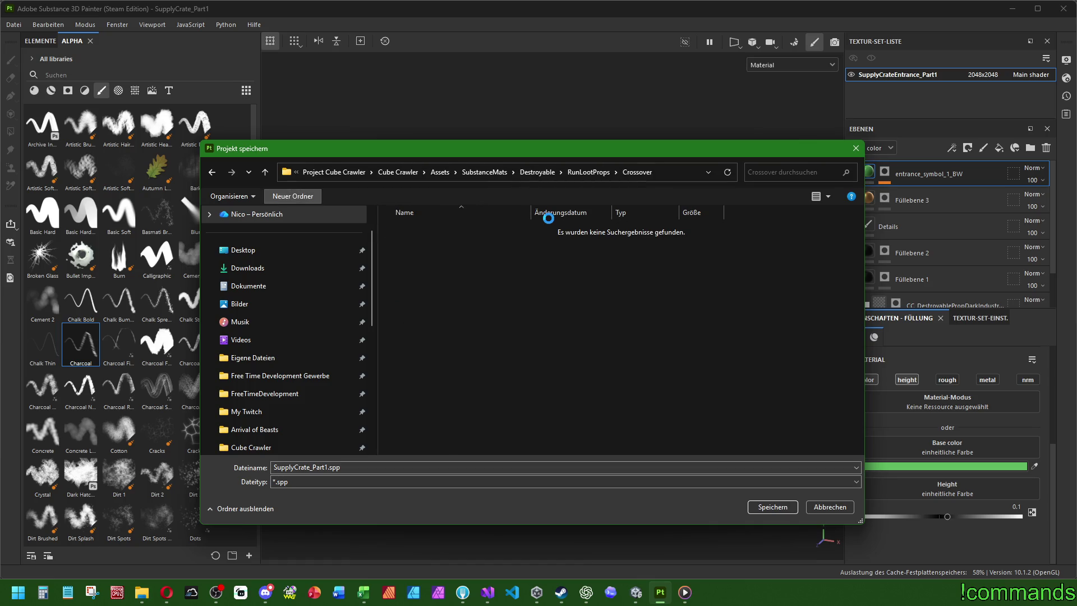
text(S)
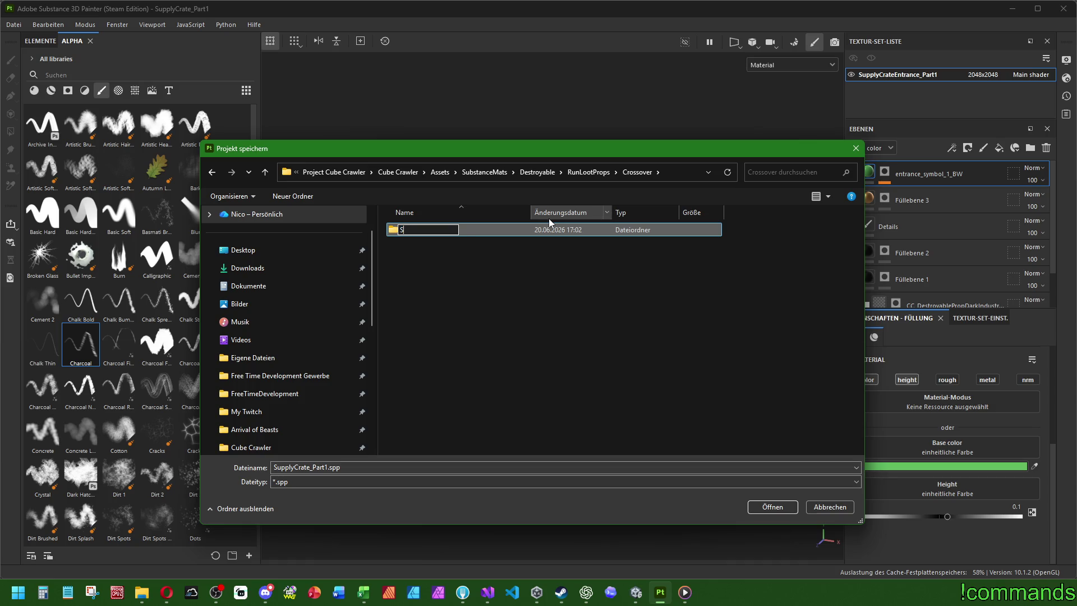
text(upplyCrate)
key(Return)
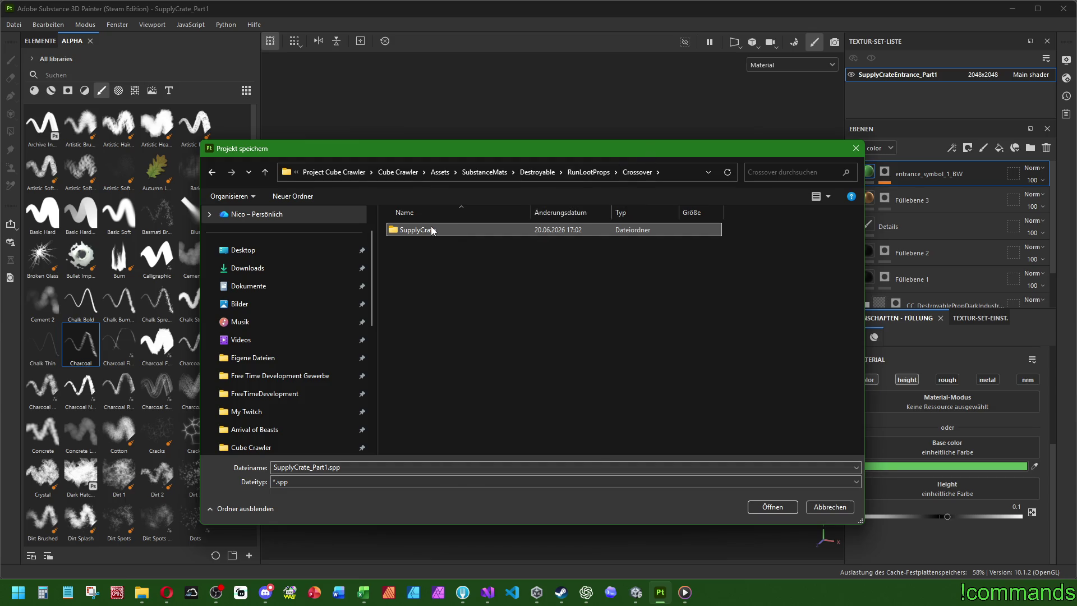
double_click(435, 231)
click(768, 508)
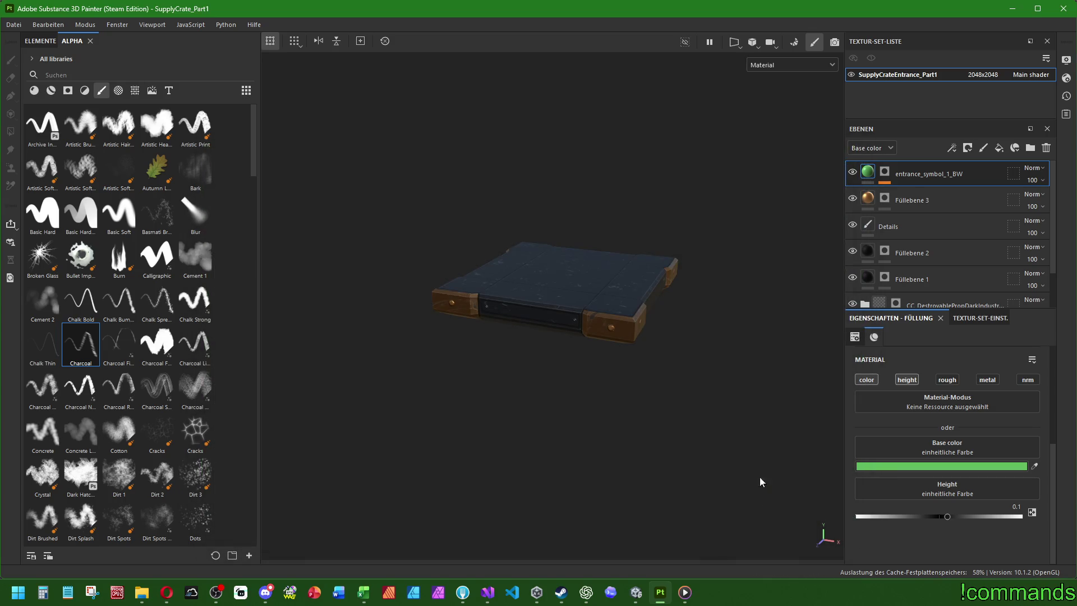
Close the project and reopen the Crossover/SupplyCrate/SupplyCrate_Part1.spp copy.
click(14, 24)
click(32, 102)
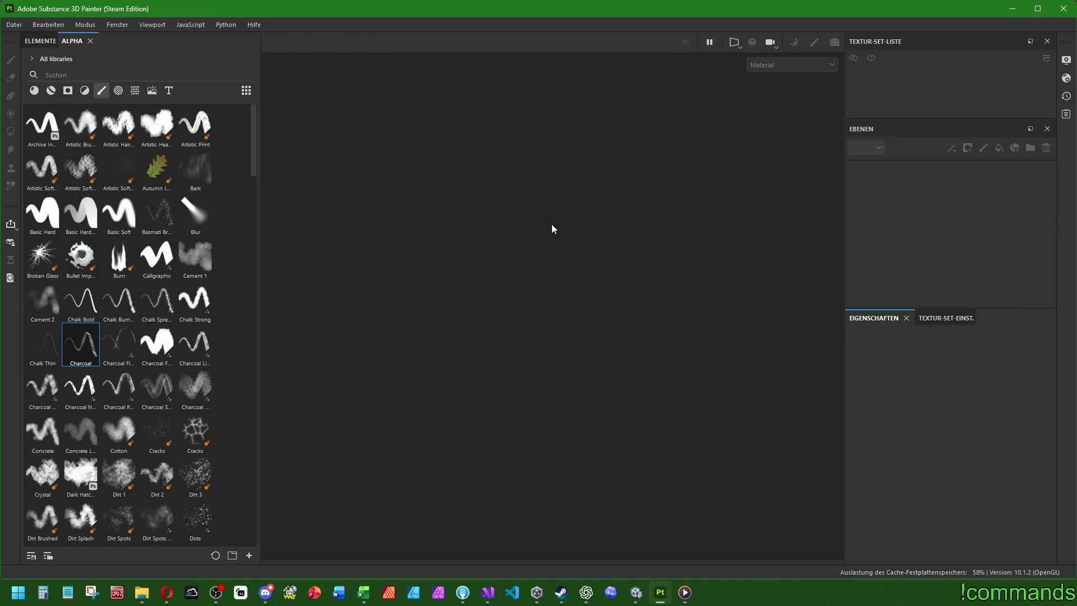
click(14, 25)
mouse_move(27, 66)
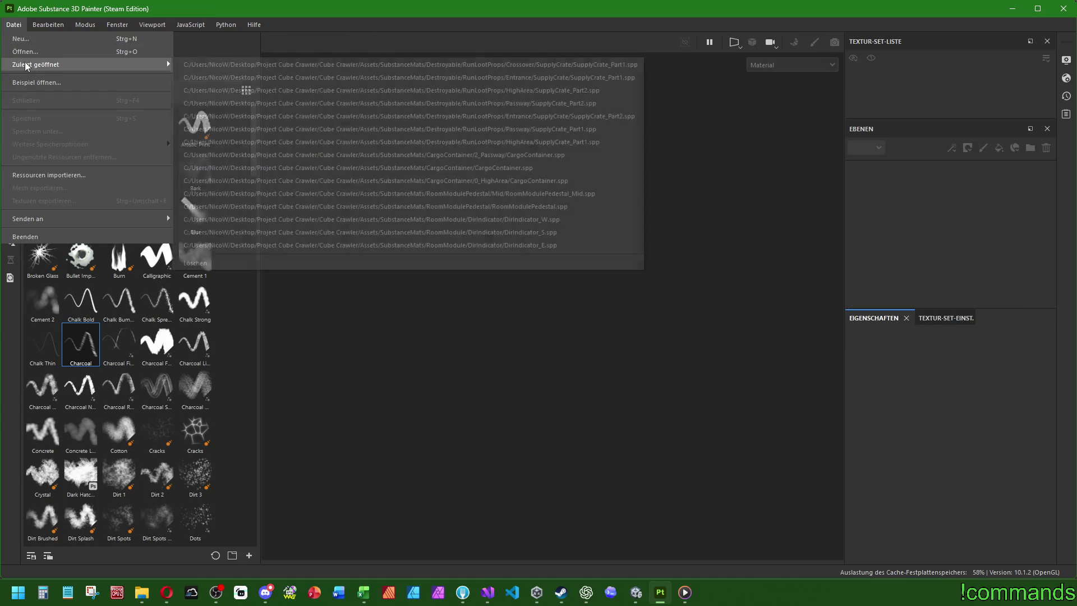
click(25, 51)
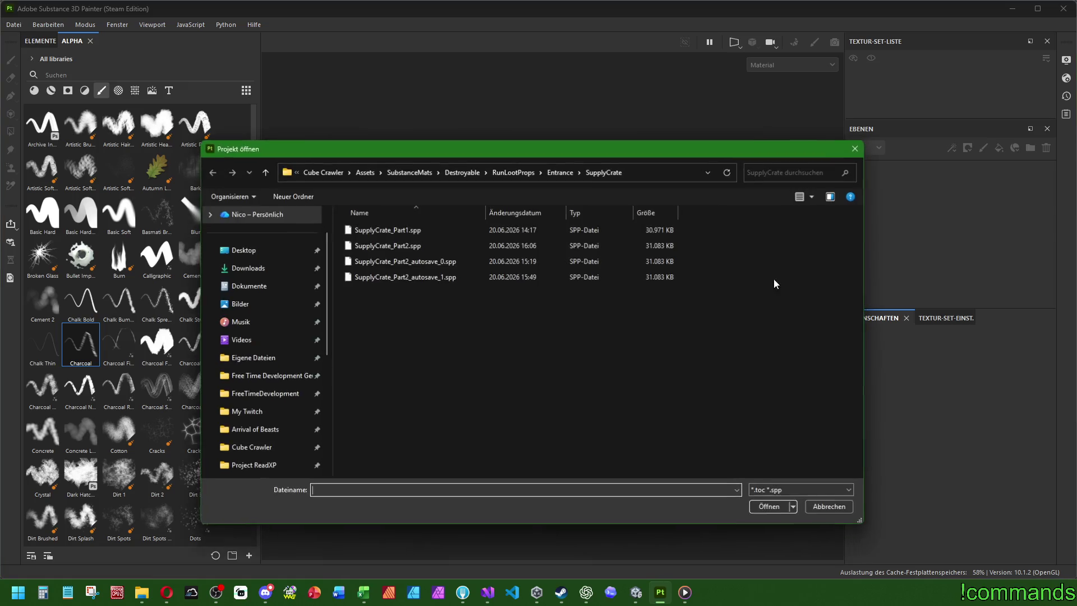
click(536, 182)
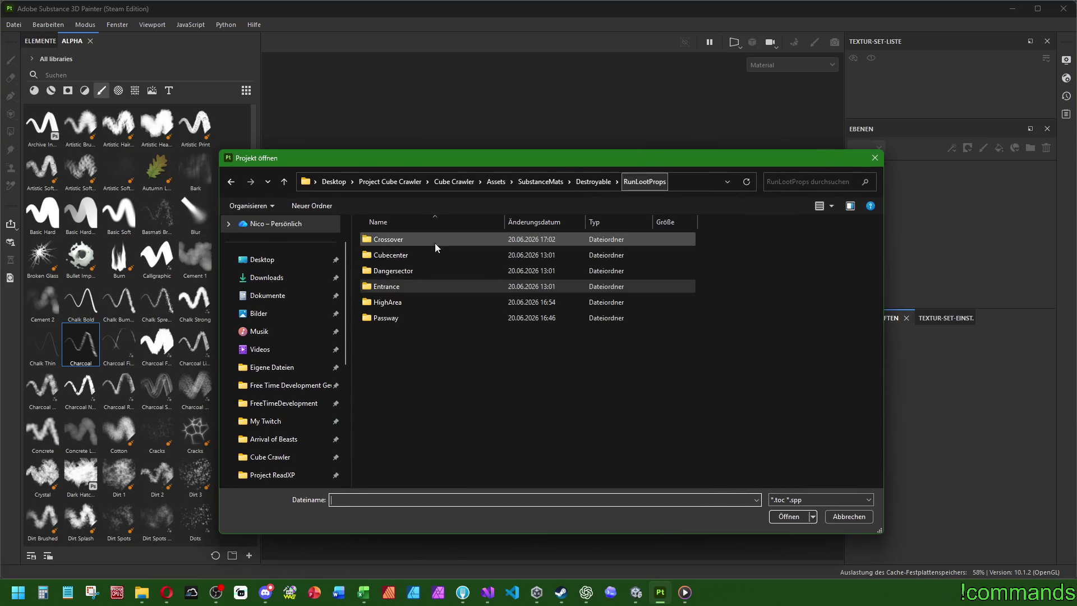
double_click(399, 240)
double_click(396, 239)
double_click(398, 238)
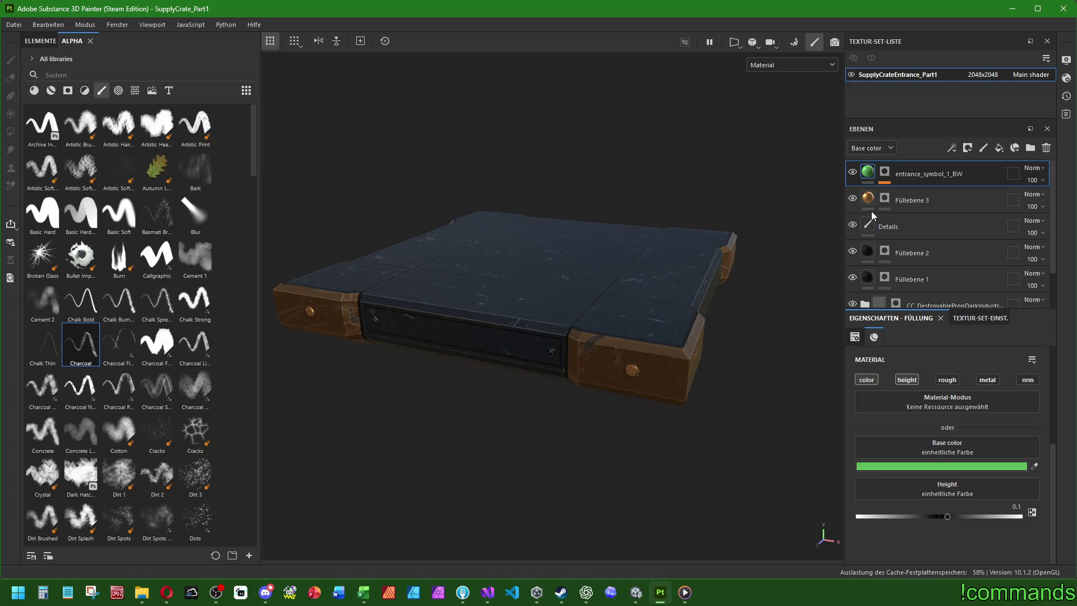
mouse_move(552, 303)
alt+mouse_down()
mouse_move(557, 291)
mouse_move(551, 437)
mouse_move(580, 281)
mouse_move(569, 339)
alt+mouse_up()
Copy the hex value of the symbol layer's base colour.
click(942, 466)
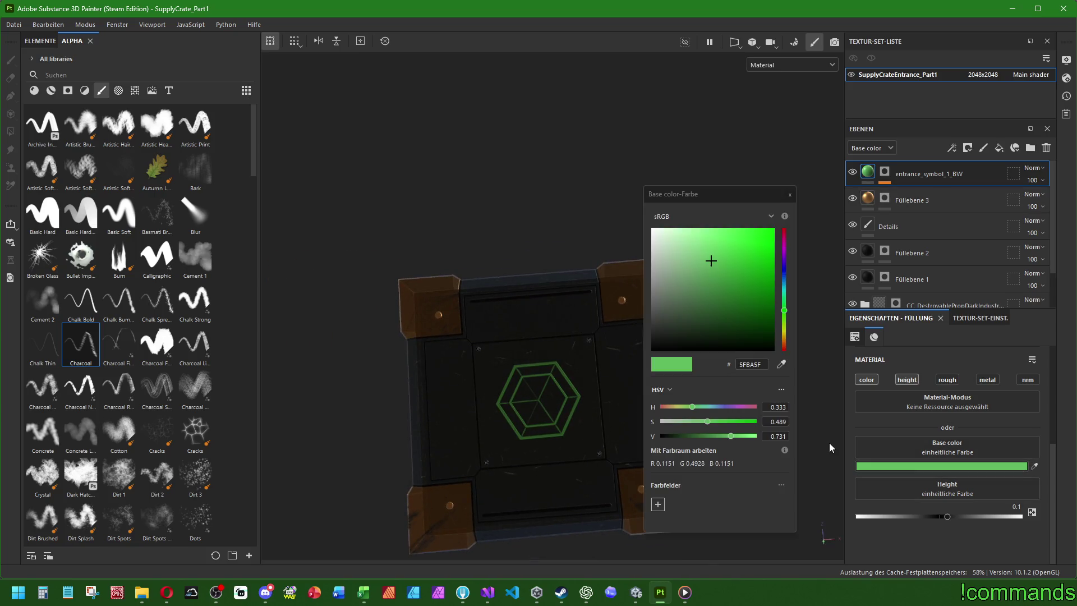
right_click(763, 362)
click(781, 415)
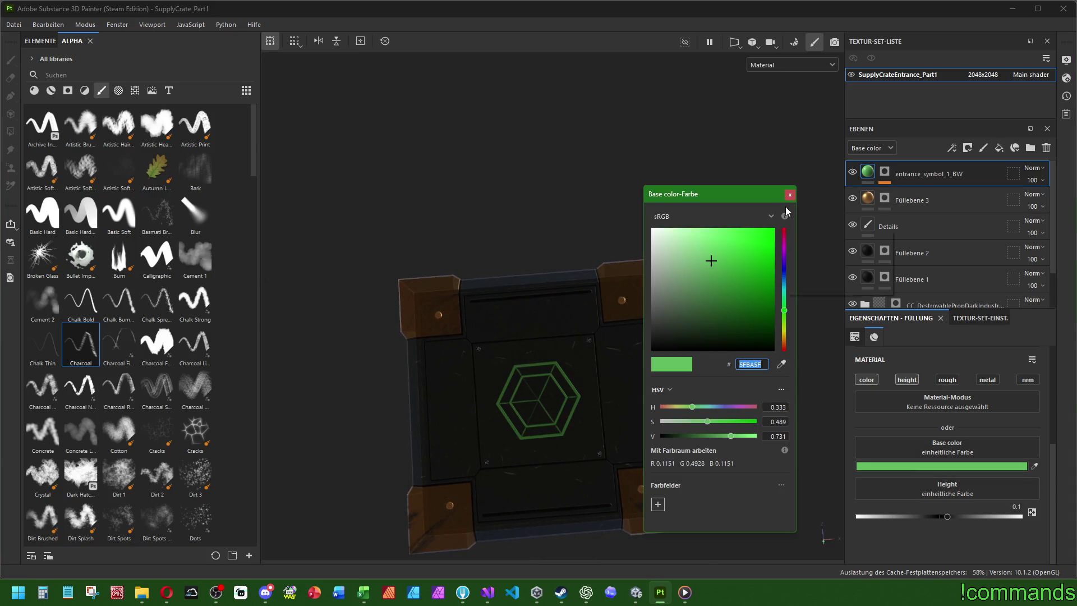
click(790, 195)
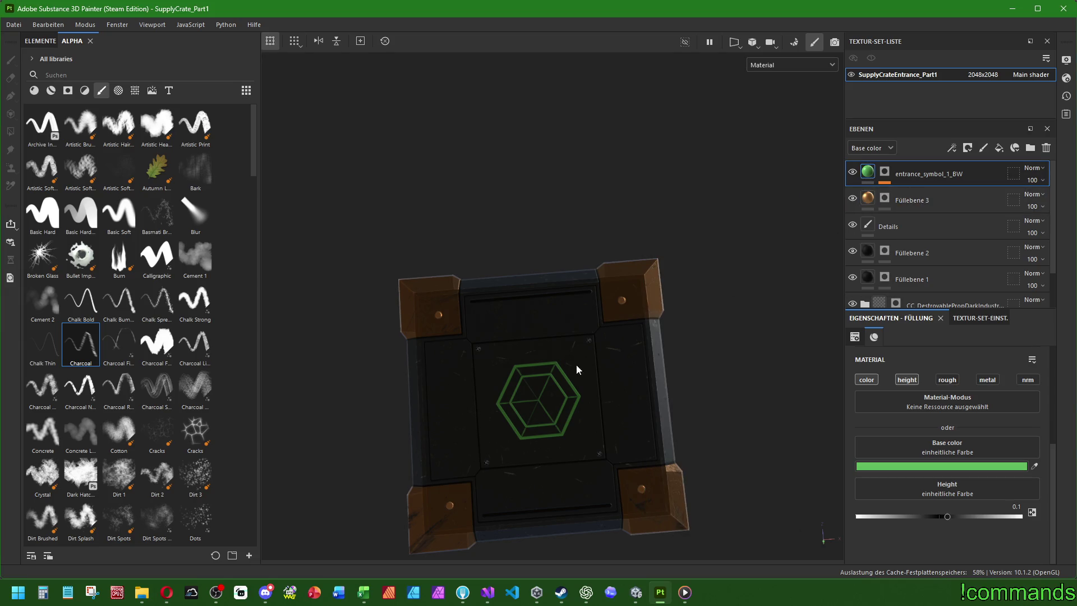
Delete the entrance_symbol_1_BW layer and view the crate top from above.
key(Delete)
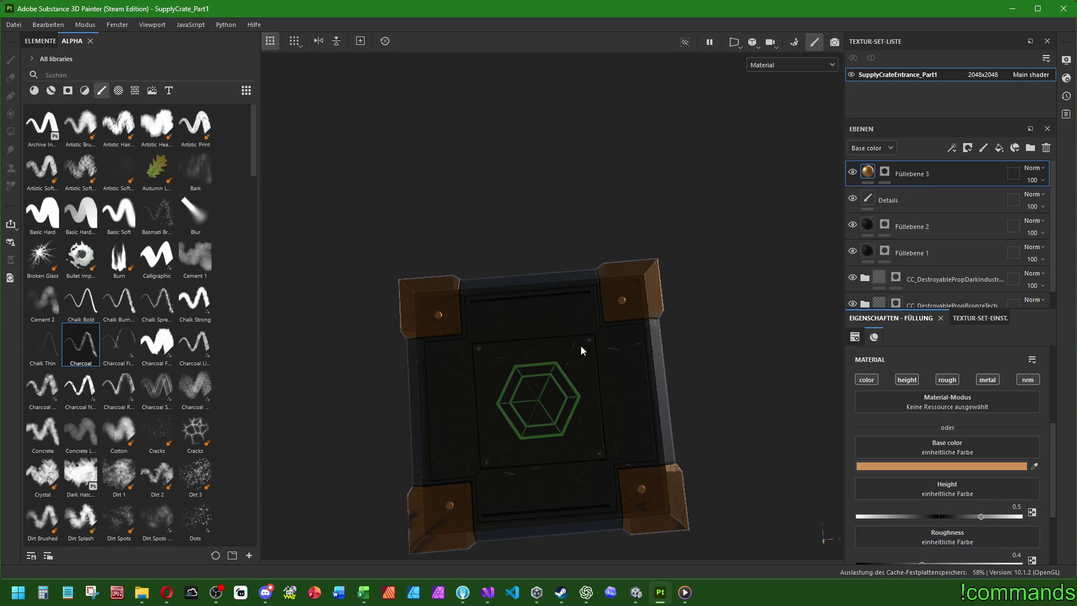
mouse_move(650, 372)
alt+shift+mouse_down()
mouse_move(698, 281)
mouse_move(714, 329)
mouse_move(649, 332)
mouse_move(529, 291)
alt+shift+mouse_up()
scroll(532, 295, up, 3)
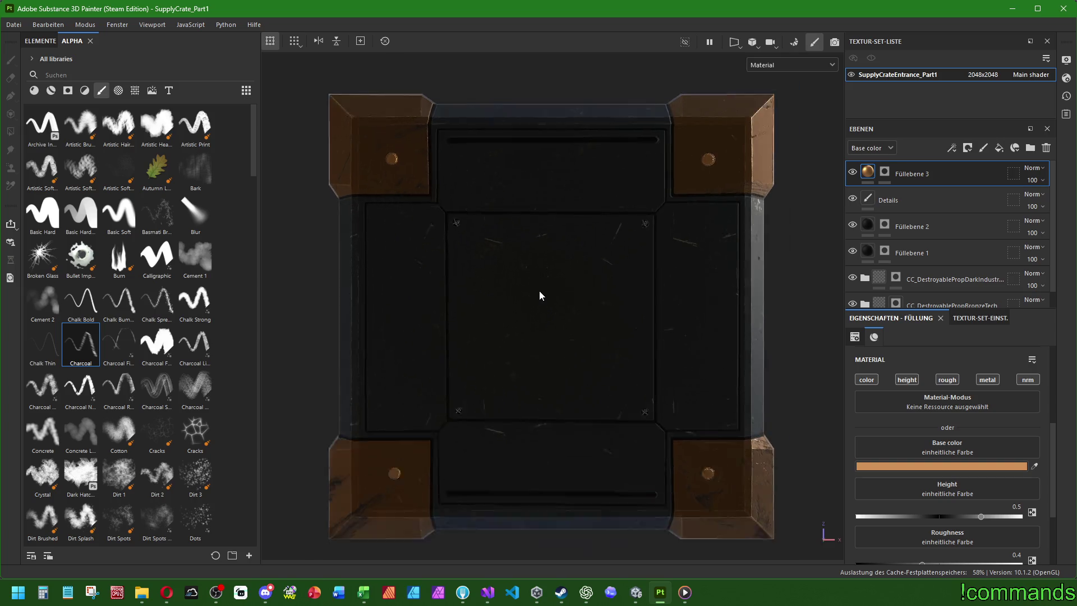
click(64, 75)
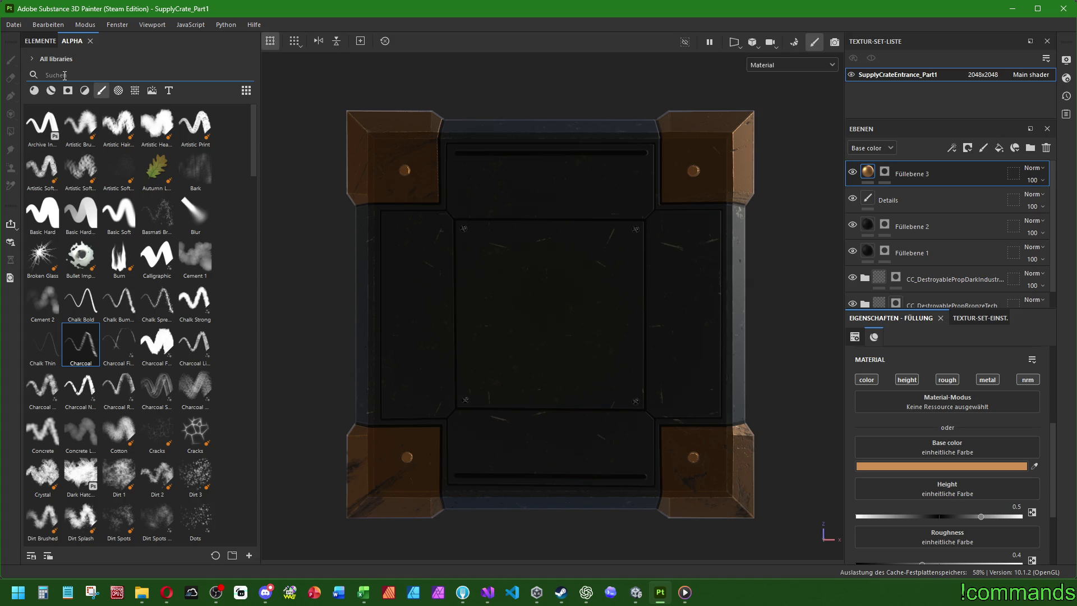
In Unity, change the SupplyCrateCrossoverPart2 emission from magenta to a yellow hue, then return to Painter.
click(636, 592)
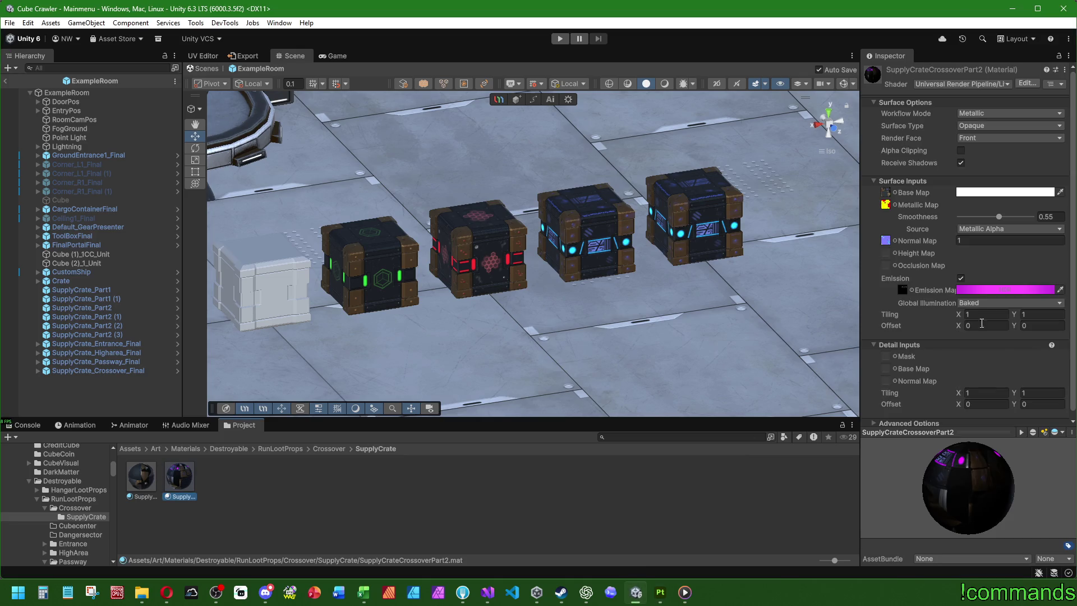
click(964, 290)
click(1068, 333)
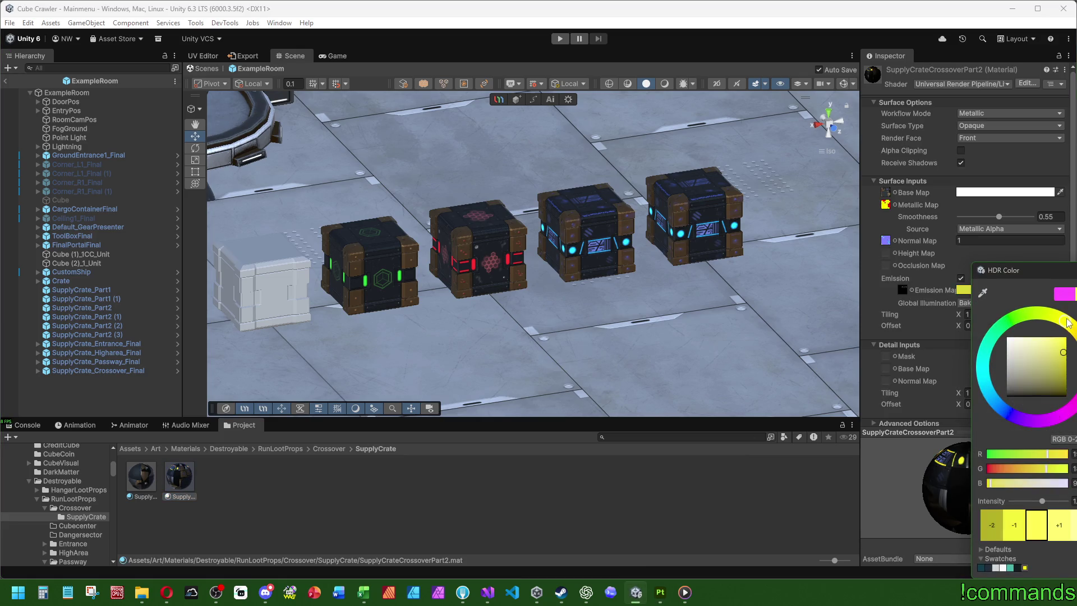
key(Return)
click(660, 592)
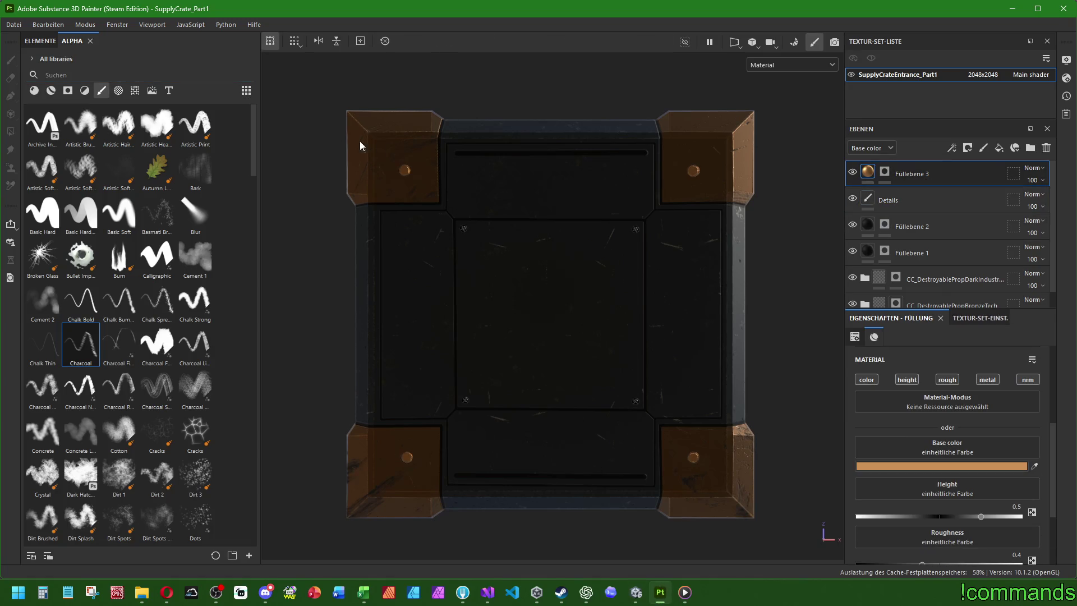
Search all alphas in the library for 'crossov', not just brush alphas.
click(82, 73)
text(cross)
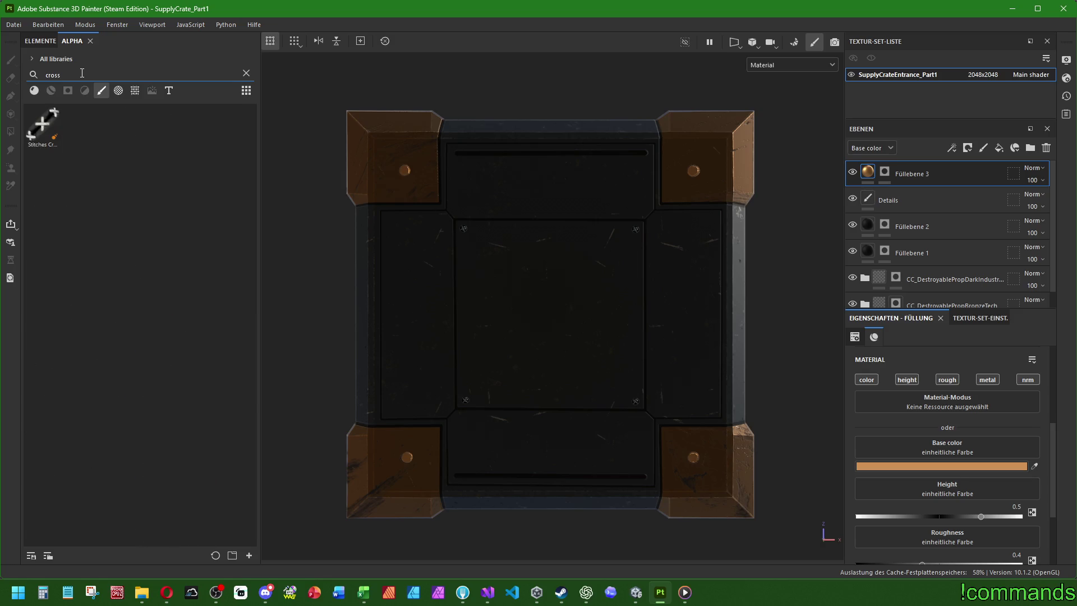
text(over)
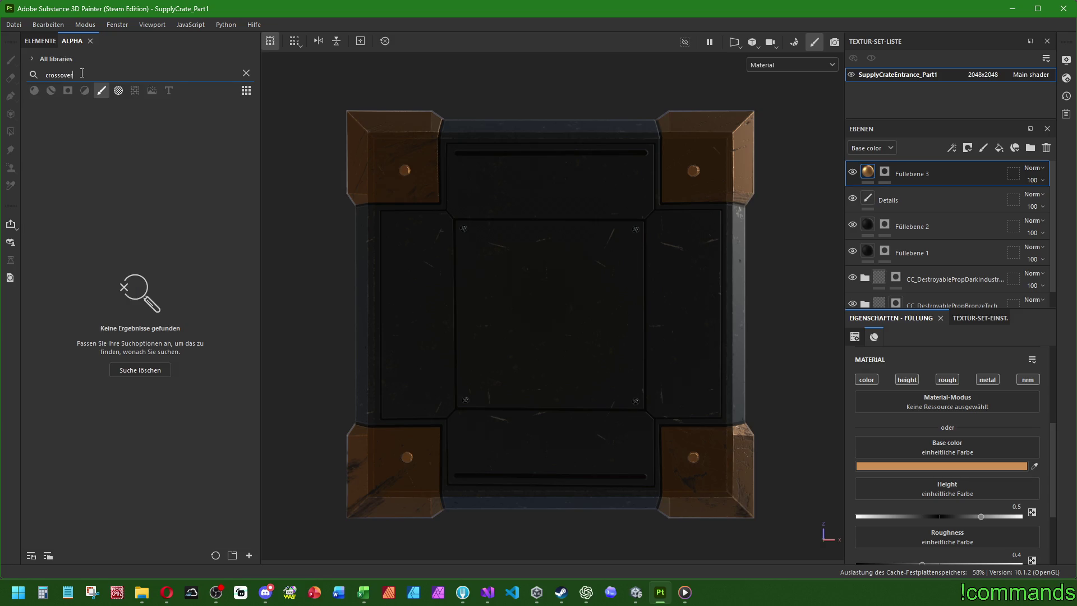
key(BackSpace)
key(BackSpace)
key(BackSpace)
text(cros)
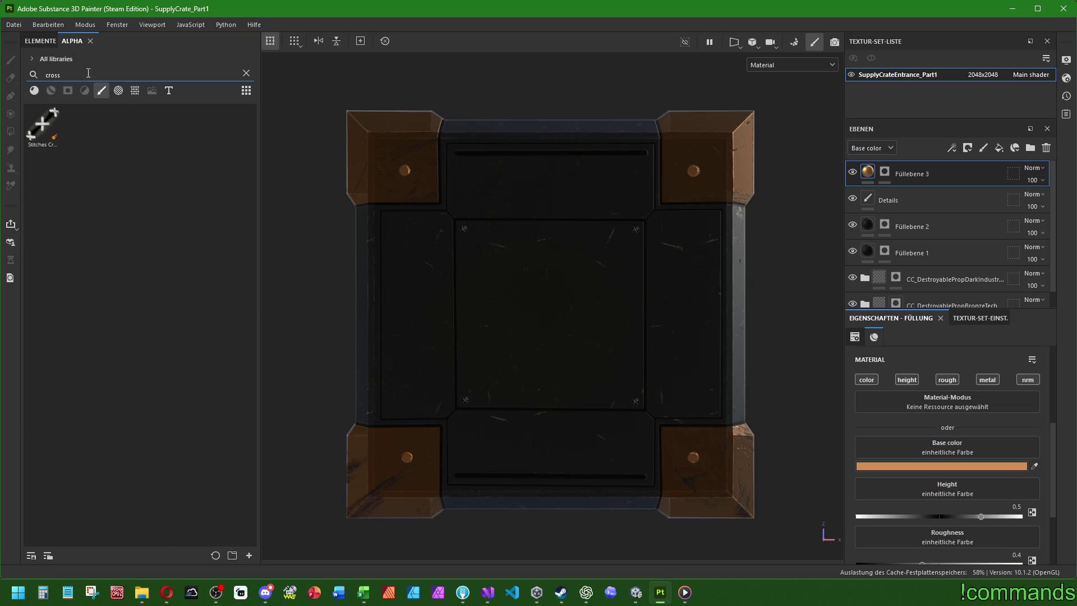
key(BackSpace)
key(BackSpace)
key(BackSpace)
click(101, 91)
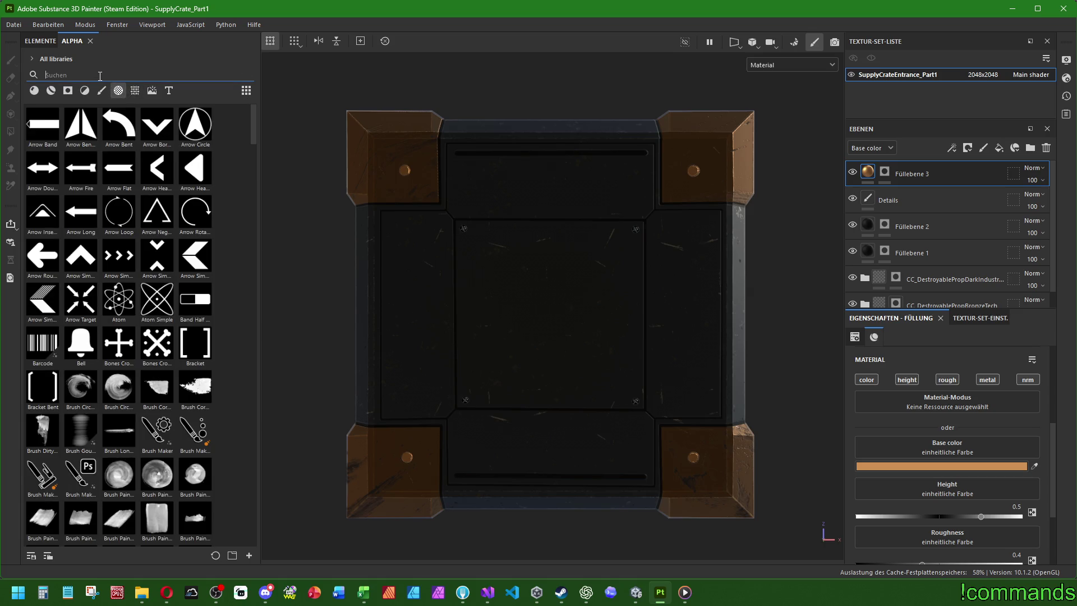
text(cross)
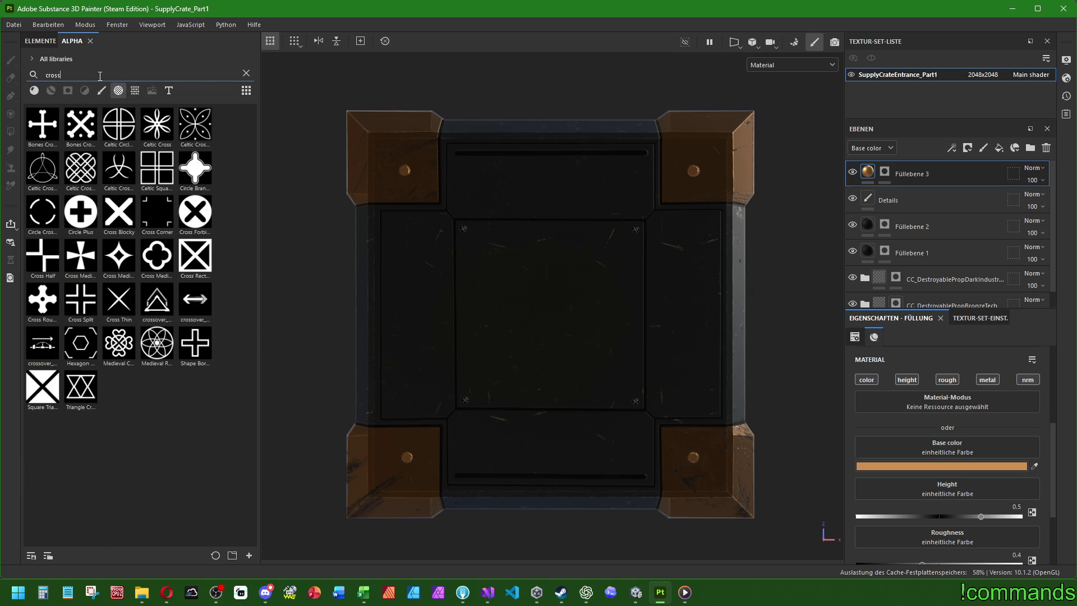
text(ov)
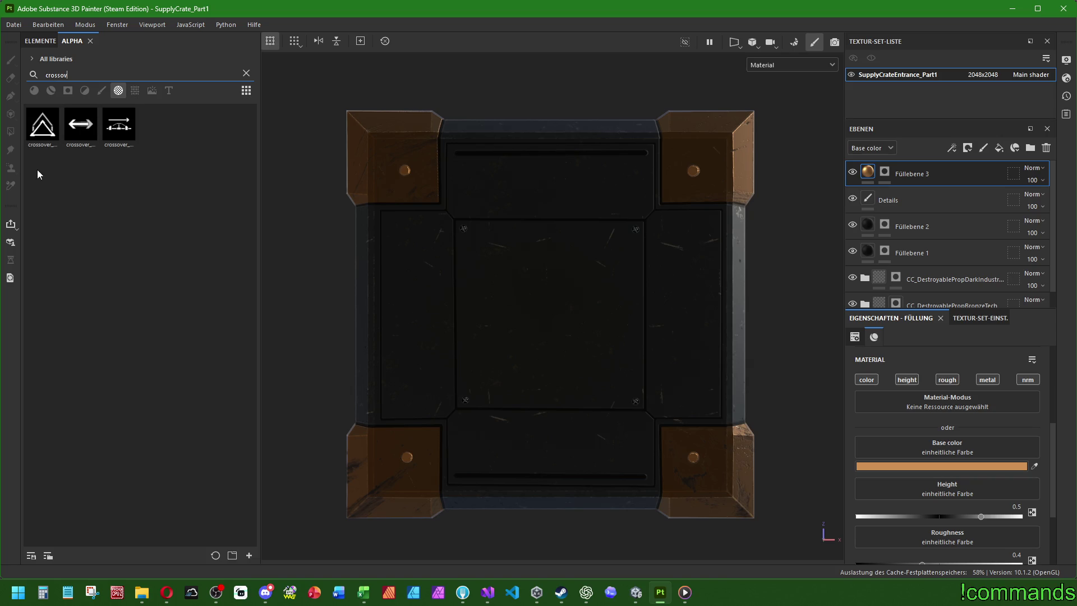
Preview the crossover symbol alphas and drag crossover_symbol_1_BW onto the crate.
mouse_move(74, 134)
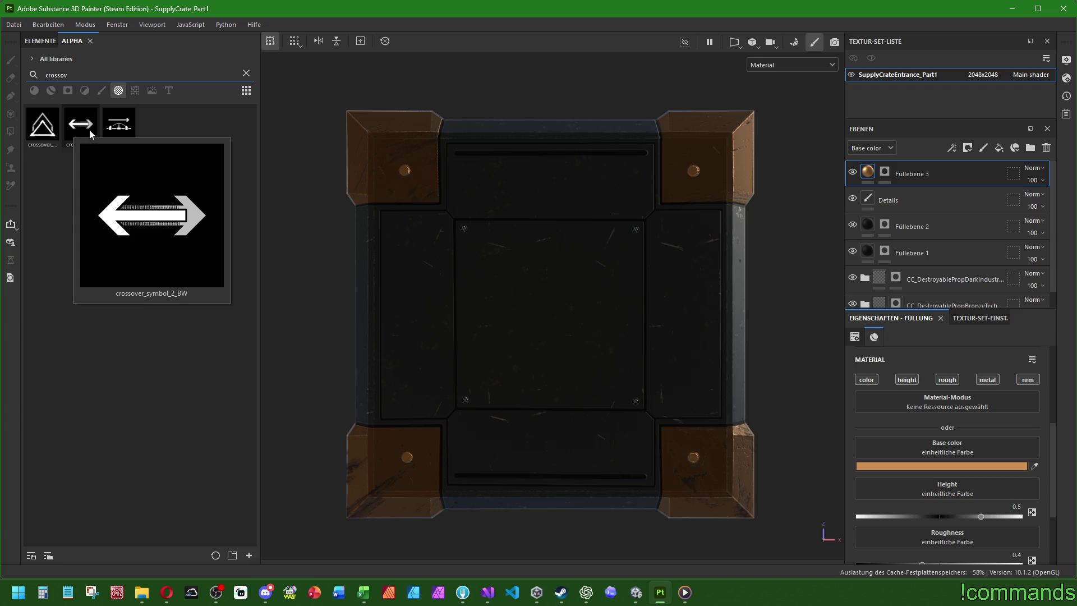
mouse_move(115, 135)
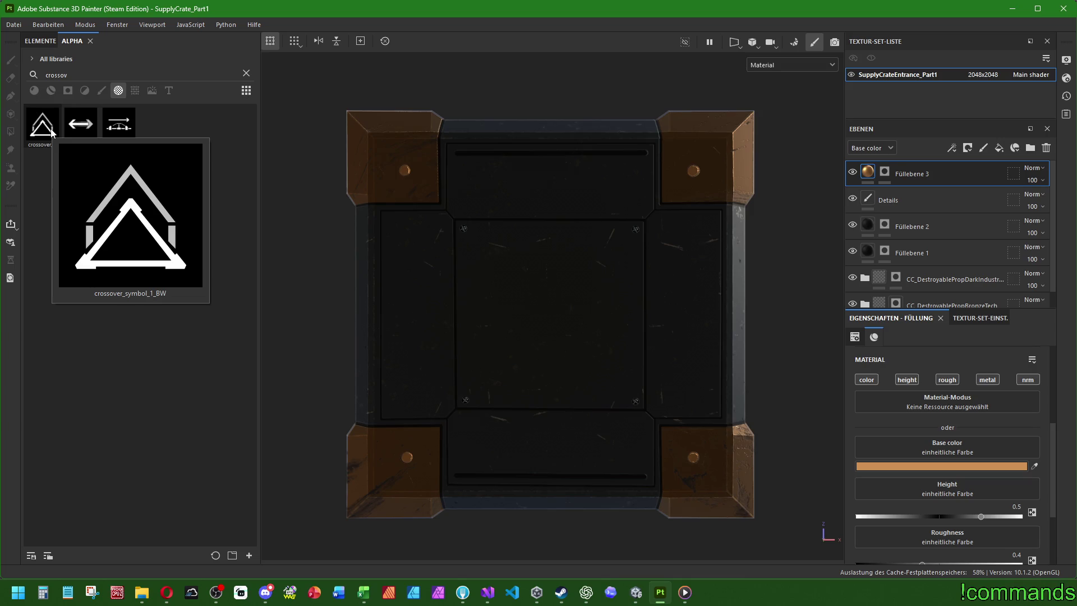
mouse_move(45, 130)
mouse_down()
mouse_move(490, 263)
mouse_move(551, 316)
mouse_move(637, 264)
mouse_move(660, 203)
mouse_move(650, 214)
mouse_up()
Make a new layer from crossover_symbol_1_BW, scaled and positioned to fill the crate top's centre panel.
click(577, 320)
key(r)
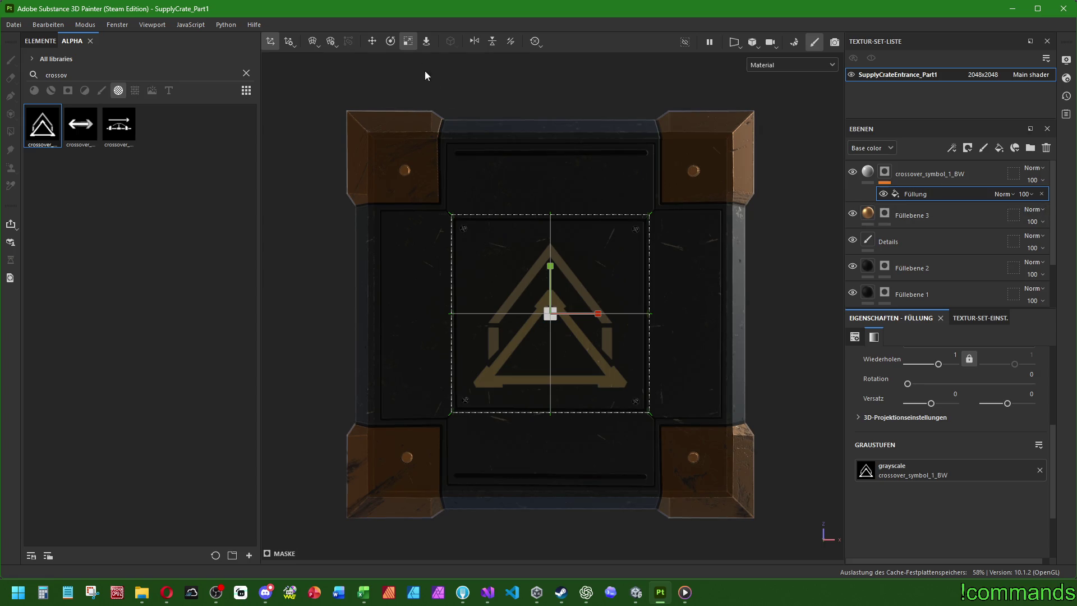
key(w)
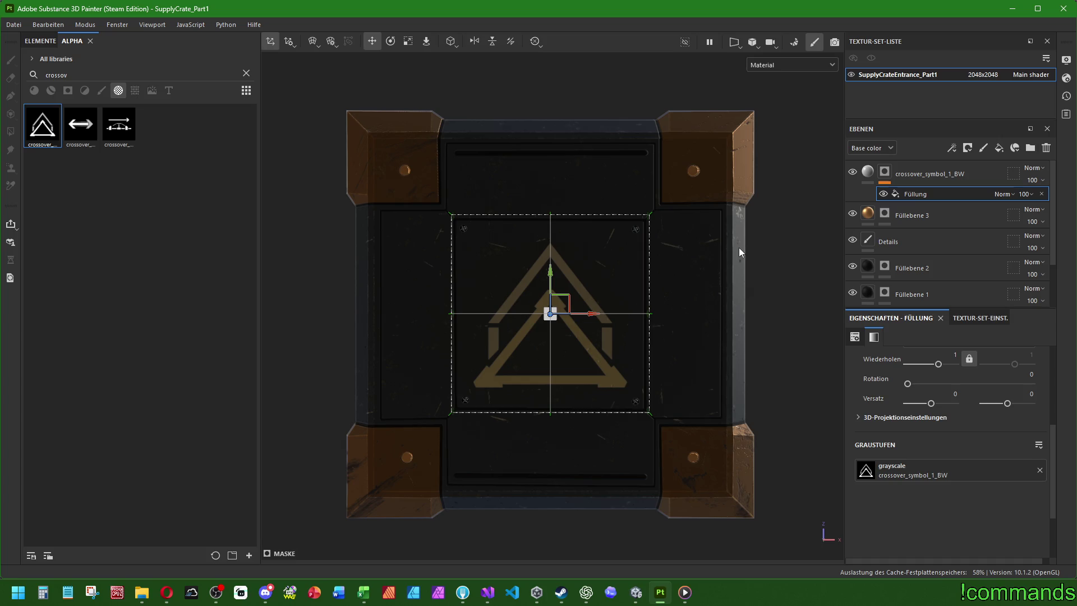
scroll(568, 440, up, 3)
scroll(580, 427, down, 5)
mouse_move(580, 427)
alt+mouse_down()
mouse_move(642, 349)
mouse_move(576, 407)
mouse_move(692, 264)
mouse_move(687, 314)
alt+mouse_up()
mouse_move(779, 265)
alt+mouse_down()
mouse_move(719, 314)
mouse_move(680, 325)
mouse_move(722, 303)
mouse_move(688, 271)
mouse_move(727, 284)
alt+mouse_up()
click(875, 178)
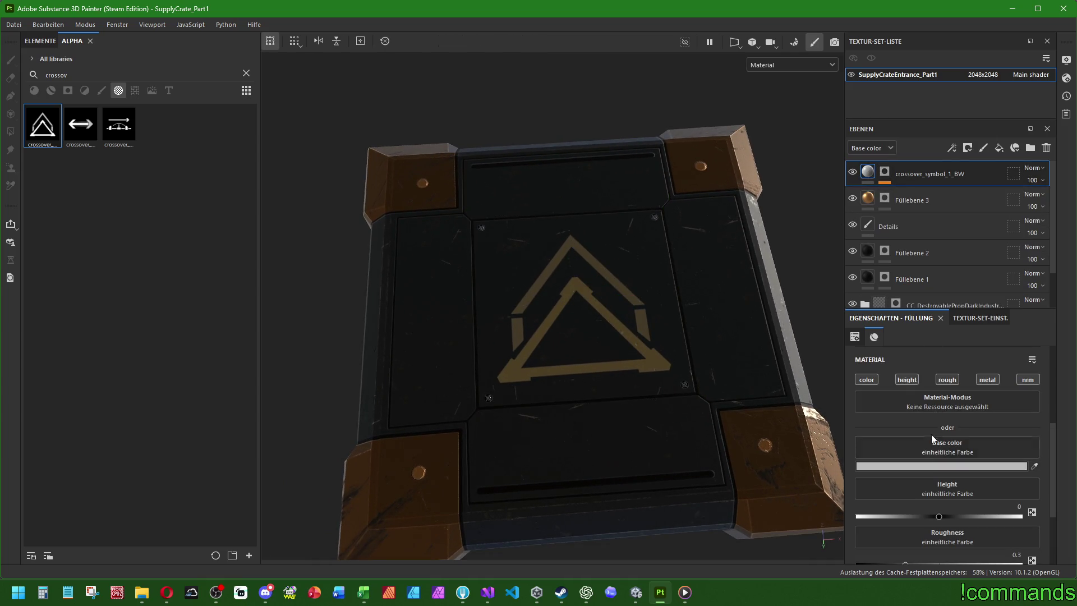
Paste the saved hex into the symbol's base colour and shift its hue to yellow.
click(930, 466)
double_click(752, 365)
right_click(756, 367)
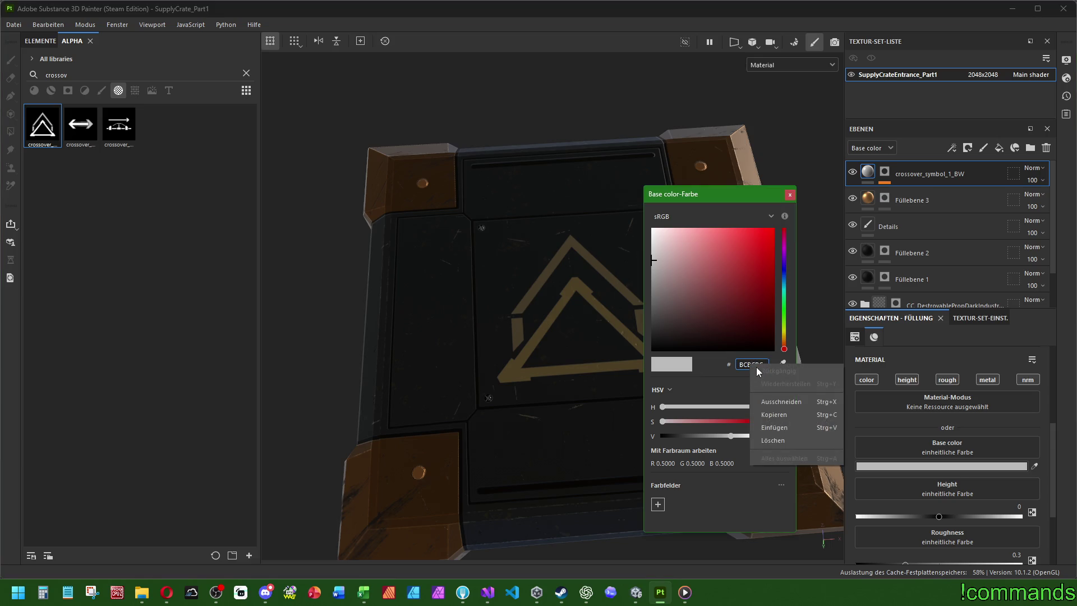
click(775, 427)
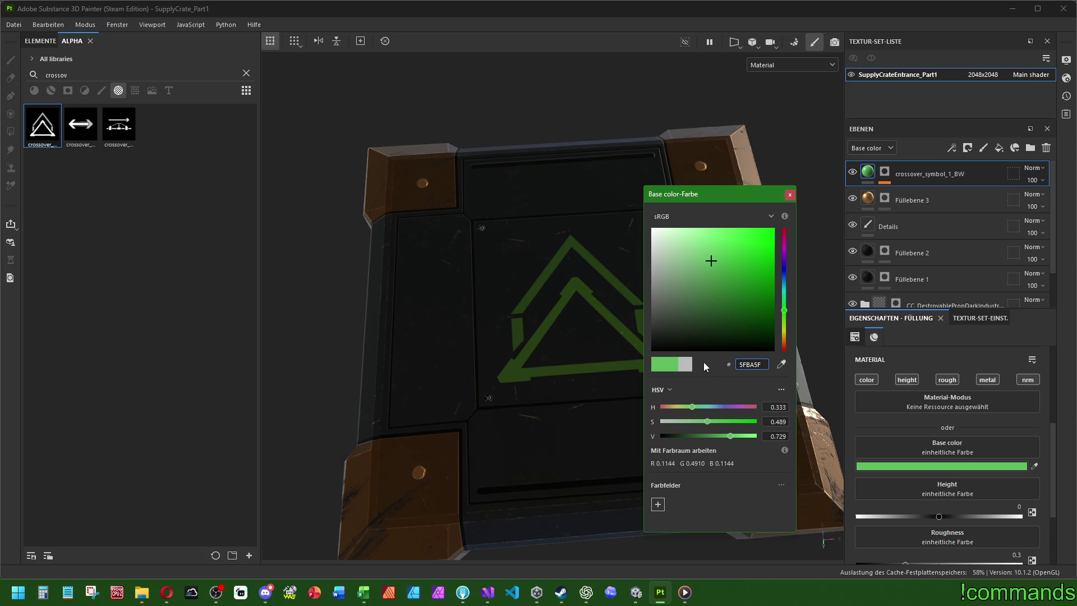
click(785, 331)
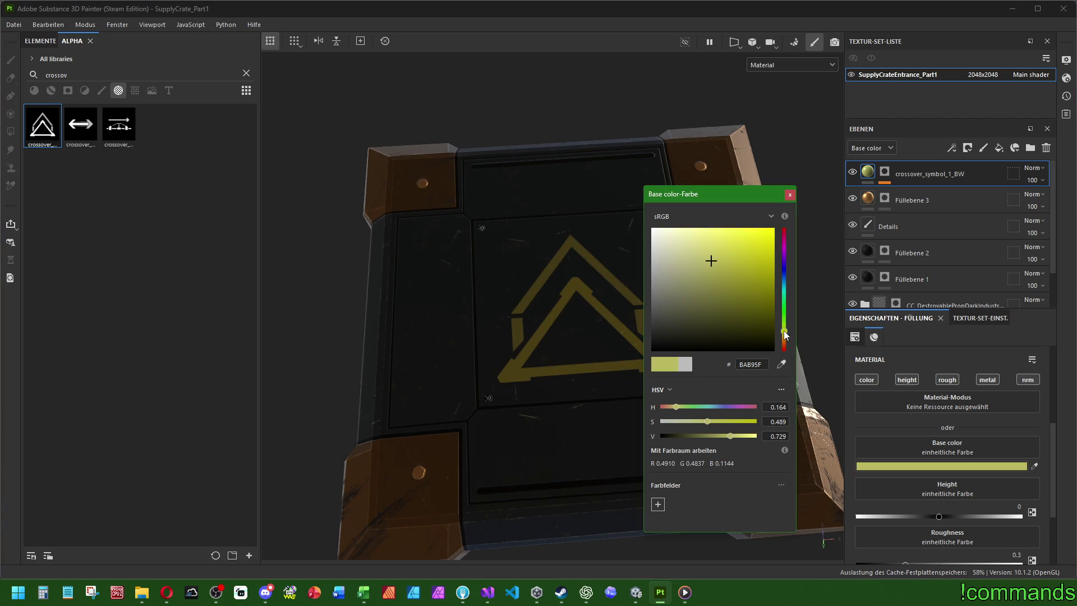
drag(783, 331, 783, 329)
click(790, 195)
mouse_move(575, 308)
alt+mouse_down()
mouse_move(599, 259)
mouse_move(613, 318)
mouse_move(634, 204)
mouse_move(668, 349)
mouse_move(640, 392)
mouse_move(668, 355)
mouse_move(713, 386)
alt+mouse_up()
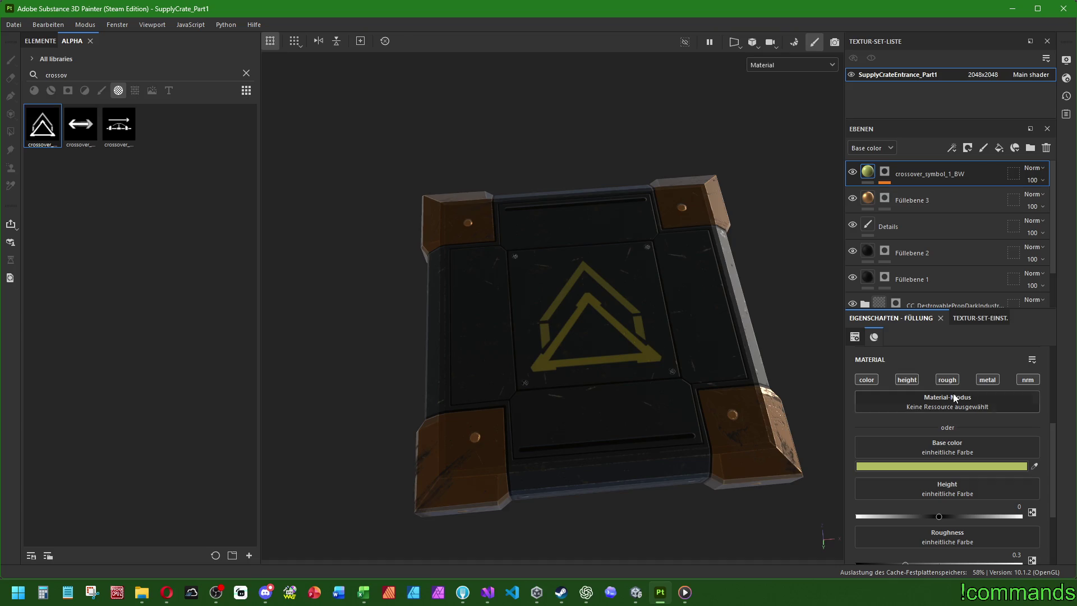
Turn off the symbol's normal channel and set its height to 0.05.
click(1028, 380)
click(1018, 507)
text(0.05)
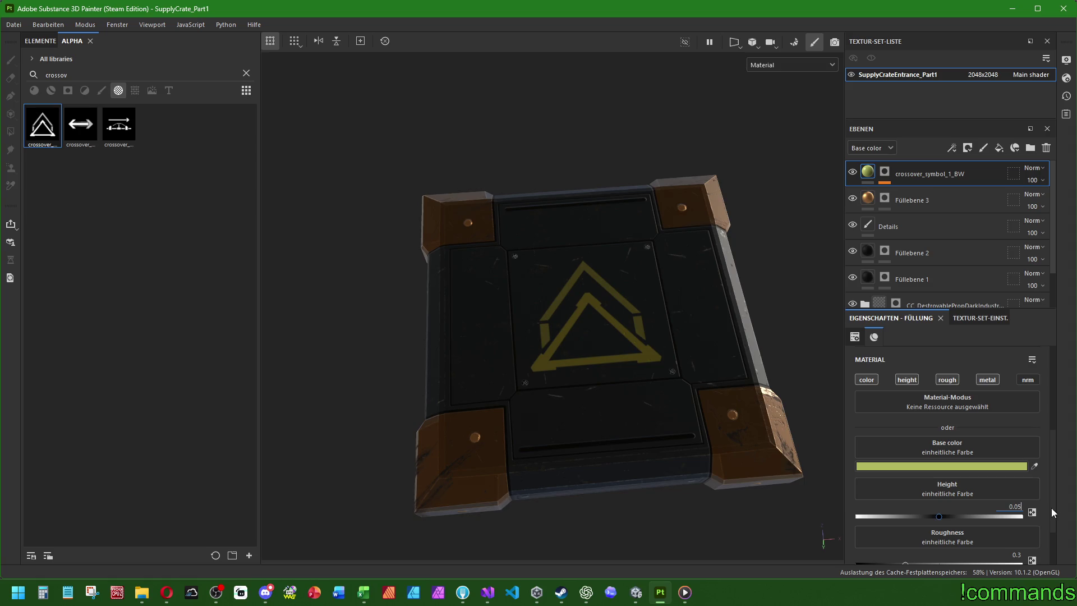
scroll(896, 487, down, 1)
Warm the symbol's yellow hue slightly and set its metallic to 0.1.
click(909, 405)
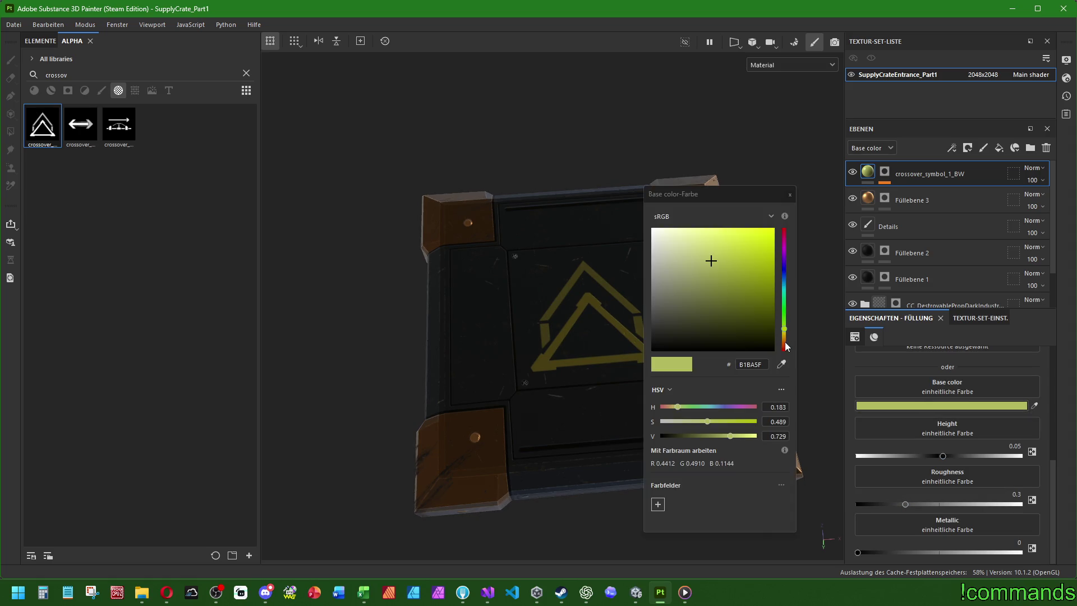
click(784, 331)
drag(786, 331, 786, 332)
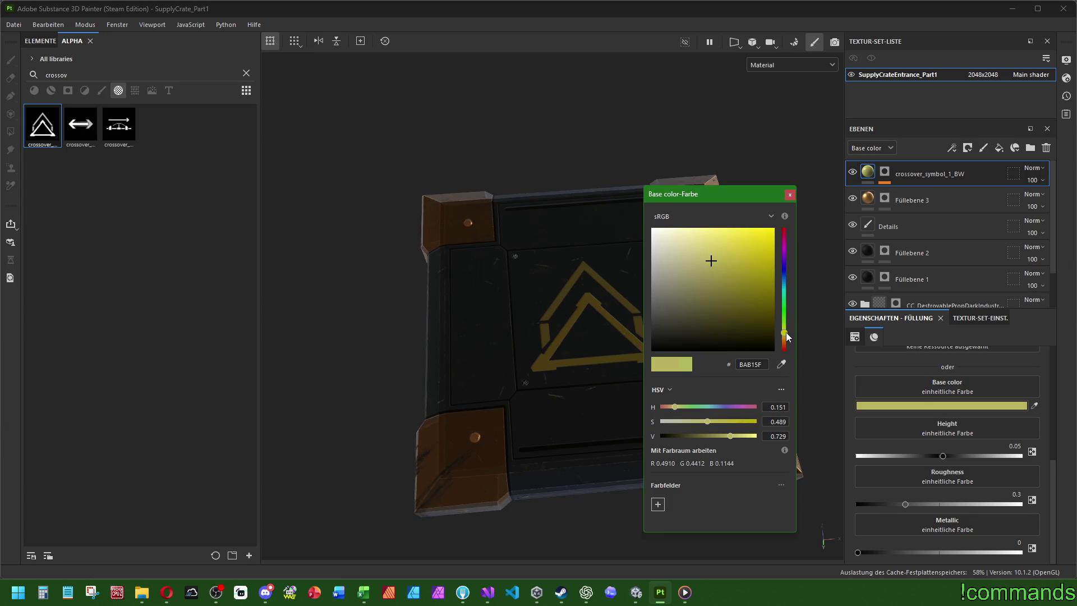
click(790, 195)
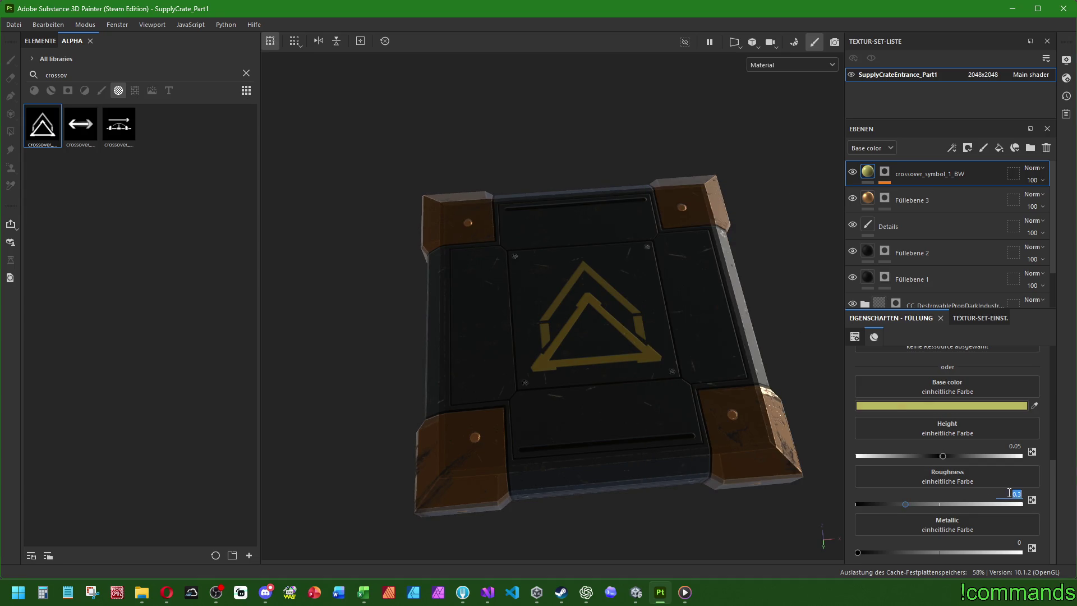
click(1002, 497)
text(0.5)
click(1001, 544)
mouse_move(556, 391)
alt+mouse_down()
mouse_move(598, 377)
mouse_move(584, 399)
mouse_move(607, 224)
mouse_move(583, 269)
mouse_move(613, 348)
mouse_move(493, 239)
mouse_move(554, 294)
mouse_move(566, 337)
alt+mouse_up()
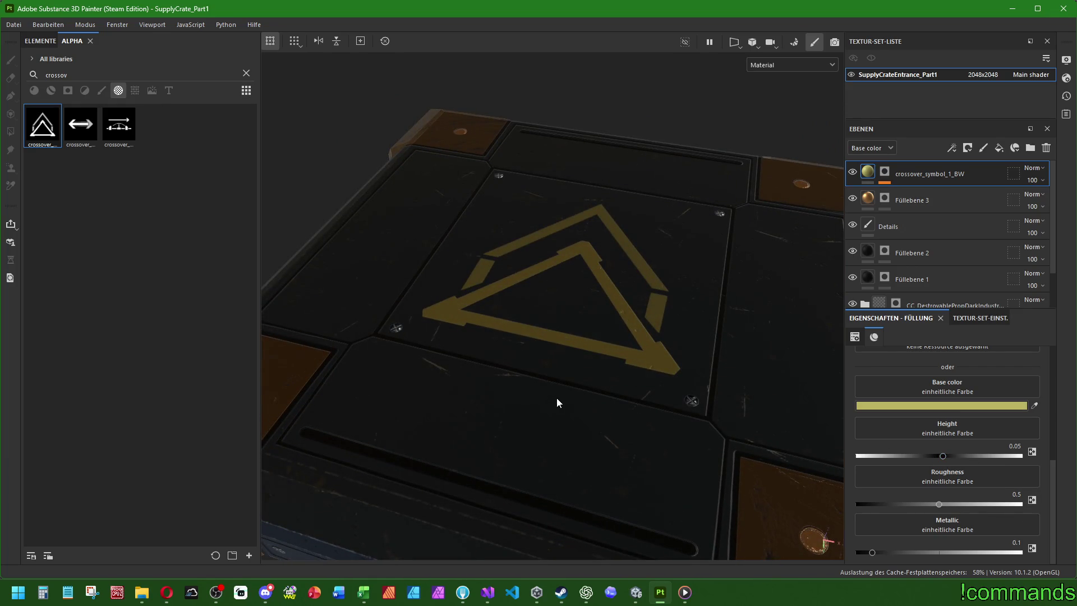
scroll(557, 335, down, 5)
mouse_move(558, 335)
alt+mouse_down()
mouse_move(604, 392)
mouse_move(573, 396)
mouse_move(639, 388)
mouse_move(582, 393)
mouse_move(568, 407)
alt+mouse_up()
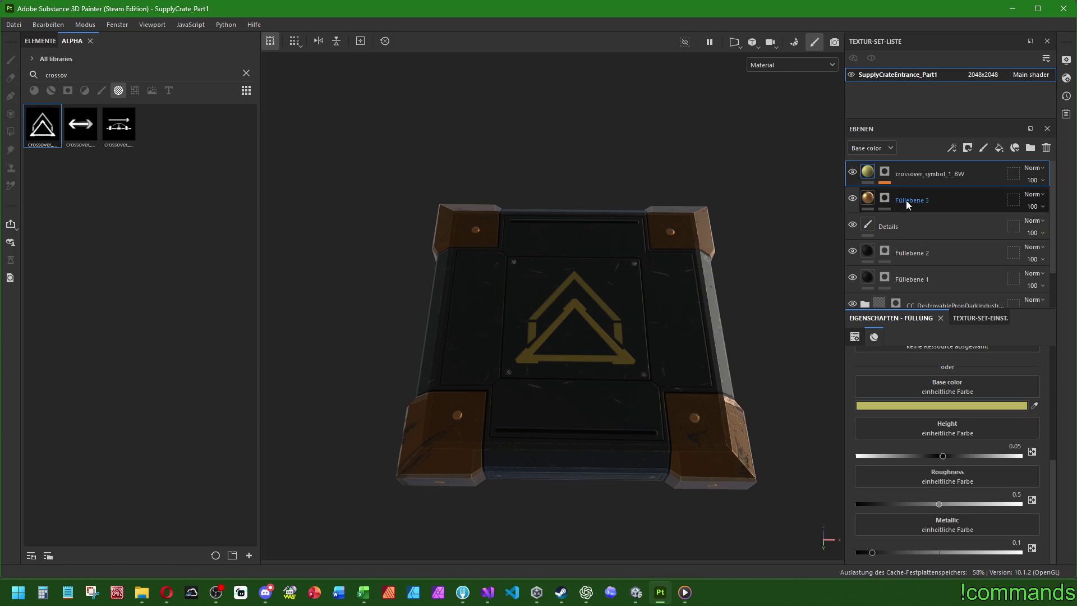
Shift Füllebene 3's bolt colour from orange to yellow (CDCB55).
click(852, 200)
click(852, 200)
click(925, 202)
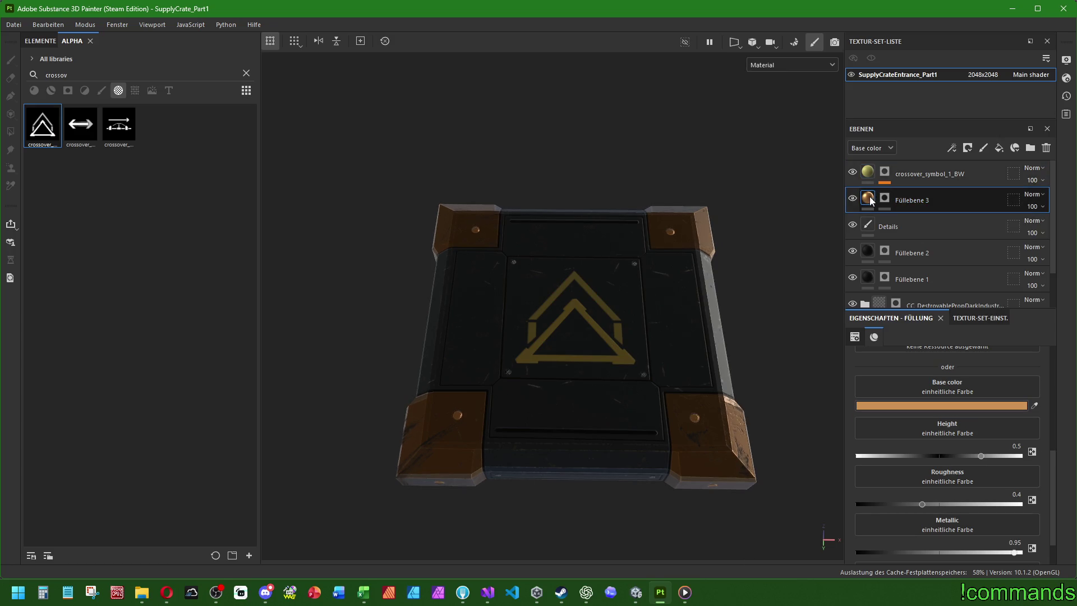
click(972, 407)
drag(791, 335, 787, 331)
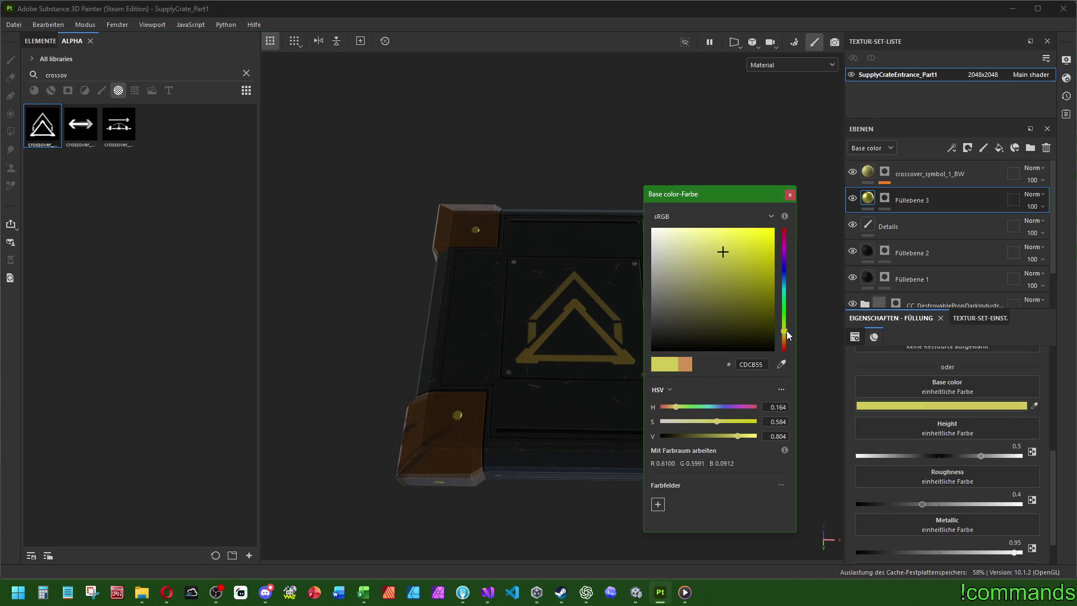
click(786, 193)
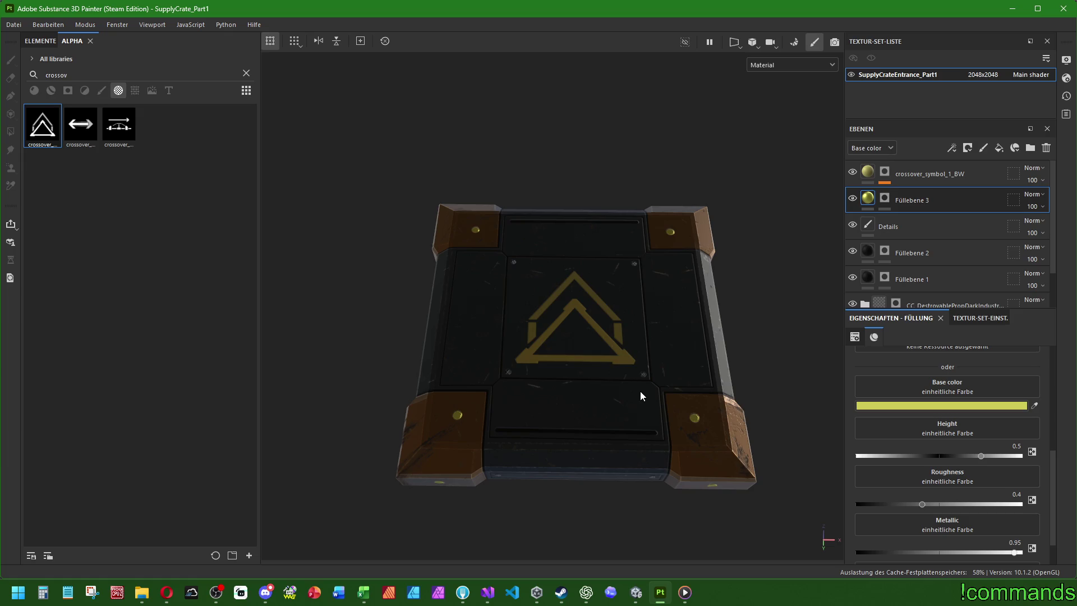
mouse_move(720, 333)
alt+mouse_down()
mouse_move(707, 291)
mouse_move(588, 387)
alt+mouse_up()
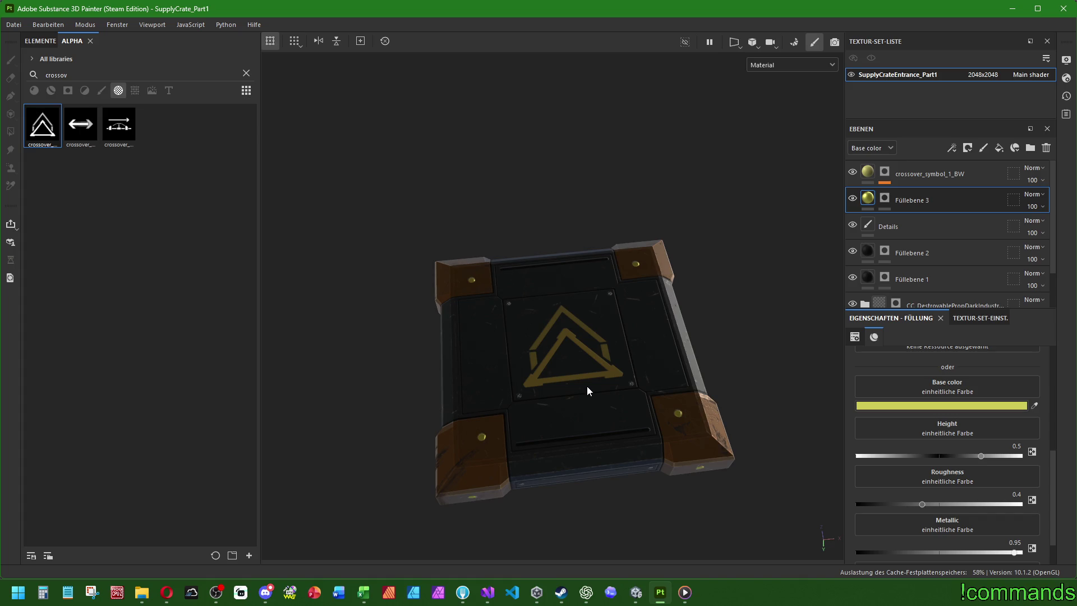
mouse_move(586, 379)
alt+mouse_down()
mouse_move(584, 402)
mouse_move(610, 389)
alt+mouse_up()
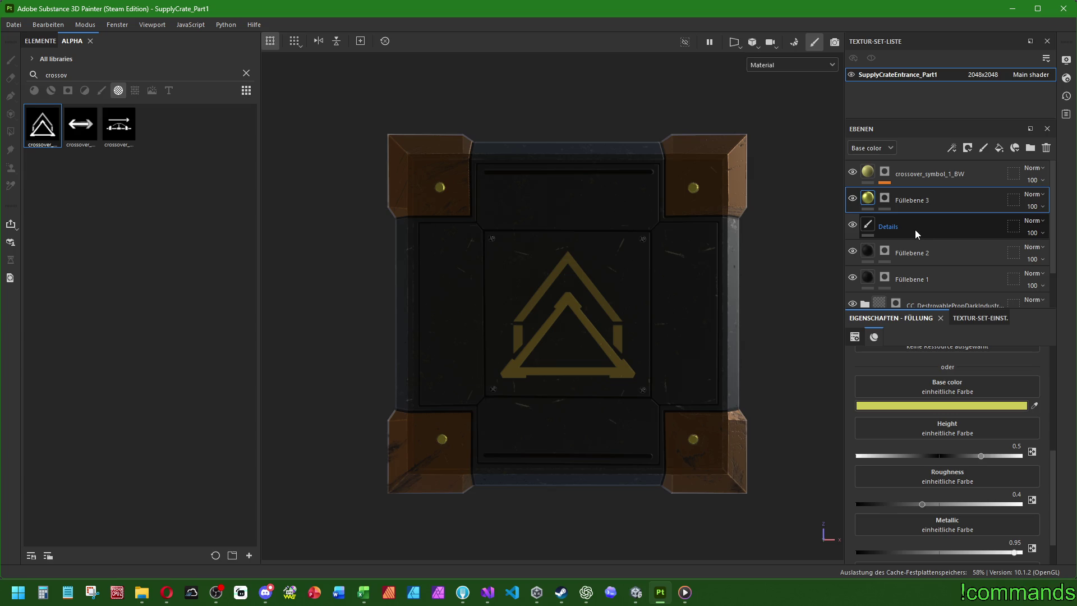
click(926, 179)
click(999, 148)
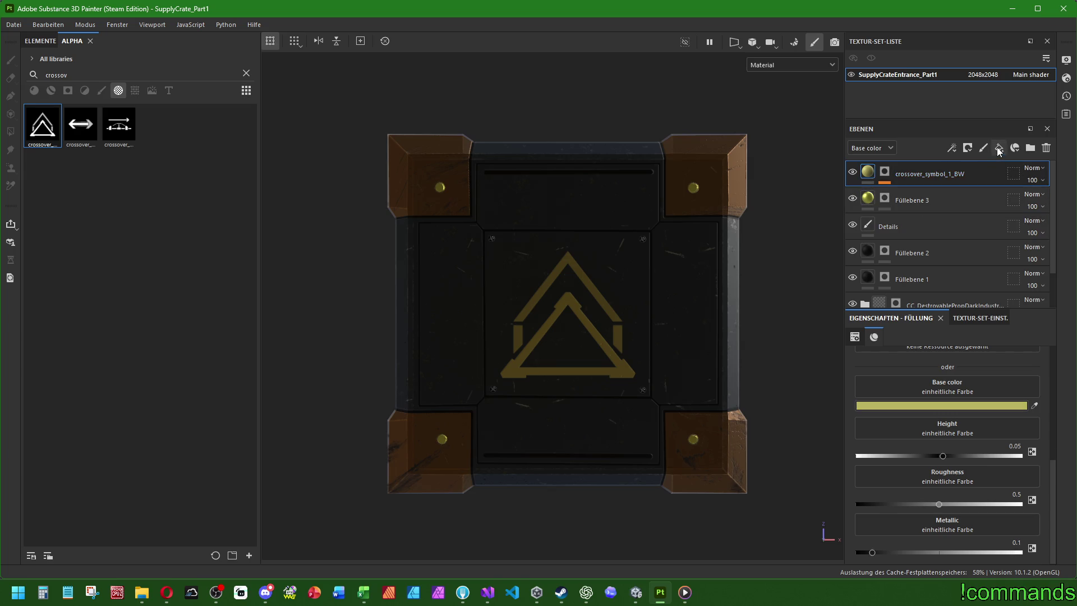
Paste the saved hex into the new fill layer's base colour and shift it to yellow.
click(919, 405)
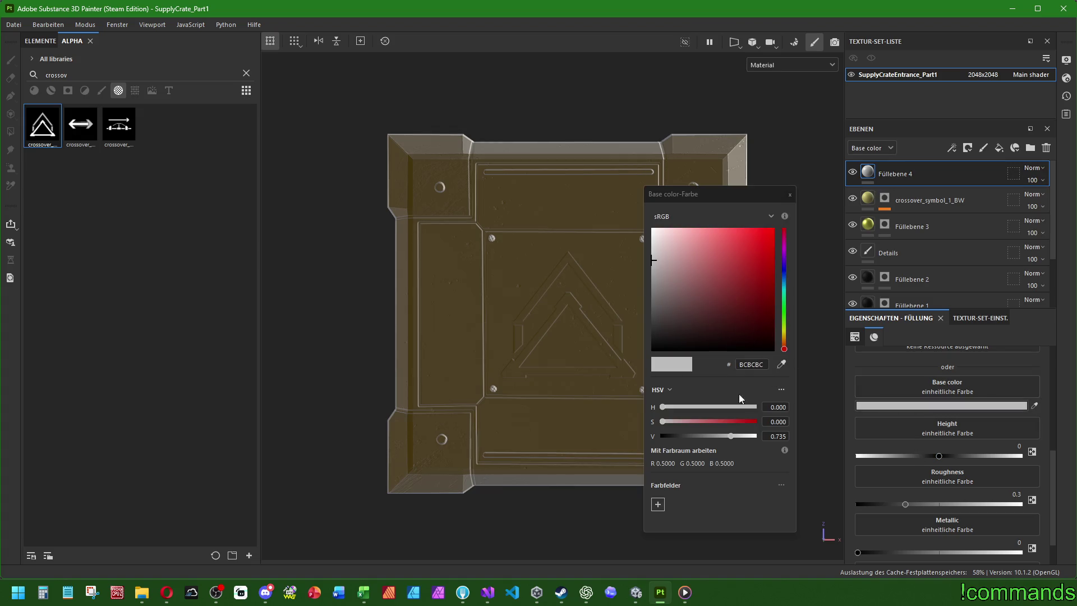
right_click(747, 364)
click(763, 413)
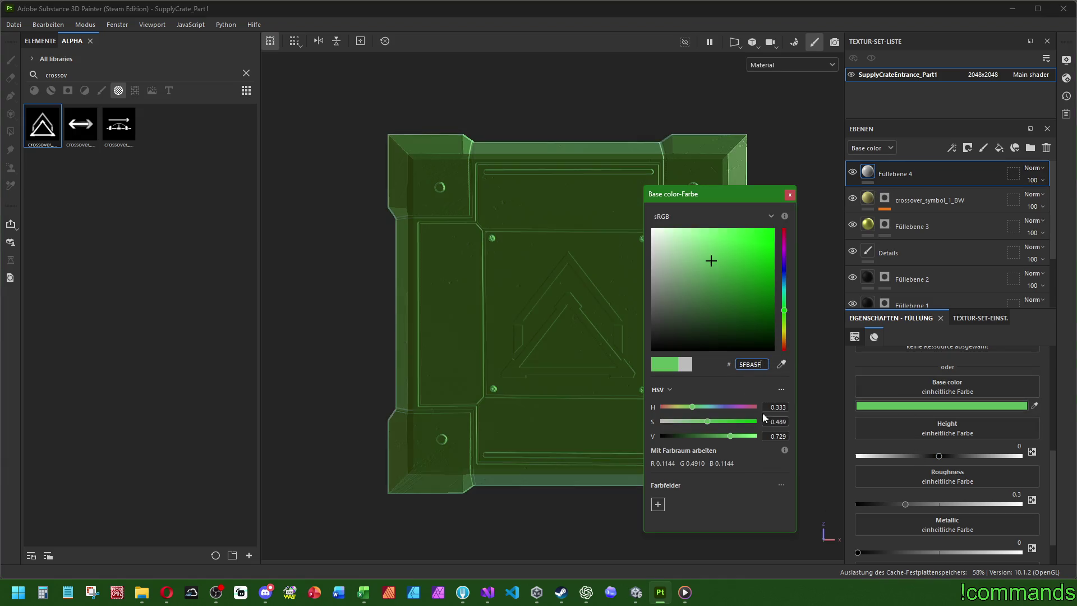
click(784, 335)
drag(784, 333, 786, 332)
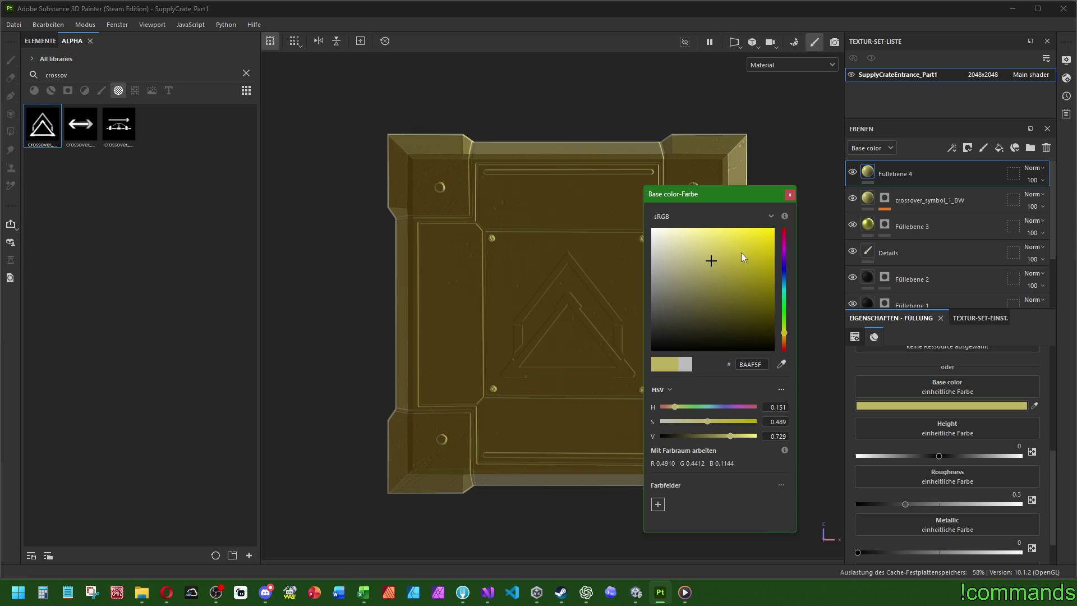
click(789, 194)
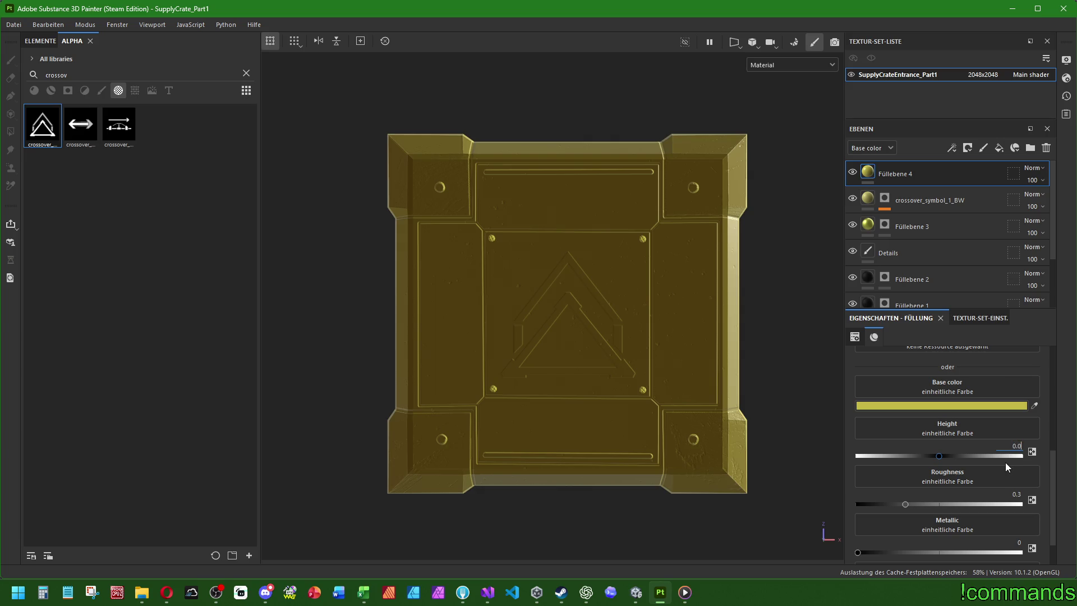
Set height 0.05, roughness 0.6, metallic 0.1, add a black mask, then view Discord's crate image.
text(5)
click(1011, 495)
text(0.6)
click(1016, 542)
text(.1)
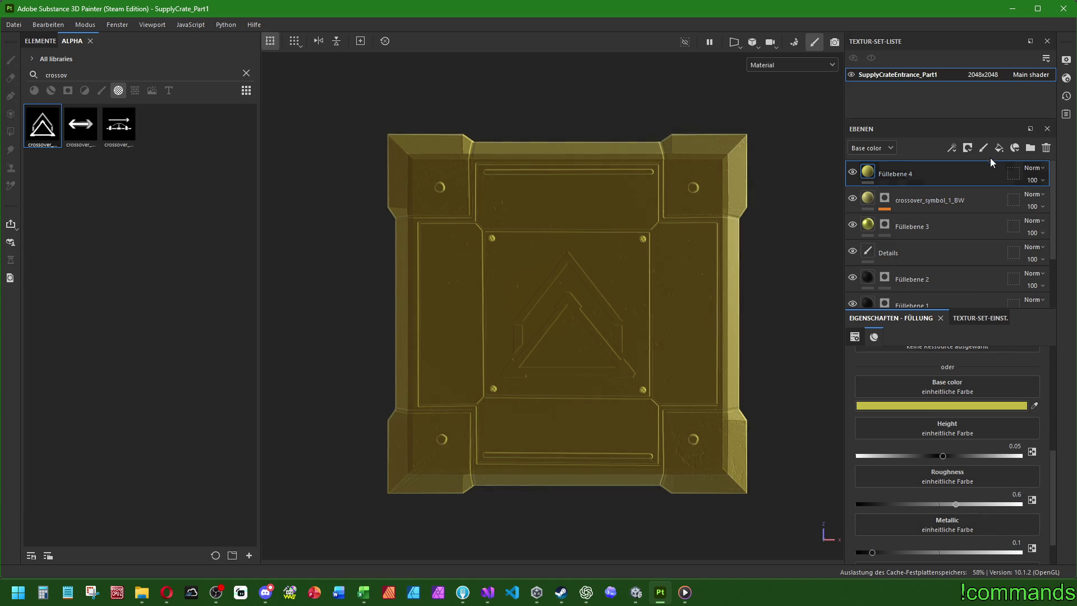
right_click(938, 178)
click(976, 21)
scroll(668, 281, down, 2)
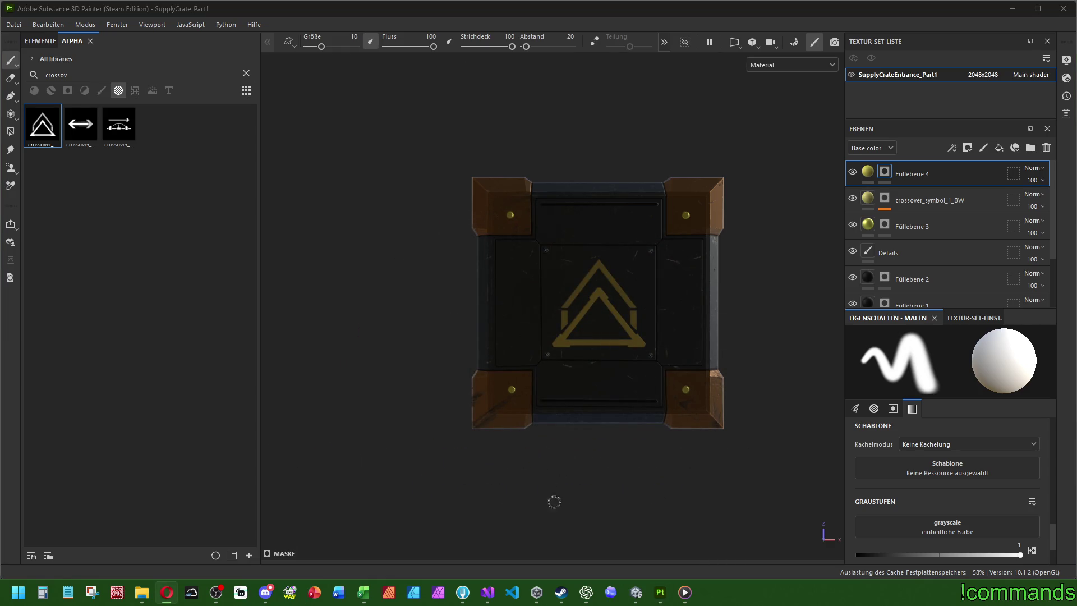
click(265, 592)
click(410, 483)
Play the 4 June Cube Crawler room-module clip in #cube-crawler, then minimize Discord.
click(587, 452)
scroll(576, 450, up, 5)
scroll(400, 427, up, 10)
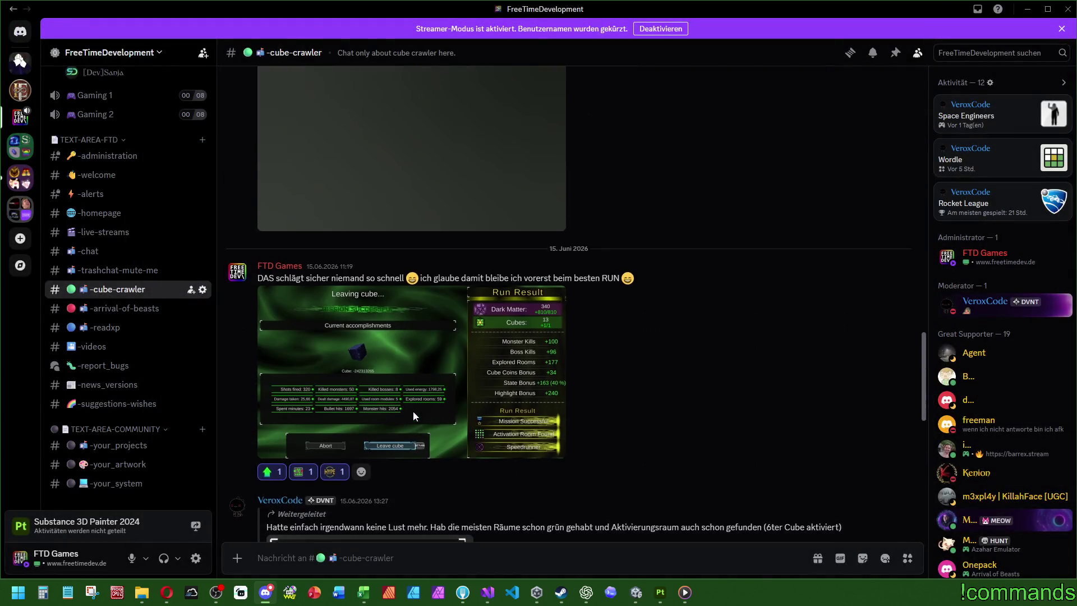
click(411, 375)
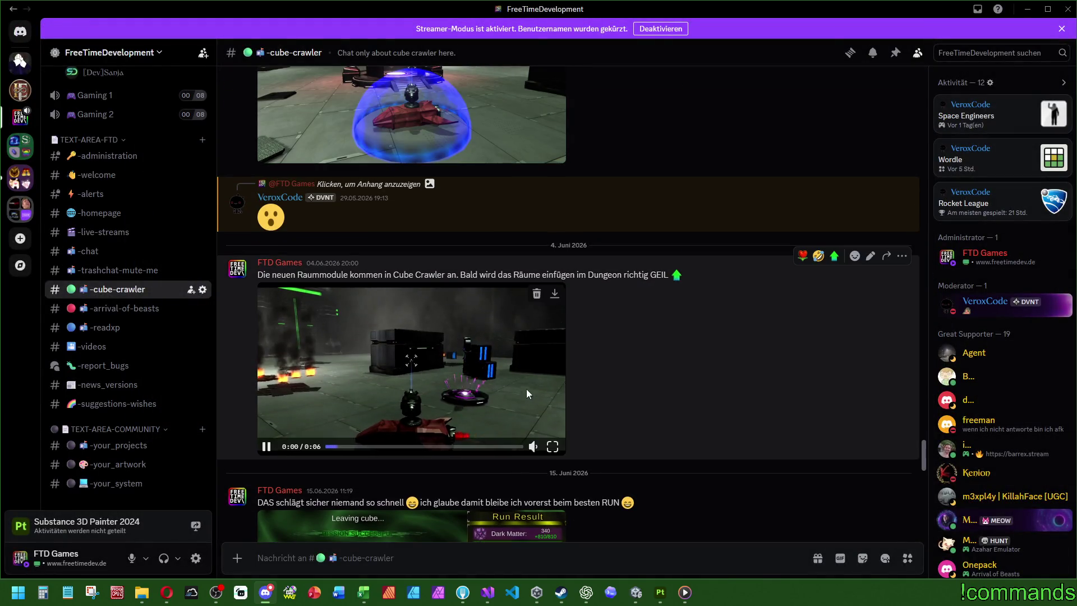
click(452, 447)
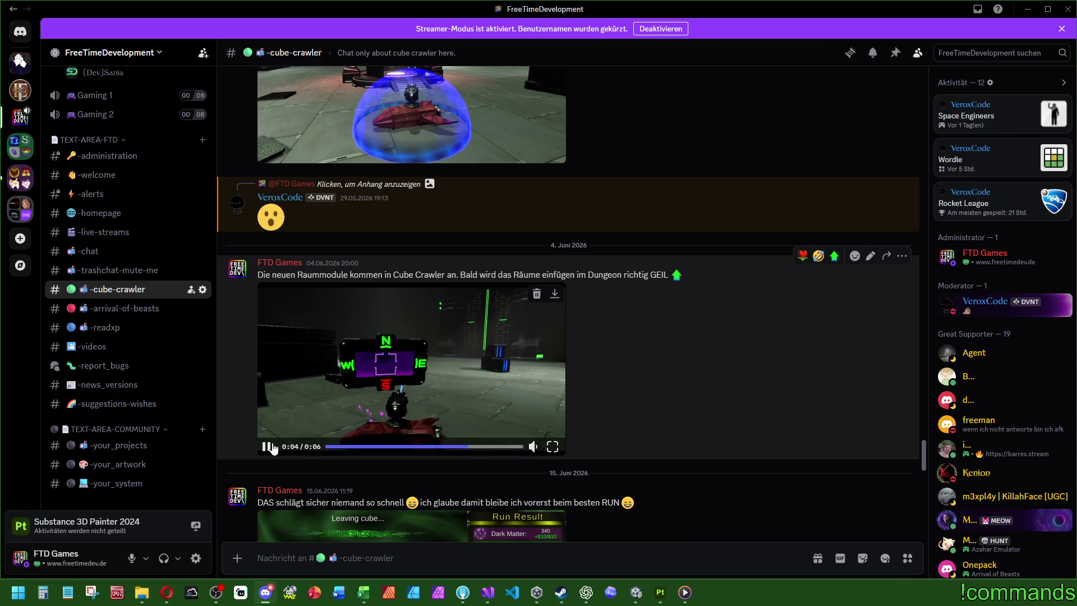
scroll(655, 383, down, 10)
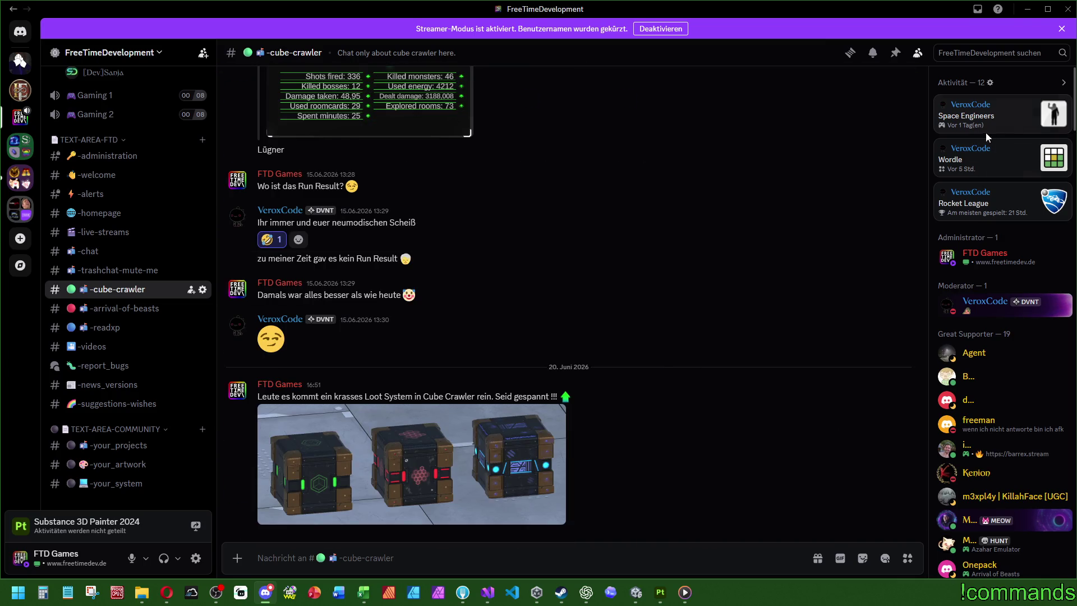
click(1027, 9)
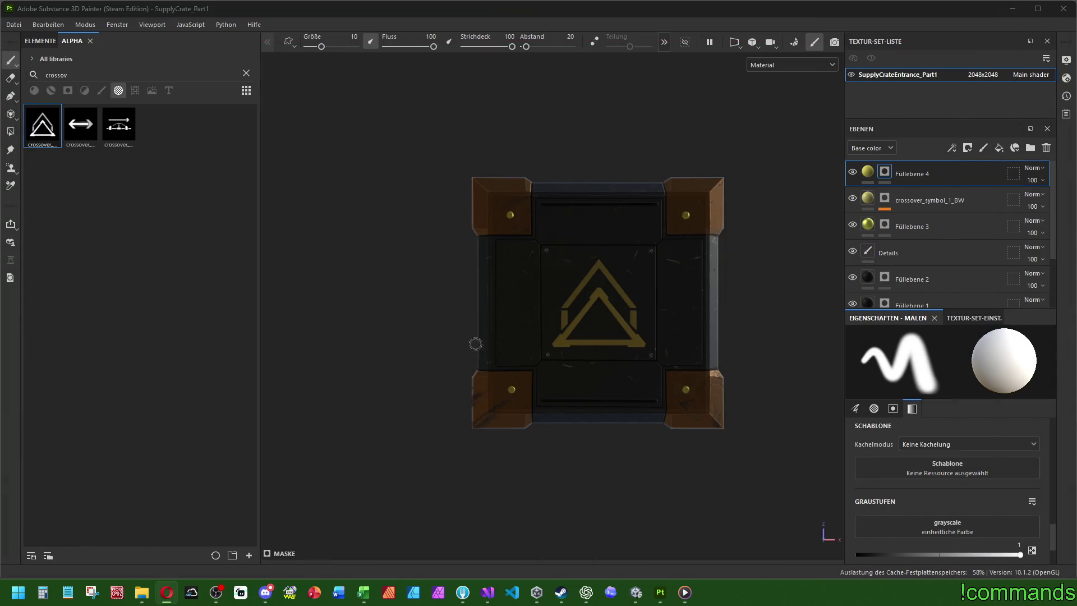
Target Füllebene 4's mask for painting and clear the crossover alpha search.
scroll(646, 309, up, 3)
scroll(639, 283, down, 2)
scroll(611, 335, up, 1)
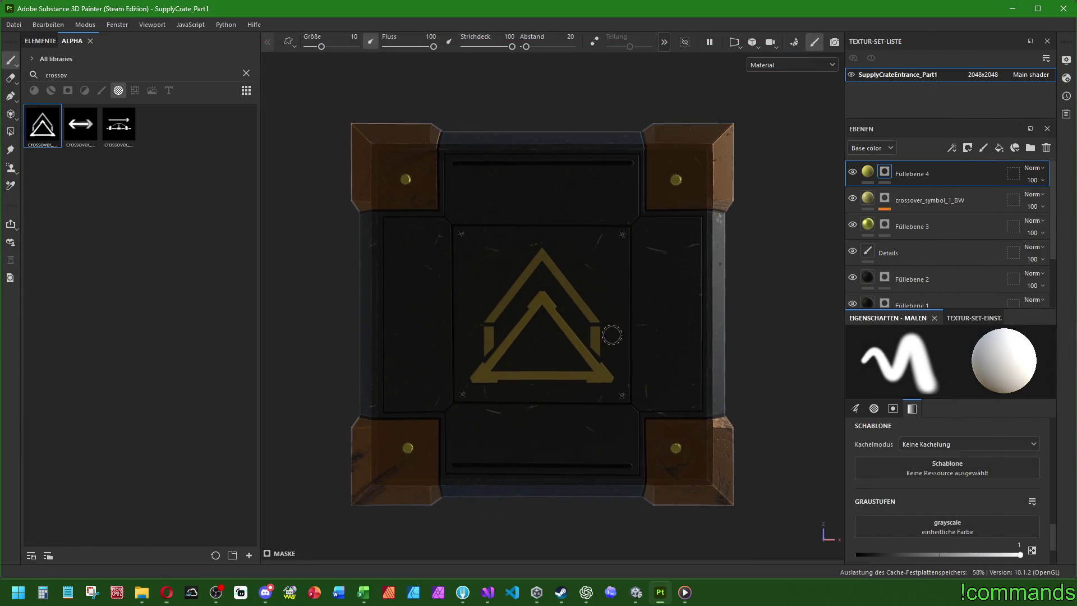
click(884, 174)
click(247, 73)
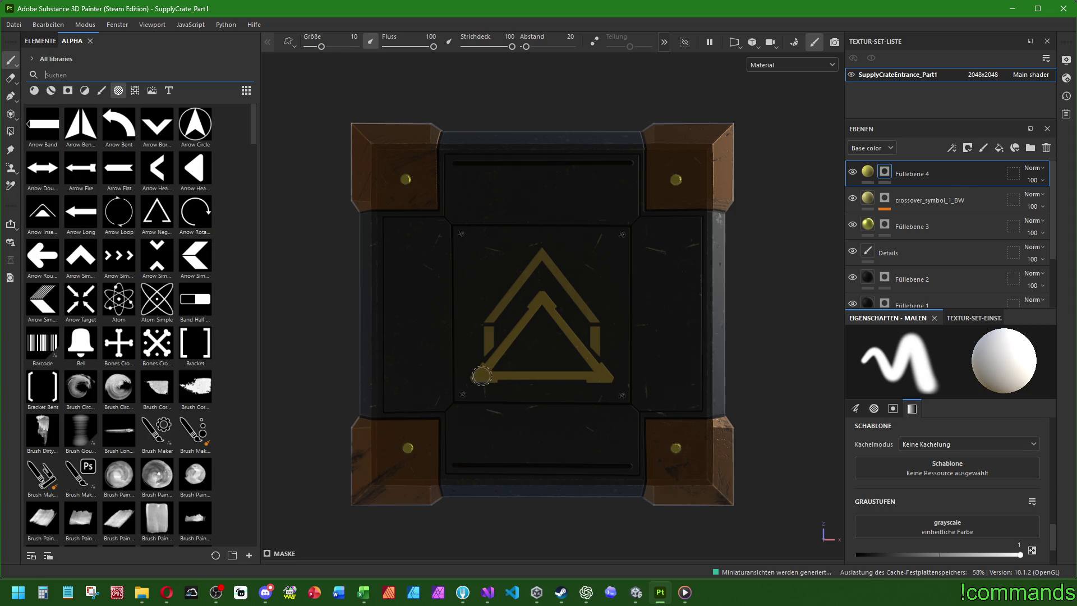
click(930, 205)
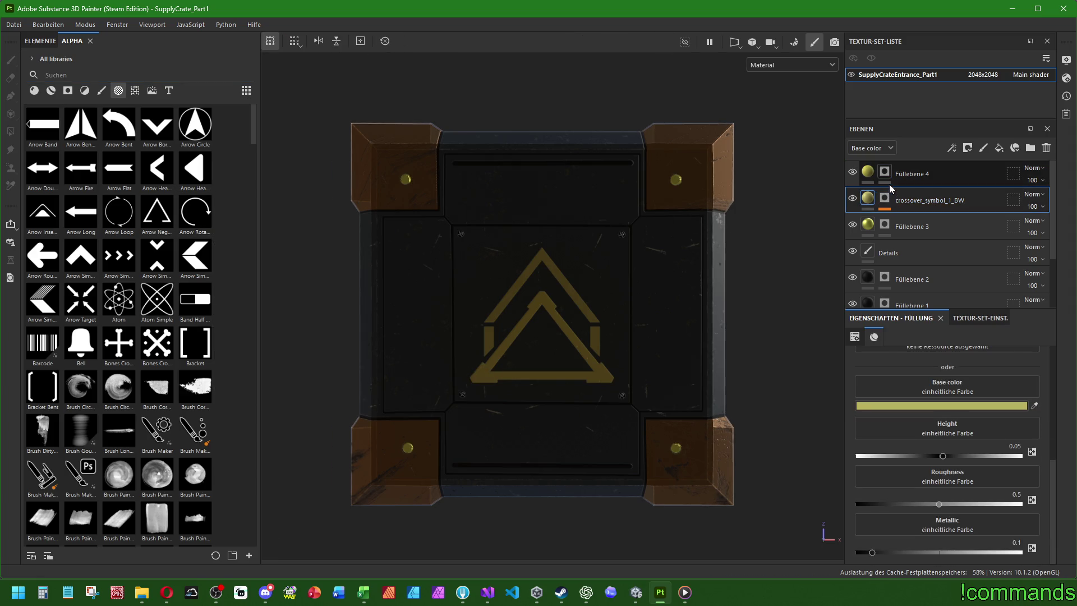
mouse_move(561, 291)
alt+mouse_down()
mouse_move(503, 377)
mouse_move(589, 269)
mouse_move(431, 341)
mouse_move(574, 245)
mouse_move(529, 290)
mouse_move(501, 383)
alt+mouse_up()
click(884, 172)
Filter the shelf to brush alphas, test a Stitches 4 stroke, and undo it.
click(101, 90)
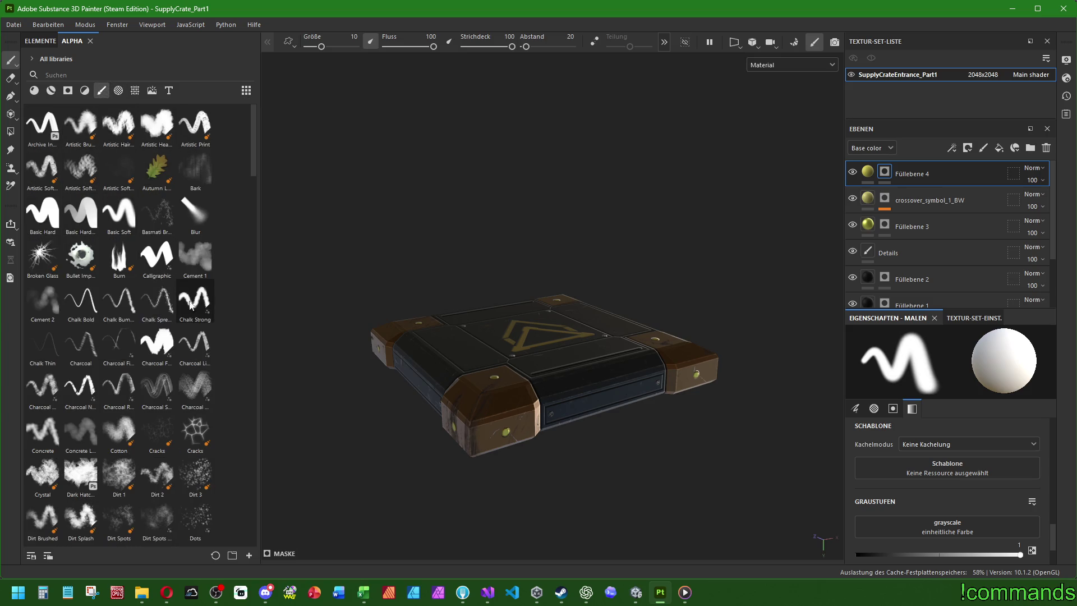
scroll(191, 304, down, 10)
scroll(188, 326, down, 1)
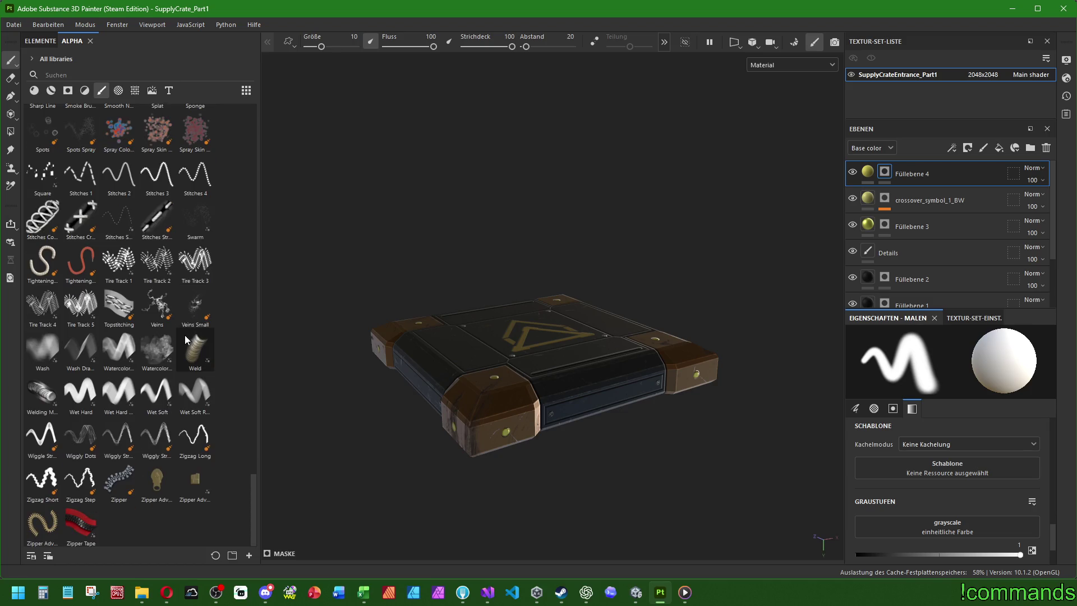
click(81, 449)
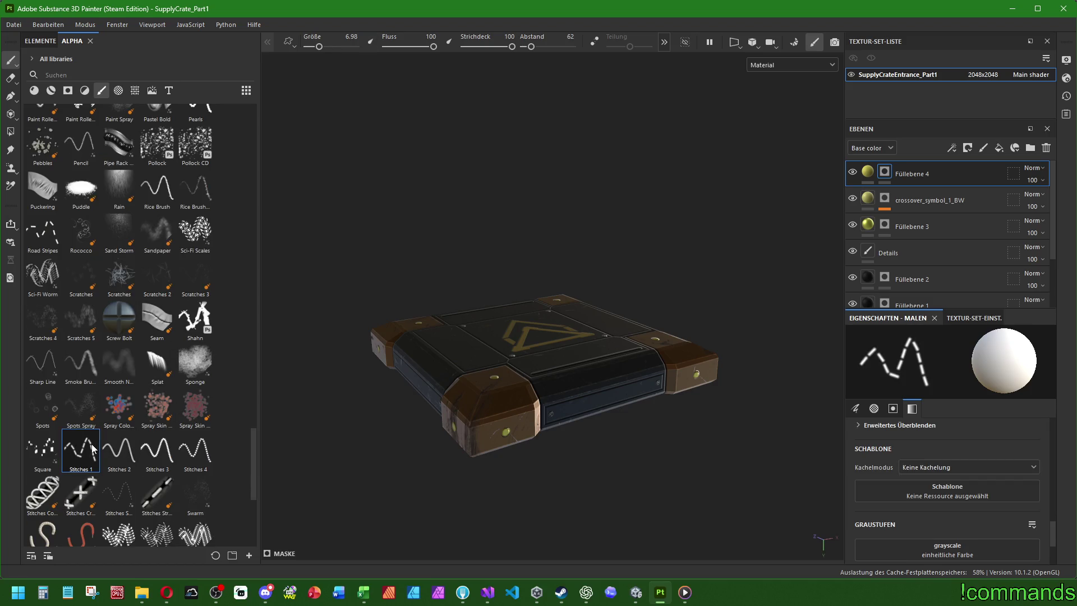
scroll(454, 448, up, 5)
click(195, 449)
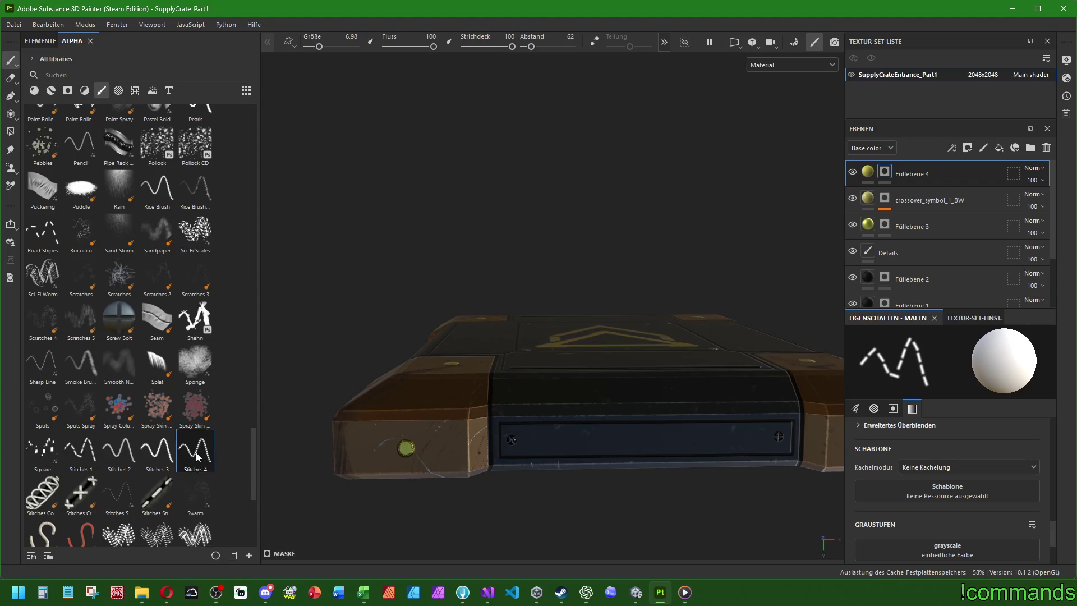
scroll(561, 459, up, 3)
drag(493, 432, 689, 428)
key(ctrl+z)
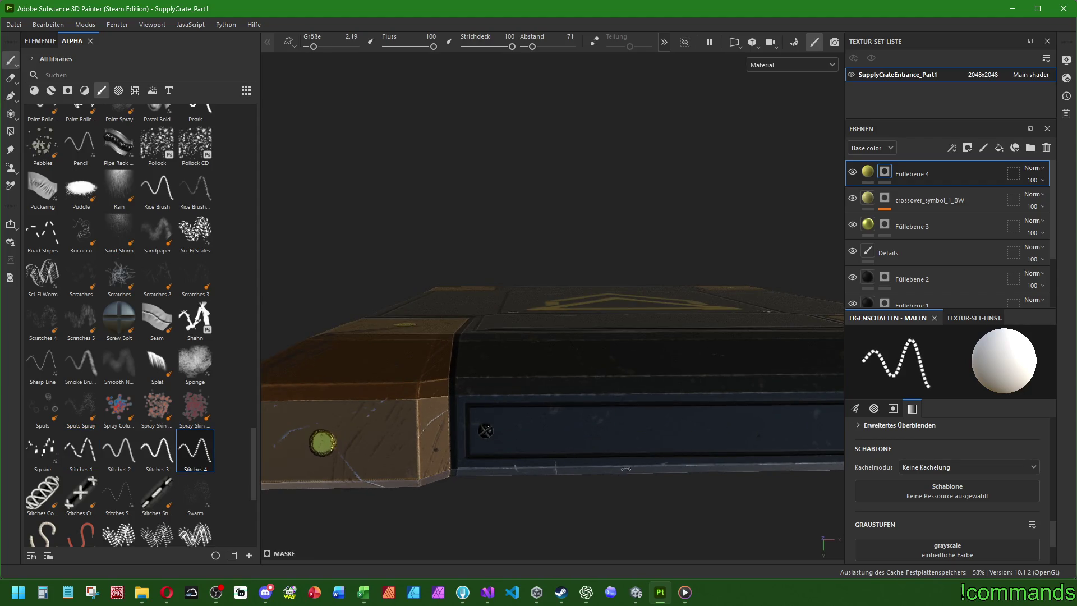
key(ctrl+z)
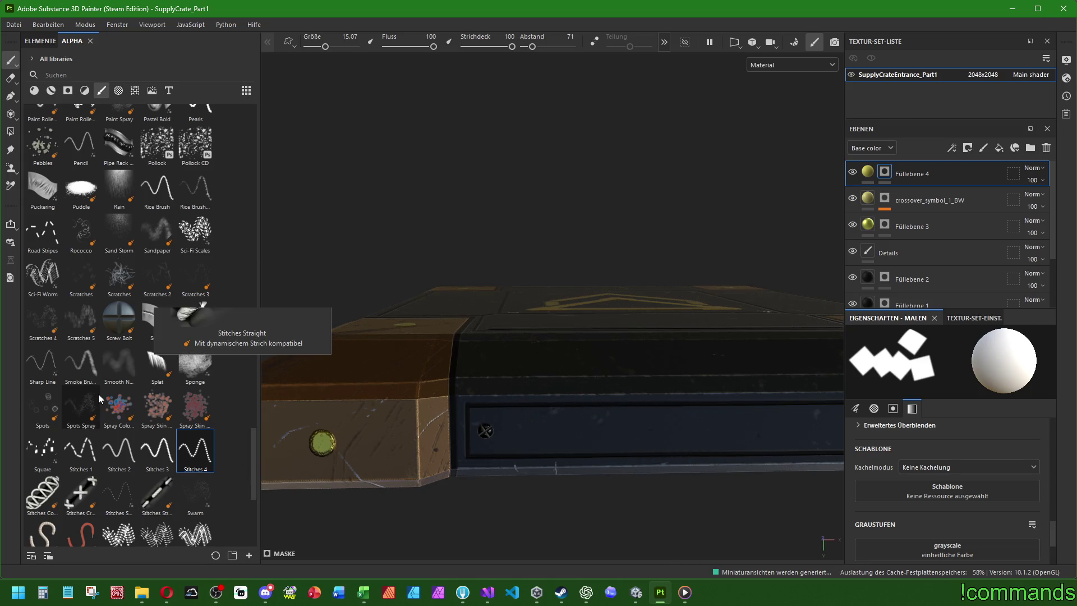
Choose the first Paint Roller alpha for the brush.
scroll(98, 396, up, 5)
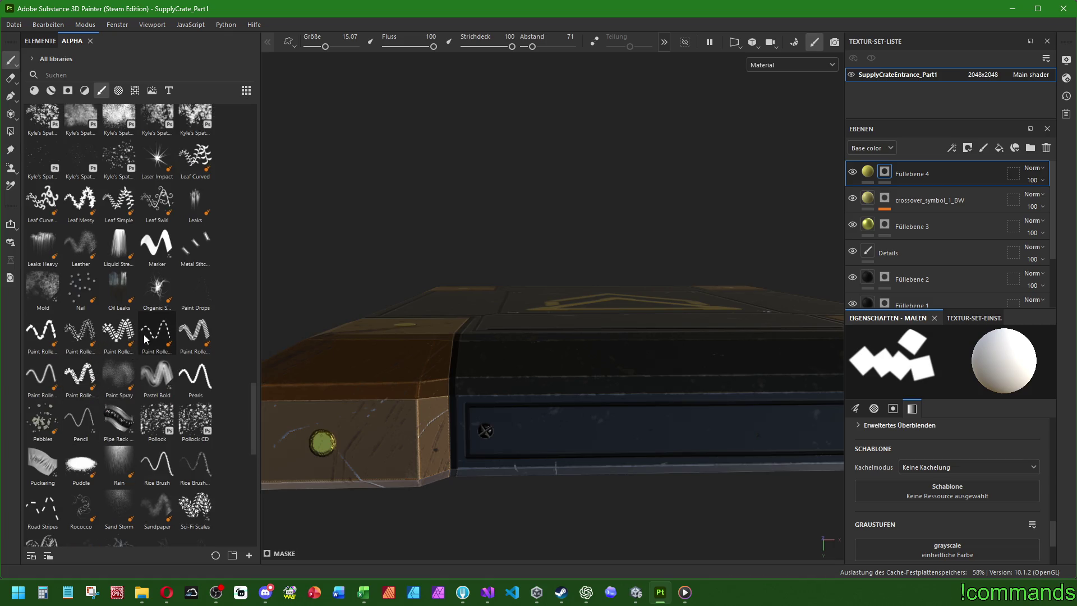
mouse_move(204, 336)
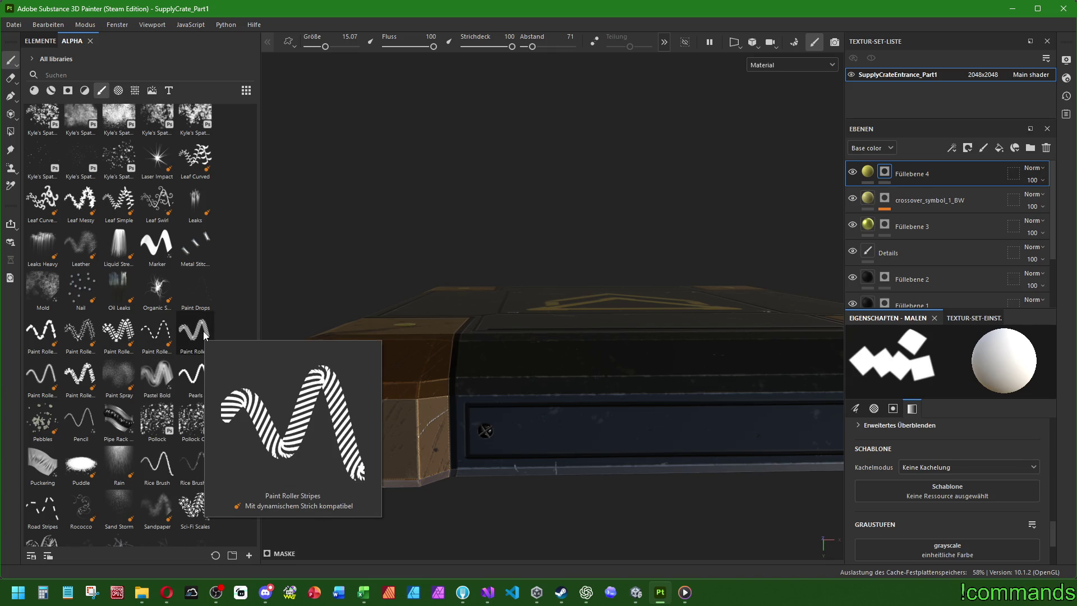
click(42, 331)
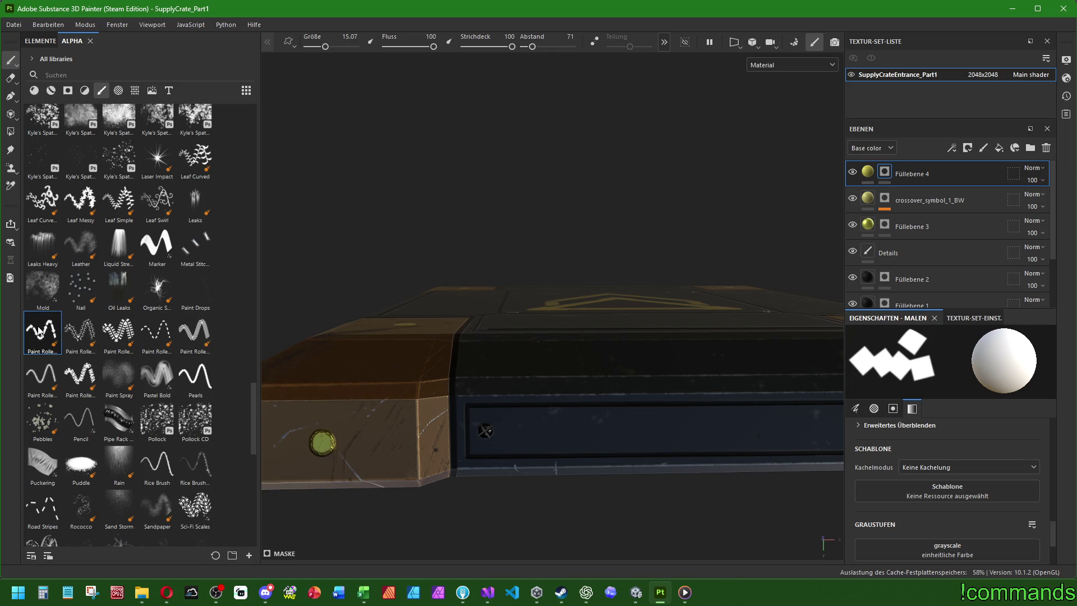
Paint a test arrow row on the side panel, undo it, and set brush spacing to 4.
alt+drag(591, 439, 313, 391)
click(335, 398)
shift+click(672, 398)
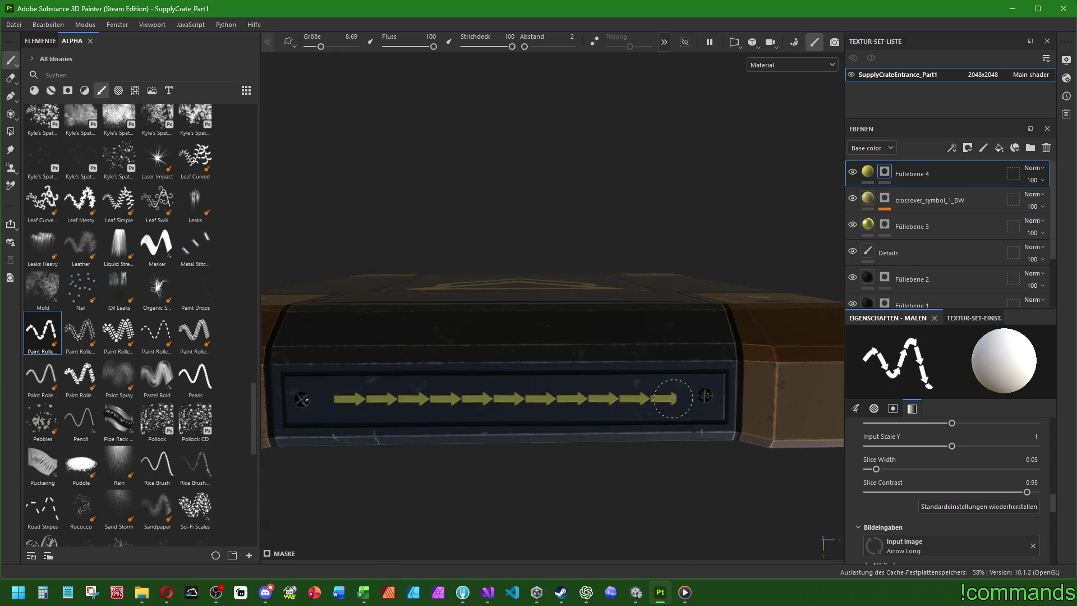
key(ctrl+z)
scroll(901, 470, up, 3)
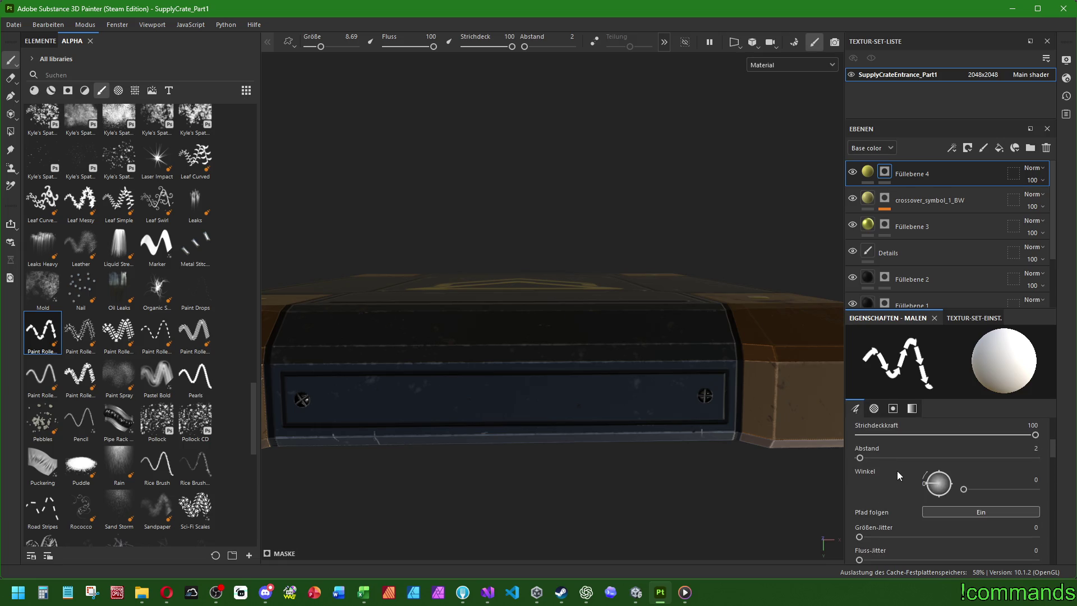
text(4)
key(Return)
Try several straight and freehand yellow arrow rows across the side panel, undoing each.
shift+click(672, 397)
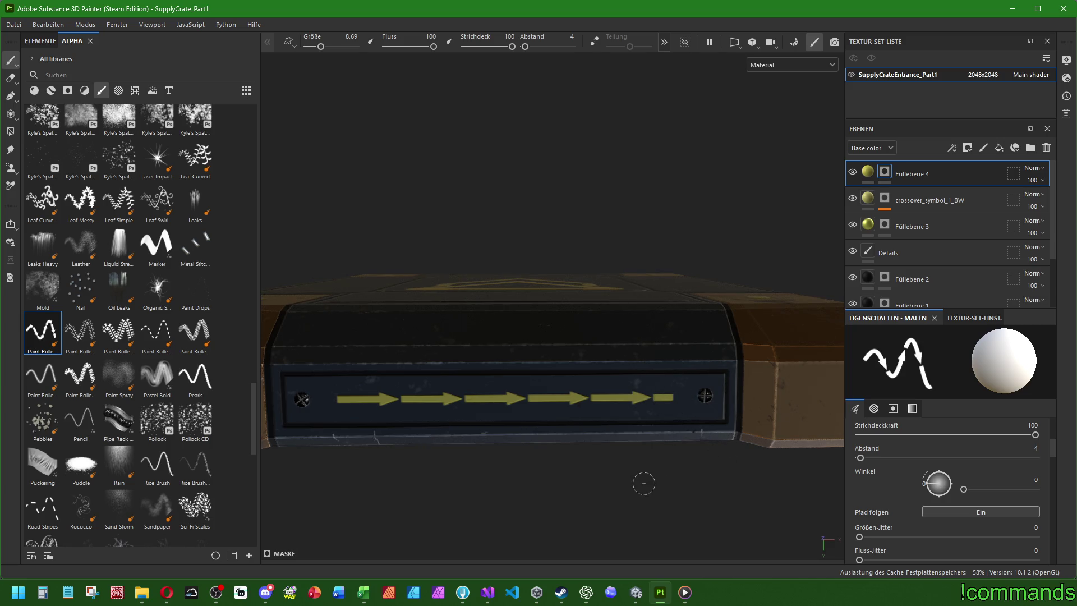
key(ctrl+z)
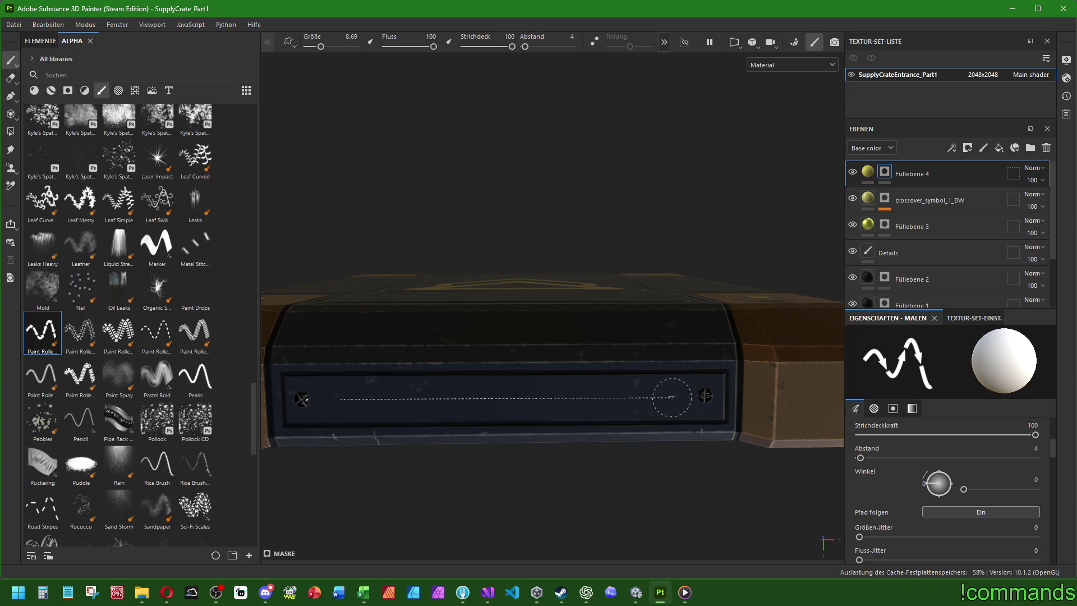
shift+click(670, 398)
key(ctrl+z)
shift+click(655, 396)
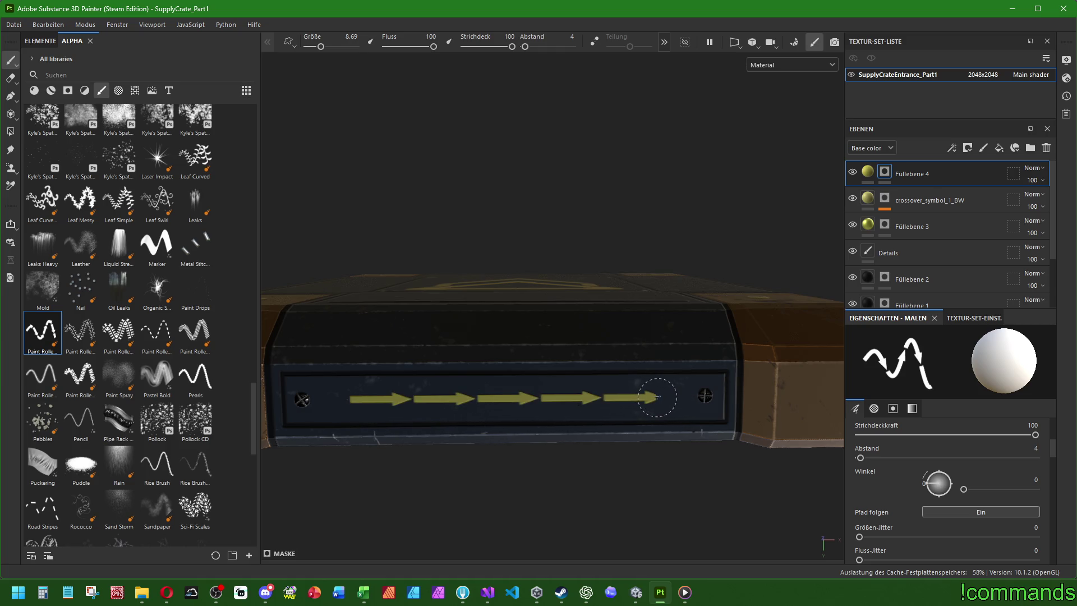
key(ctrl+z)
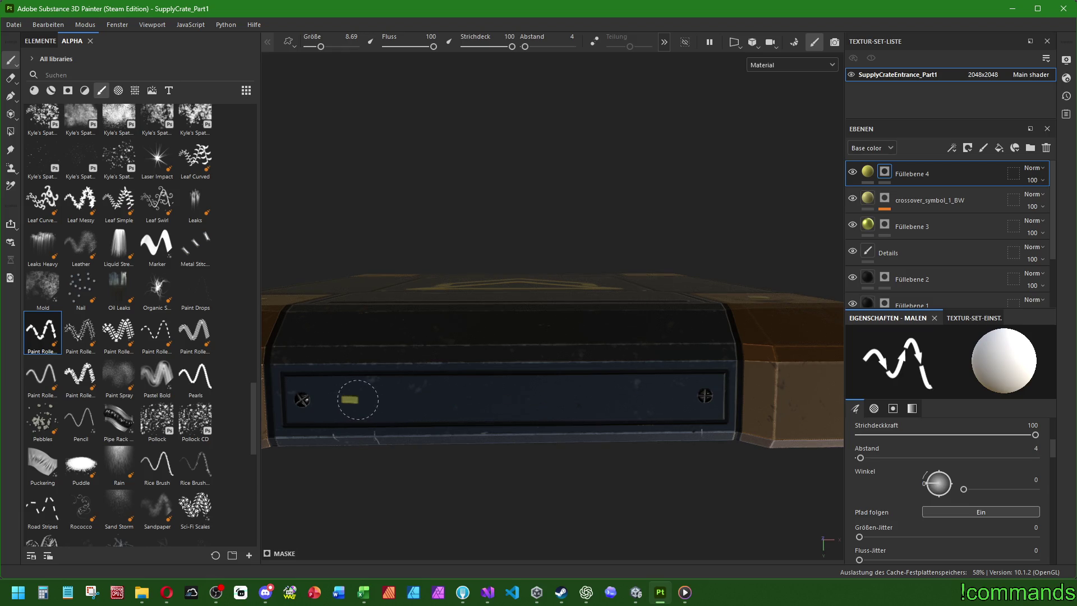
mouse_move(386, 399)
mouse_down()
mouse_move(505, 387)
mouse_move(691, 408)
mouse_up()
key(ctrl+z)
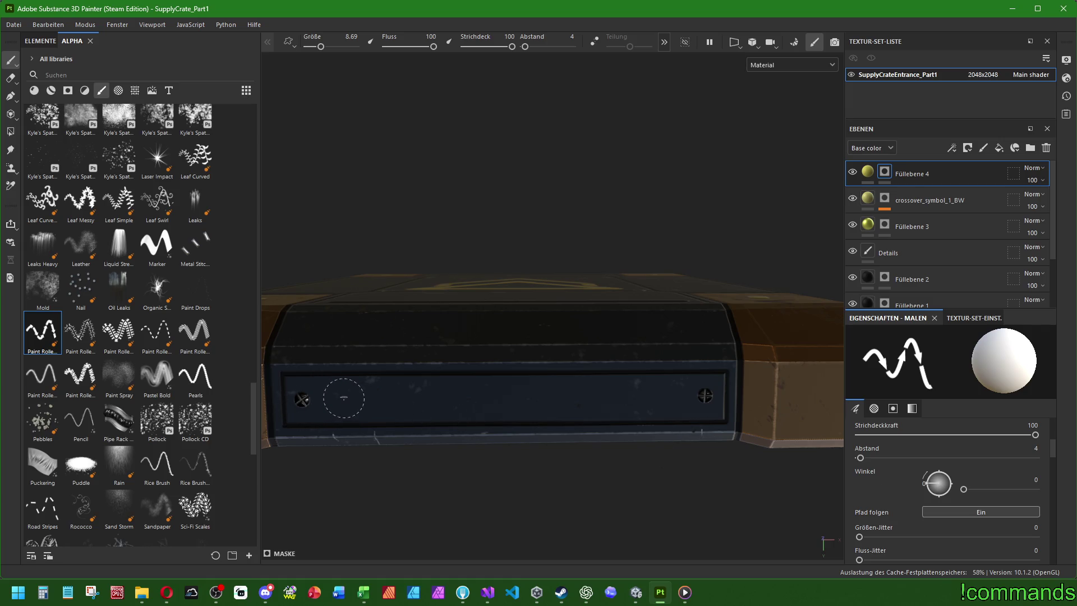
Try an arrow stroke on the panel, undo it, and orbit to see the crate's top.
shift+click(662, 397)
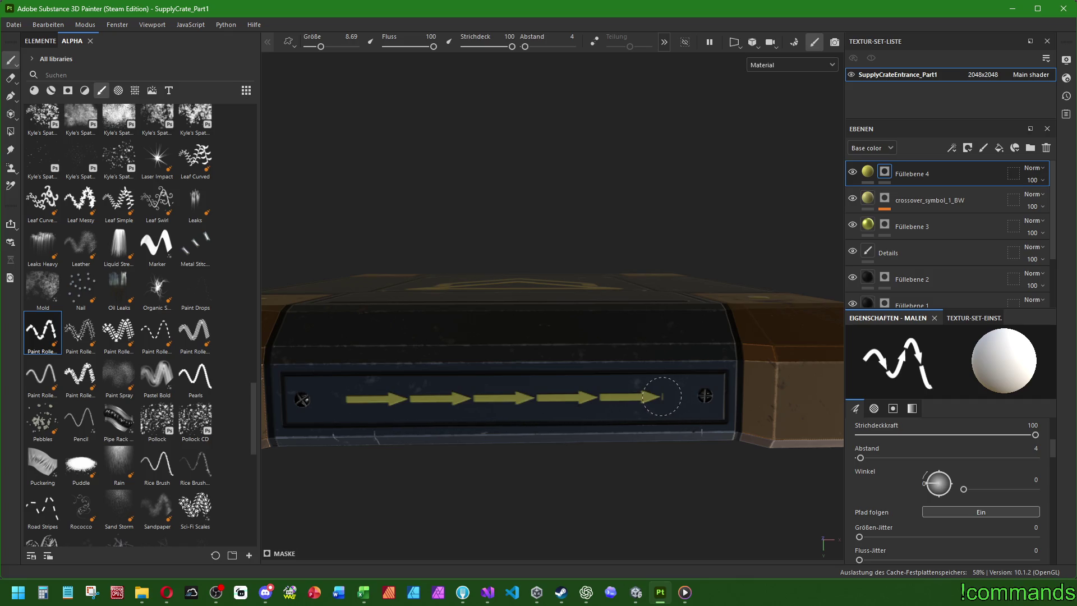
key(ctrl+z)
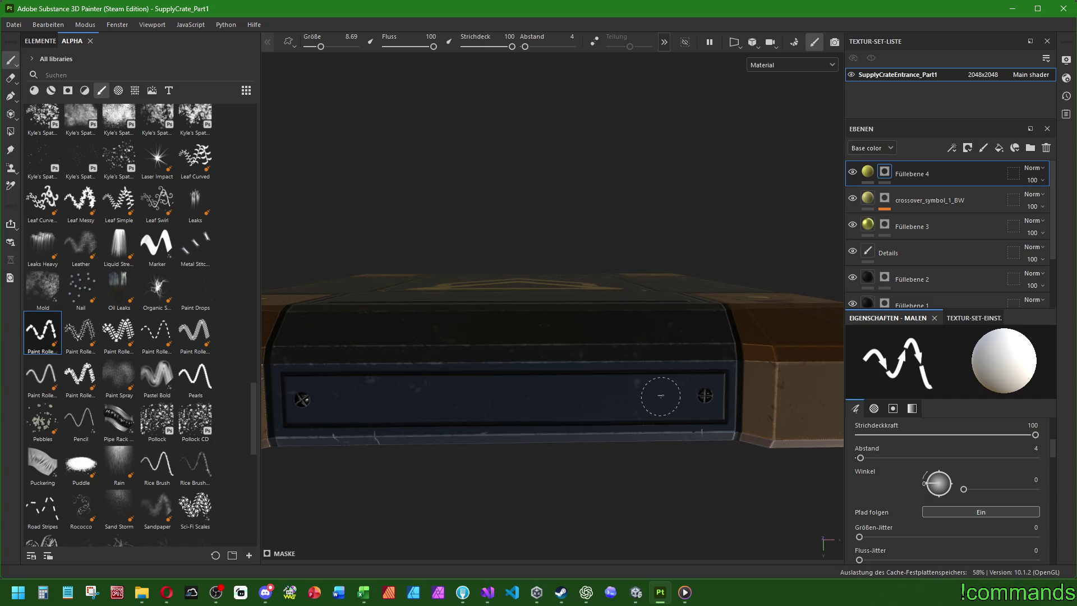
click(49, 25)
click(67, 49)
shift+click(659, 396)
scroll(605, 431, down, 3)
mouse_move(473, 471)
alt+mouse_down()
mouse_move(382, 449)
mouse_move(370, 435)
mouse_move(466, 426)
mouse_move(572, 385)
mouse_move(505, 403)
alt+mouse_up()
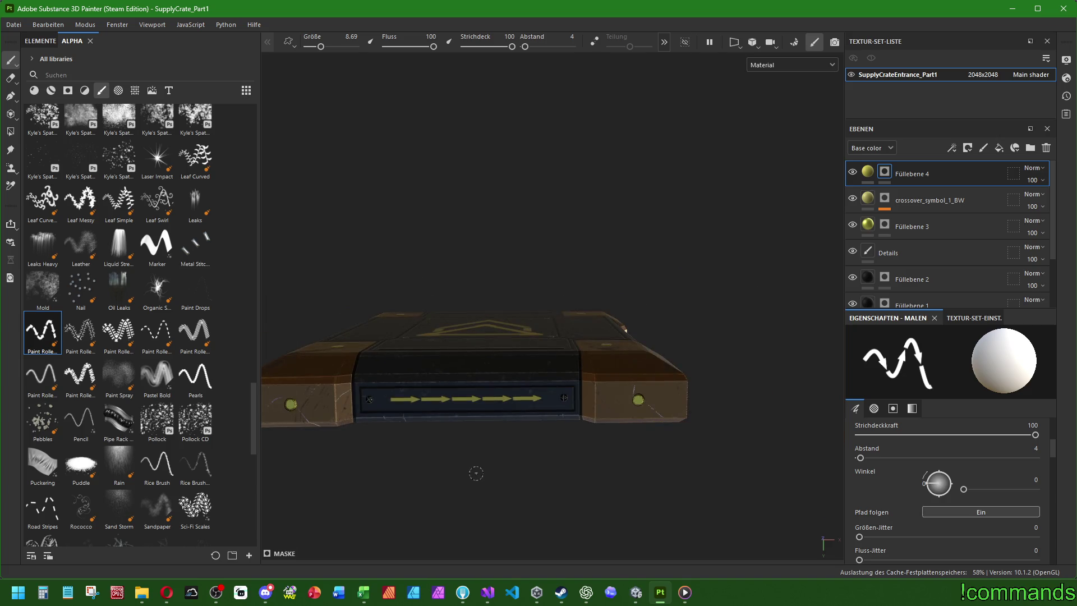
scroll(394, 454, up, 5)
scroll(505, 403, up, 2)
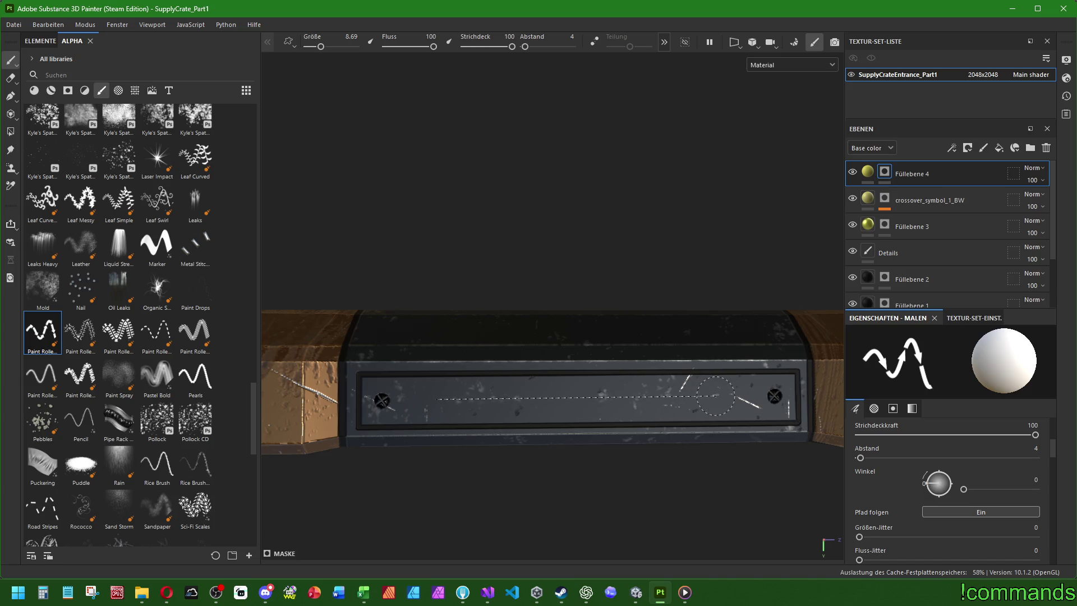
Turn the view to face the arrow panel and retry rows of yellow arrows, undoing misplaced ones.
shift+click(714, 398)
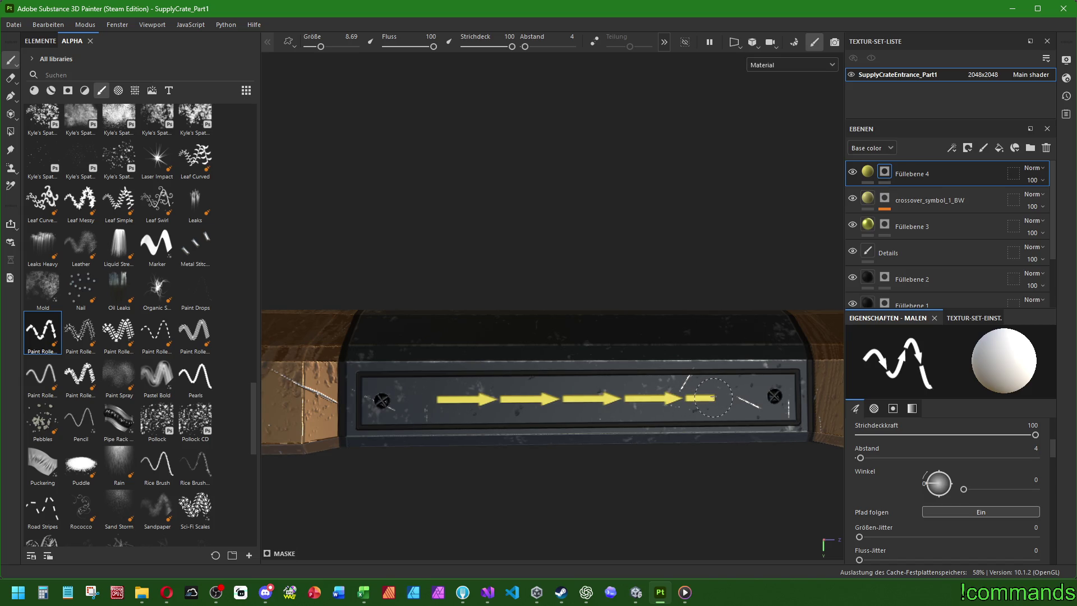
key(ctrl+z)
alt+drag(714, 398, 576, 380)
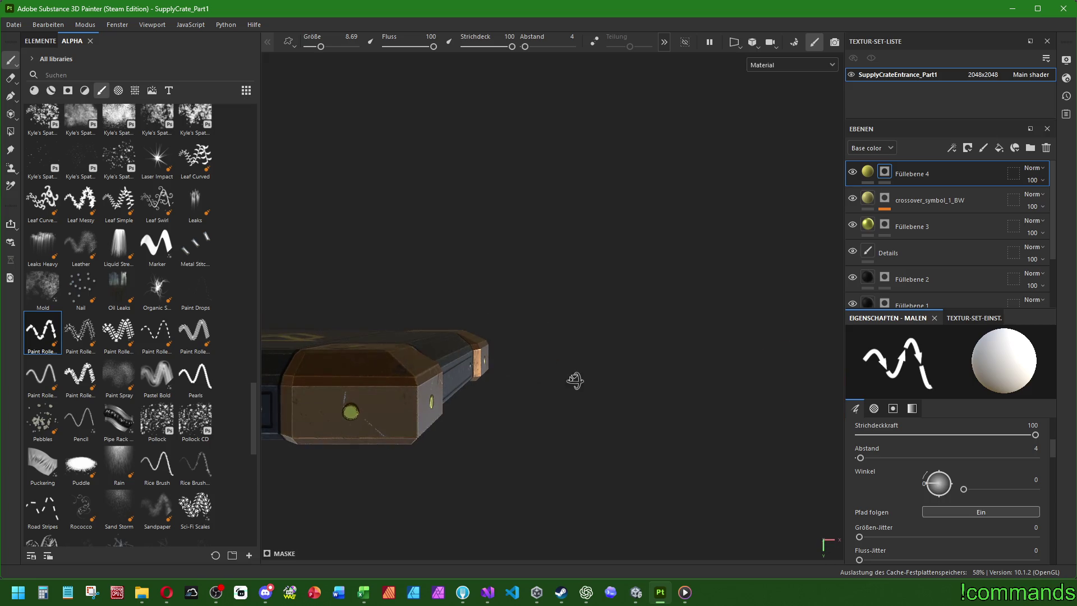
alt+drag(396, 395, 774, 356)
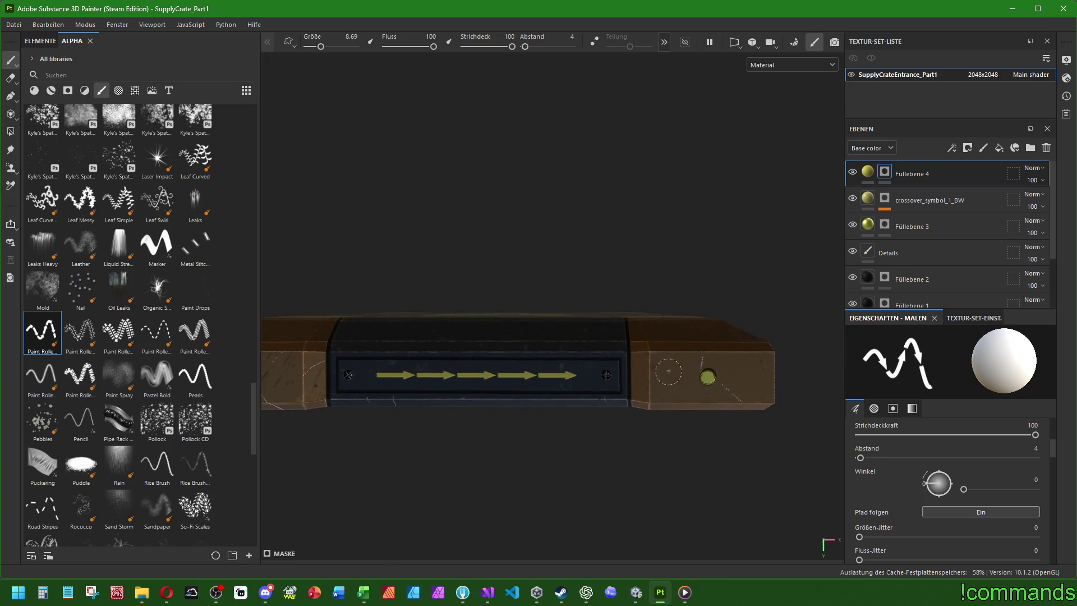
mouse_move(638, 368)
alt+mouse_down()
mouse_move(481, 372)
mouse_move(404, 356)
mouse_move(625, 367)
alt+mouse_up()
mouse_move(625, 367)
alt+middle_down()
mouse_move(588, 370)
mouse_move(606, 369)
alt+middle_up()
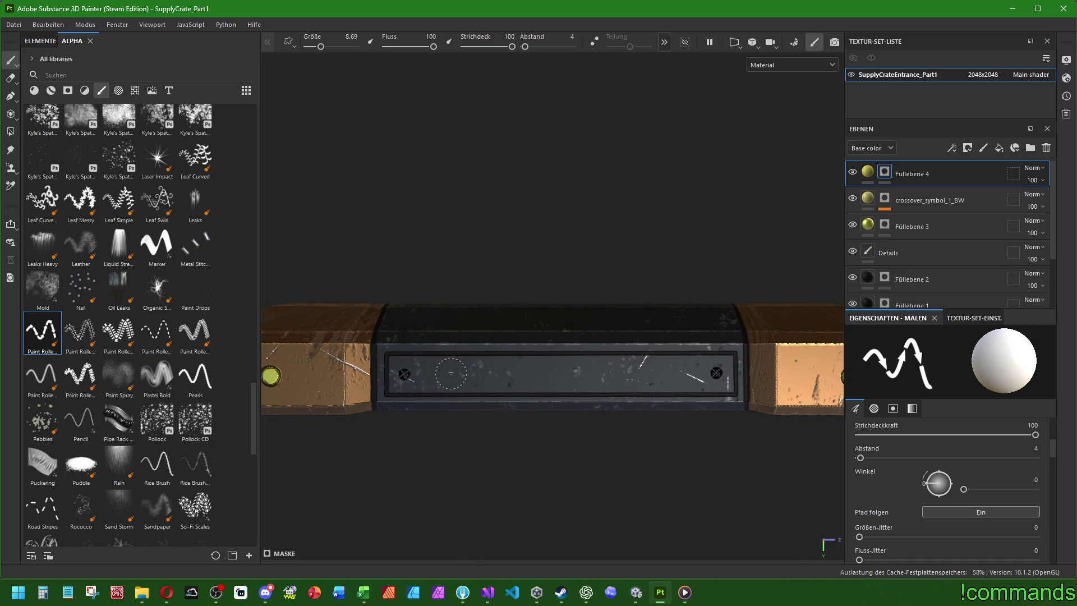
drag(450, 373, 669, 373)
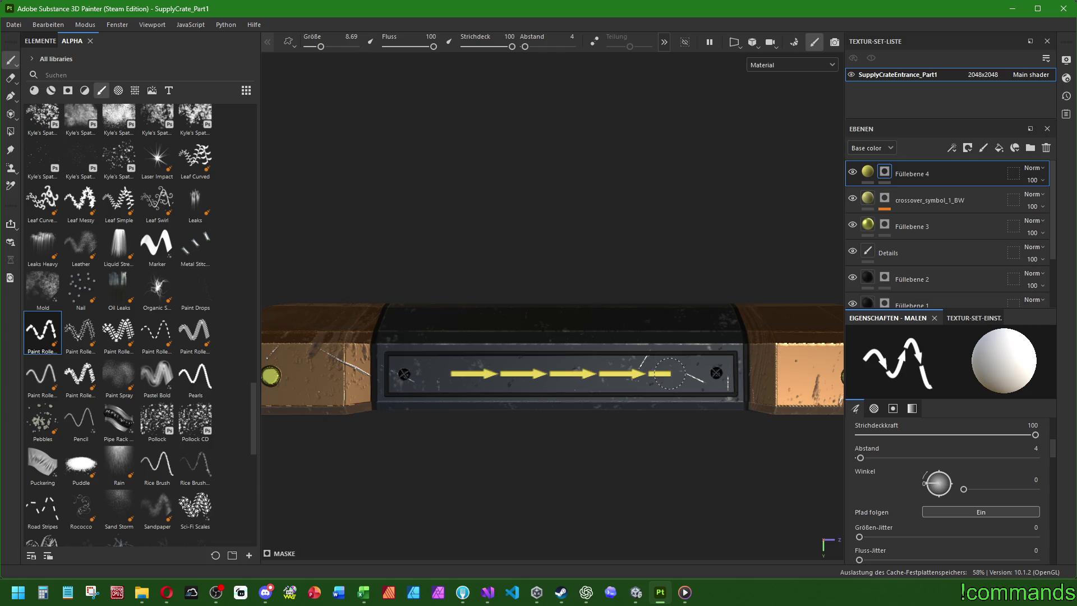
key(ctrl+z)
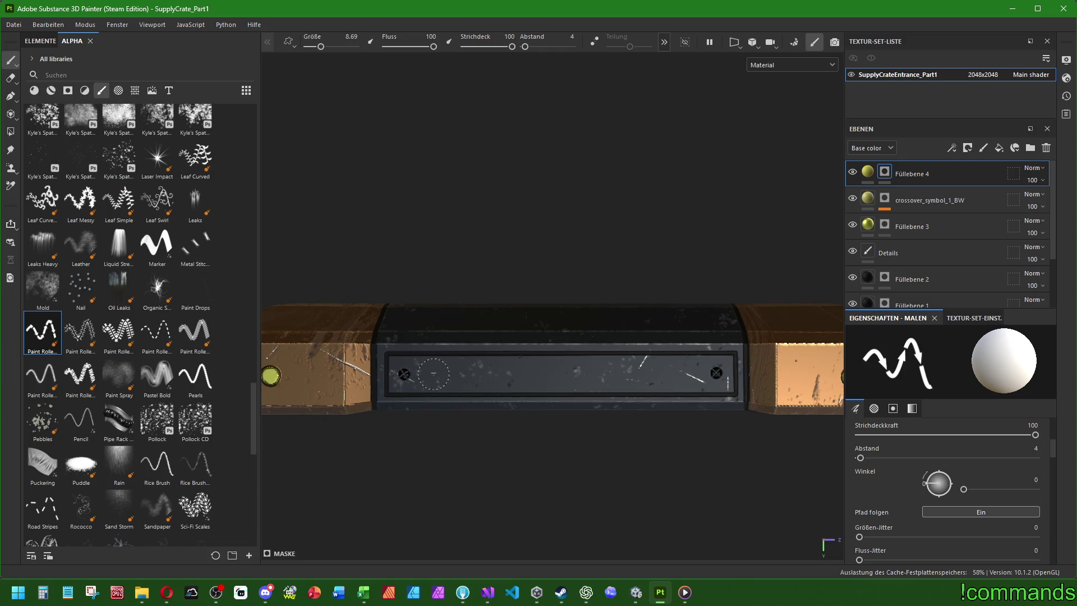
shift+click(677, 372)
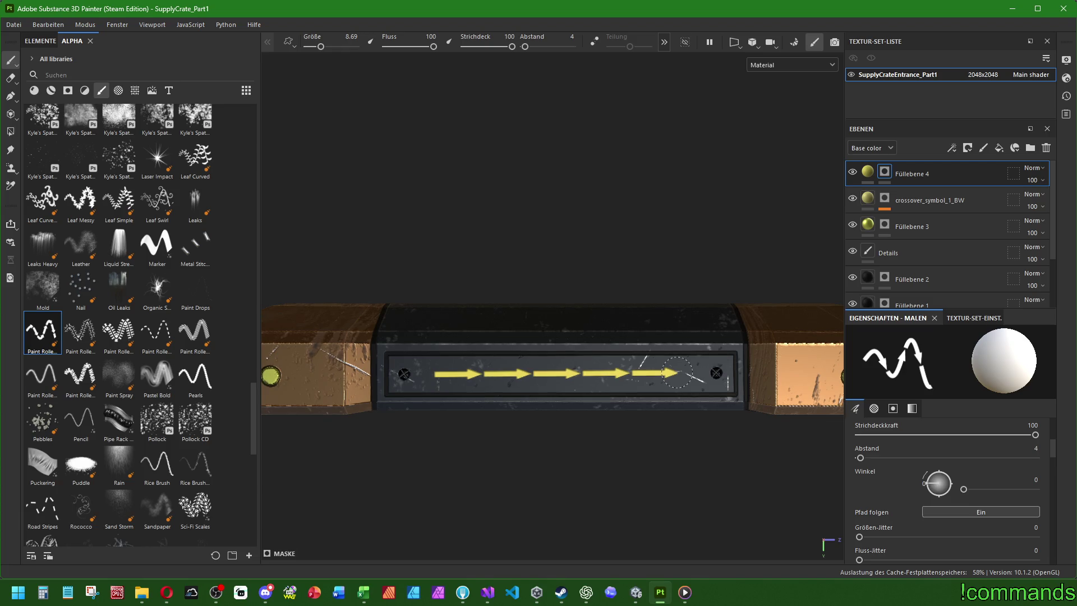
Try straight arrow lines between the left and right screws, undoing each attempt.
mouse_move(586, 354)
alt+mouse_down()
mouse_move(457, 356)
mouse_move(372, 229)
mouse_move(477, 306)
mouse_move(494, 343)
alt+mouse_up()
alt+middle_drag(493, 344, 568, 346)
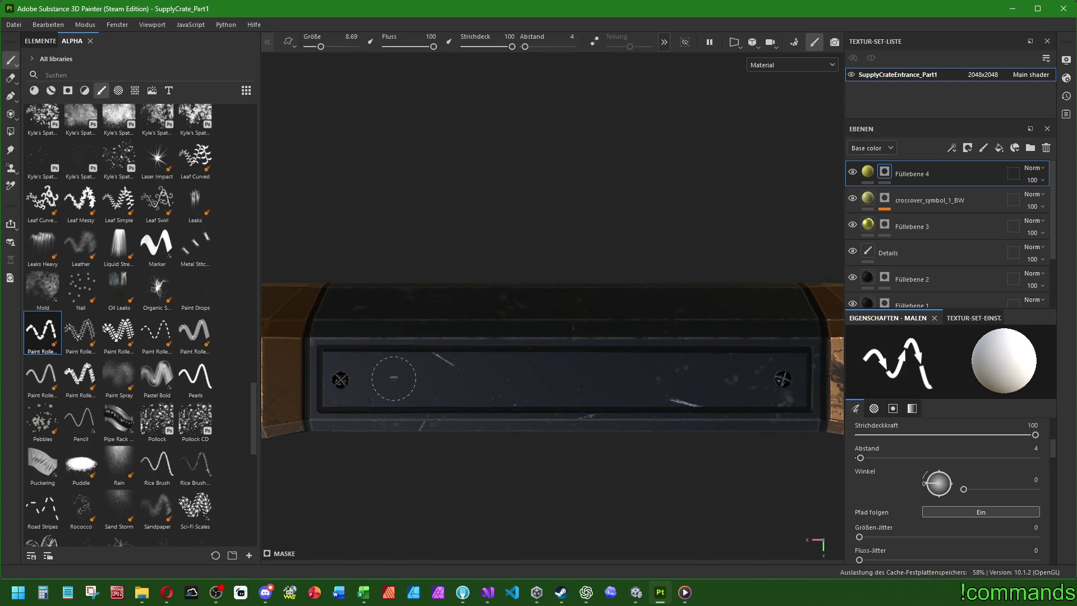
click(391, 379)
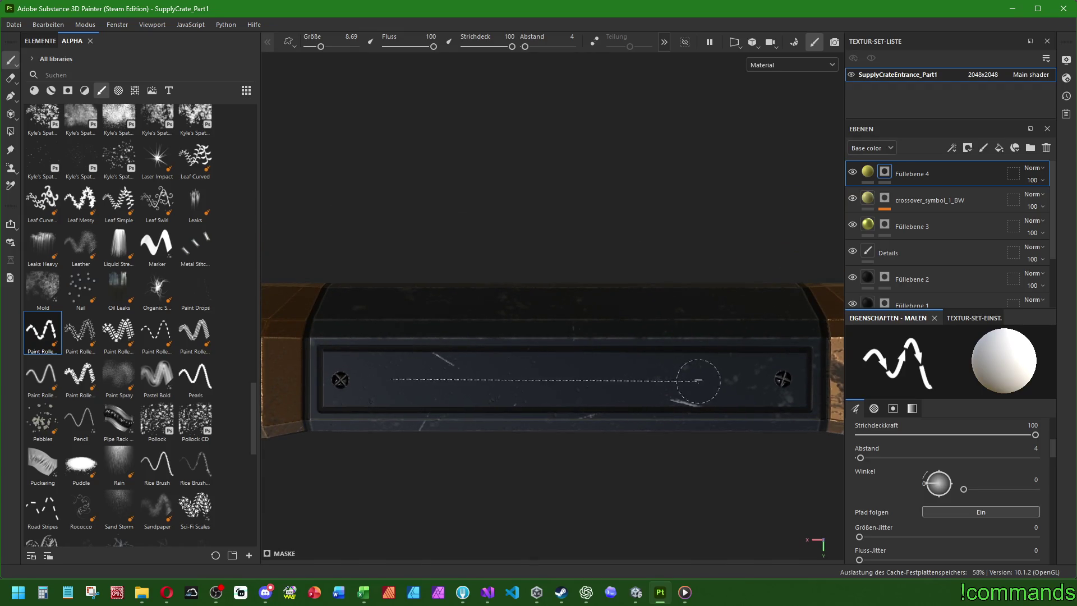
shift+click(727, 379)
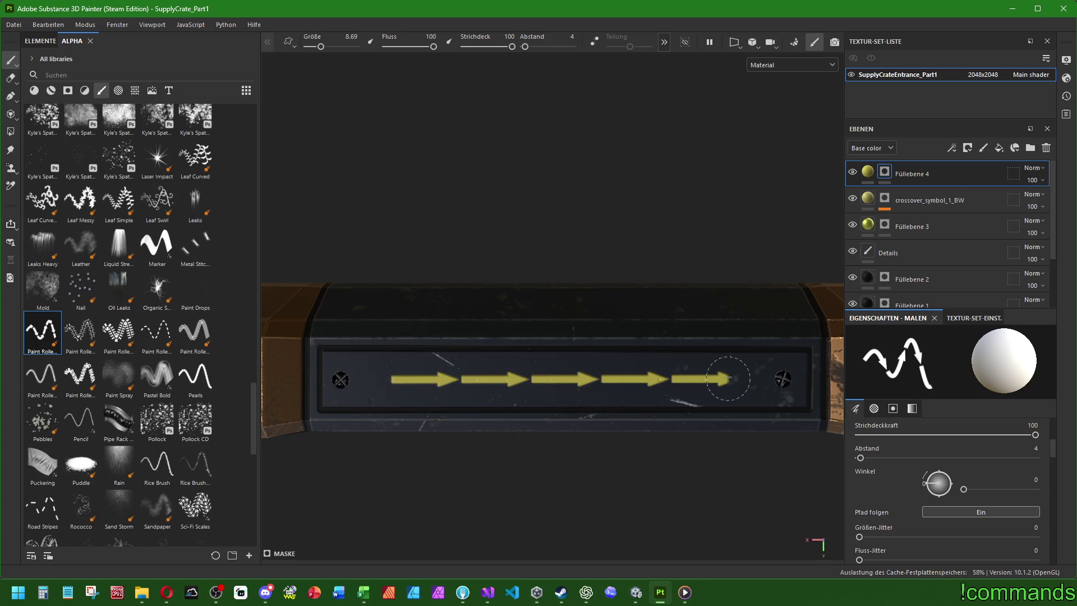
key(ctrl+z)
click(385, 378)
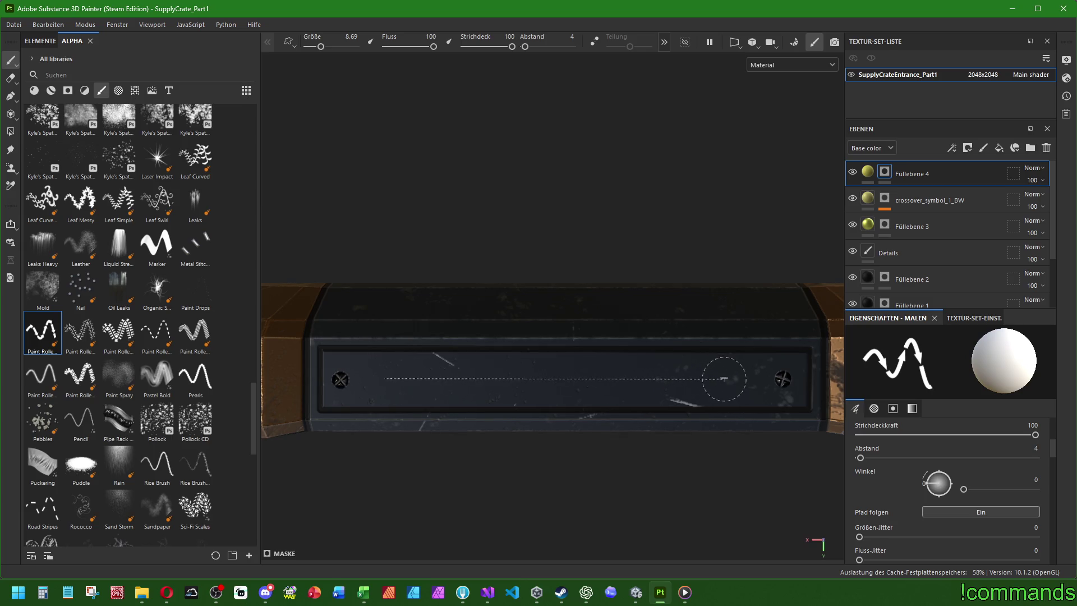
shift+click(724, 380)
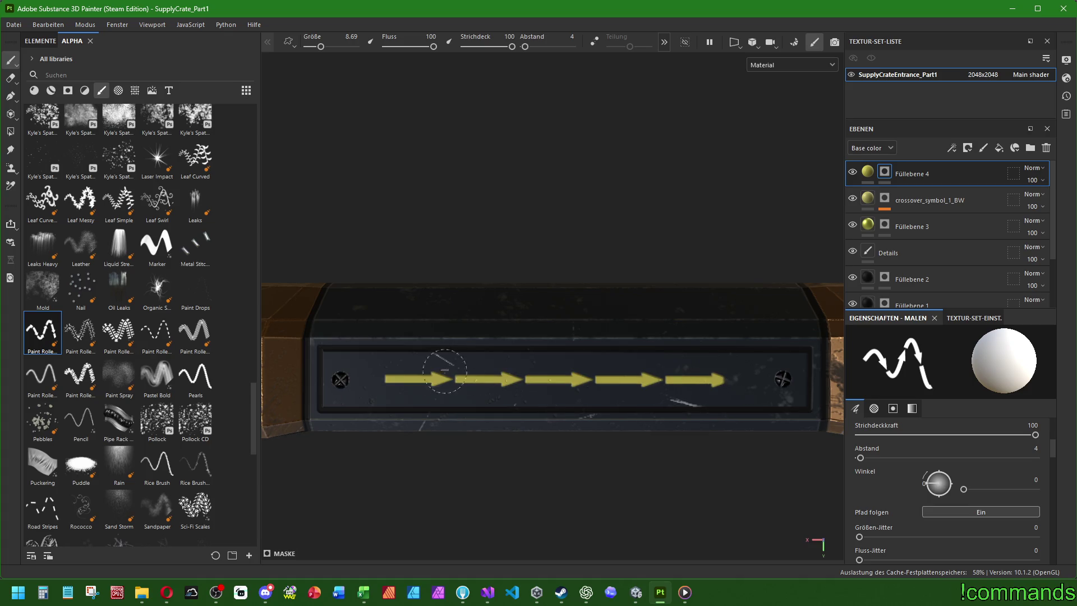
key(ctrl+z)
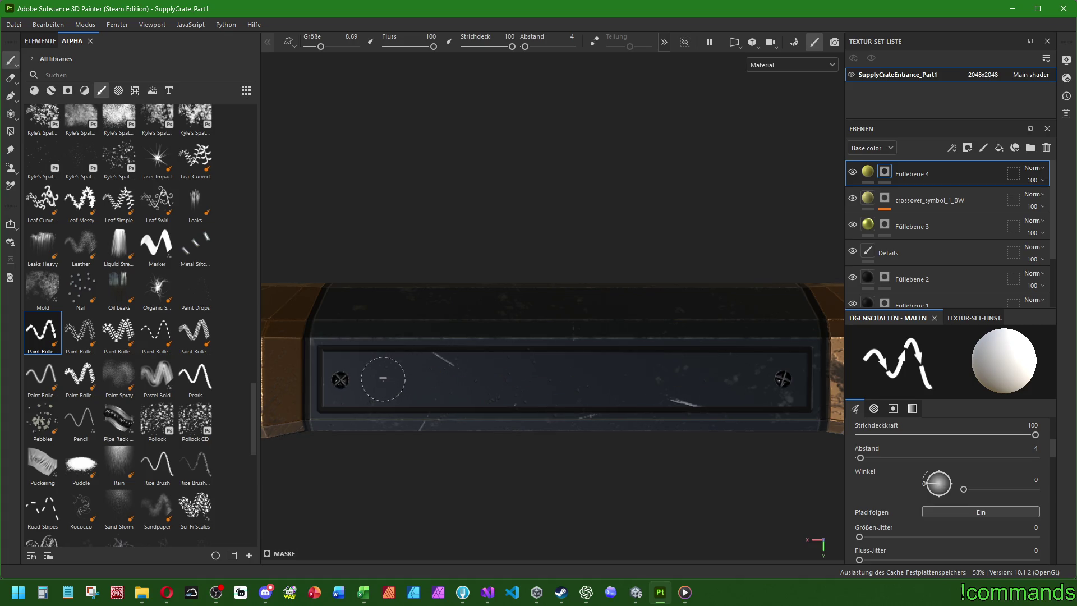
Stamp the final straight row of yellow arrows from the left screw rightward.
shift+click(735, 380)
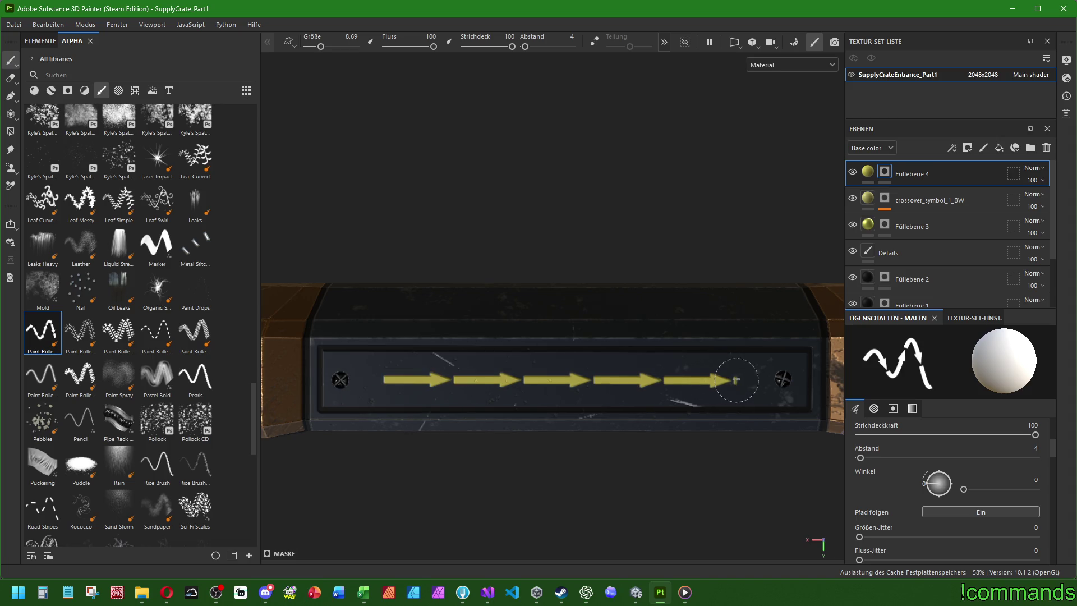
scroll(737, 380, down, 2)
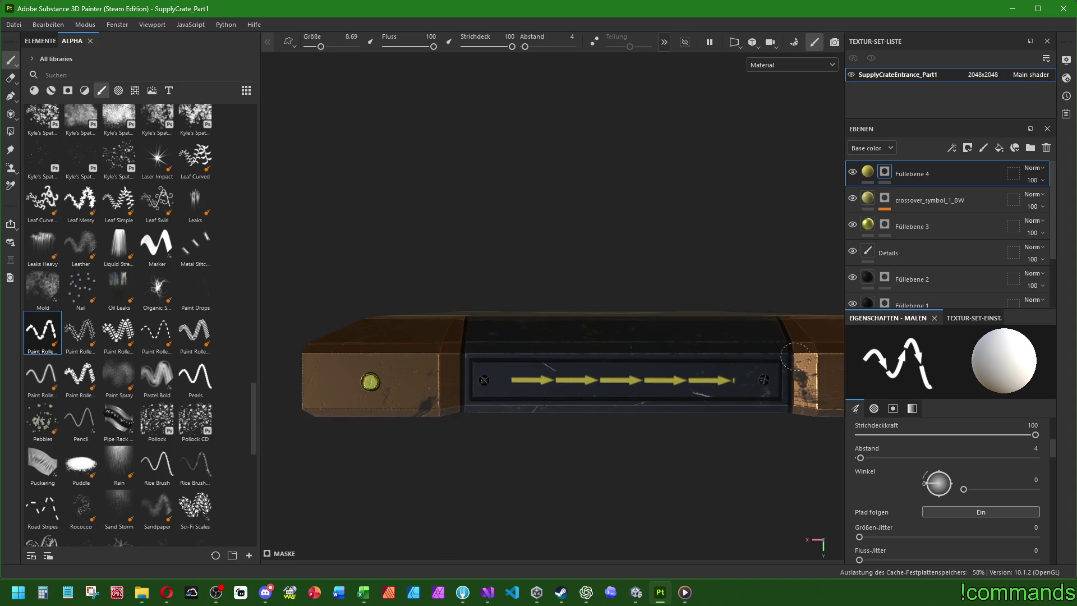
scroll(796, 356, up, 3)
mouse_move(620, 385)
alt+mouse_down()
mouse_move(473, 378)
mouse_move(500, 389)
mouse_move(744, 403)
mouse_move(477, 346)
mouse_move(380, 354)
alt+mouse_up()
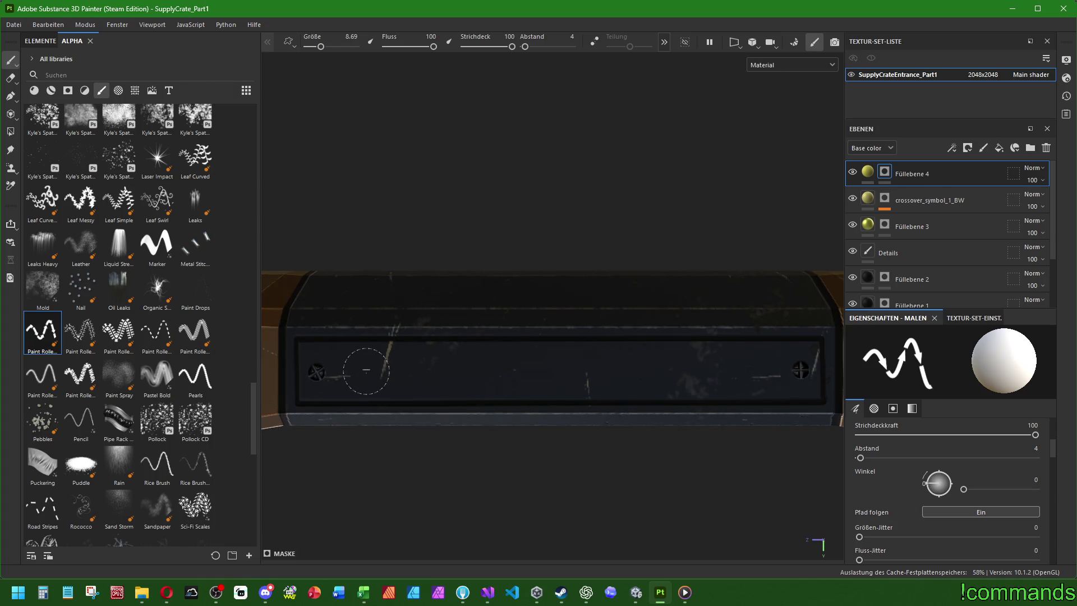
shift+click(740, 371)
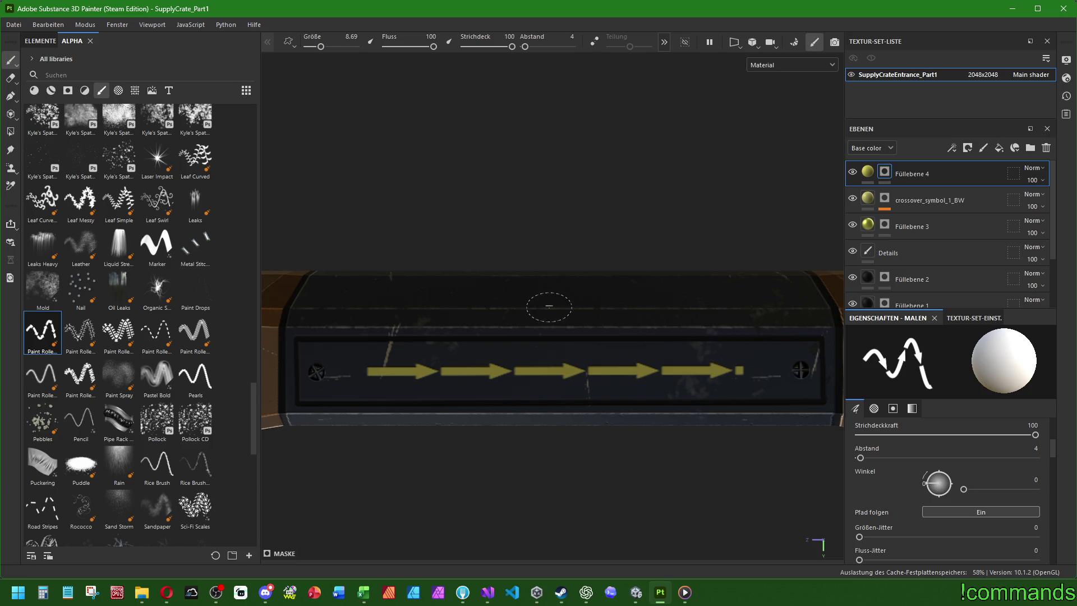
click(10, 78)
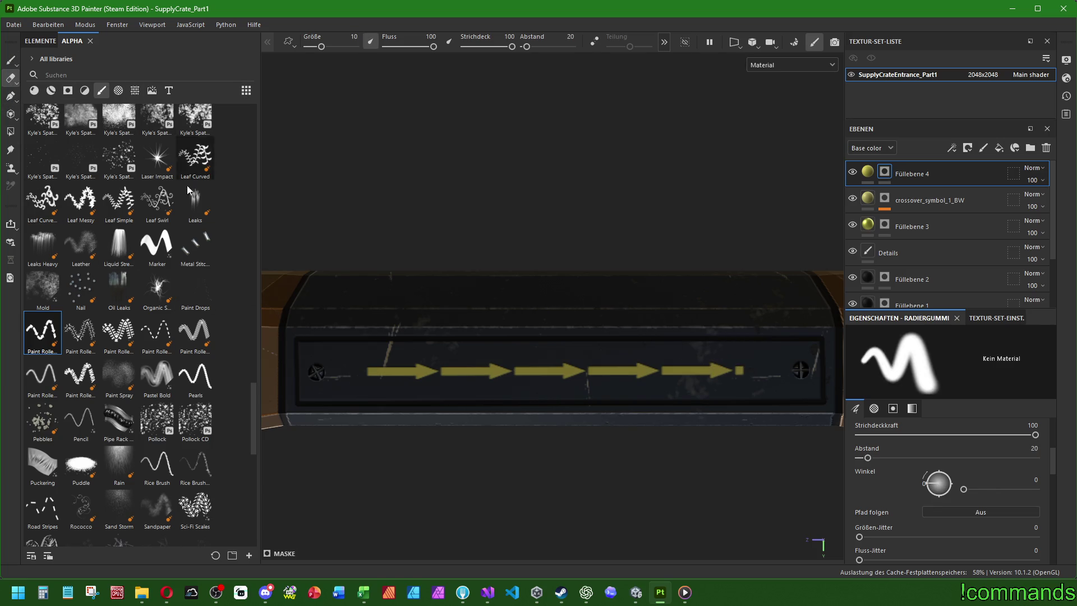
Shrink the eraser, frame the crate, and target the Füllebene 4 mask to erase the stub.
mouse_move(752, 371)
ctrl+right_down()
mouse_move(726, 371)
mouse_move(741, 365)
ctrl+right_up()
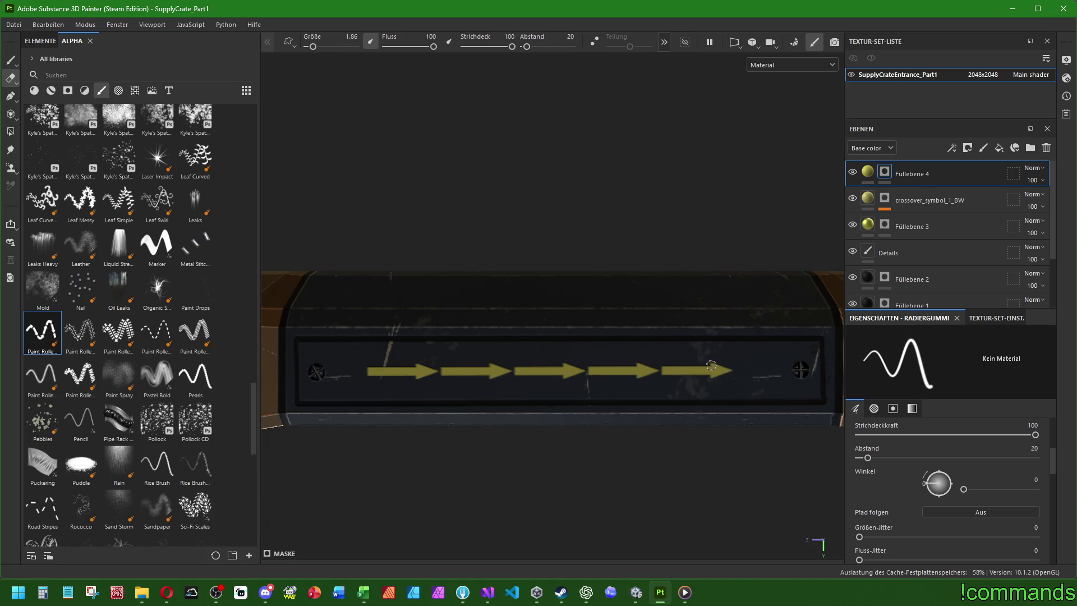
mouse_move(685, 360)
alt+mouse_down()
mouse_move(579, 348)
mouse_move(467, 409)
alt+mouse_up()
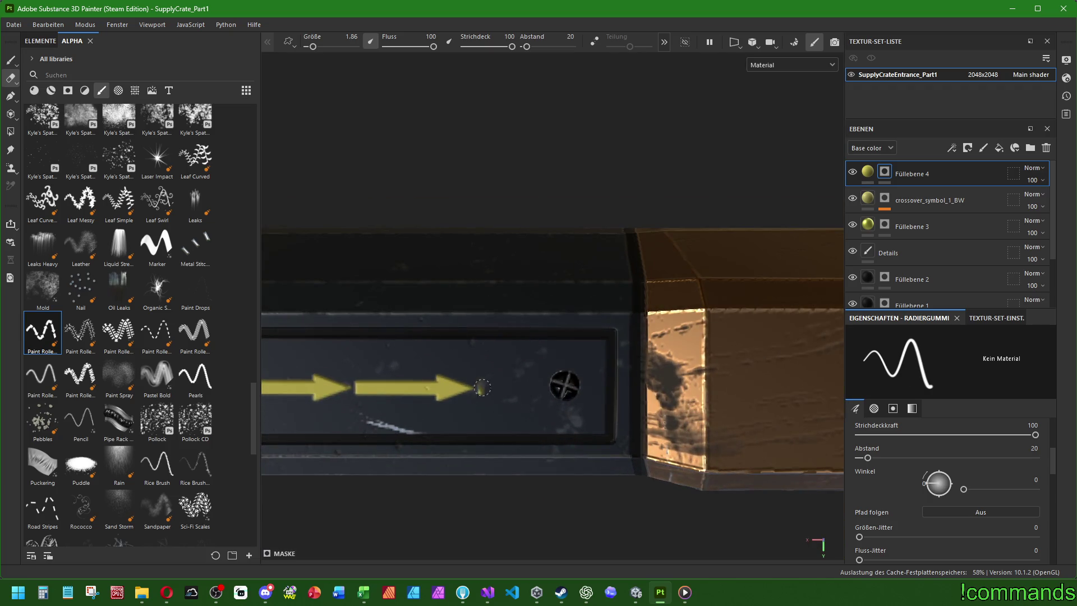
key(f)
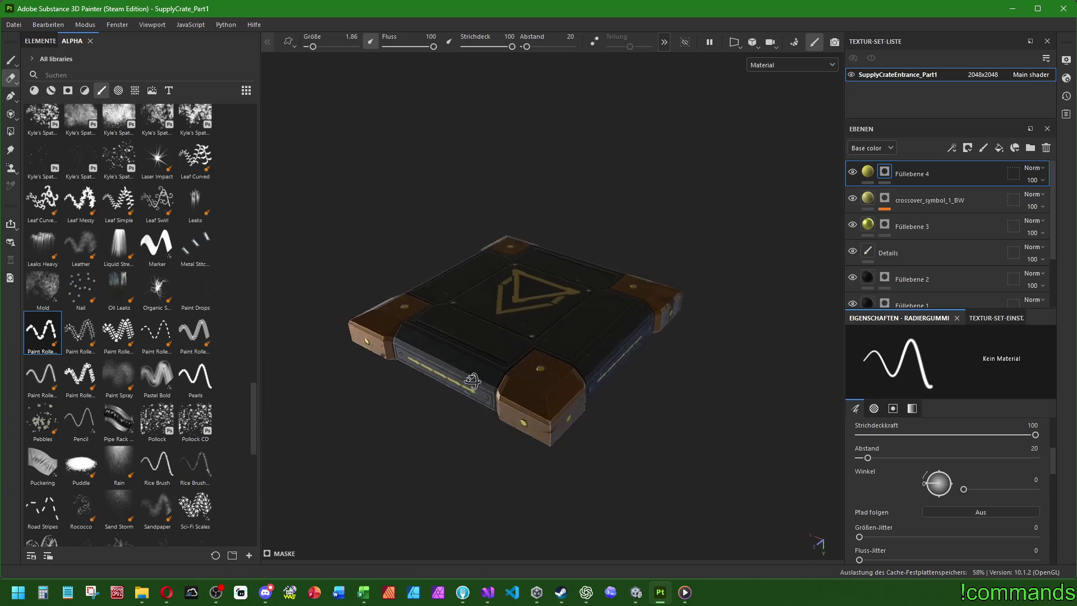
click(911, 171)
click(884, 171)
alt+drag(539, 336, 449, 364)
Spray yellow around the corner bolt with the Paint Spray brush, then undo it.
click(10, 61)
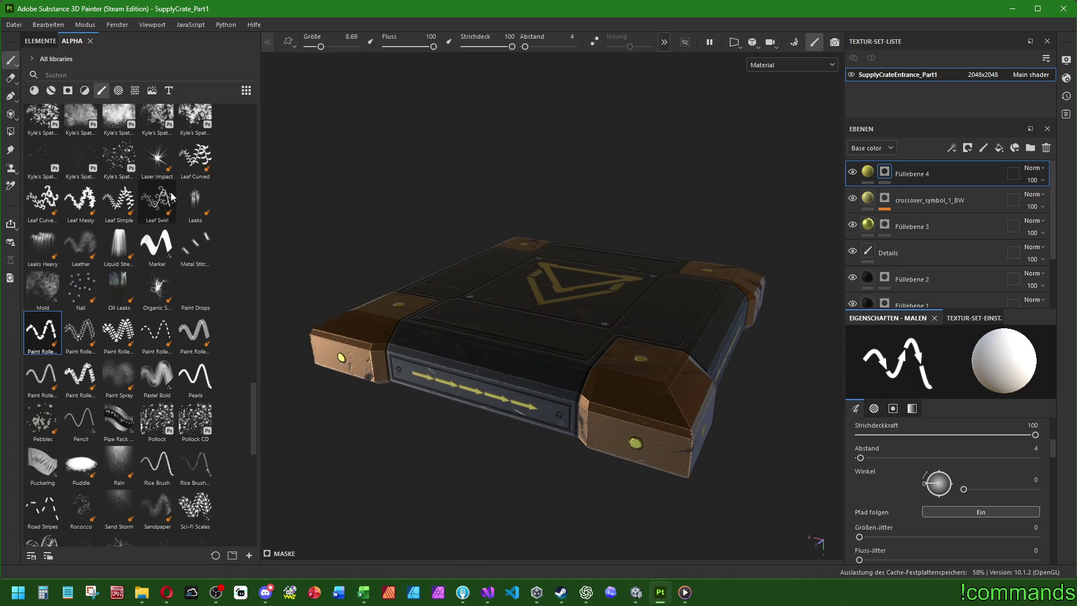
click(119, 376)
scroll(643, 449, up, 5)
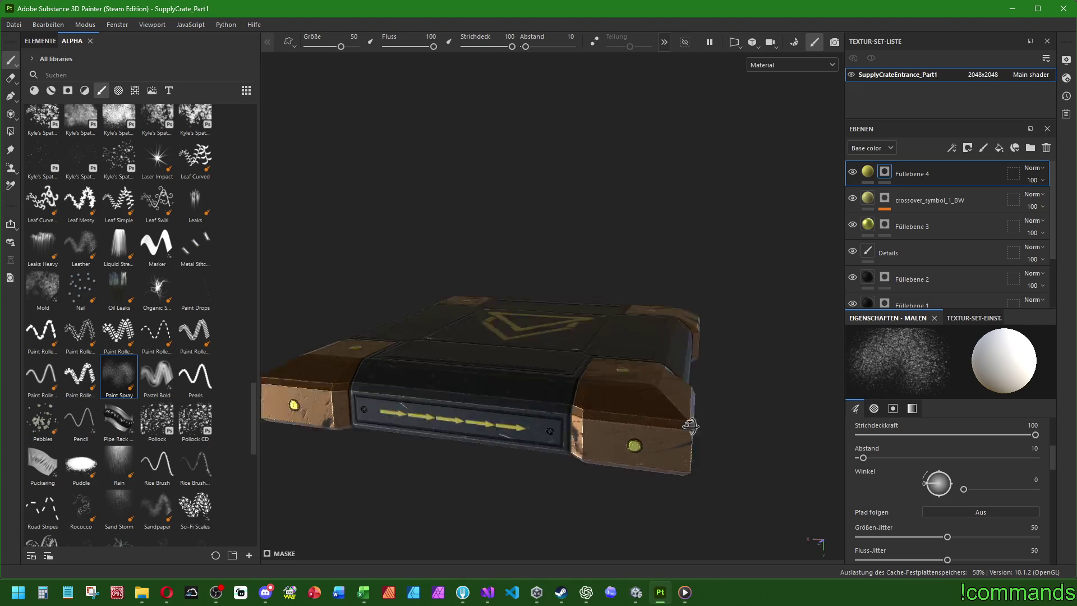
ctrl+right_drag(644, 446, 578, 428)
mouse_move(528, 434)
mouse_down()
mouse_move(648, 437)
mouse_move(605, 433)
mouse_up()
key(ctrl+z)
key(ctrl+z)
key(ctrl+z)
ctrl+right_drag(604, 434, 586, 440)
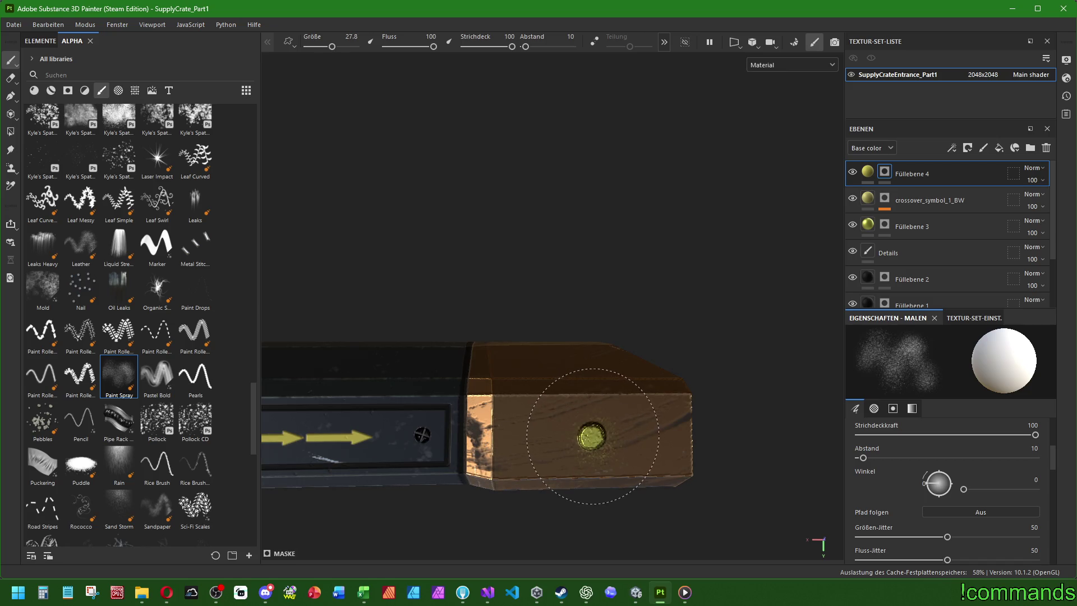
Resize the spray brush via 34.49, 58.88 and 50 to about 41.9 while inspecting the corners.
mouse_move(694, 288)
alt+mouse_down()
mouse_move(672, 356)
mouse_move(397, 385)
alt+mouse_up()
mouse_move(697, 337)
alt+mouse_down()
mouse_move(504, 345)
mouse_move(505, 330)
alt+mouse_up()
mouse_move(705, 344)
alt+mouse_down()
mouse_move(542, 365)
mouse_move(601, 337)
alt+mouse_up()
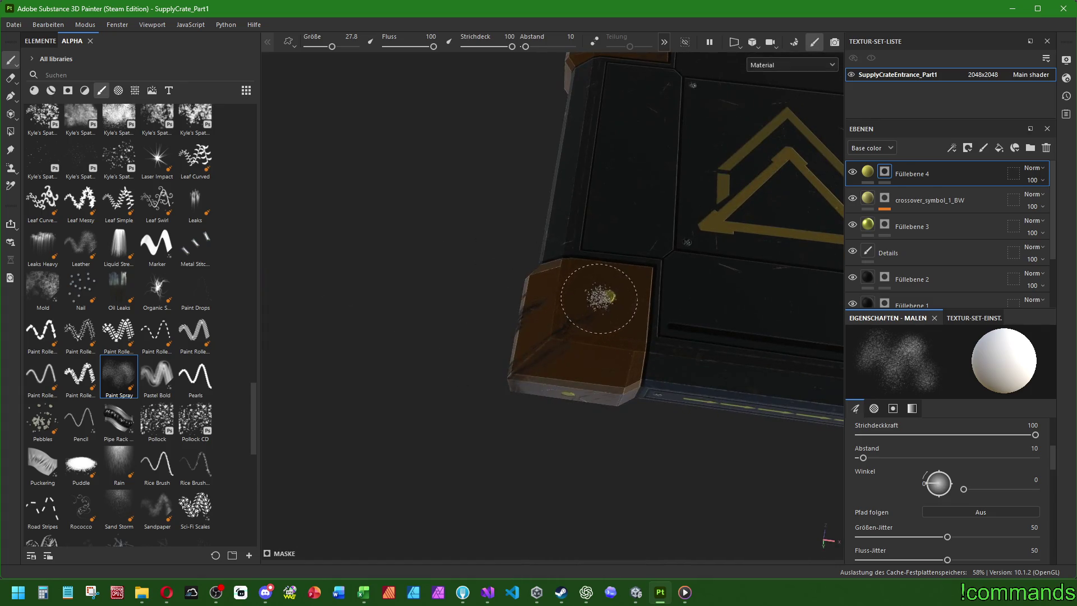
alt+drag(682, 133, 512, 240)
ctrl+right_drag(512, 240, 551, 257)
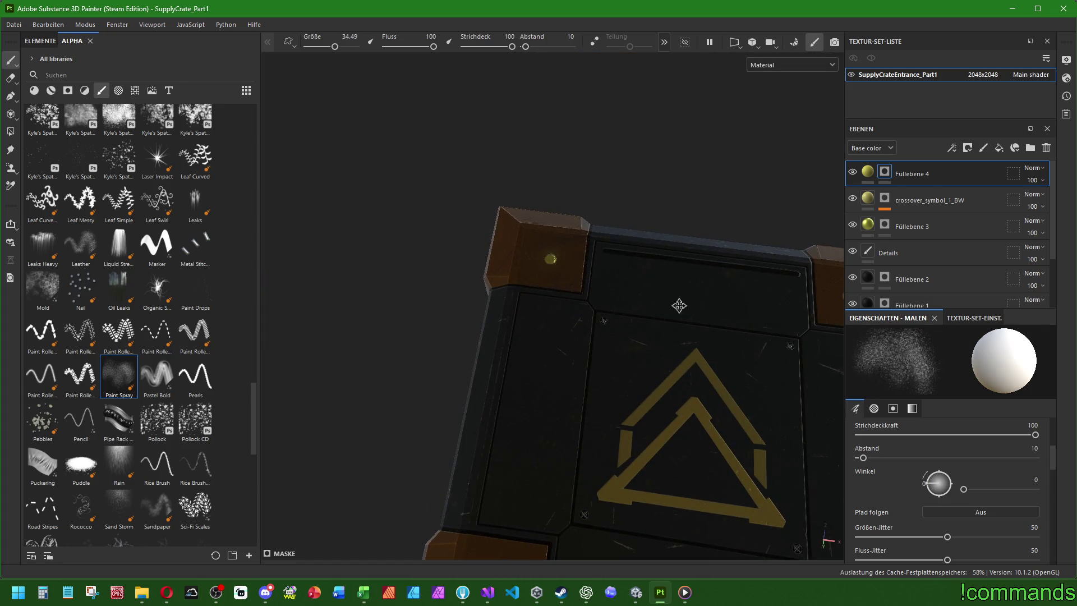
alt+drag(679, 305, 577, 271)
ctrl+right_drag(577, 272, 541, 264)
alt+drag(577, 457, 600, 402)
ctrl+right_drag(625, 346, 555, 360)
mouse_move(578, 457)
alt+mouse_down()
mouse_move(592, 313)
mouse_move(624, 320)
mouse_move(553, 336)
alt+mouse_up()
ctrl+right_drag(553, 337, 533, 337)
alt+middle_drag(696, 449, 686, 320)
mouse_move(558, 267)
alt+mouse_down()
mouse_move(625, 329)
mouse_move(570, 353)
mouse_move(517, 356)
mouse_move(458, 321)
mouse_move(637, 493)
mouse_move(397, 336)
mouse_move(543, 356)
alt+mouse_up()
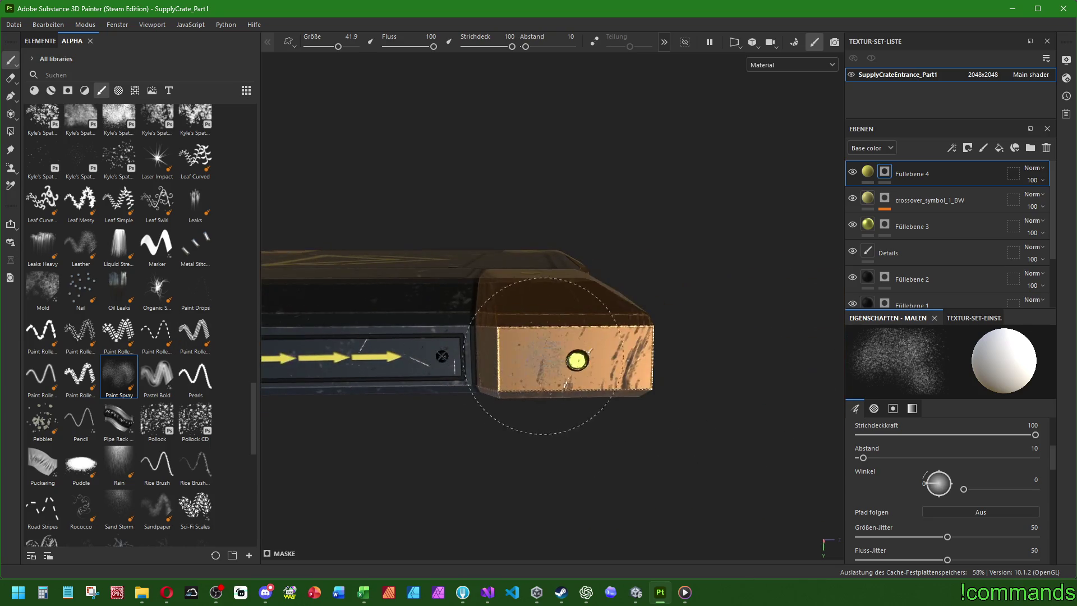
mouse_move(692, 308)
alt+mouse_down()
mouse_move(524, 469)
mouse_move(493, 481)
mouse_move(665, 321)
mouse_move(520, 392)
mouse_move(516, 352)
mouse_move(547, 367)
mouse_move(598, 345)
alt+mouse_up()
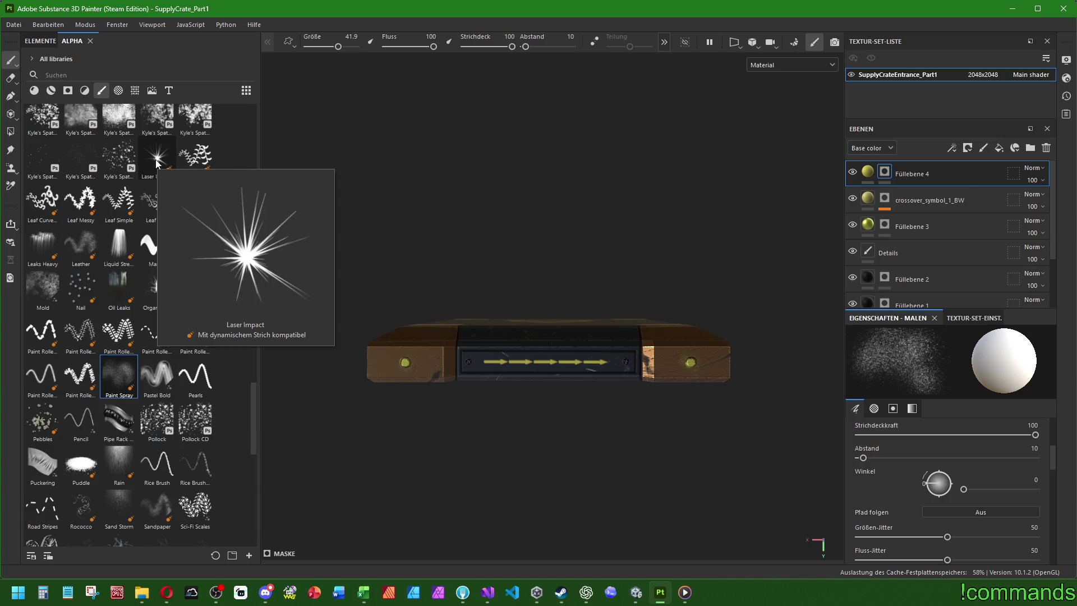
Switch to the Leaks physics brush, undo test leaks, and shrink it to 0.16.
click(190, 196)
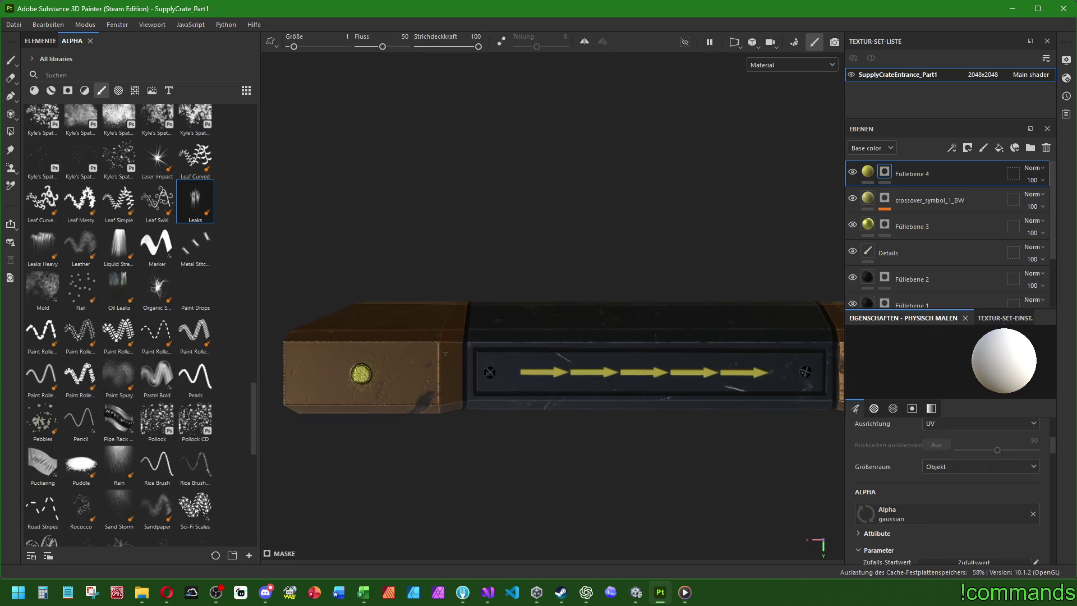
alt+drag(445, 353, 432, 309)
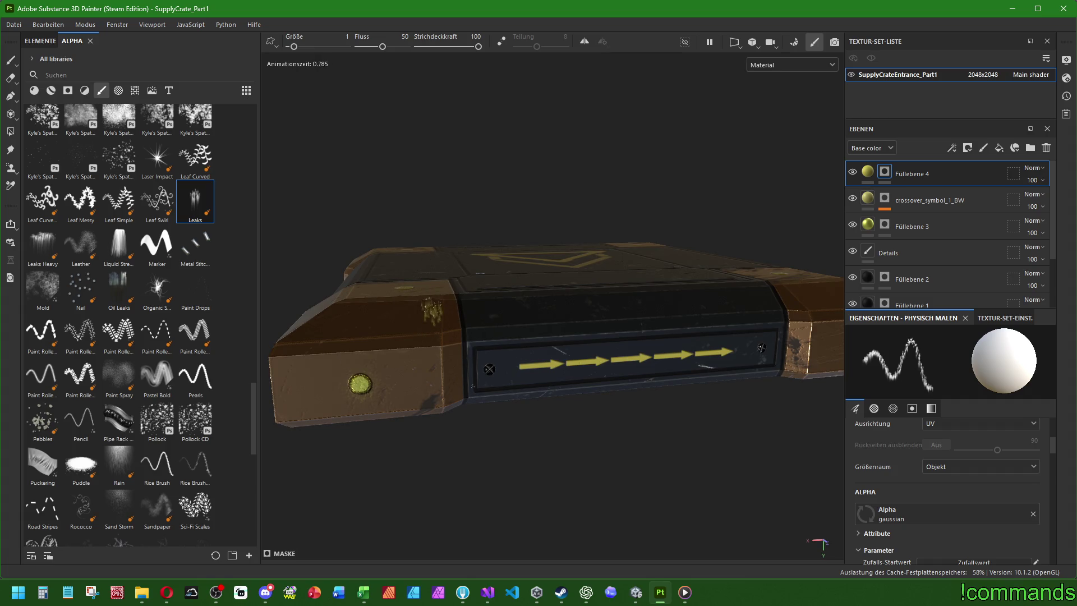
key(ctrl+z)
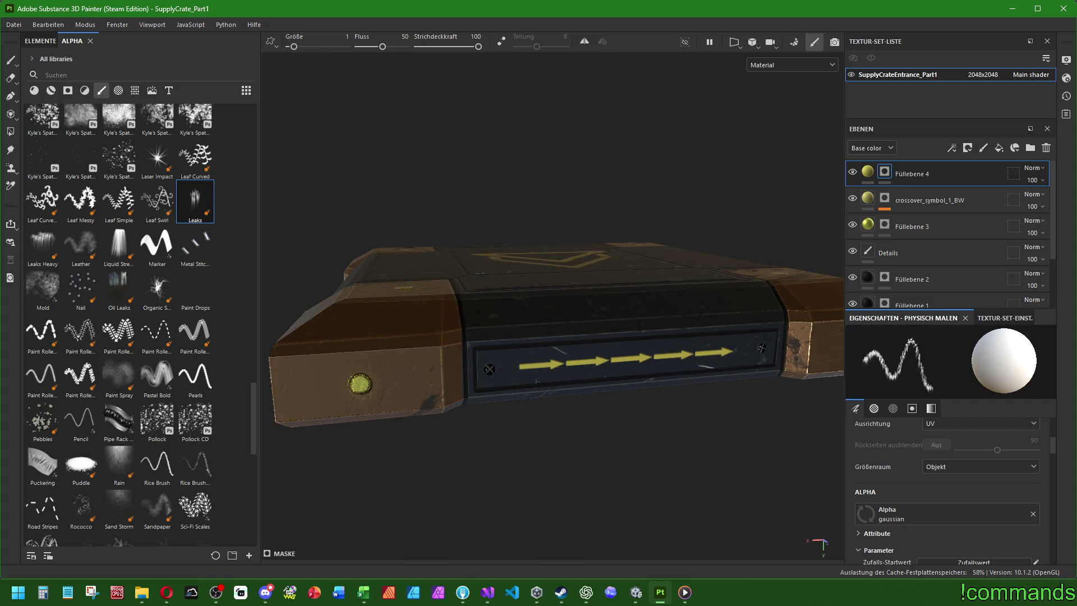
alt+drag(532, 308, 512, 310)
click(512, 310)
key(ctrl+z)
alt+drag(584, 339, 585, 365)
ctrl+right_drag(584, 364, 538, 365)
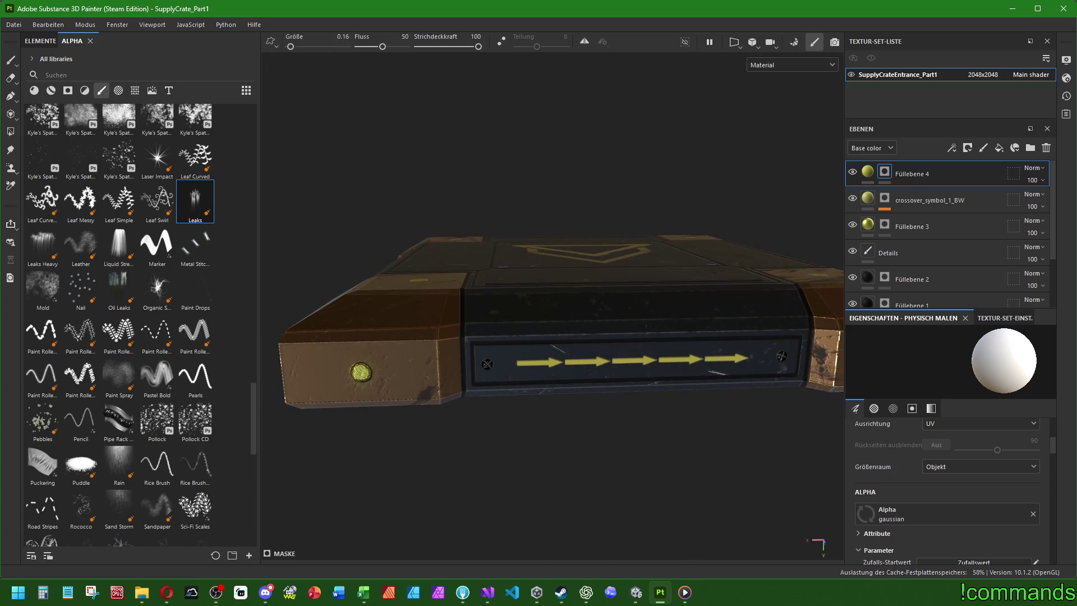
Try larger leak strokes along the panel edge and front panel, undoing the last one.
click(474, 323)
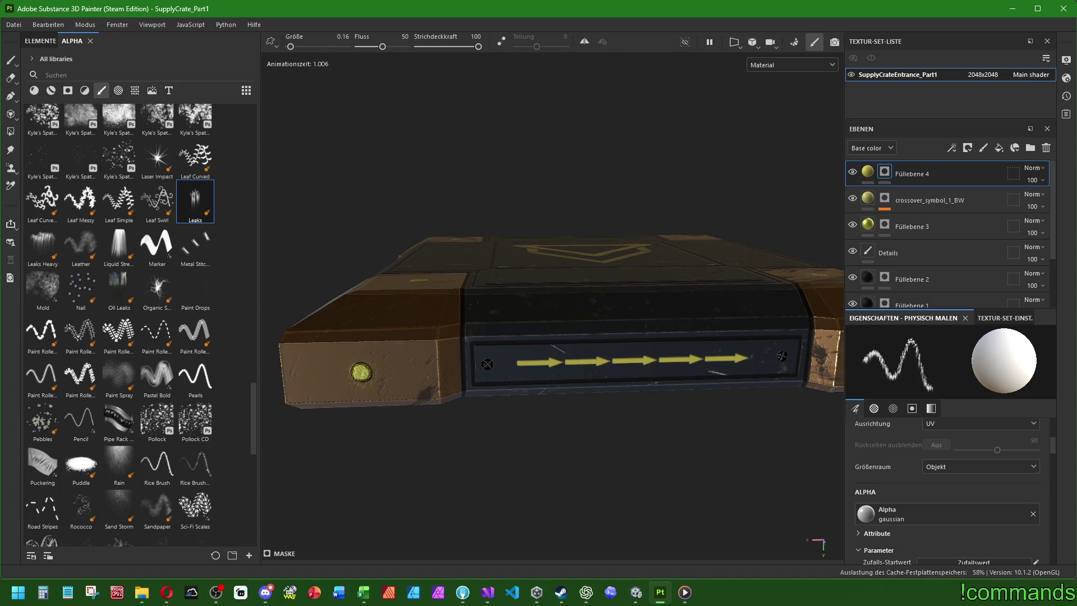
shift+click(798, 328)
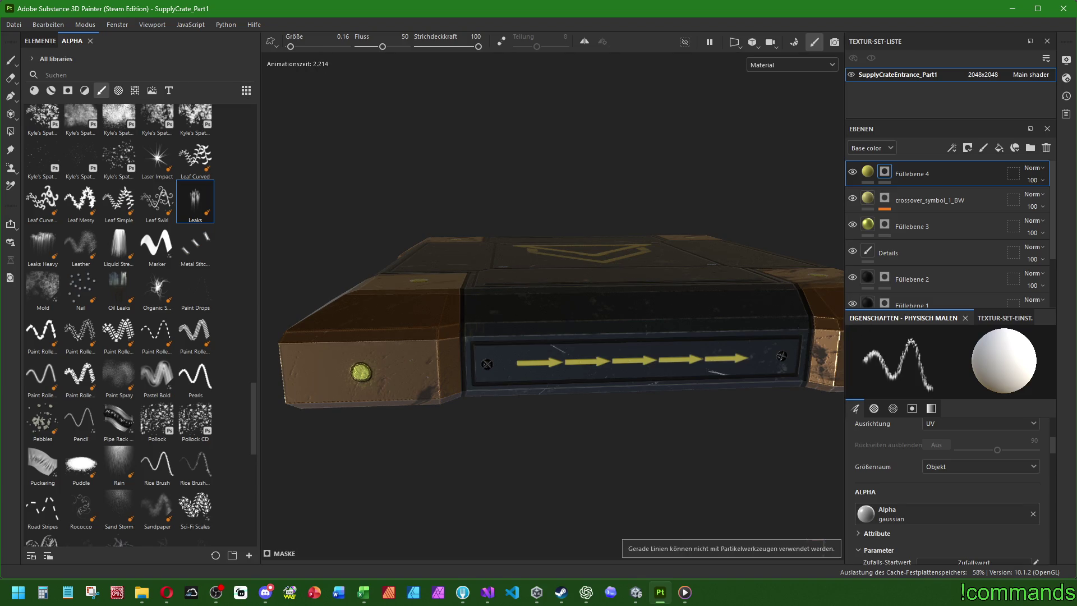
ctrl+right_drag(488, 341, 506, 340)
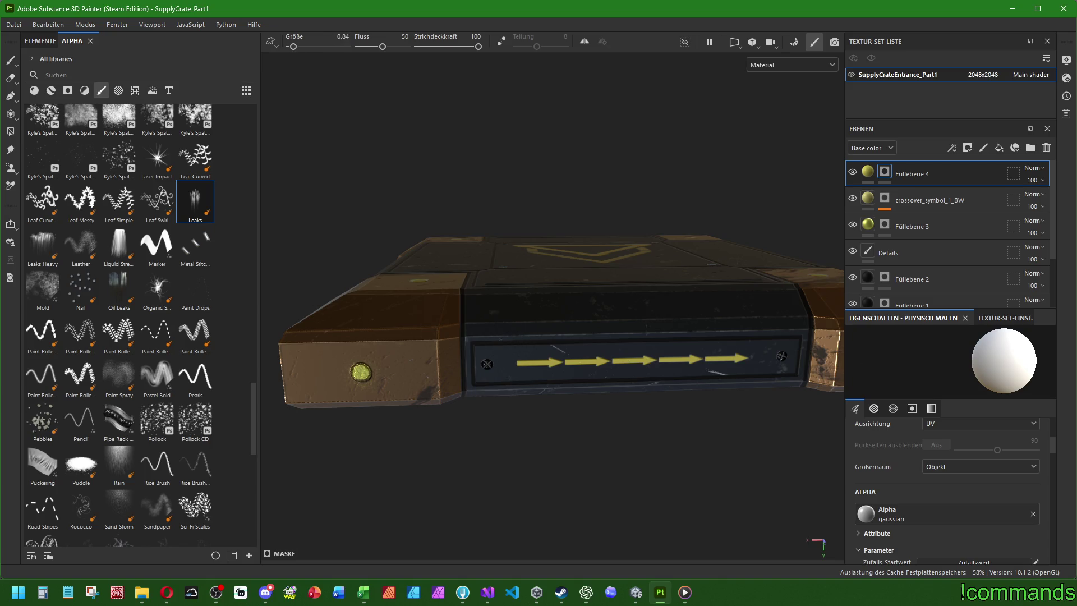
drag(483, 336, 802, 324)
alt+drag(618, 365, 623, 415)
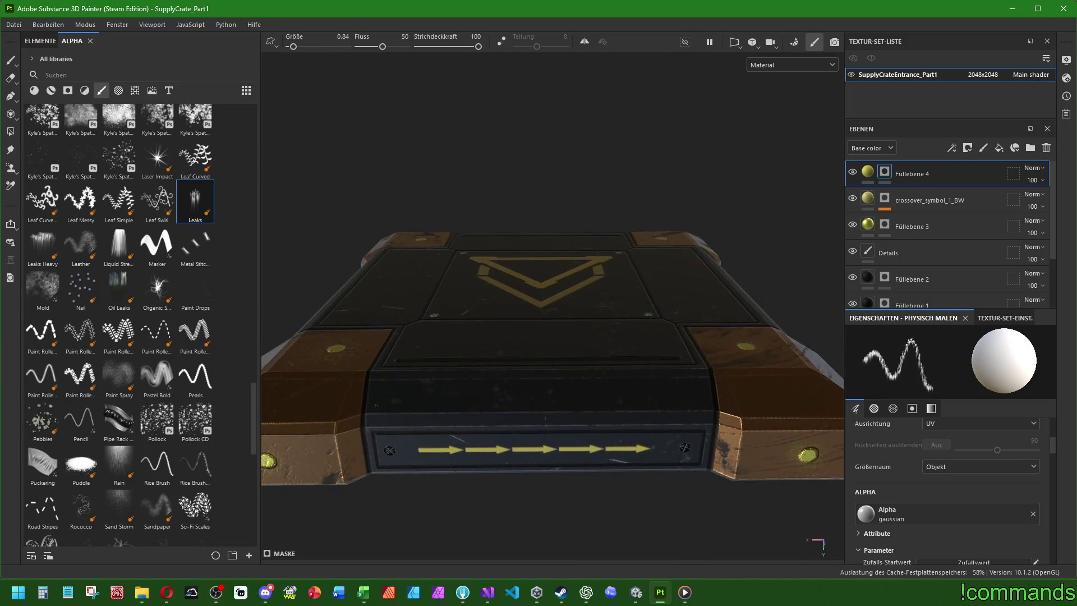
drag(370, 404, 702, 400)
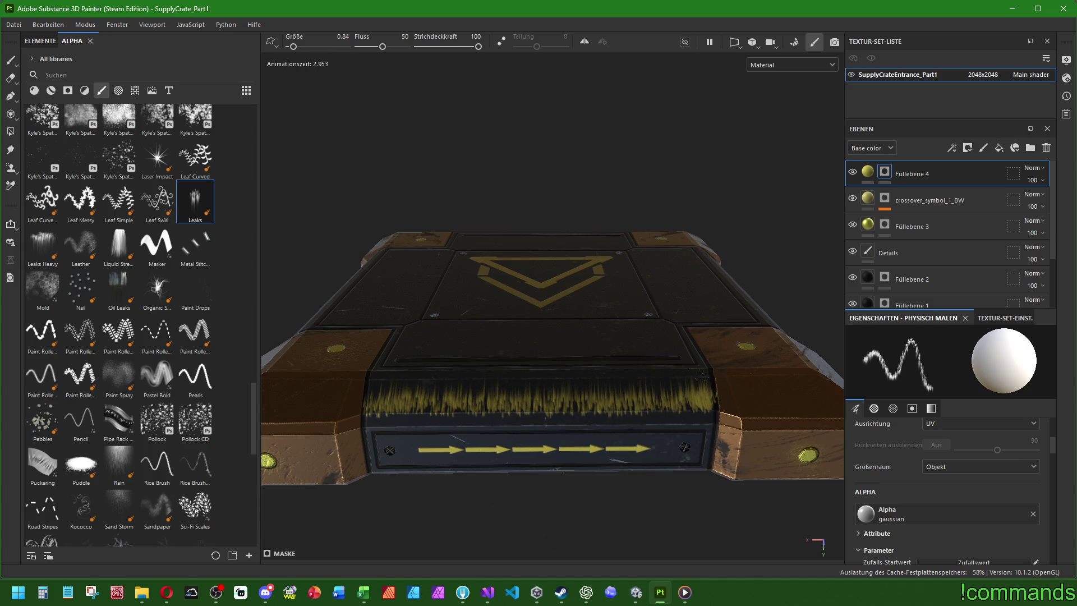
key(ctrl+z)
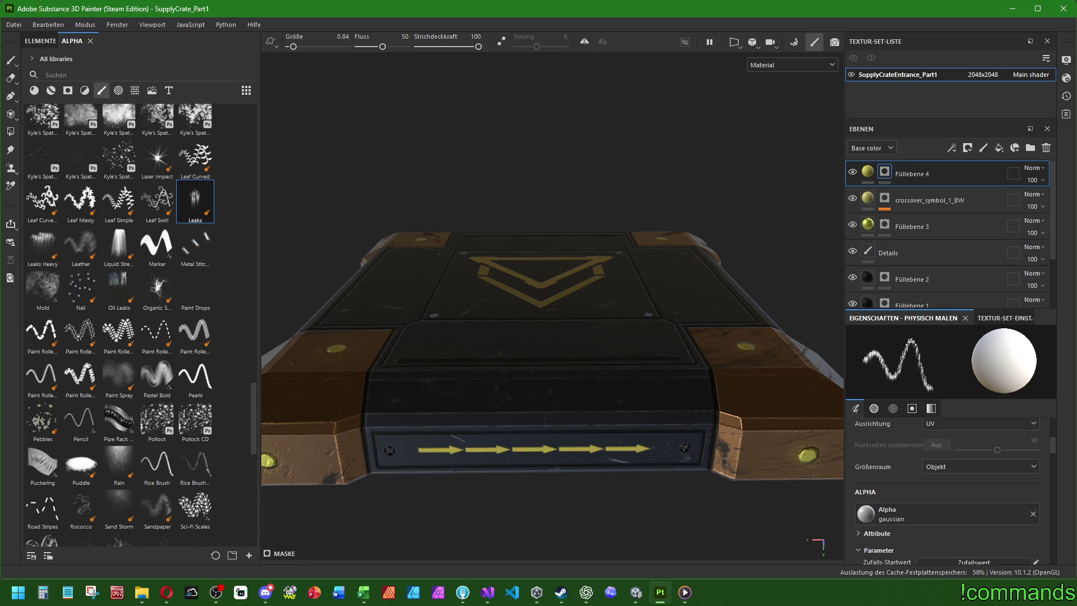
scroll(909, 489, up, 5)
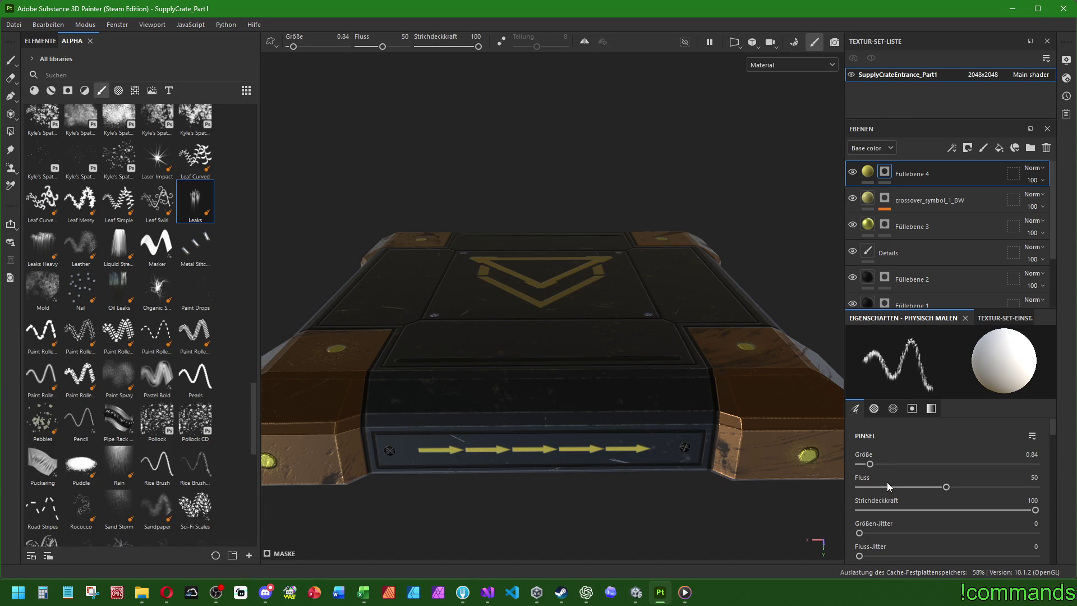
Set the Leaks brush to flow 25, size 0.5 and stroke opacity 75.
text(25)
key(Return)
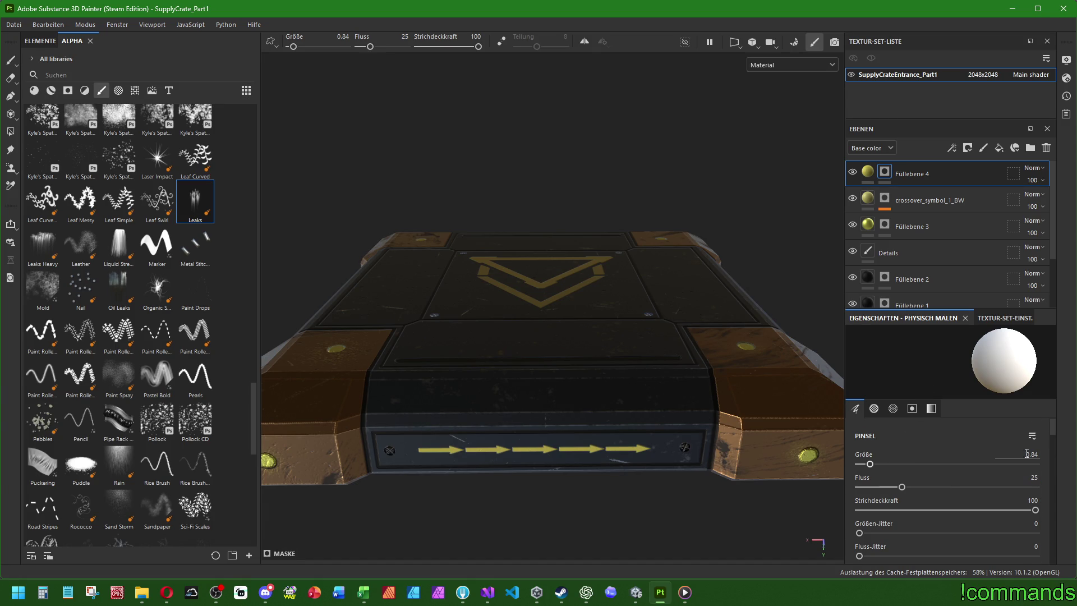
text(0.5)
key(Return)
click(1026, 501)
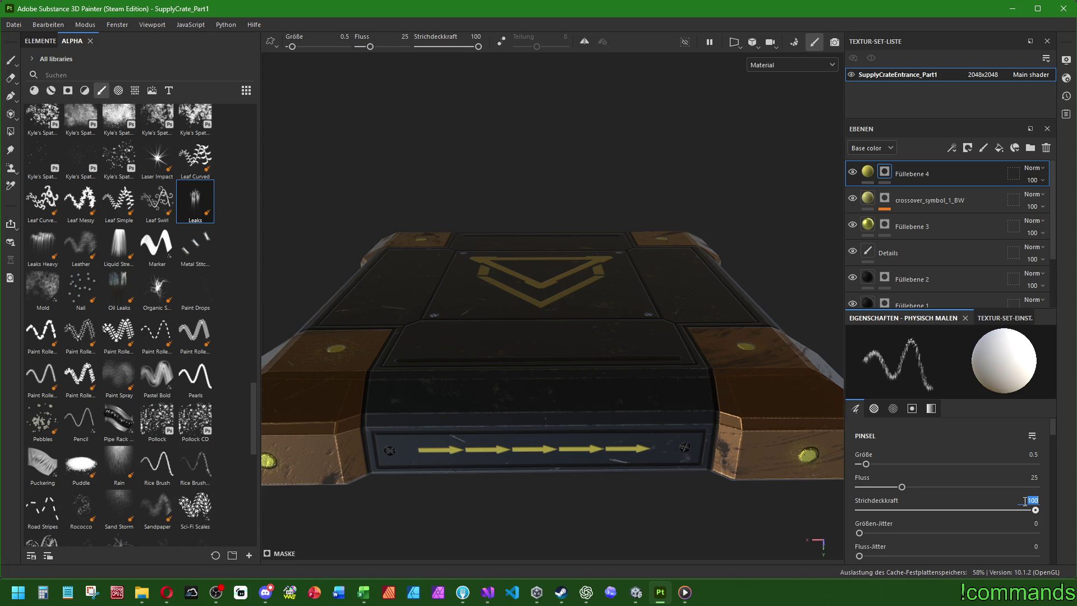
text(75)
key(Return)
Paint leak streaks across the crate's front panel and check them from a three-quarter view.
click(427, 396)
scroll(553, 367, up, 2)
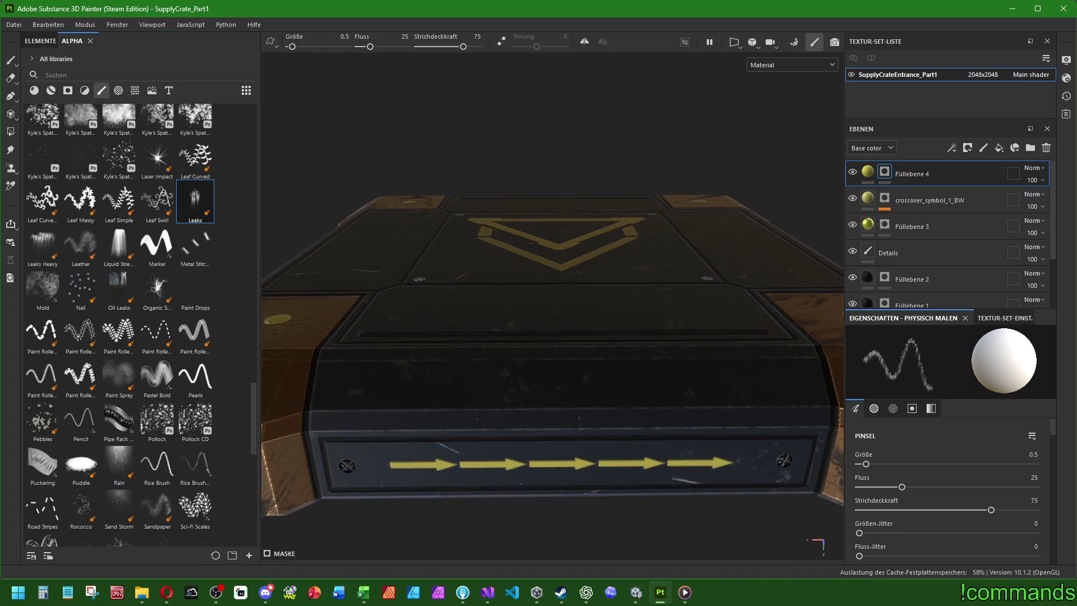
drag(334, 387, 811, 386)
scroll(552, 365, down, 3)
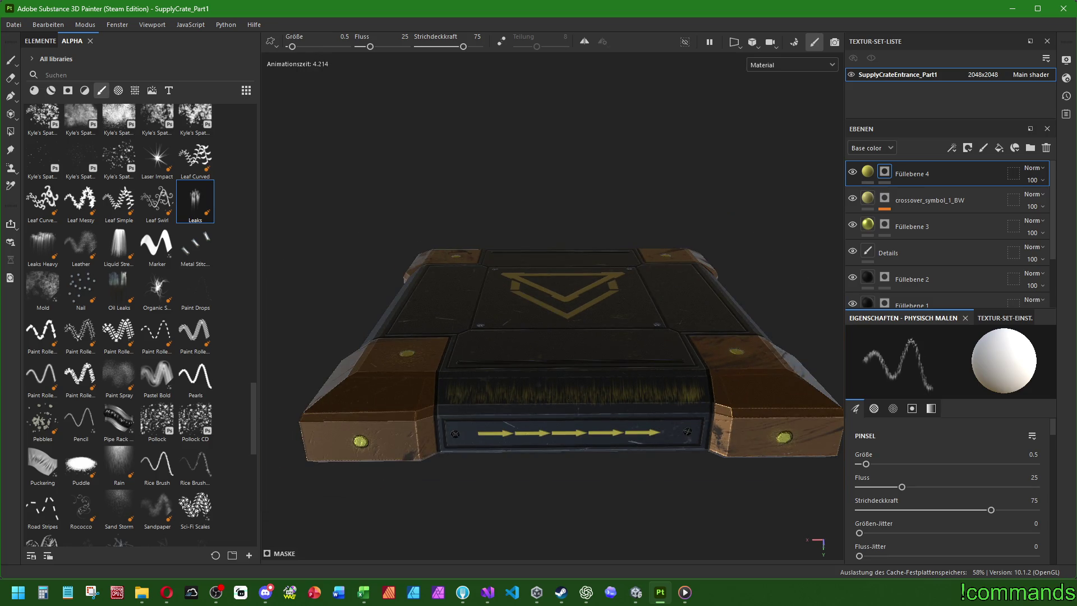
mouse_move(529, 306)
alt+mouse_down()
mouse_move(505, 359)
mouse_move(548, 473)
mouse_move(550, 433)
alt+mouse_up()
scroll(551, 432, up, 3)
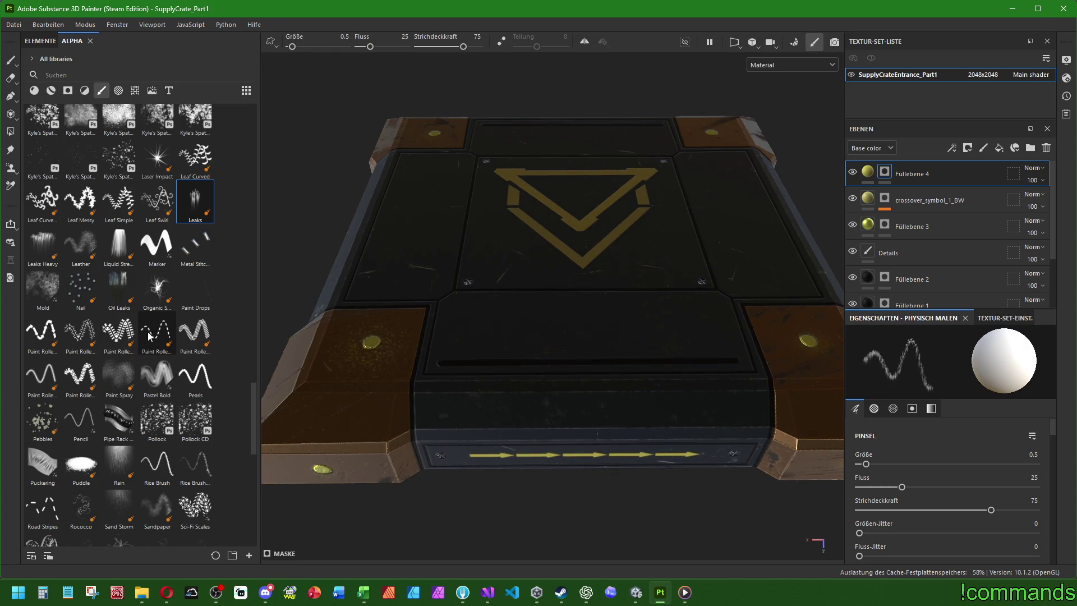
scroll(149, 335, up, 5)
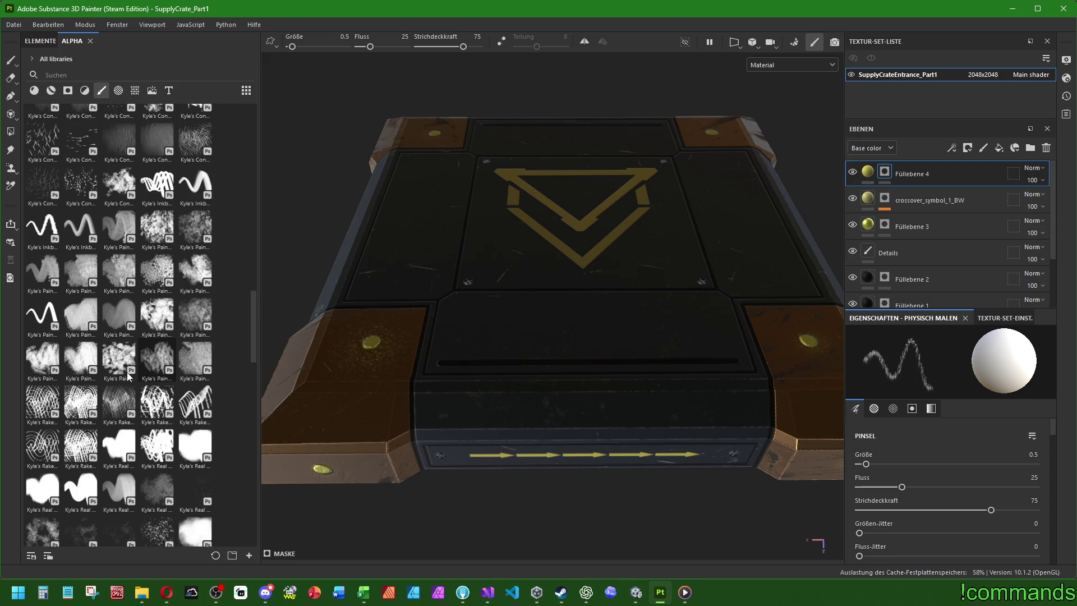
click(80, 141)
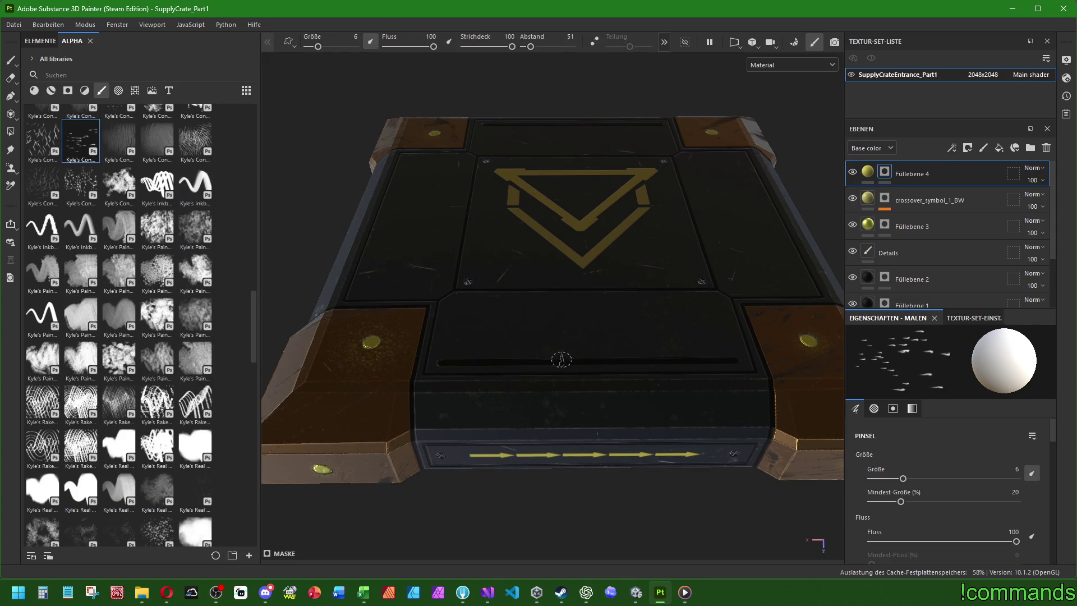
ctrl+right_drag(468, 343, 468, 341)
key(ctrl+z)
key(ctrl+z)
click(466, 335)
shift+click(701, 334)
mouse_move(728, 340)
alt+mouse_down()
mouse_move(589, 359)
mouse_move(414, 426)
alt+mouse_up()
mouse_move(752, 359)
alt+mouse_down()
mouse_move(558, 373)
mouse_move(404, 408)
alt+mouse_up()
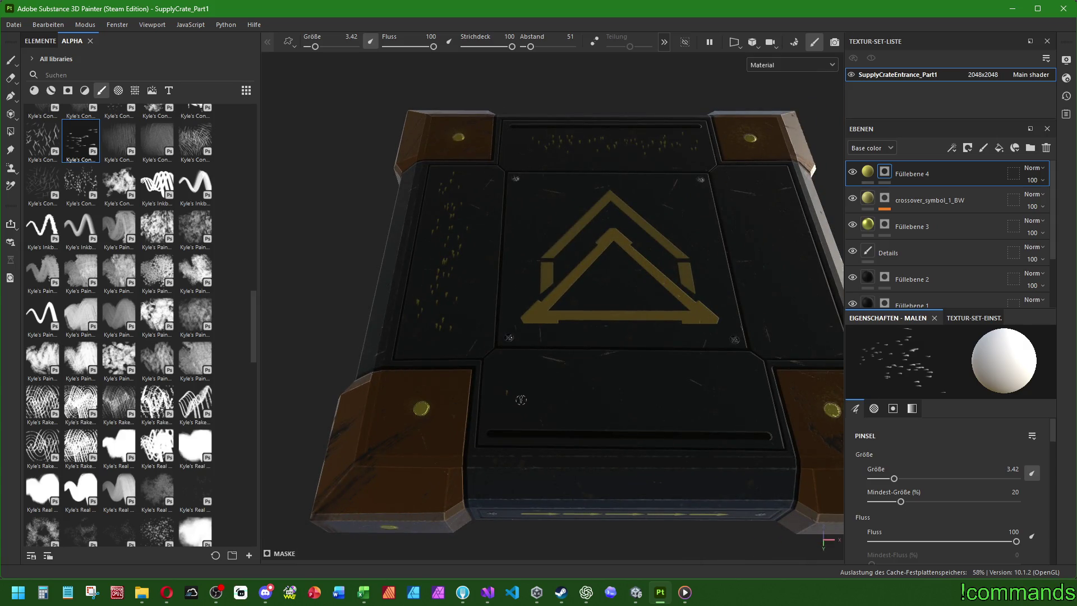
mouse_move(746, 395)
alt+mouse_down()
mouse_move(572, 378)
mouse_move(533, 432)
alt+mouse_up()
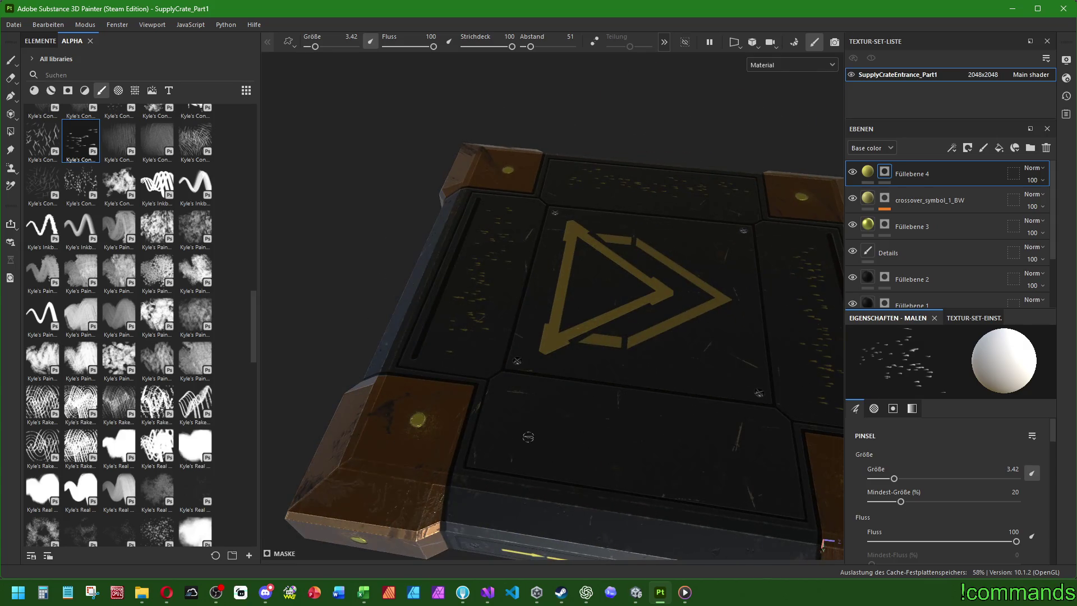
shift+click(730, 449)
scroll(569, 428, down, 3)
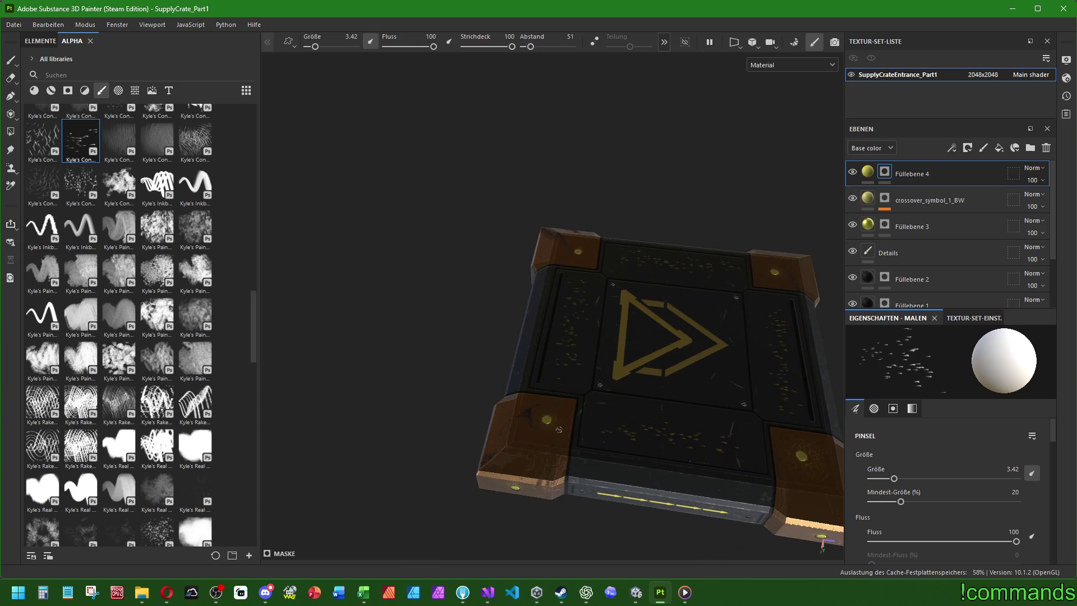
alt+drag(555, 453, 744, 436)
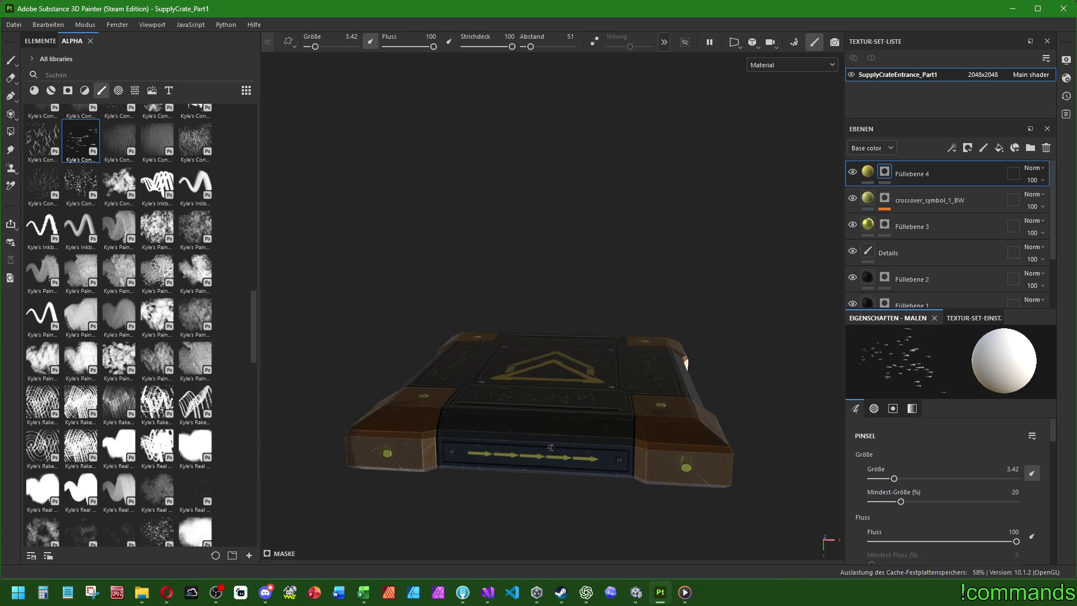
mouse_move(517, 471)
alt+mouse_down()
mouse_move(473, 424)
mouse_move(558, 453)
mouse_move(572, 408)
mouse_move(616, 476)
mouse_move(538, 351)
mouse_move(541, 378)
mouse_move(665, 401)
mouse_move(603, 430)
alt+mouse_up()
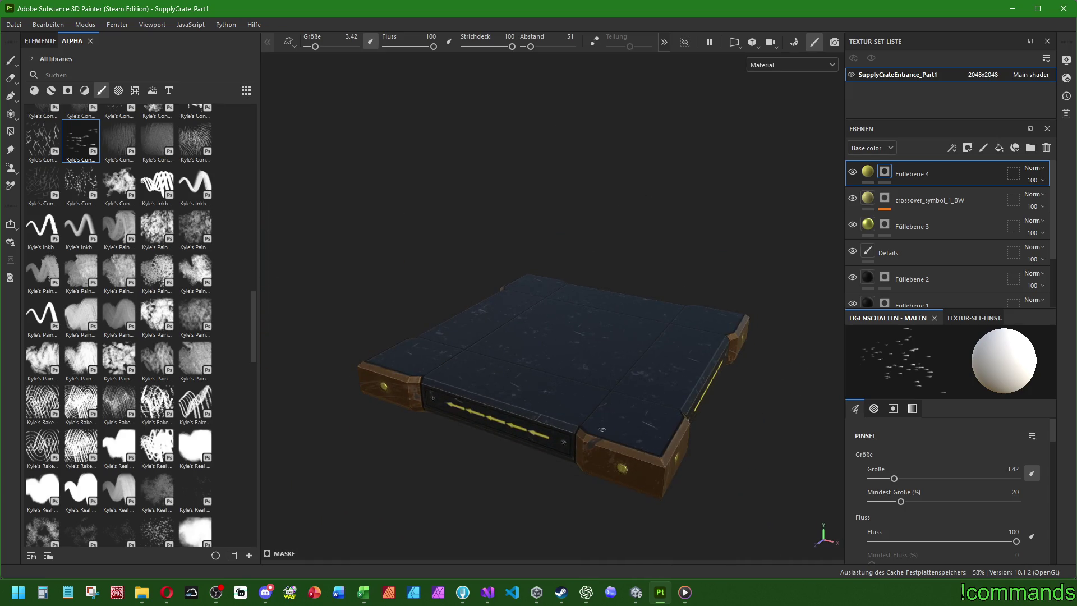
scroll(516, 260, up, 3)
scroll(482, 261, down, 4)
Rename the texture set from Entrance to SupplyCrateCrossover_Part1.
click(13, 25)
click(30, 120)
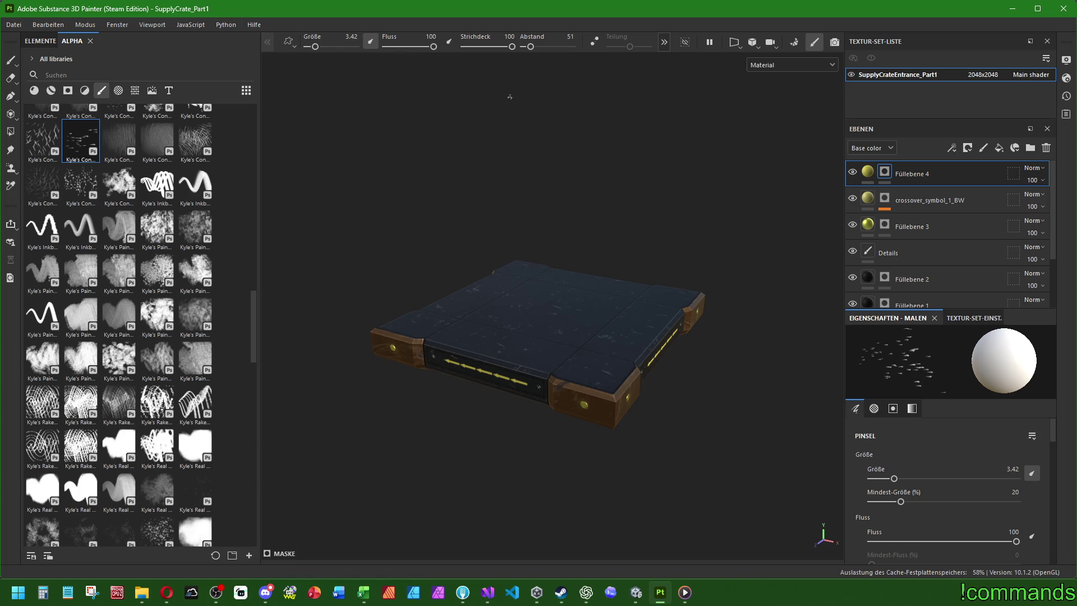
double_click(915, 77)
key(BackSpace)
key(BackSpace)
key(BackSpace)
text(Crossove)
text(r)
key(Return)
Save the project from the File menu.
click(11, 25)
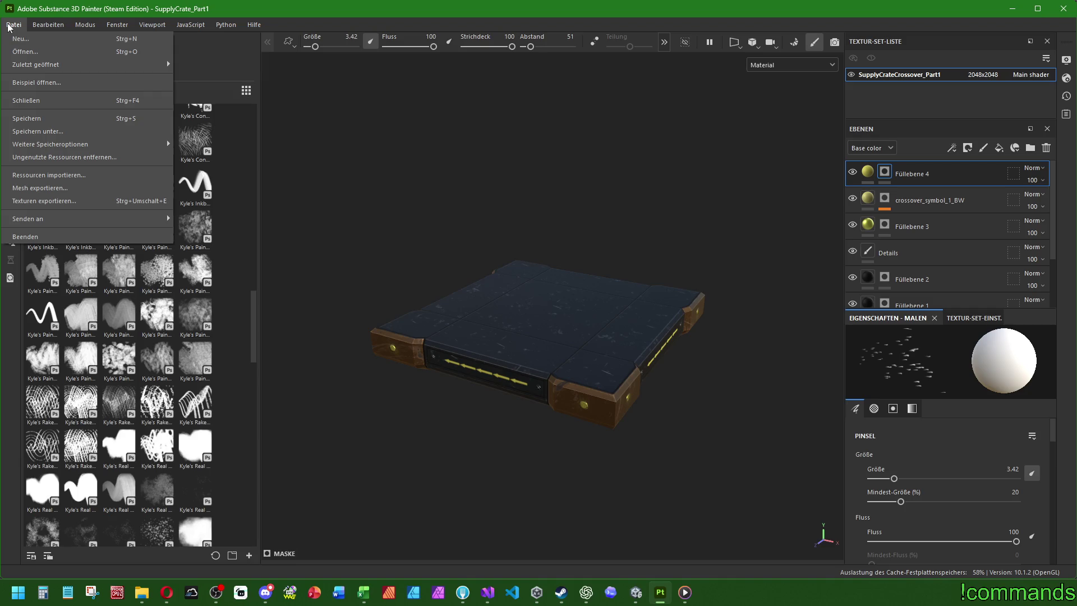
click(27, 119)
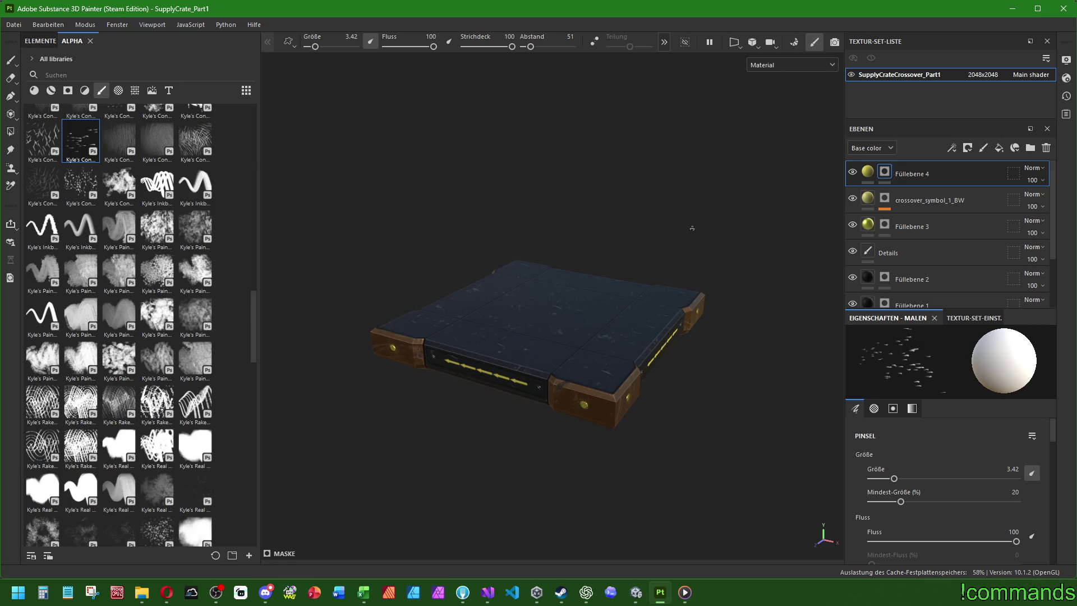
click(13, 25)
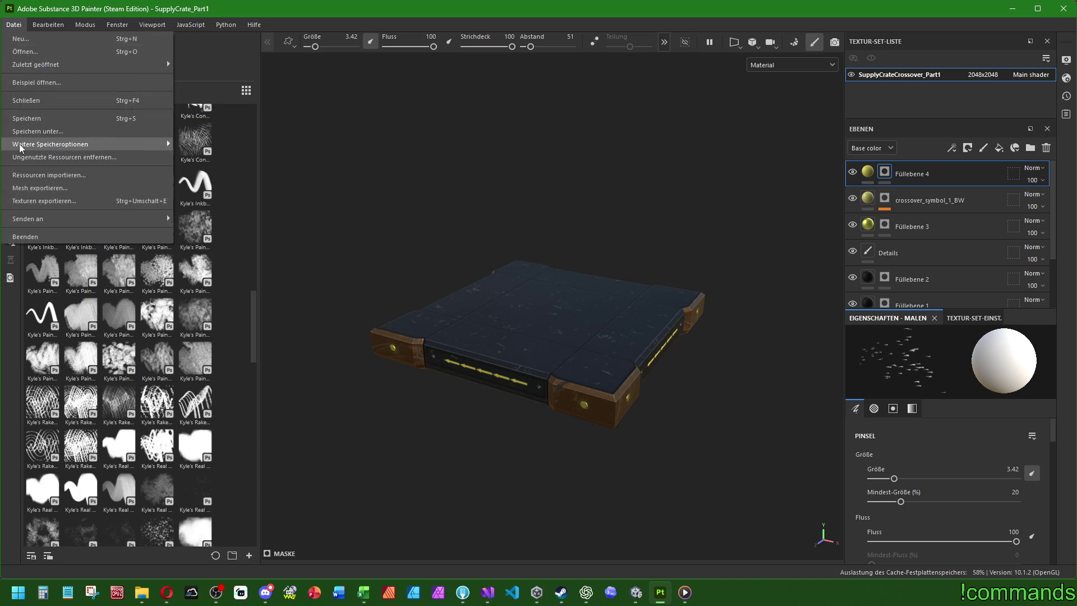
Export the four textures to RunLootProps/Crossover with the Unity HD Render Pipeline (Metallic Standard) template.
click(70, 207)
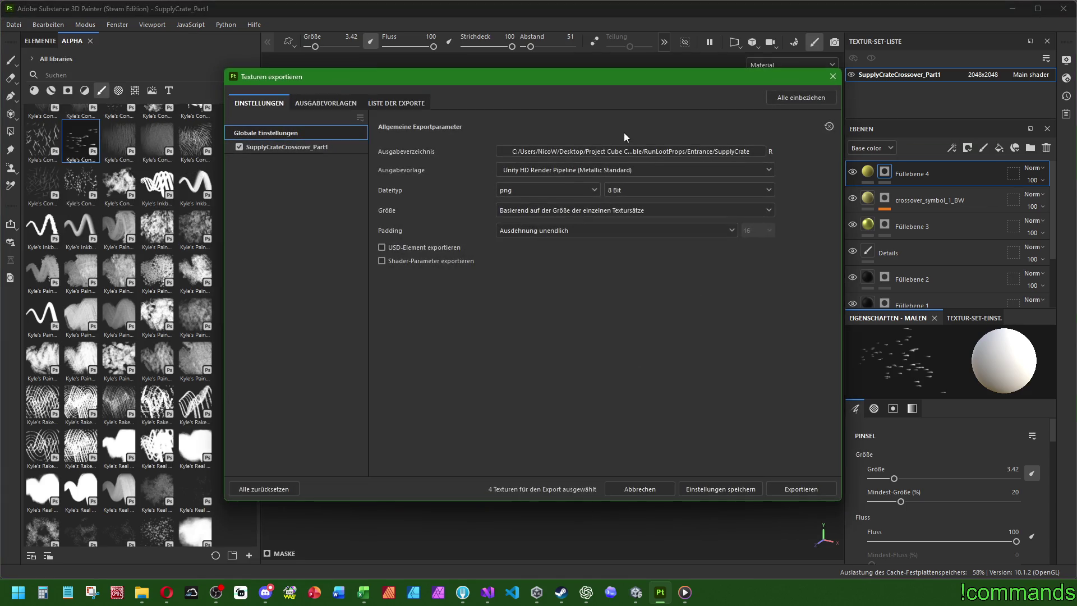
click(634, 153)
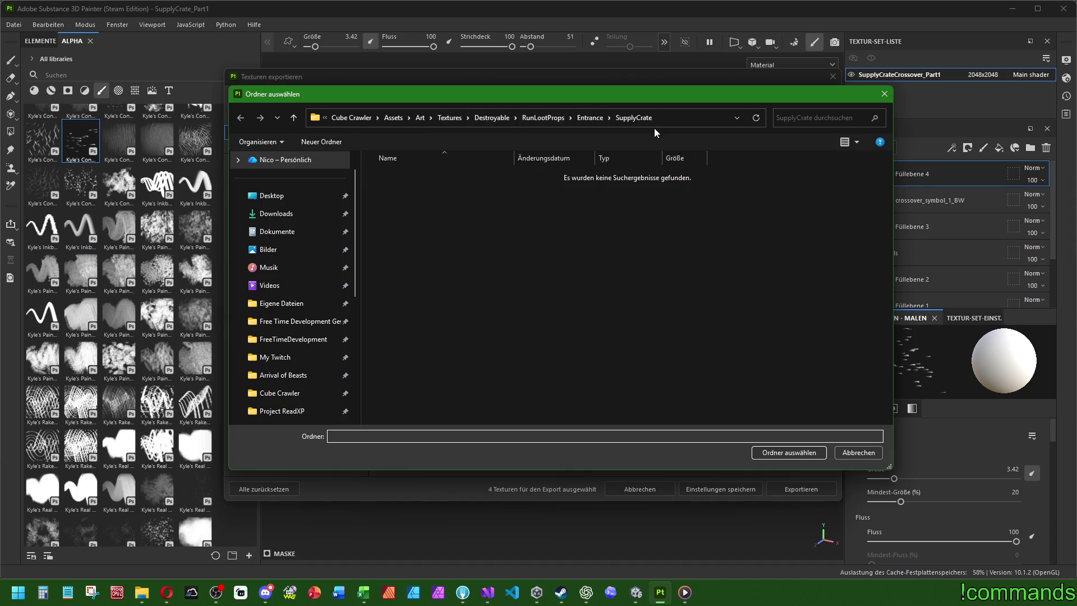
key(alt+Up)
key(alt+Up)
double_click(413, 180)
click(774, 452)
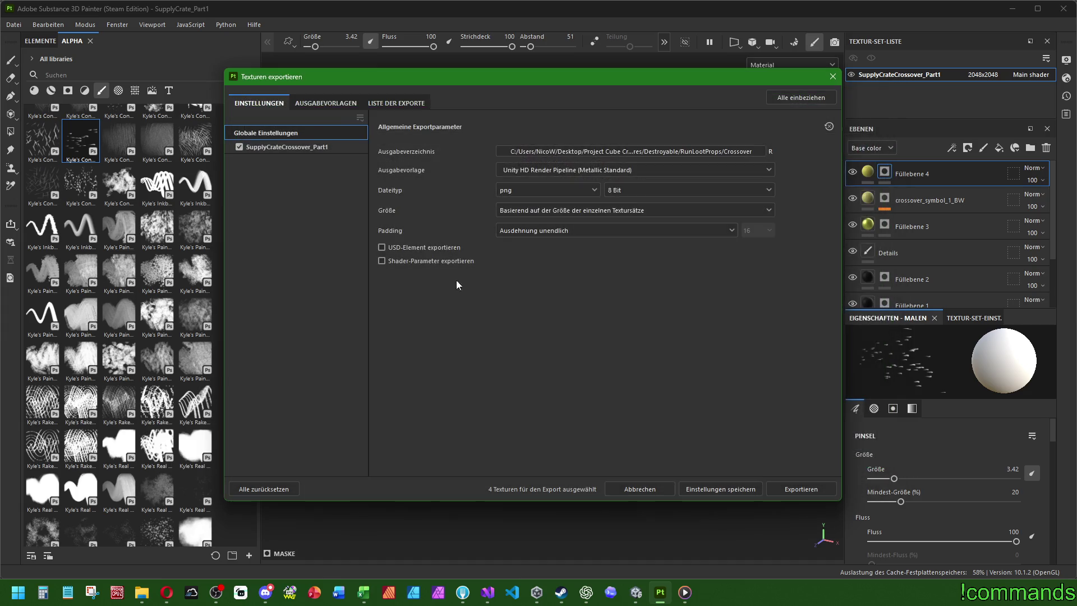
click(337, 107)
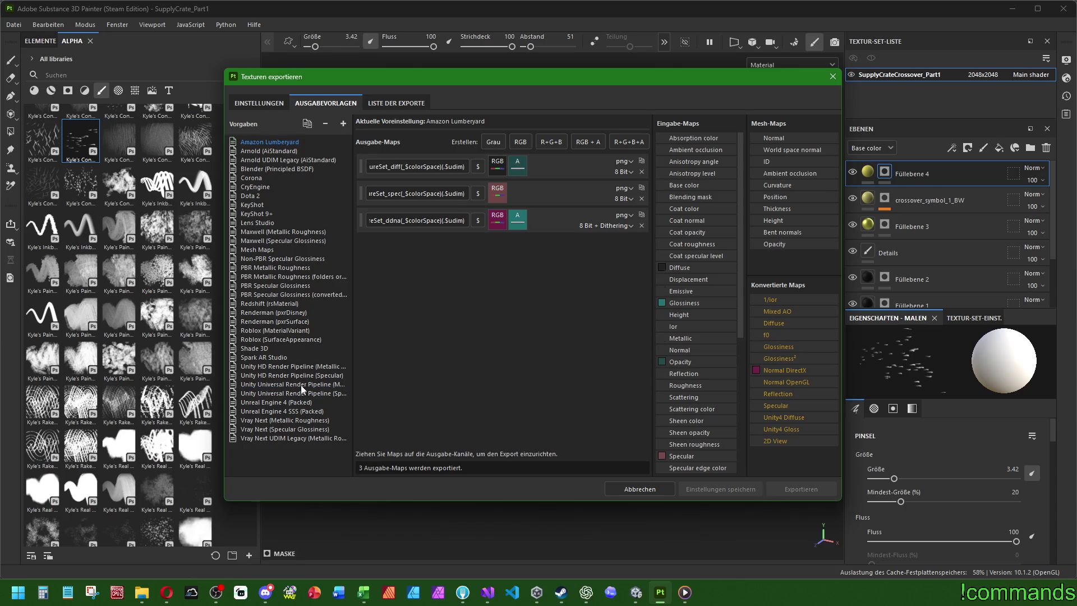
click(258, 103)
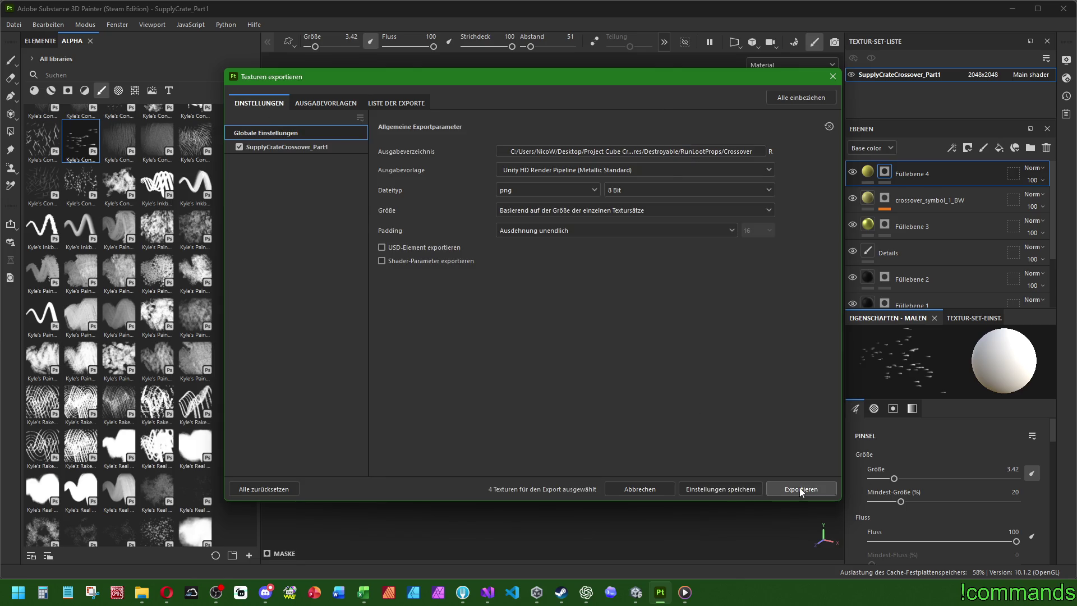
click(800, 490)
click(834, 78)
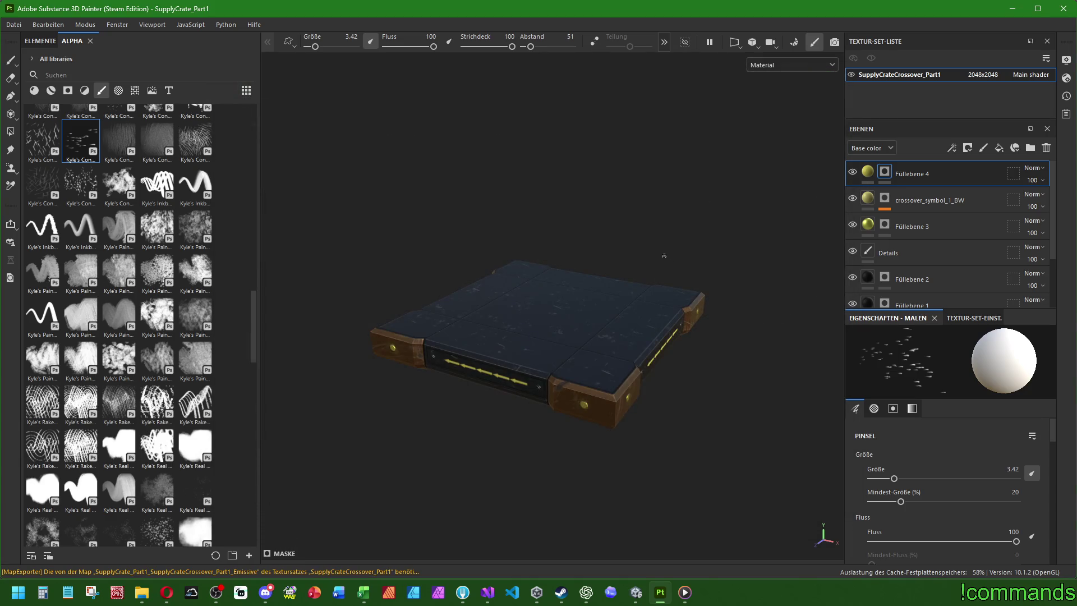
Close the SupplyCrate_Part1 project, saving its changes at the prompt.
mouse_move(634, 219)
alt+mouse_down()
mouse_move(616, 260)
mouse_move(601, 252)
mouse_move(582, 298)
mouse_move(597, 393)
alt+mouse_up()
scroll(597, 393, up, 5)
alt+middle_drag(598, 346, 620, 340)
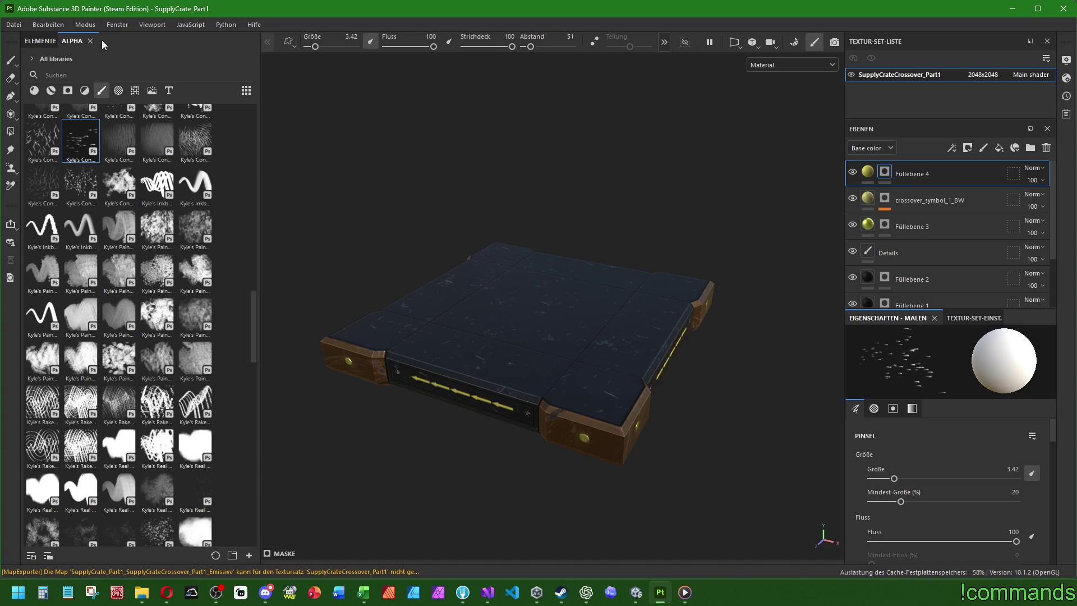
click(14, 25)
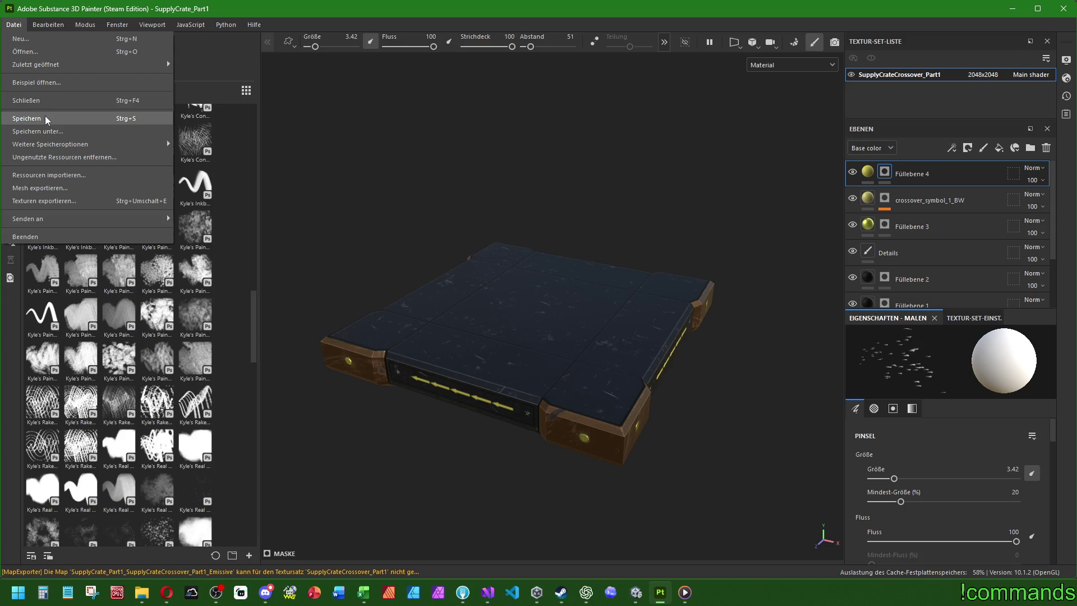
click(49, 102)
click(425, 308)
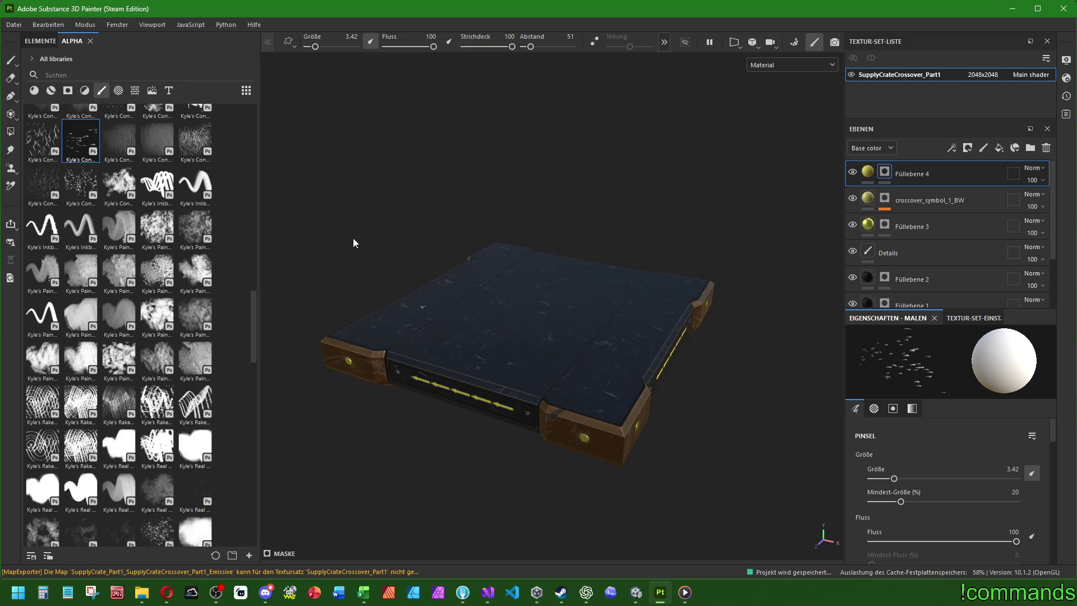
click(17, 26)
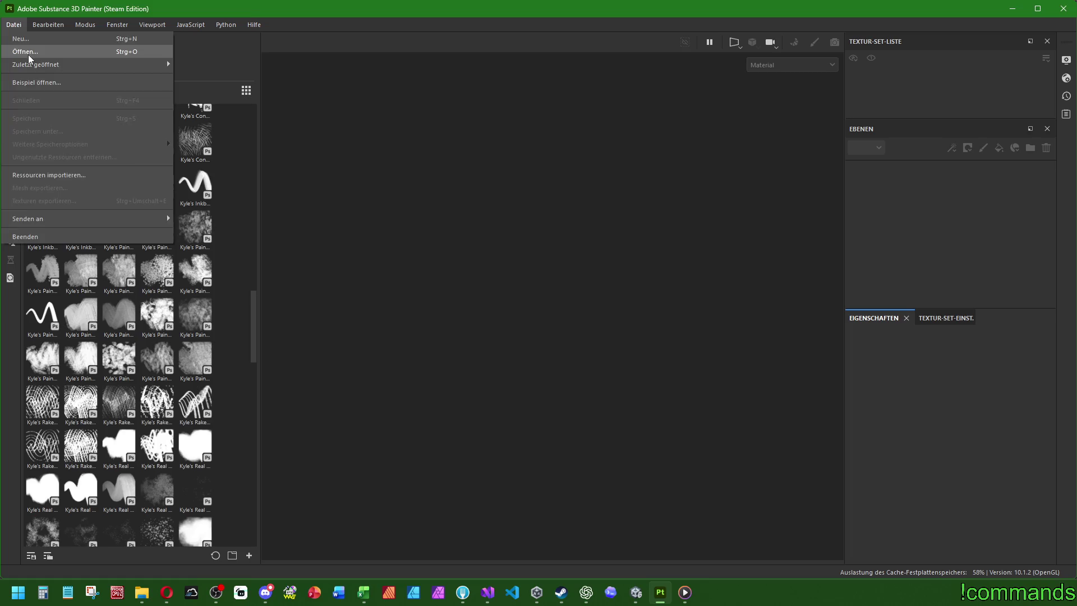
Open SupplyCrate_Part2 from the RunLootProps/Entrance/SupplyCrate folder.
click(26, 51)
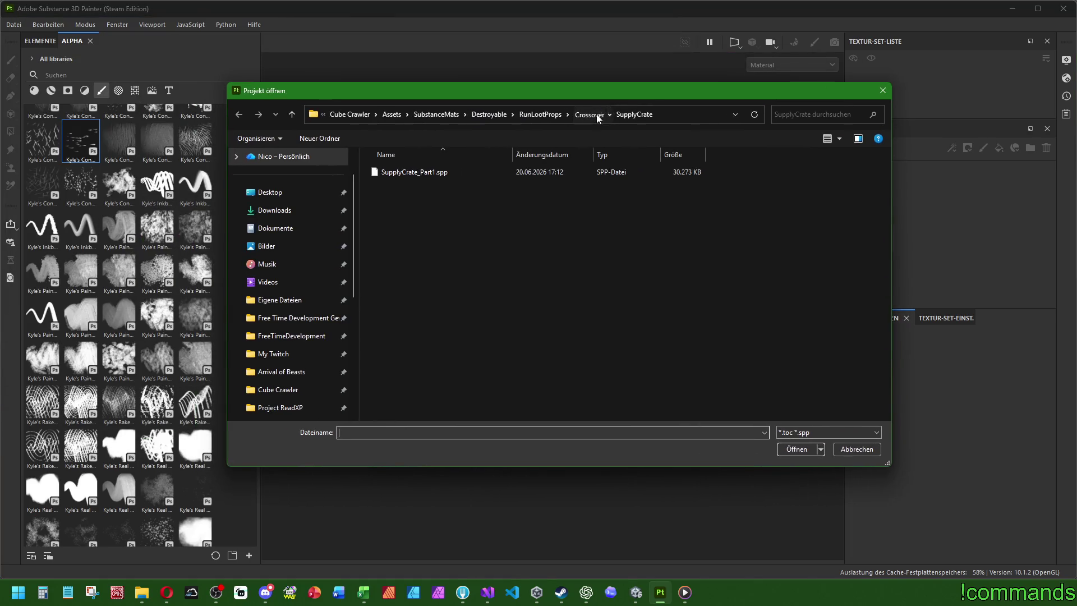
click(589, 114)
double_click(406, 172)
click(541, 114)
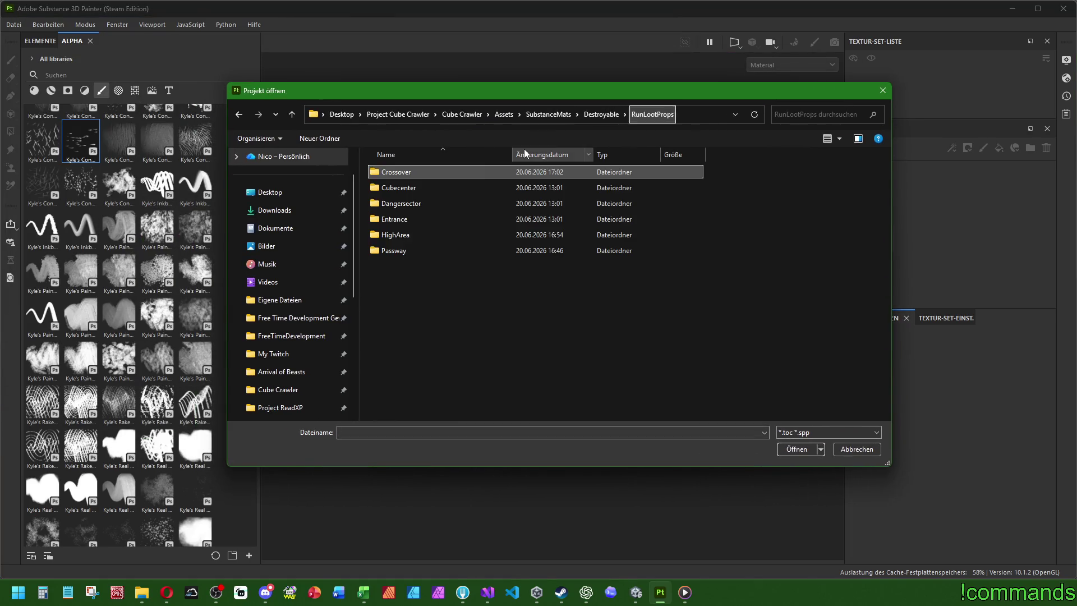
double_click(415, 219)
double_click(409, 171)
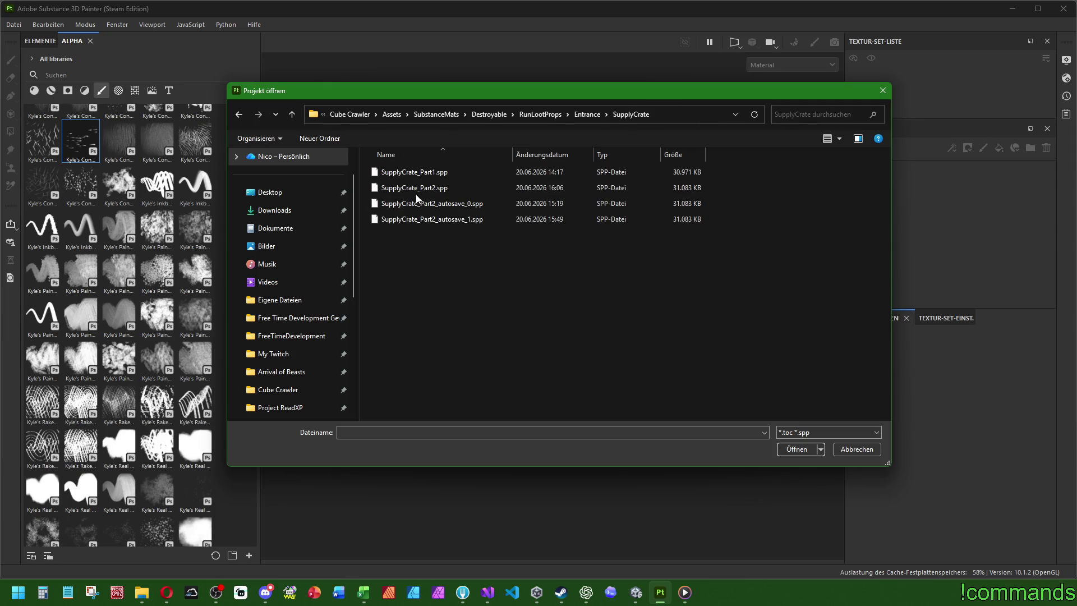
double_click(396, 188)
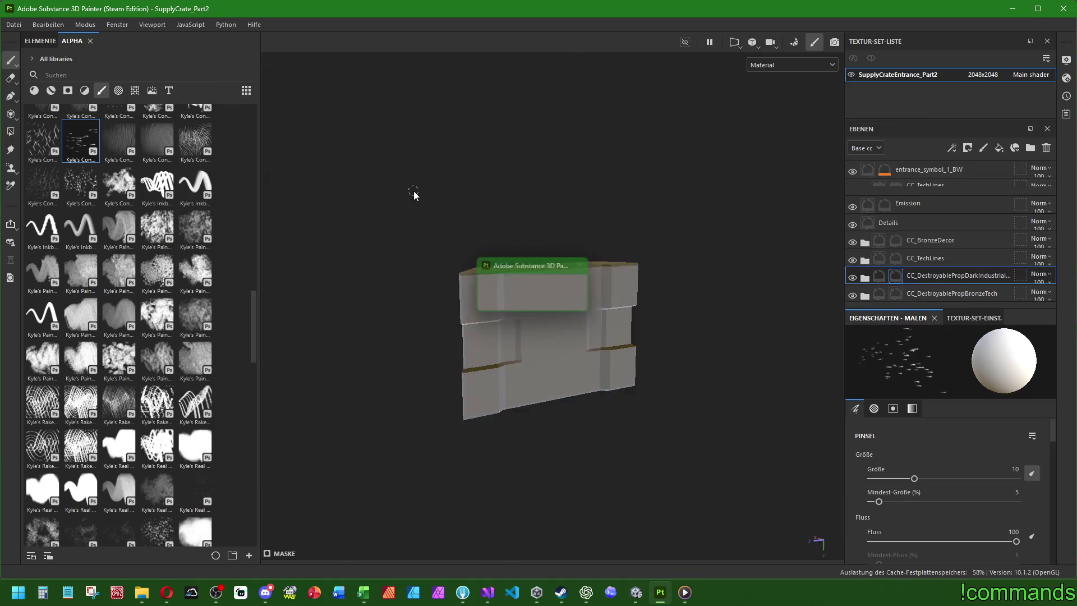
Save the project as SupplyCrate_Part2.spp in Crossover/SupplyCrate, editing the Part1 file name.
click(14, 25)
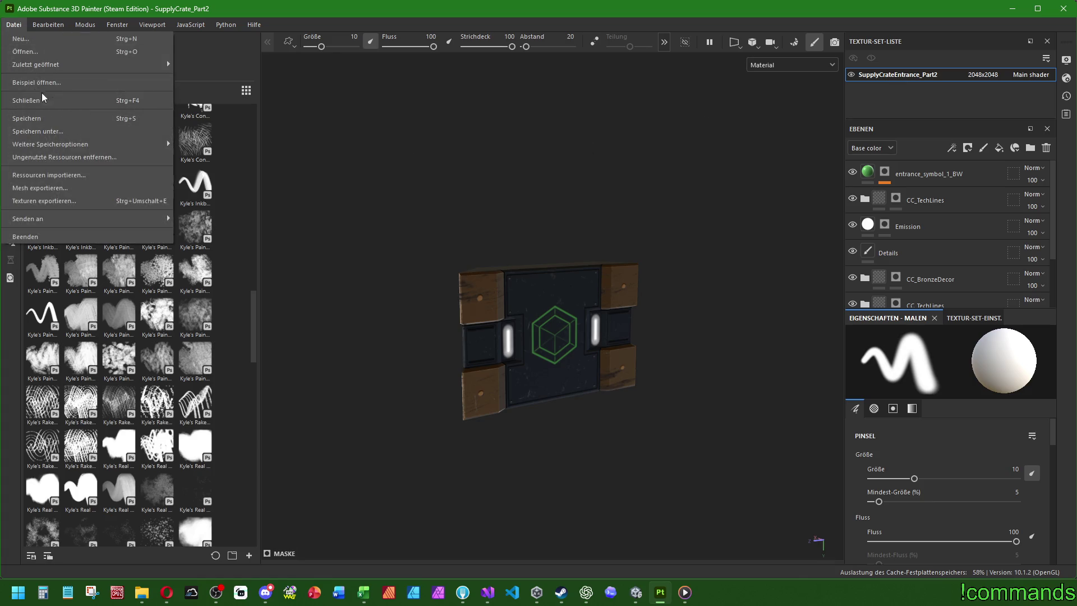
click(17, 132)
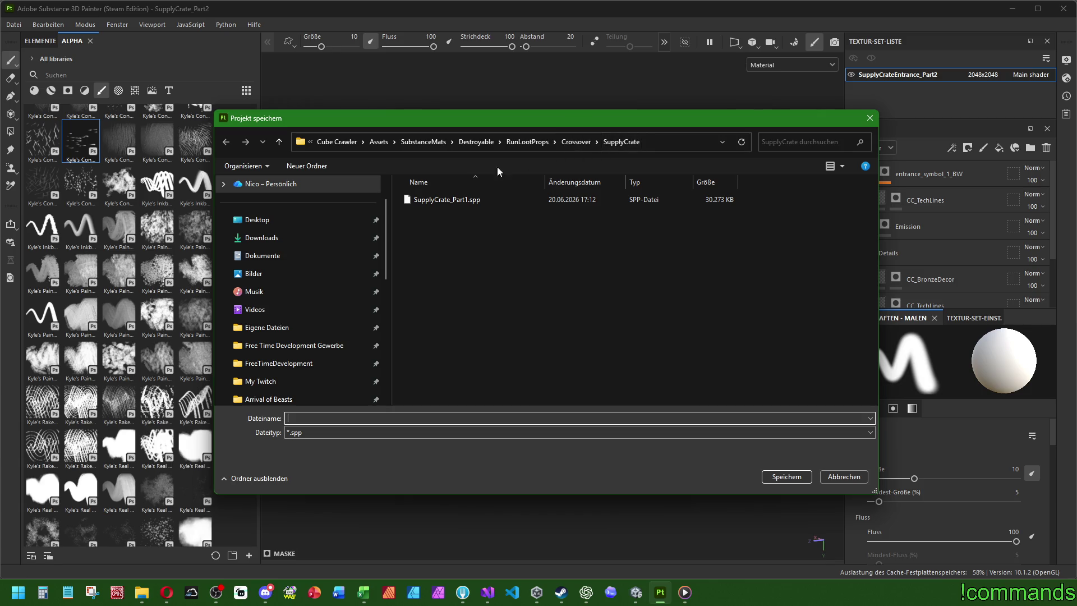
click(447, 200)
double_click(346, 418)
click(341, 418)
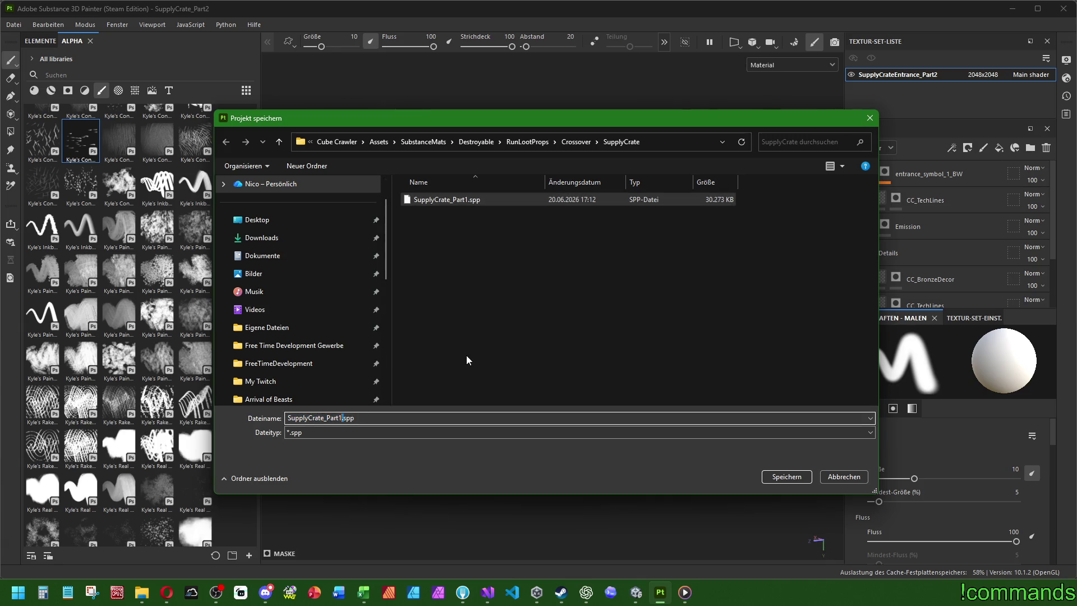
key(BackSpace)
text(2)
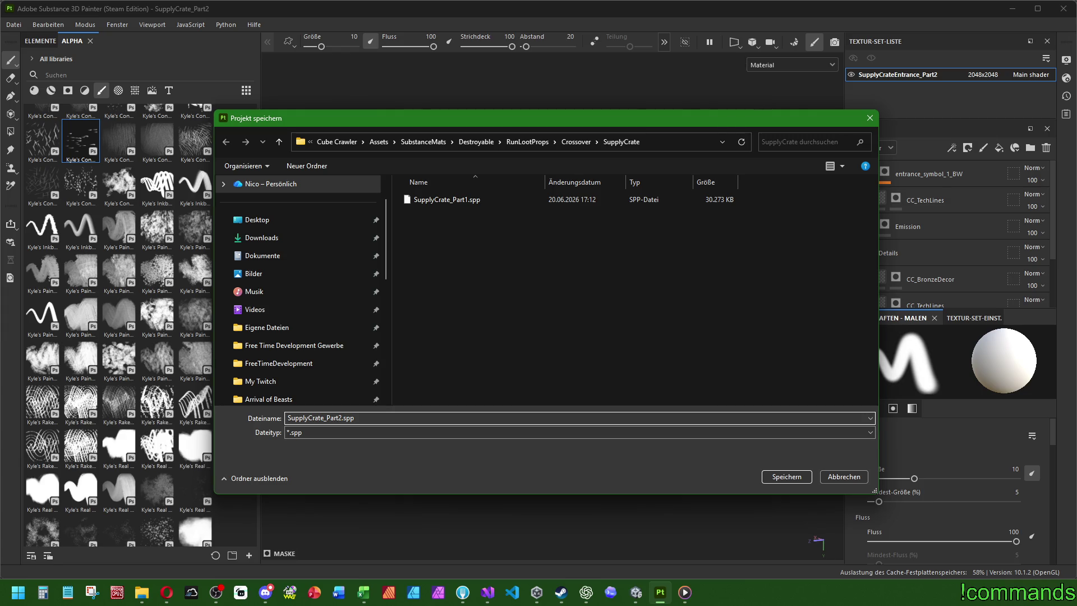
key(Return)
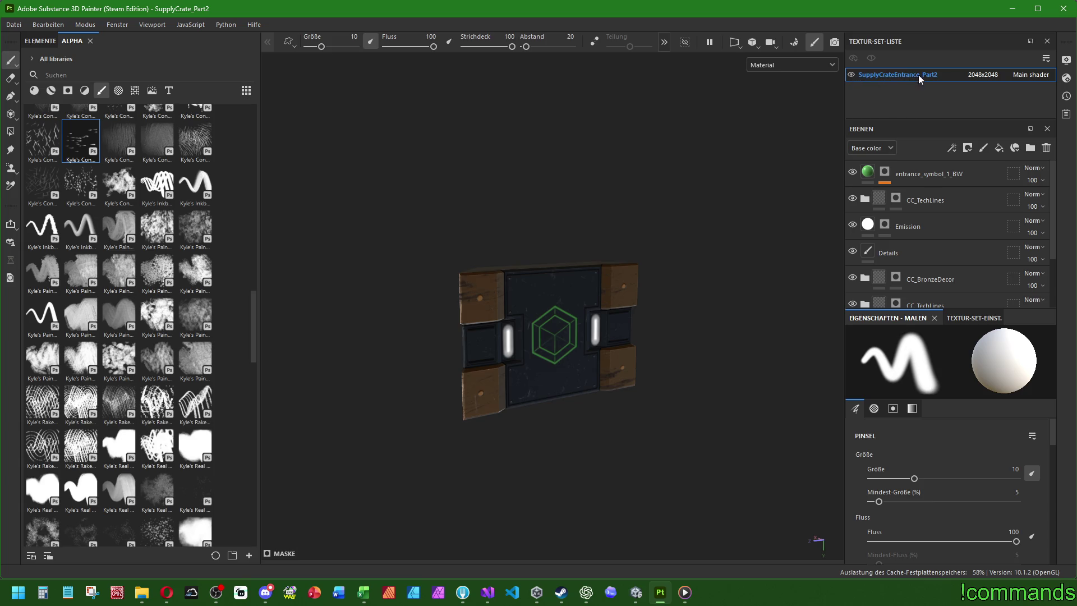
click(14, 25)
Close the current project and open Crossover > SupplyCrate > SupplyCrate_Part2.spp.
click(57, 103)
click(17, 29)
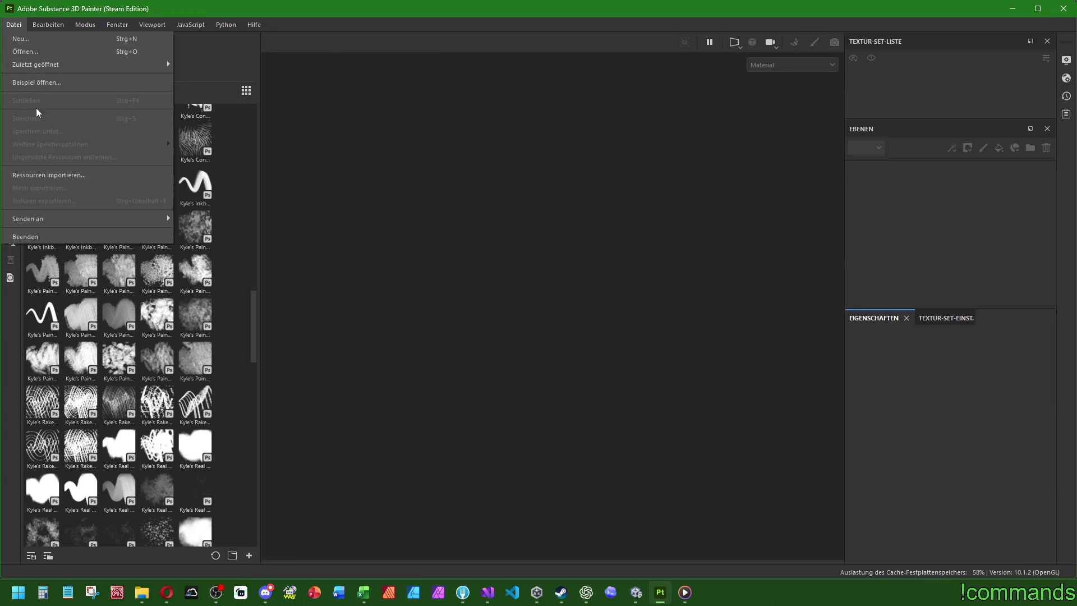
click(25, 51)
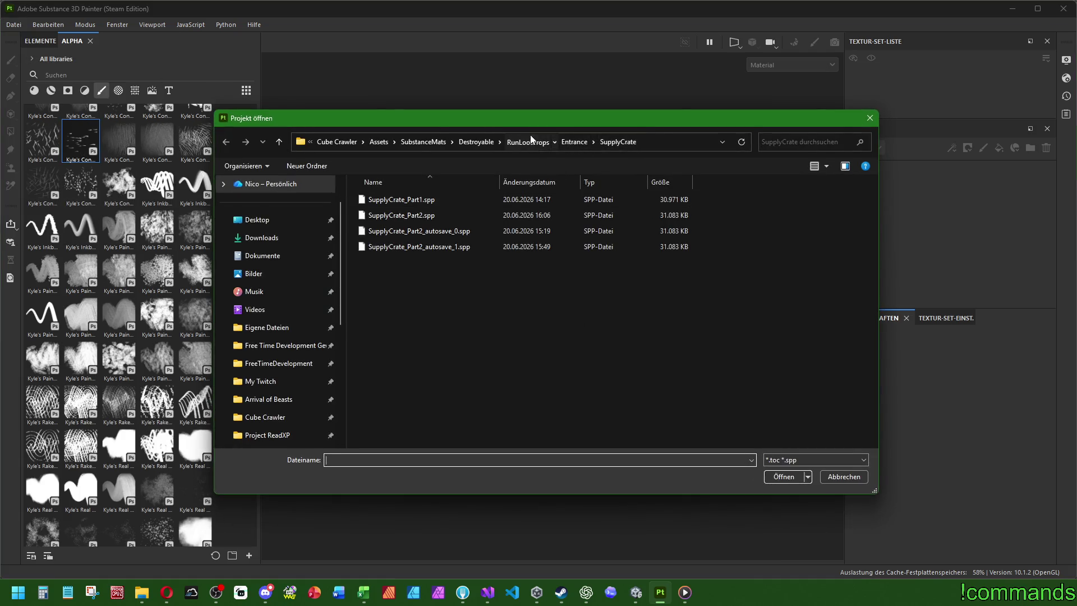
click(530, 141)
double_click(382, 200)
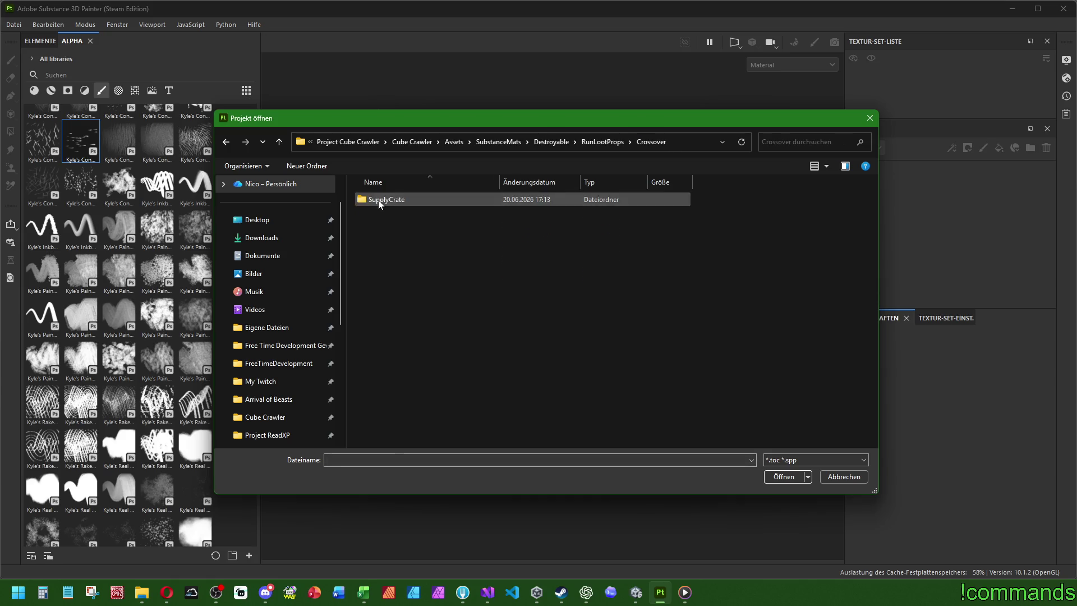
double_click(379, 202)
double_click(397, 216)
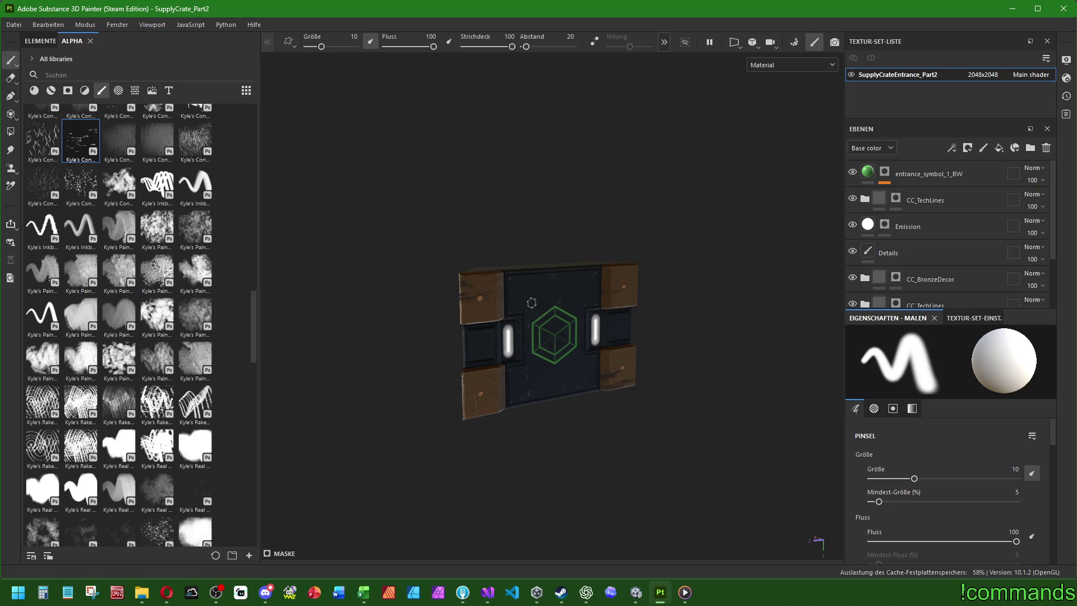
scroll(574, 364, up, 2)
Copy the green hex code from entrance_symbol_1_BW's base colour.
scroll(609, 415, up, 2)
mouse_move(608, 414)
alt+mouse_down()
mouse_move(599, 389)
mouse_move(681, 378)
mouse_move(701, 359)
alt+mouse_up()
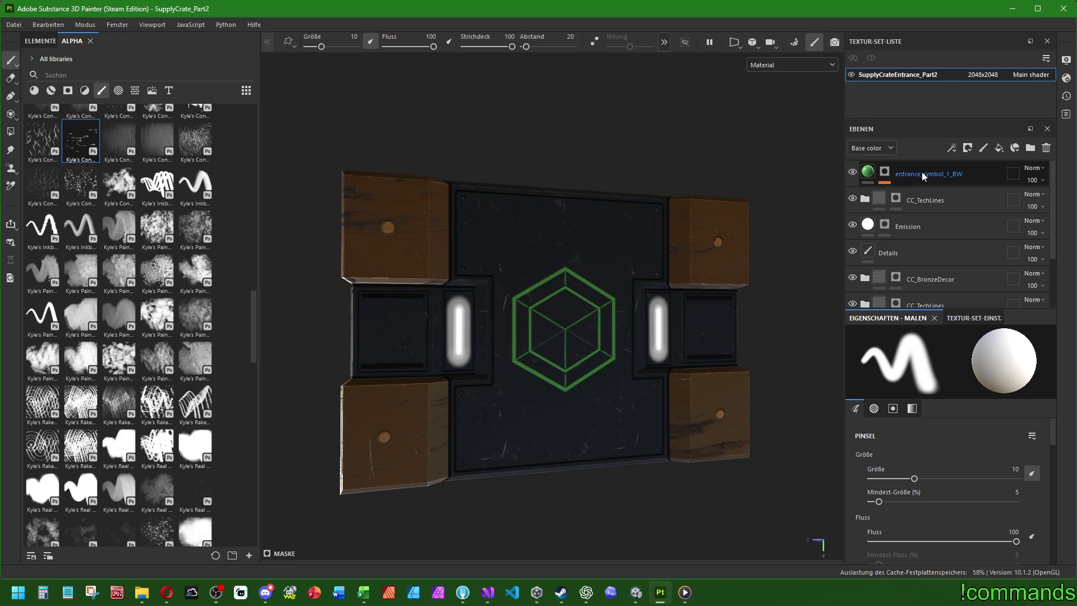
click(923, 172)
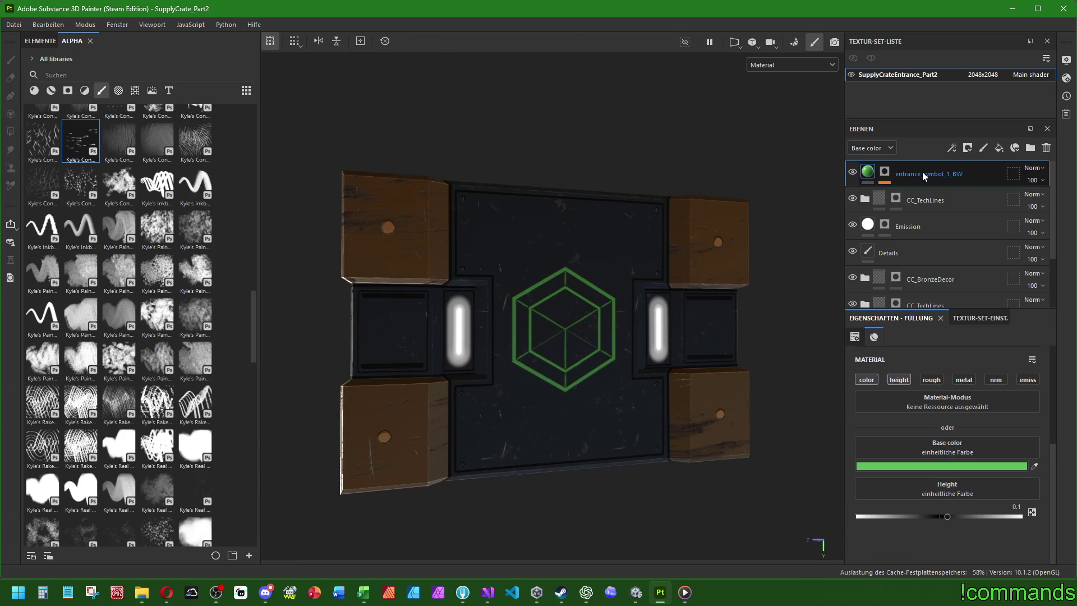
click(934, 464)
double_click(750, 364)
right_click(756, 365)
click(779, 416)
click(790, 194)
Delete the entrance_symbol_1_BW hexagon layer.
click(921, 200)
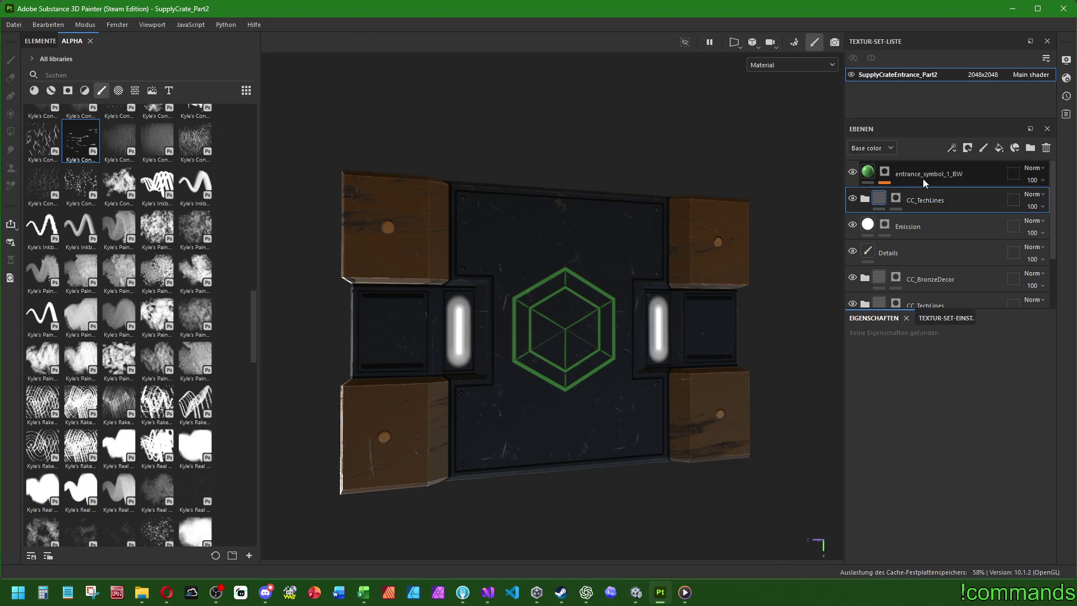
click(924, 179)
key(Delete)
alt+shift+drag(641, 335, 633, 319)
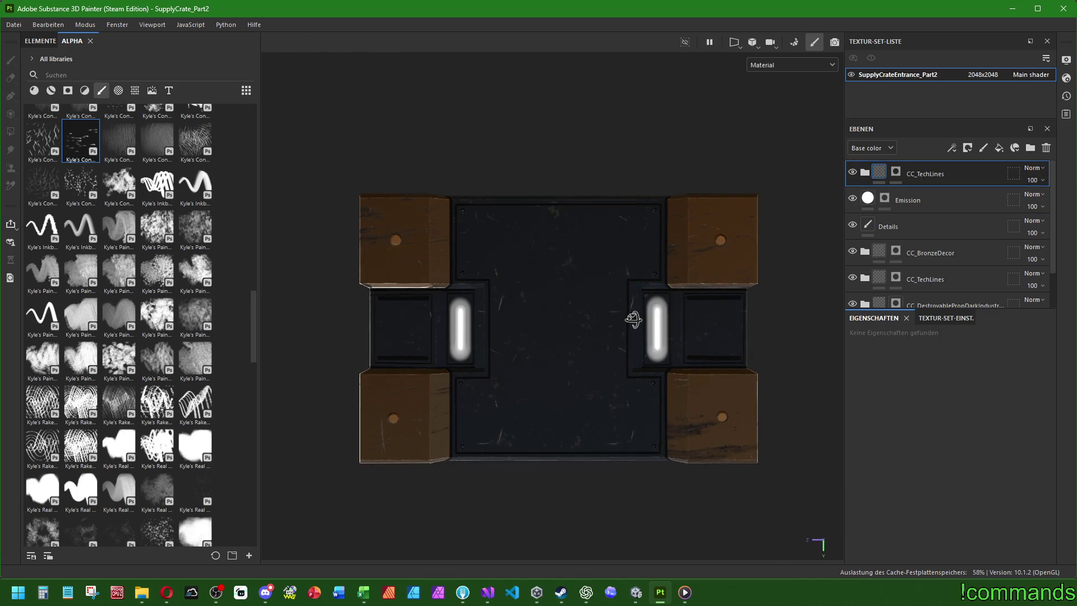
Filter the stencil alphas by 'crossover' and drag the first one onto the panel.
click(118, 90)
click(133, 75)
text(cros)
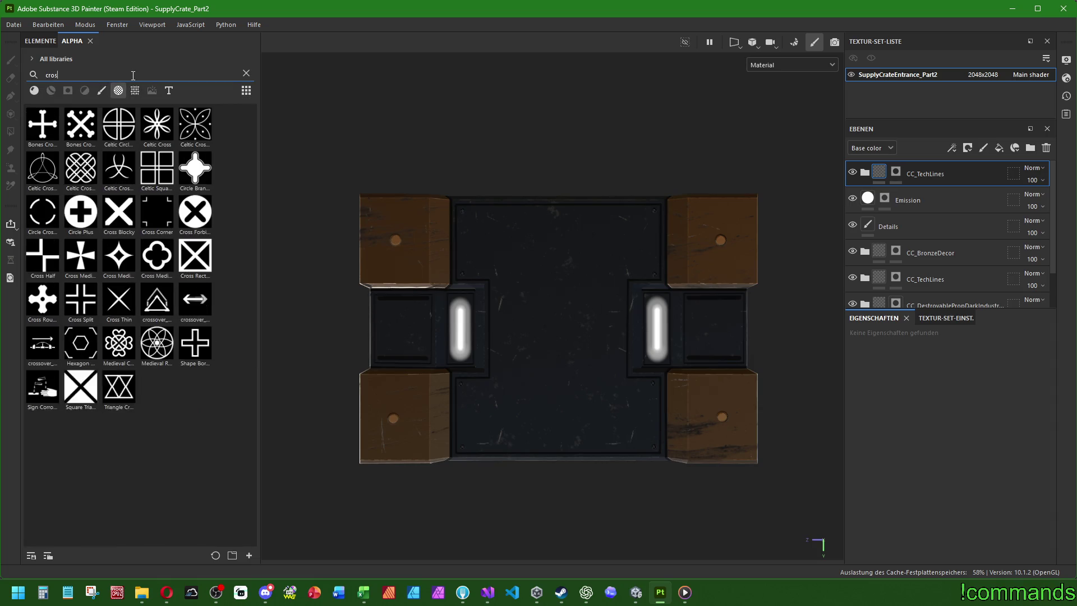
text(sover)
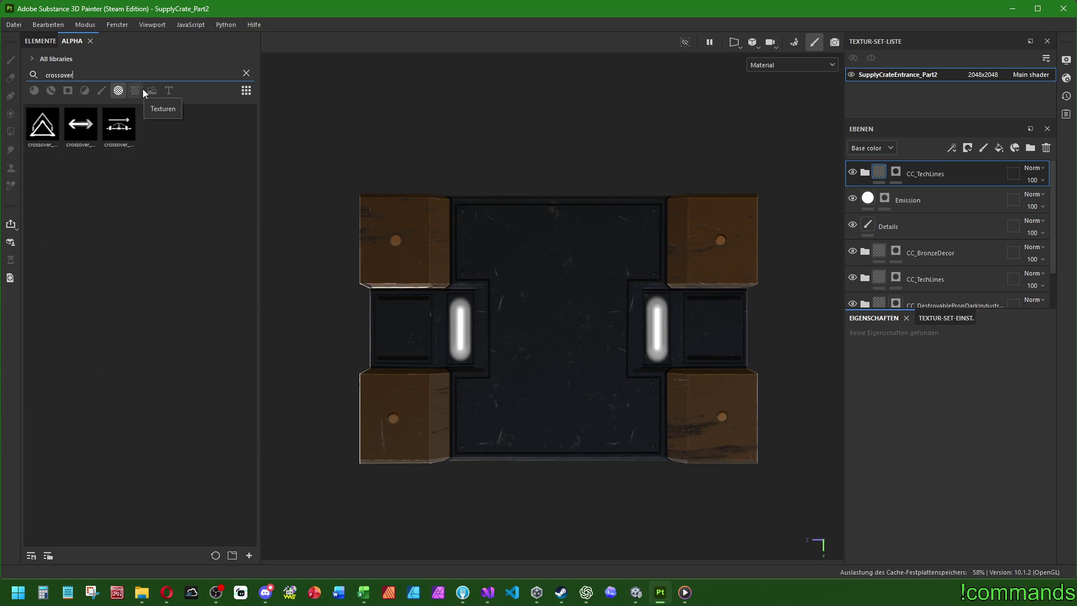
mouse_move(42, 125)
mouse_down()
mouse_move(581, 339)
mouse_move(559, 329)
mouse_move(942, 235)
mouse_move(1076, 175)
mouse_up()
Project the crossover alpha as a fill layer, enlarge it, and nudge it slightly down.
click(589, 335)
click(408, 41)
scroll(494, 251, up, 3)
click(372, 41)
drag(591, 328, 594, 330)
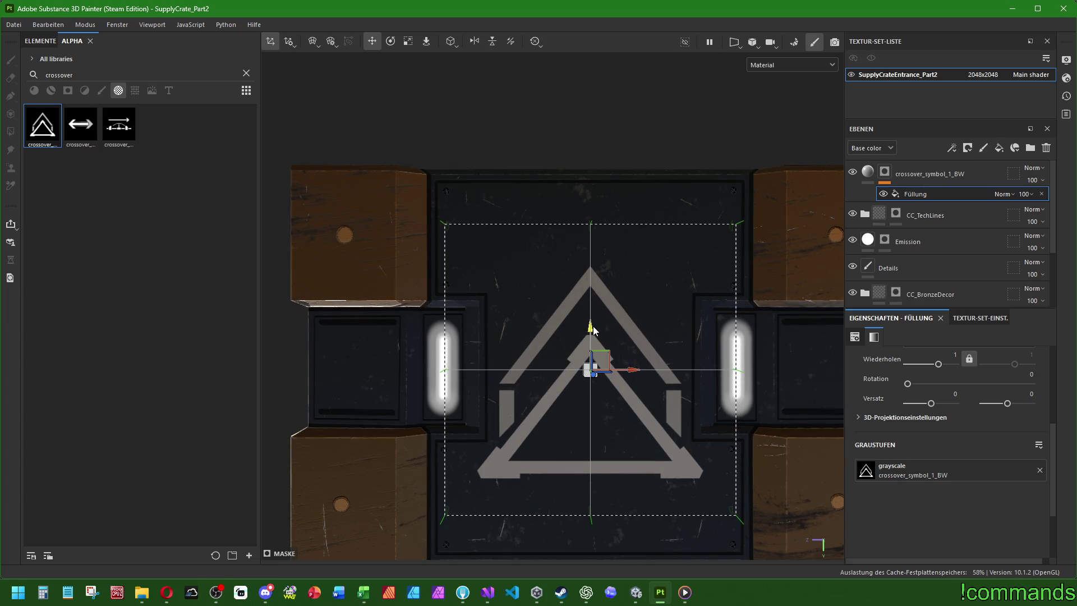
click(870, 177)
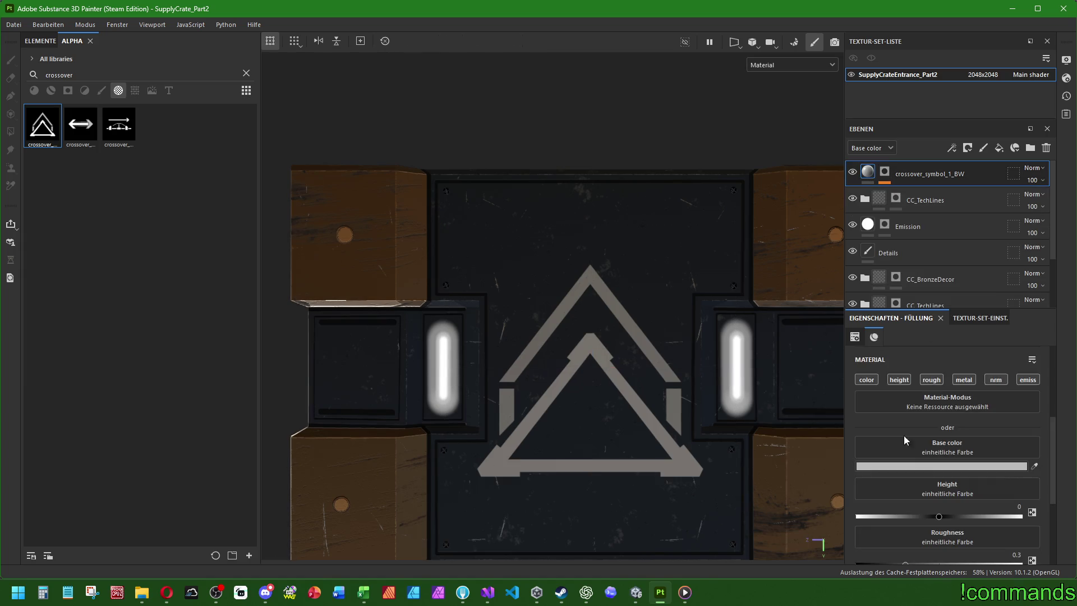
Paste 5FBA5F into the symbol's base colour and shift the hue to olive-yellow BAB65F.
click(905, 466)
double_click(757, 365)
right_click(757, 368)
click(790, 433)
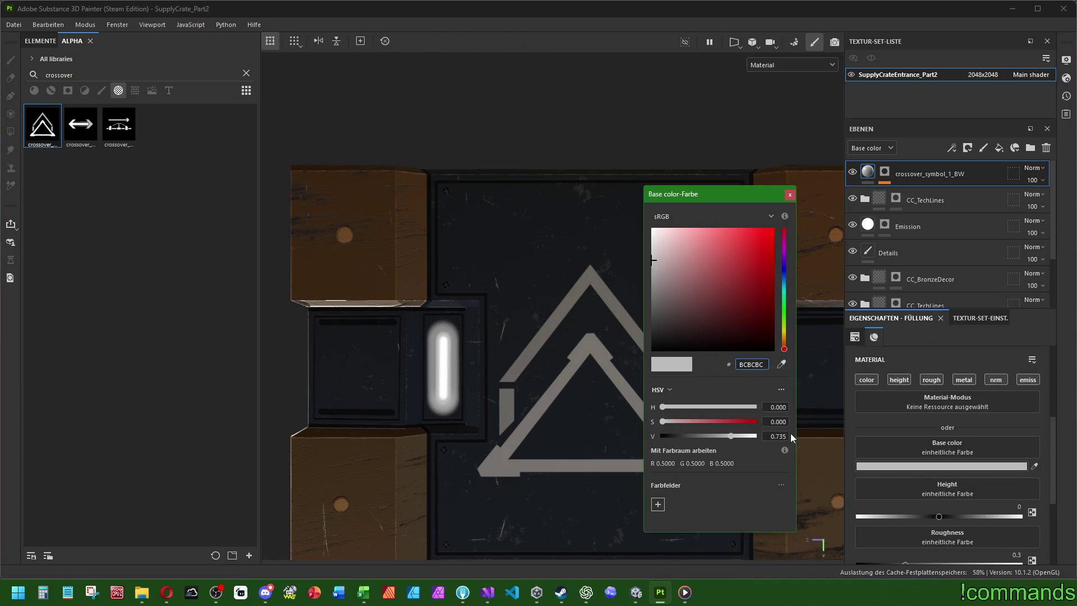
click(784, 332)
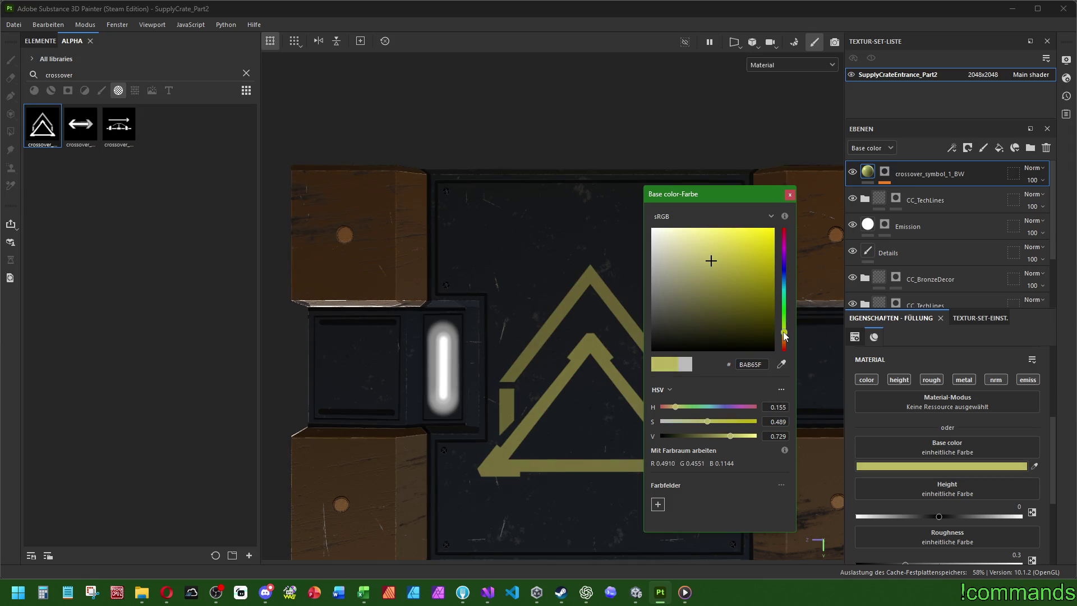
click(730, 254)
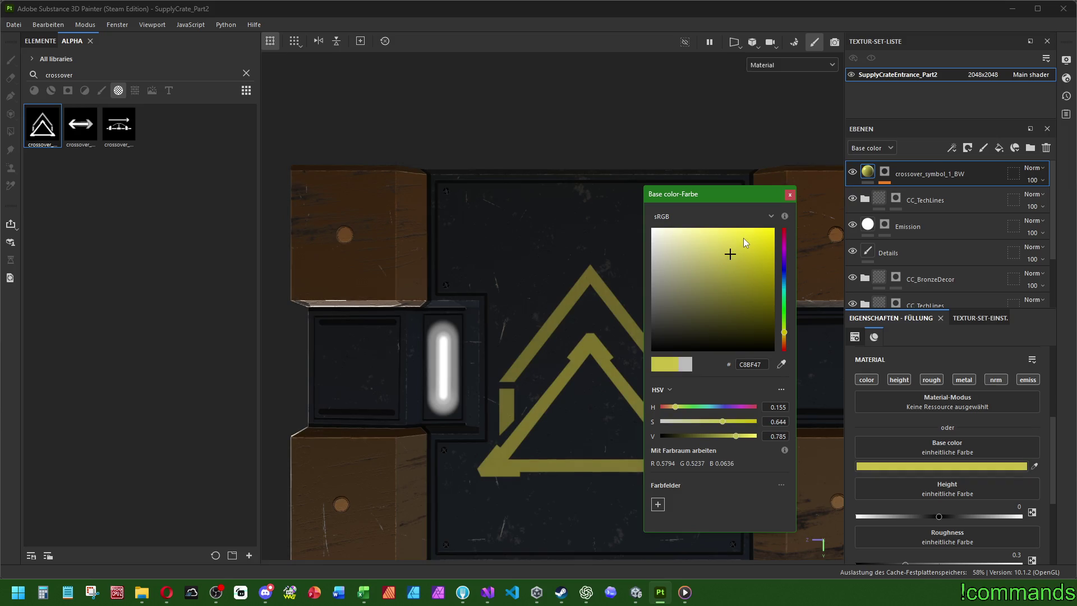
right_click(753, 365)
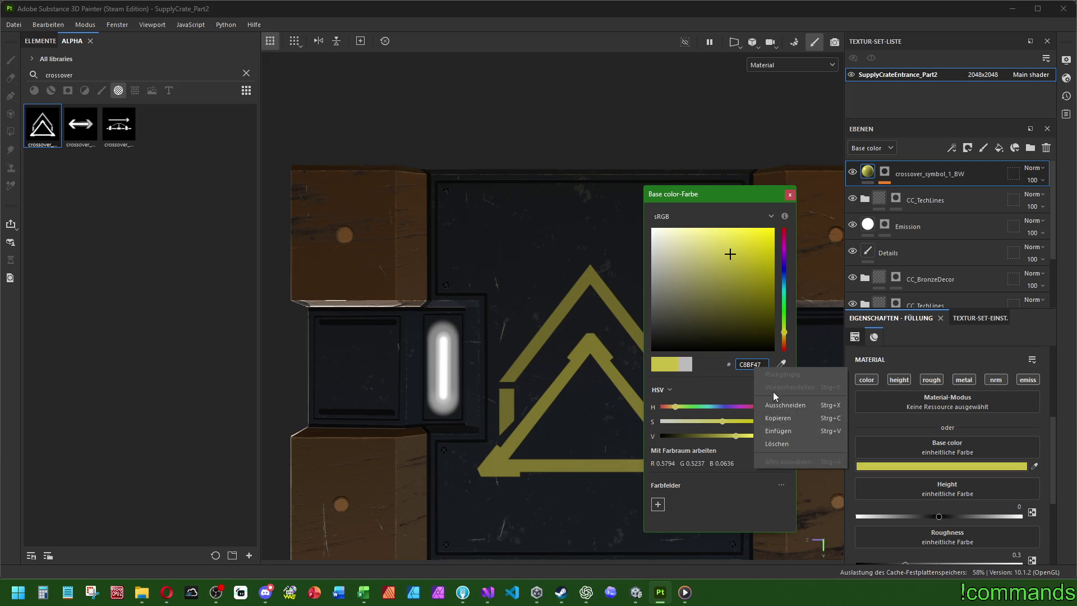
click(774, 430)
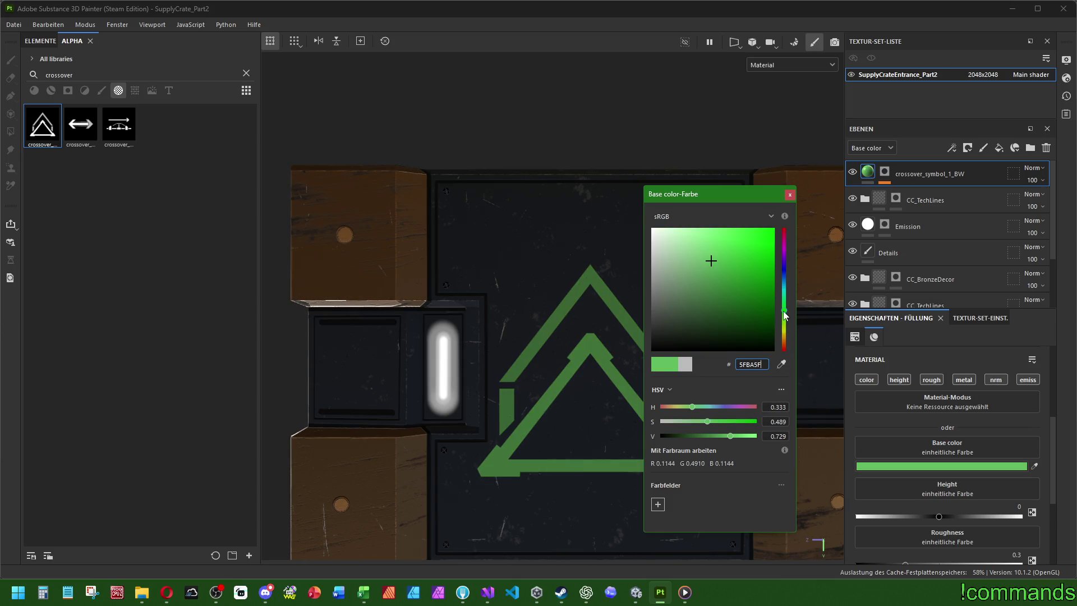
drag(784, 312, 786, 332)
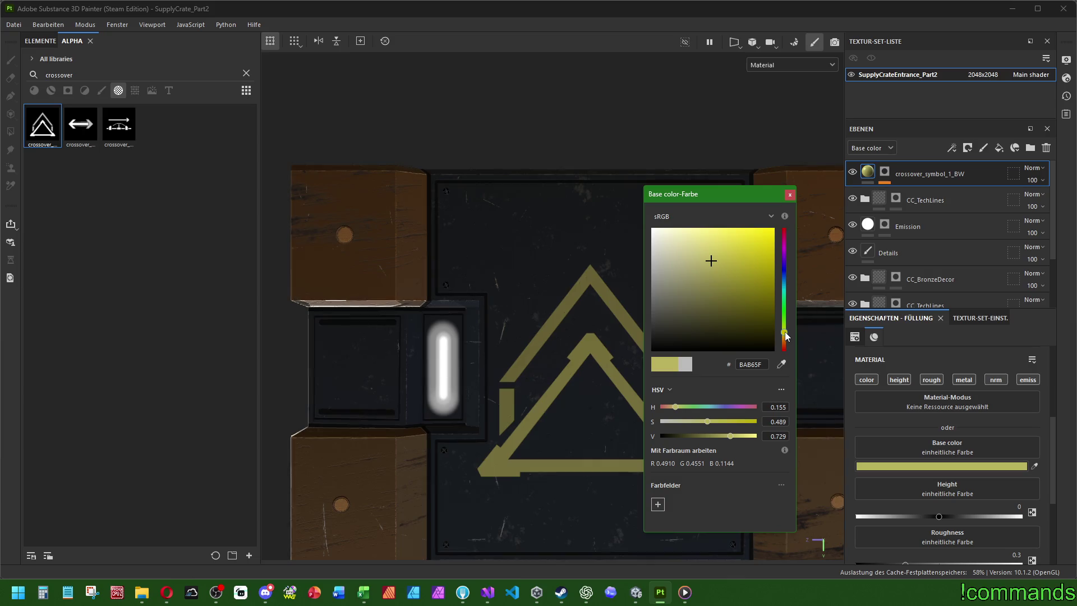
click(790, 195)
scroll(641, 237, down, 5)
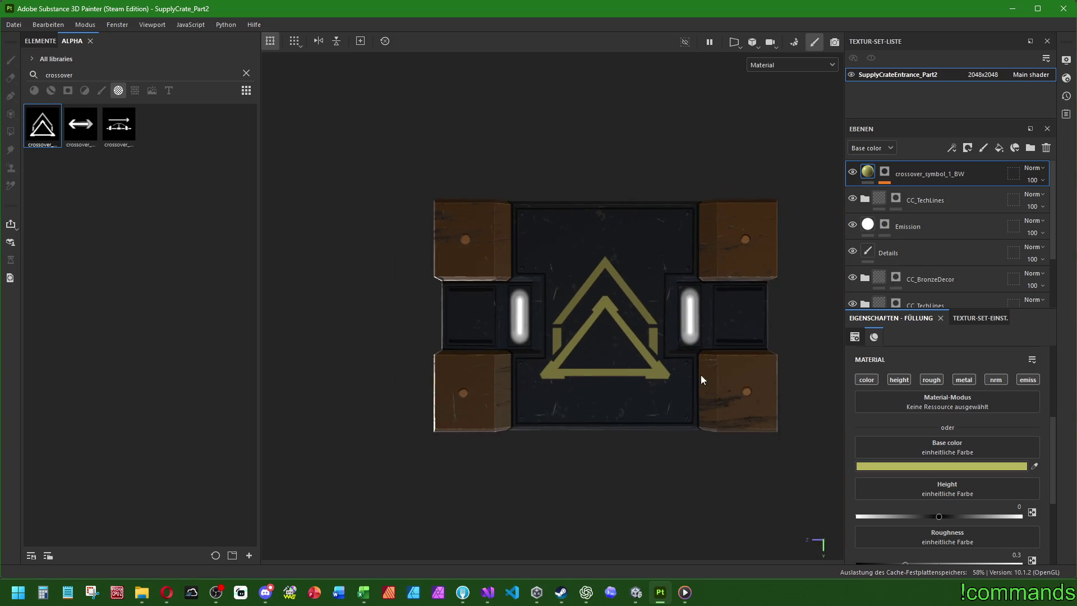
alt+drag(701, 380, 775, 379)
Set the symbol's height to 0.05, roughness to 0.6 and metallic to 0.1.
click(1013, 508)
text(0.05)
scroll(1005, 507, down, 1)
click(1013, 496)
text(0.6)
key(Tab)
text(0.1)
key(Return)
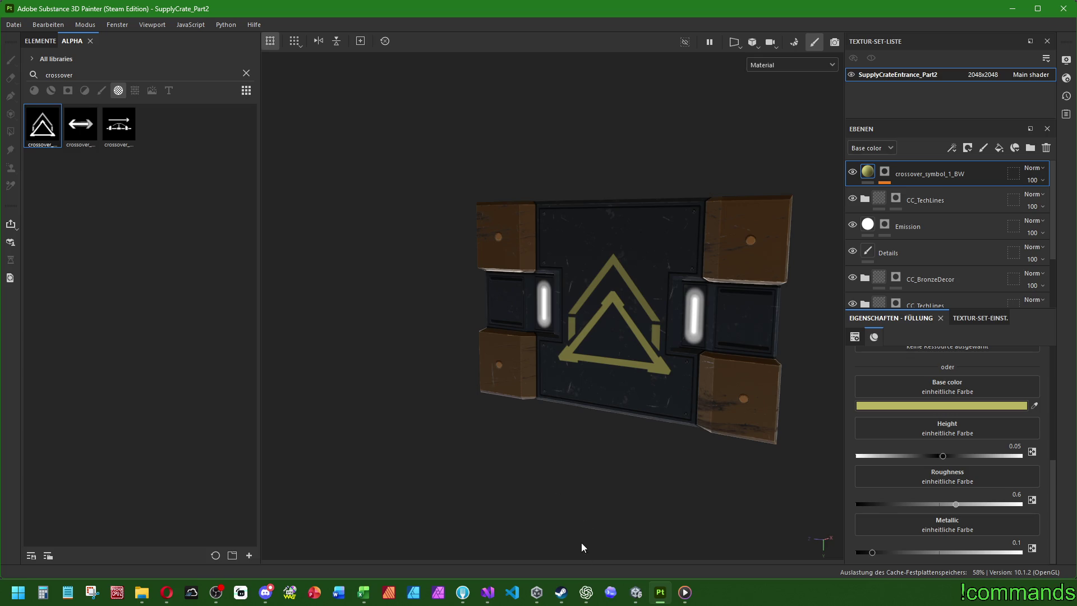
Orbit and pan to a straight front view of the yellow triangle.
mouse_move(583, 598)
scroll(618, 325, up, 2)
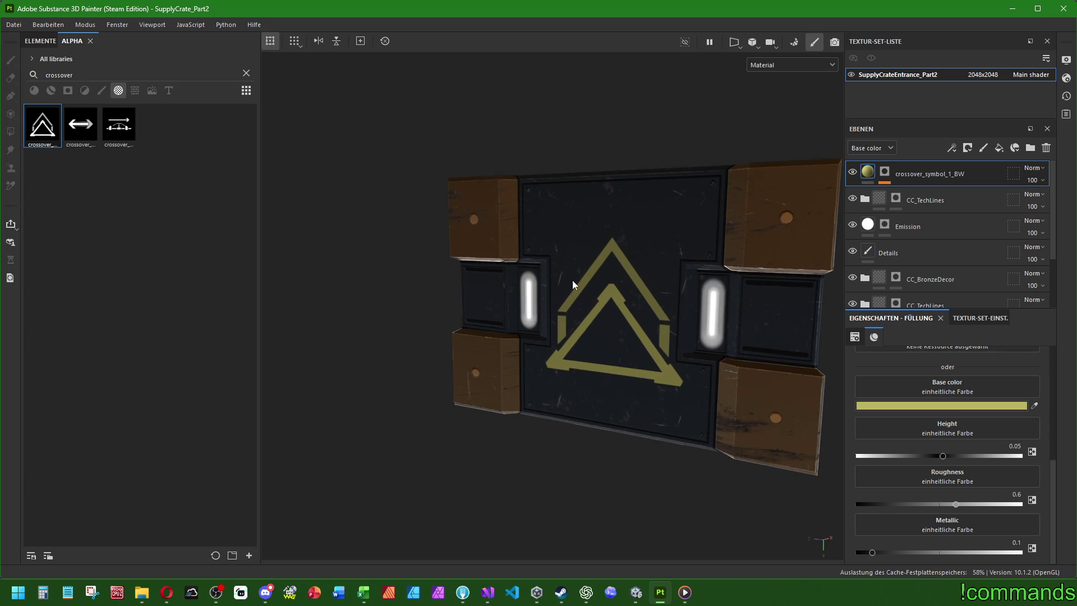
mouse_move(607, 317)
alt+mouse_down()
mouse_move(705, 312)
mouse_move(732, 290)
alt+mouse_up()
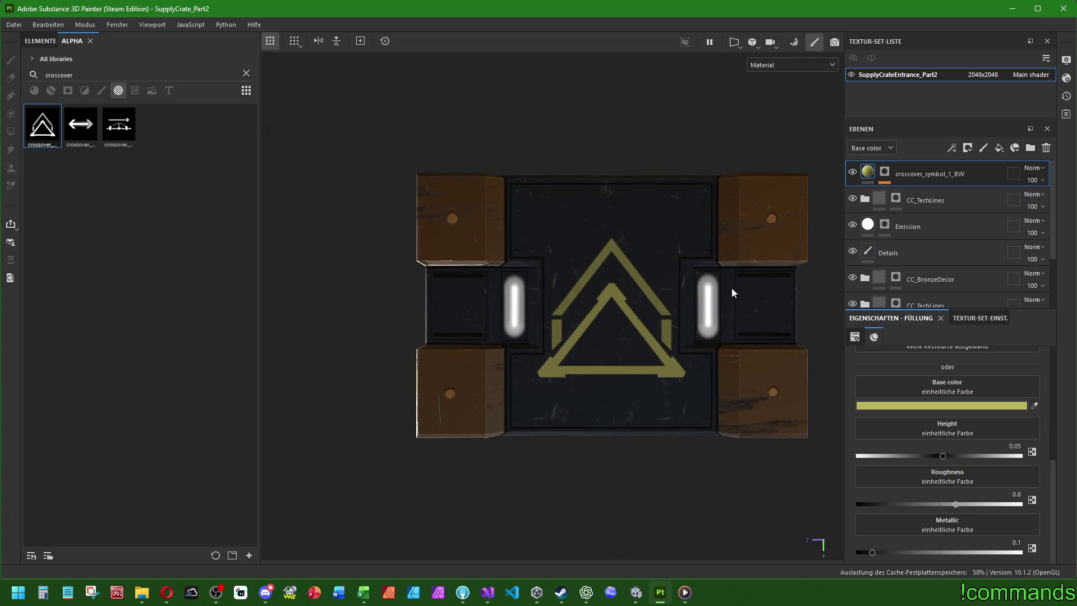
alt+middle_drag(732, 290, 671, 306)
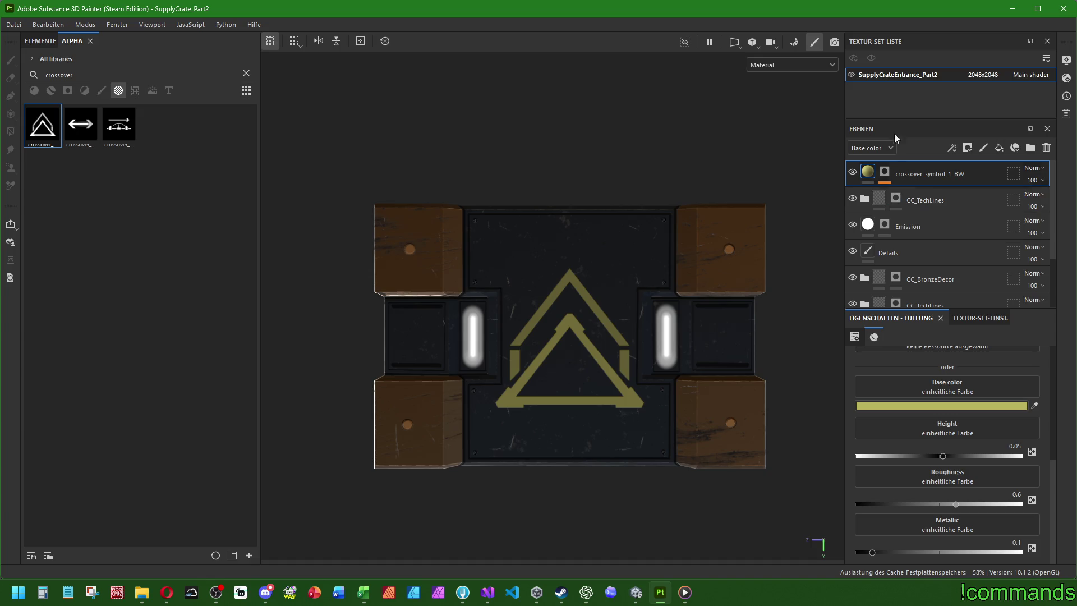
Select the Emission layer and target its mask.
click(915, 228)
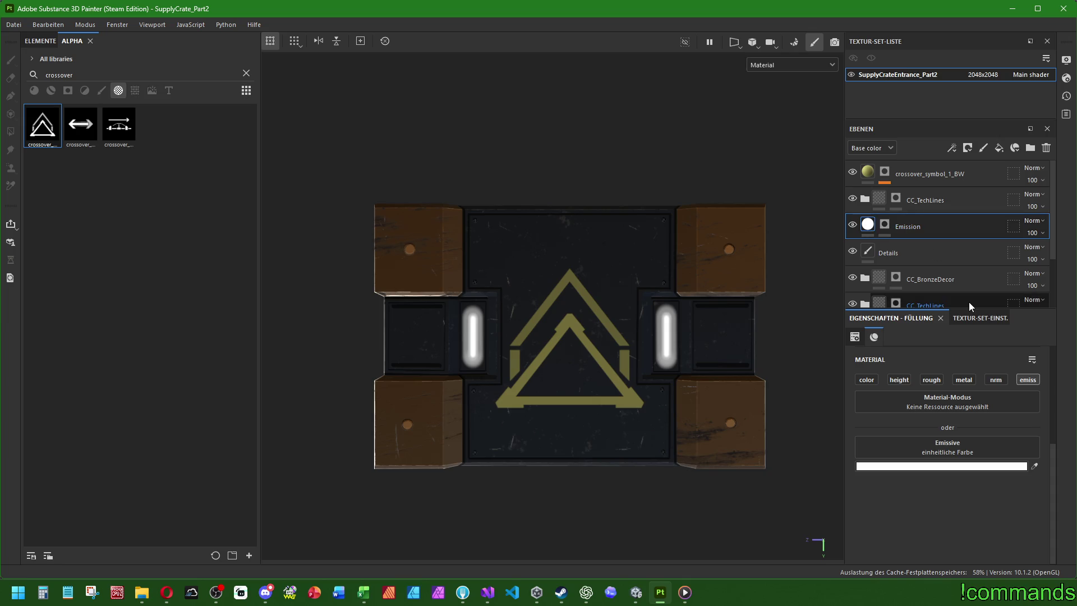
scroll(564, 325, up, 2)
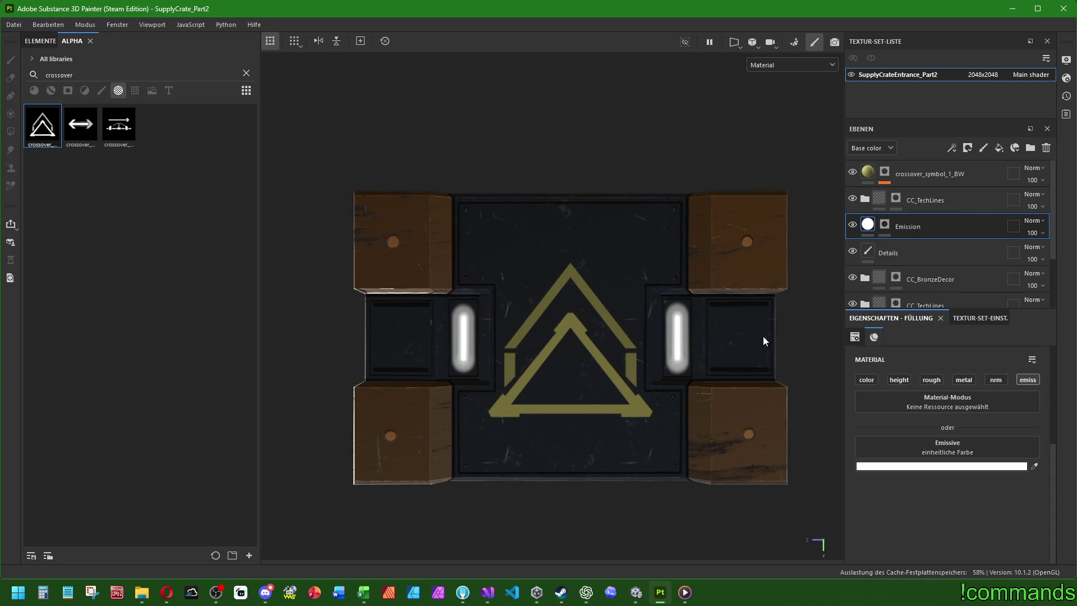
middle_drag(744, 325, 755, 308)
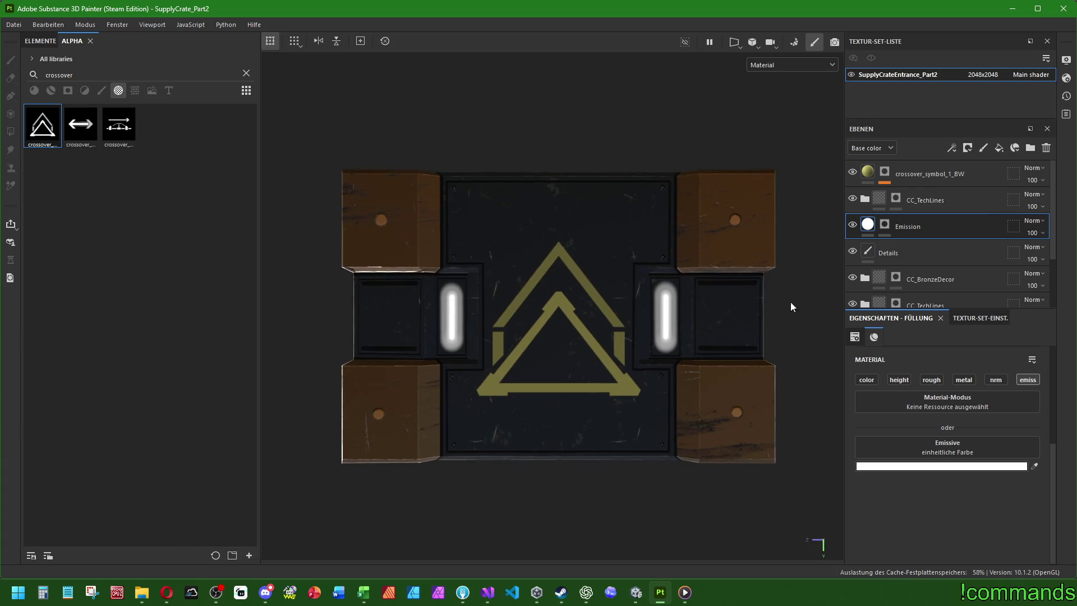
click(885, 227)
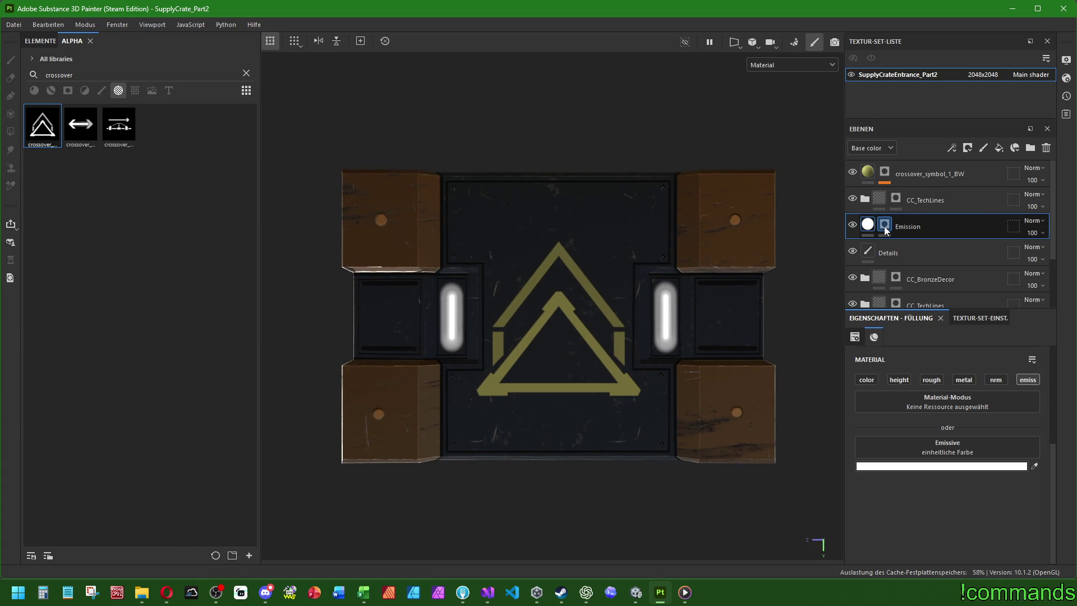